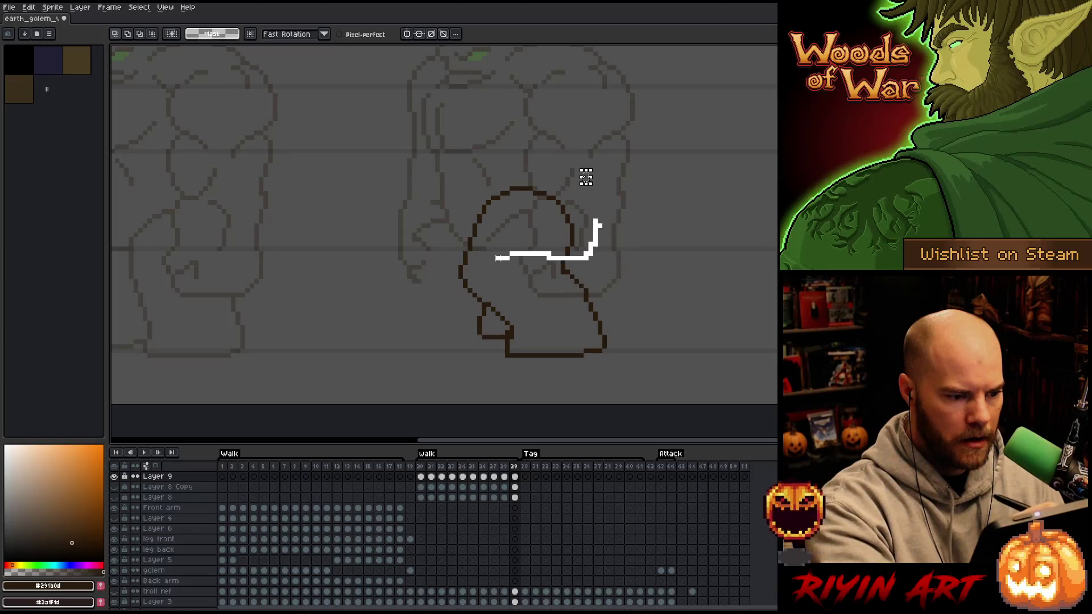
Shift an upper leg outline piece slightly left on frame 28, then compare it with frame 29.
drag(531, 207, 526, 207)
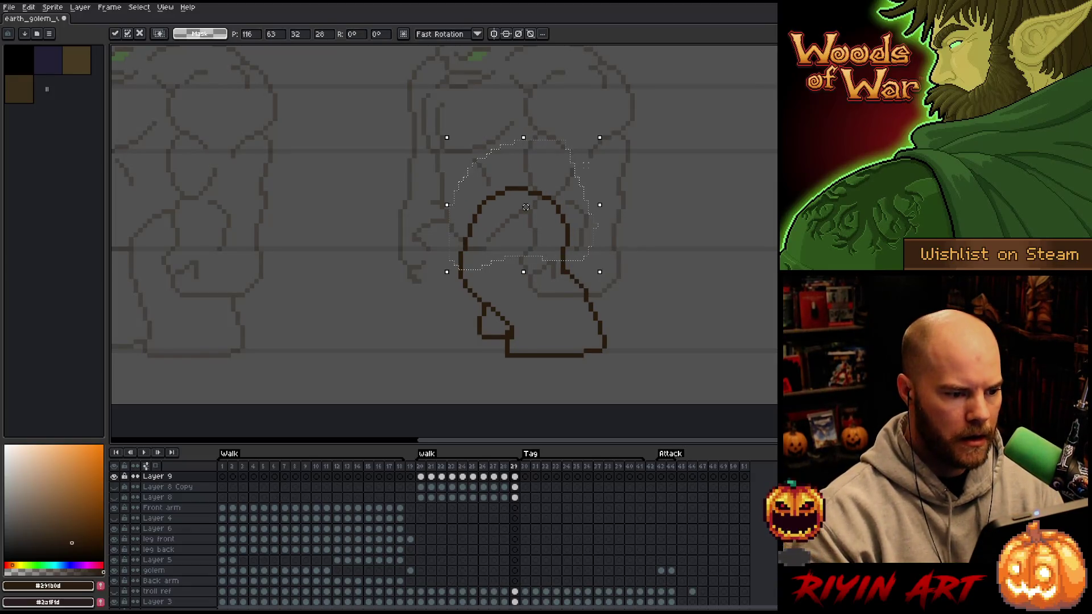
mouse_move(620, 155)
mouse_down()
mouse_move(607, 189)
mouse_move(560, 243)
mouse_move(468, 249)
mouse_move(459, 218)
mouse_move(592, 123)
mouse_up()
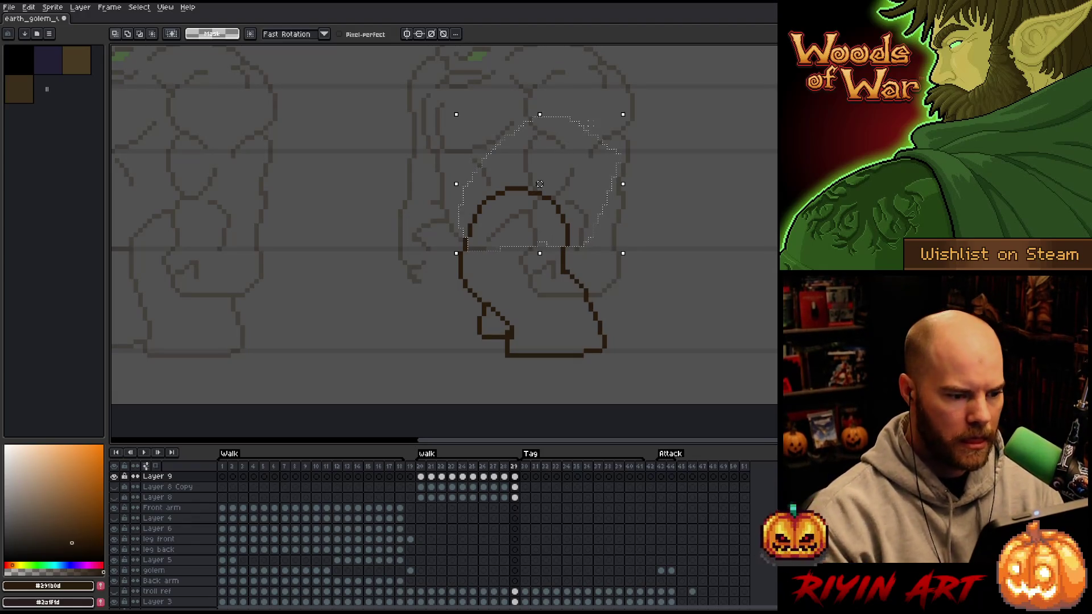
click(535, 183)
click(660, 211)
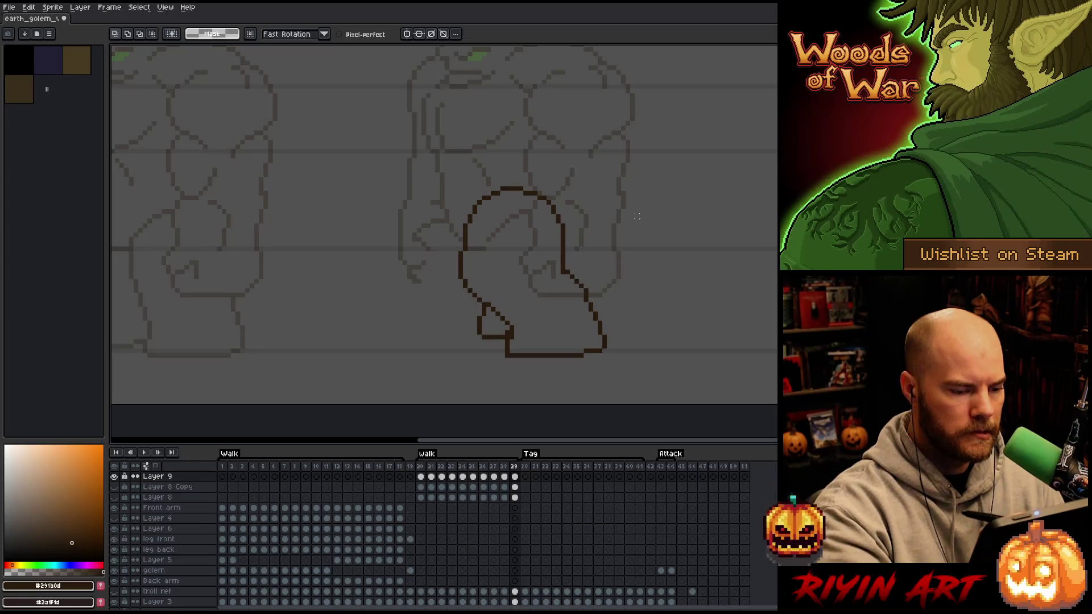
key(Left)
key(Right)
key(Left)
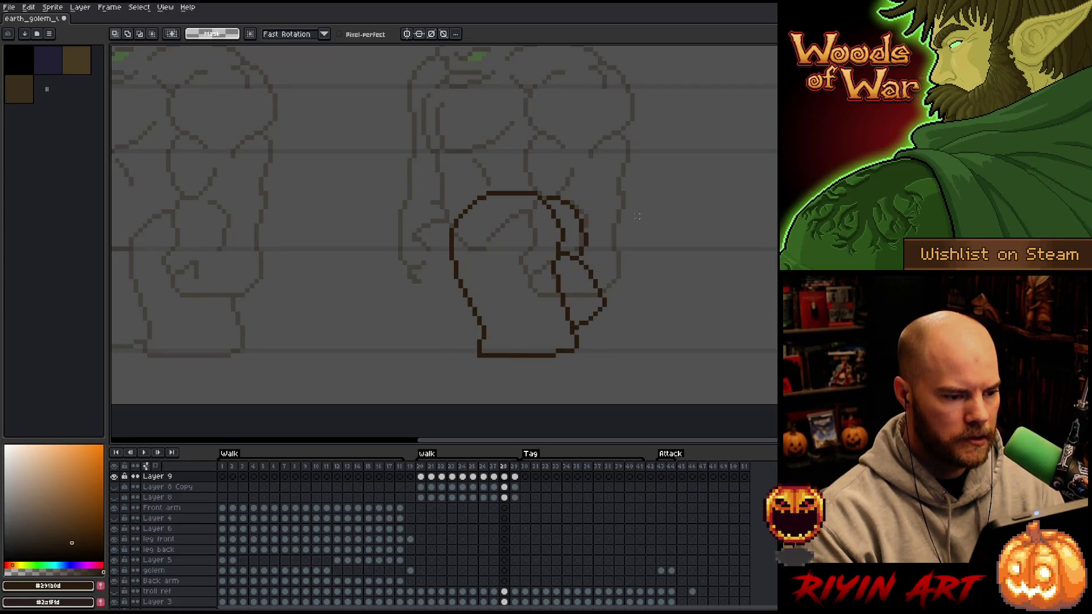
Select the top of the leg outline and compare walk frames 27, 28 and 29, ending on 29.
mouse_move(510, 222)
mouse_down()
mouse_move(512, 200)
mouse_move(533, 182)
mouse_move(563, 246)
mouse_move(499, 230)
mouse_up()
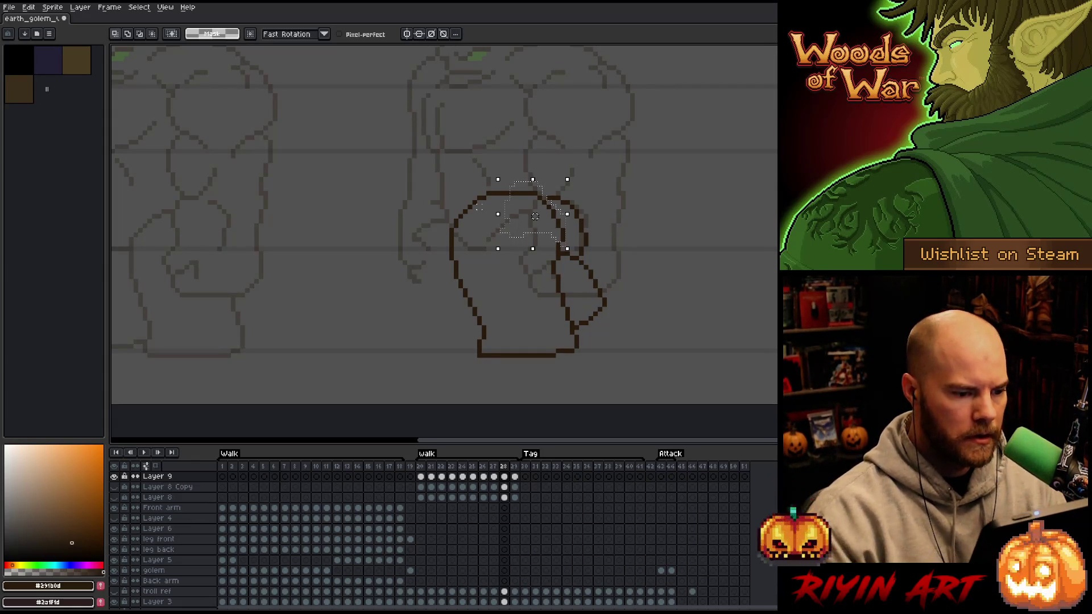
key(ctrl+d)
key(comma)
key(period)
key(comma)
key(period)
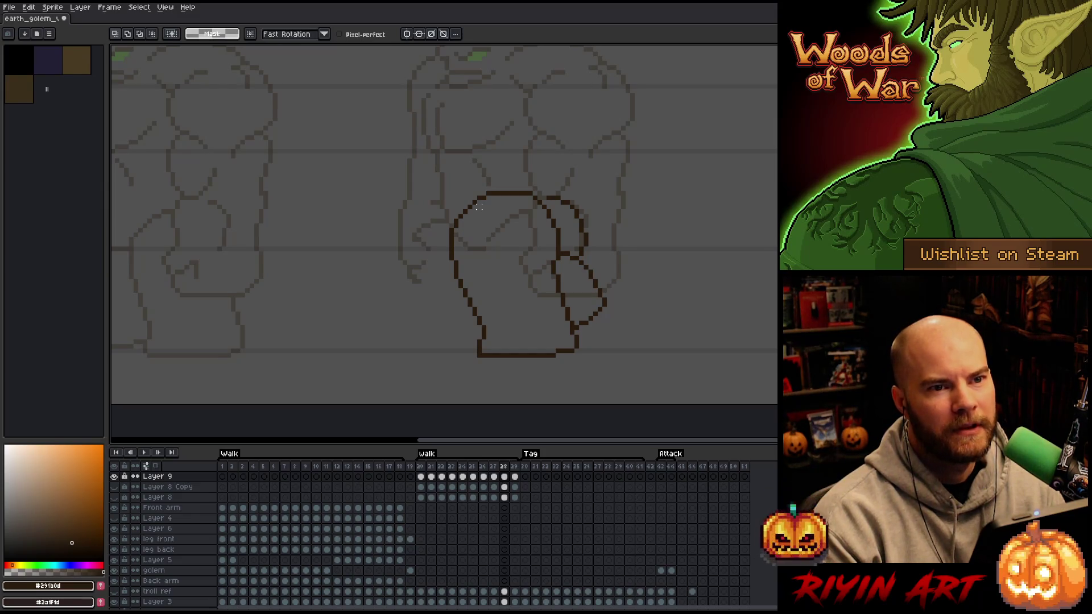
key(Right)
key(Left)
key(Right)
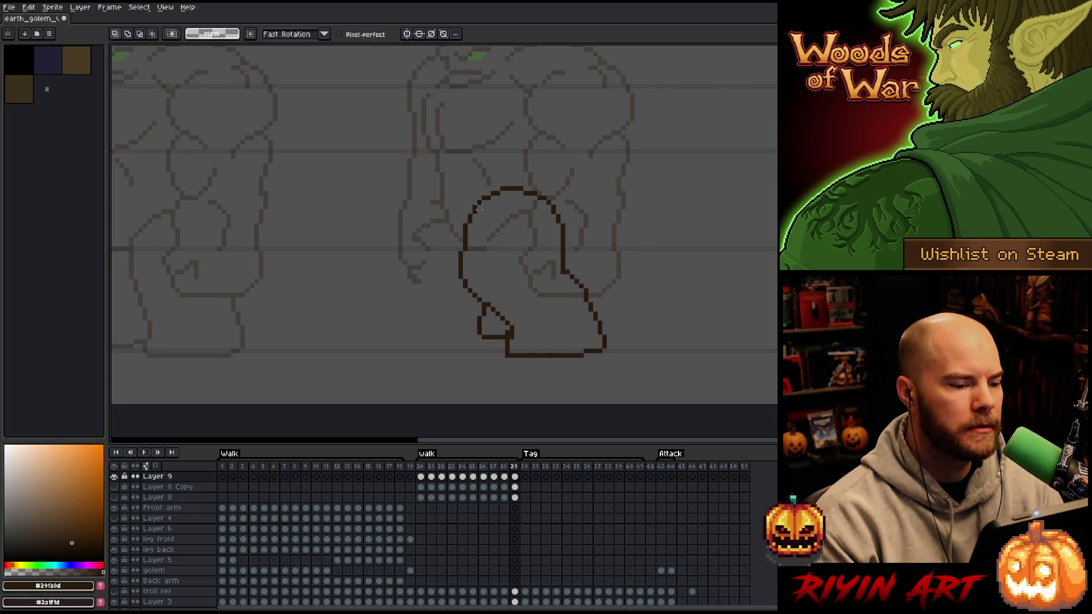
Lower the leg outline's top arc by one pixel, checking it against the neighbouring frame.
key(m)
drag(526, 180, 498, 216)
key(Down)
key(Down)
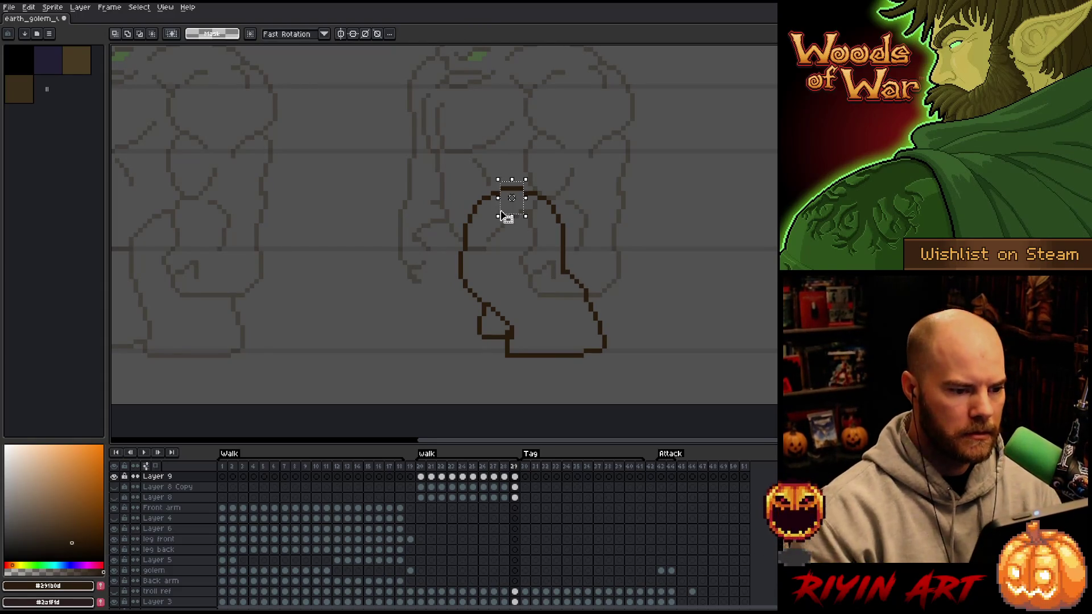
key(ctrl+d)
key(Left)
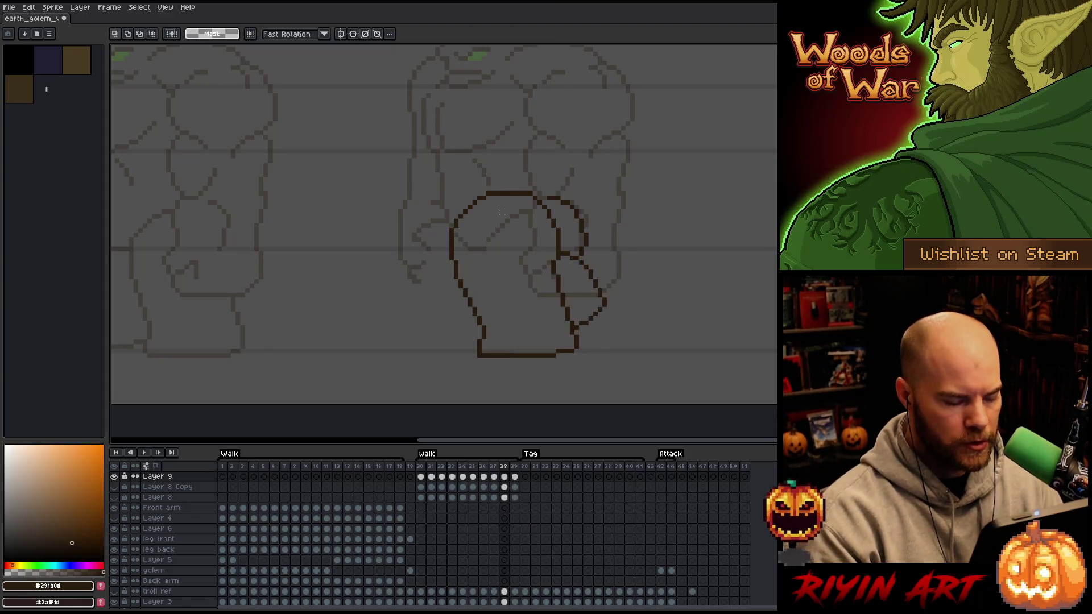
key(Right)
key(Left)
key(Right)
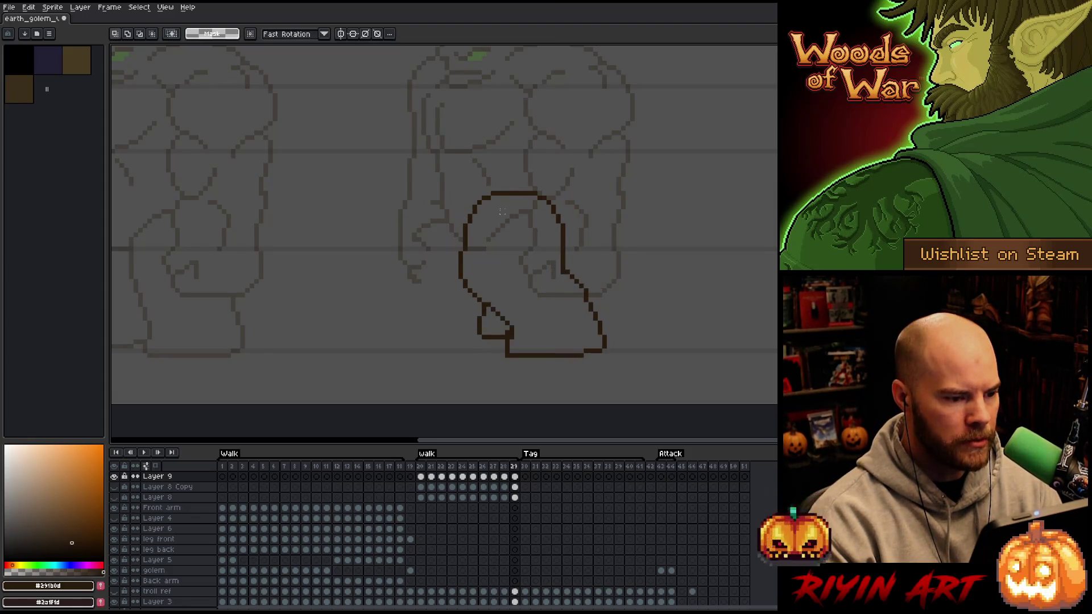
key(Left)
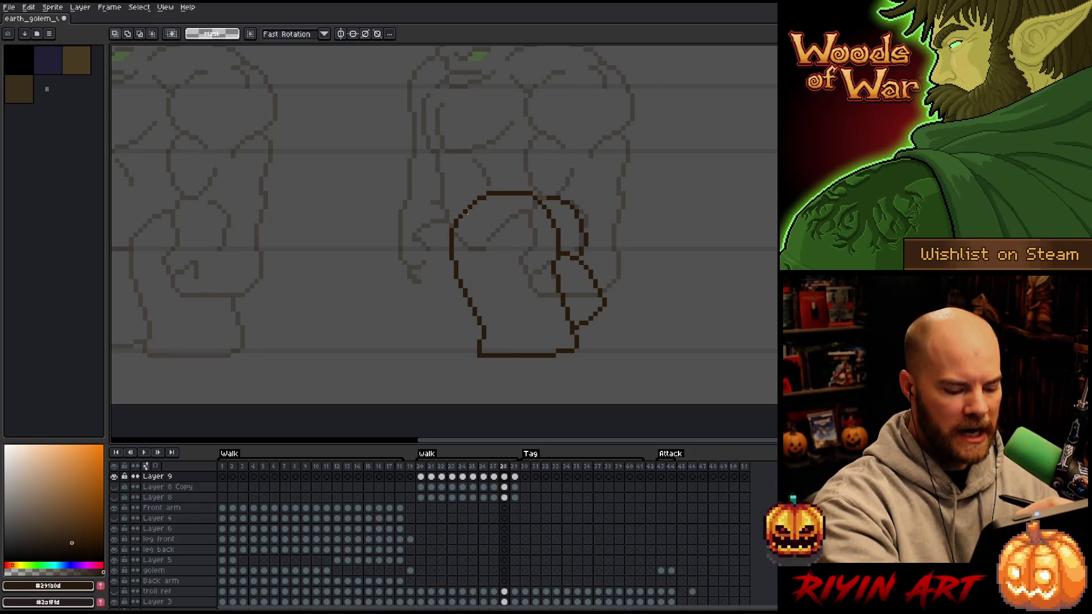
Shift the strip along the leg's left edge one pixel right on frame 28.
drag(468, 214, 401, 360)
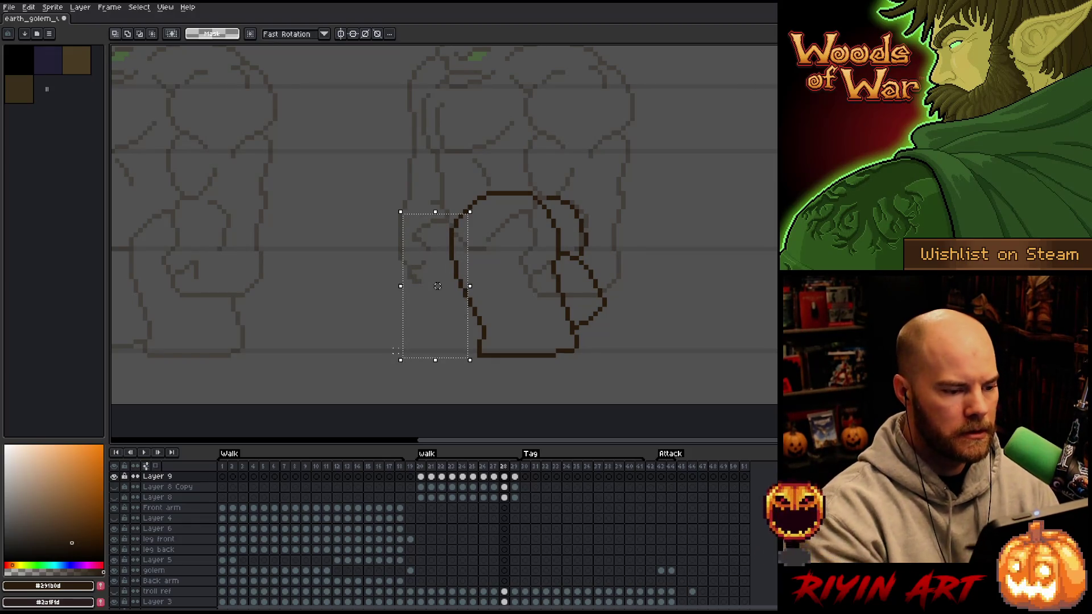
drag(437, 286, 442, 287)
click(381, 281)
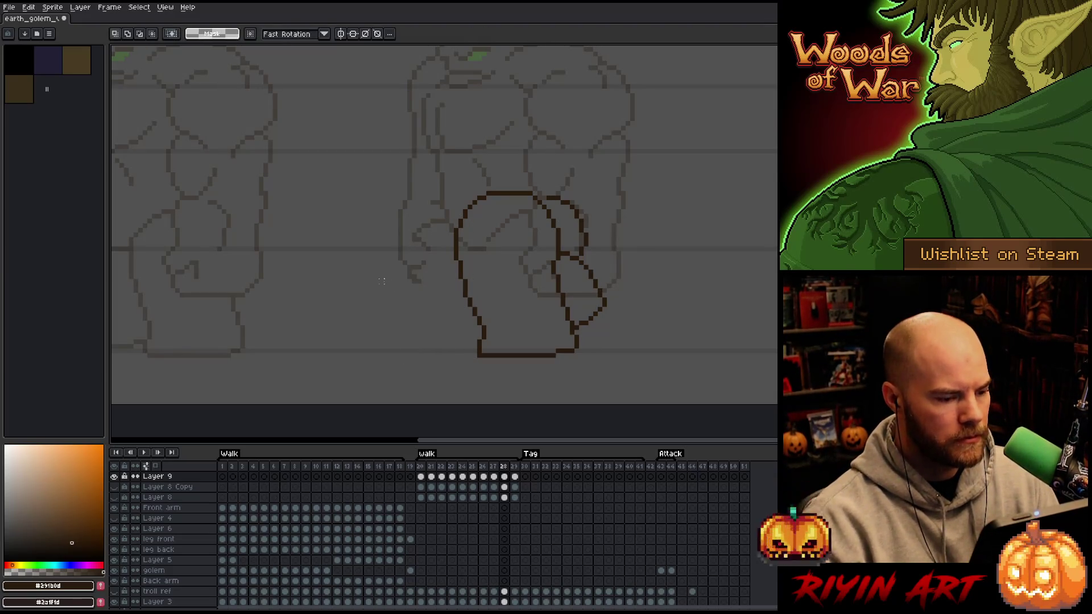
key(b)
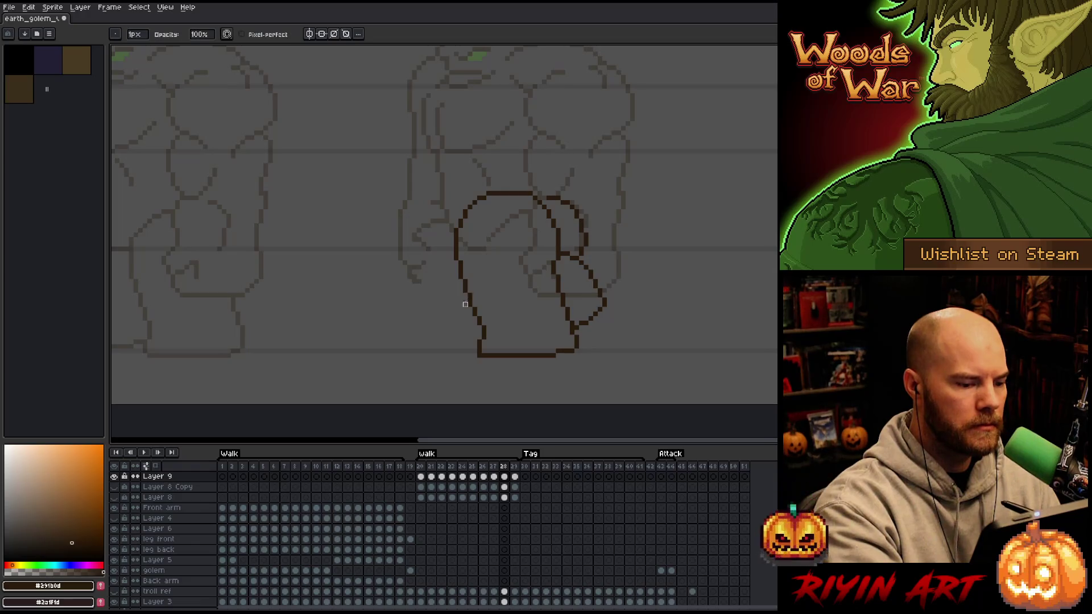
Flip repeatedly between frames 28 and 29 to study the leg pose, ending on frame 29.
key(Left)
key(Right)
key(Left)
key(Right)
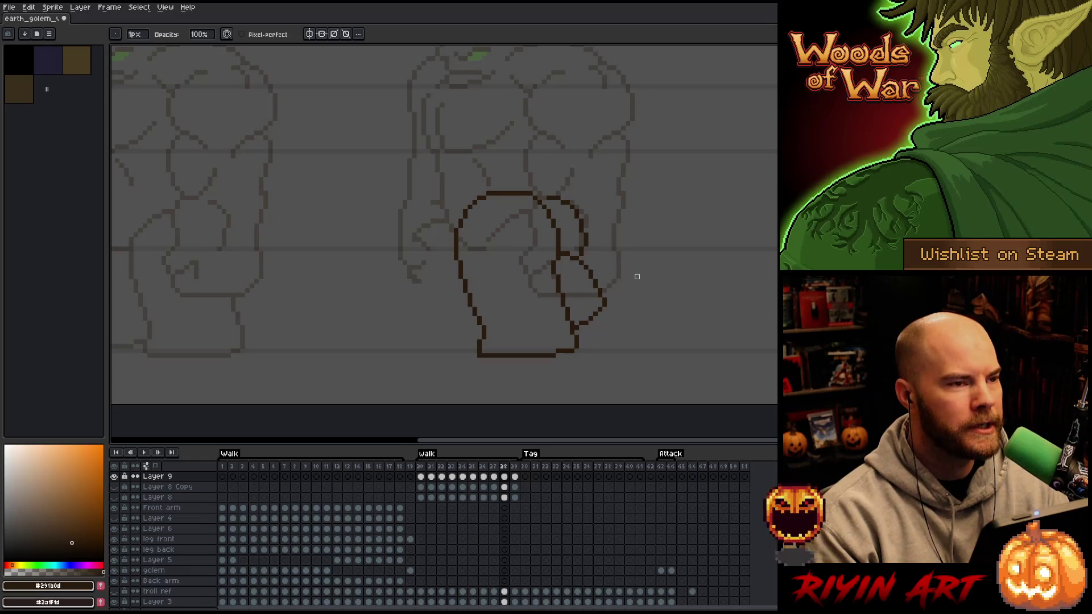
key(Left)
key(Right)
key(Left)
key(Right)
key(Right)
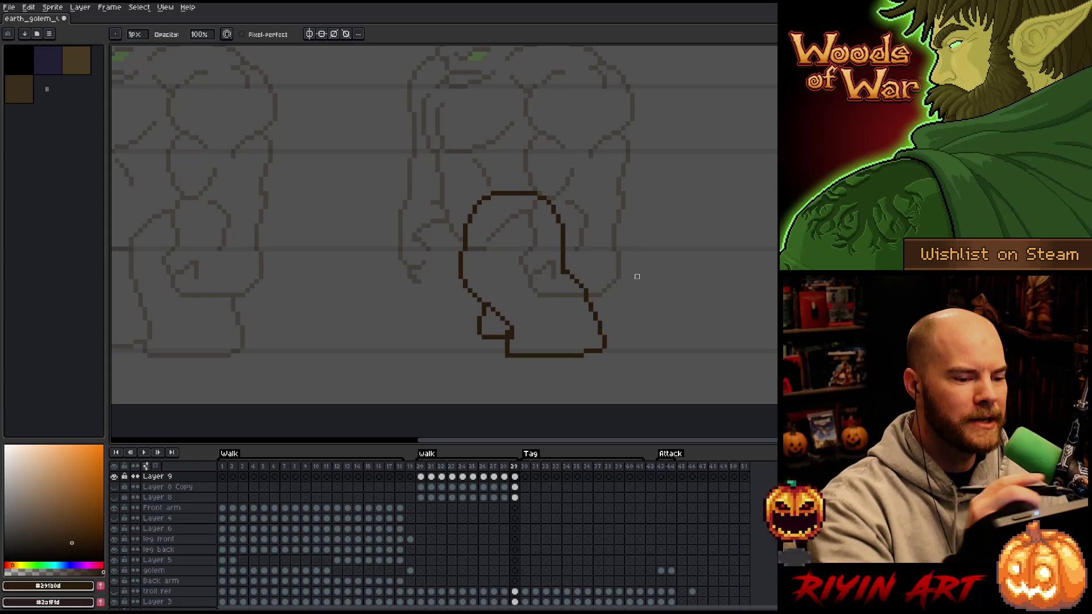
key(Left)
key(Right)
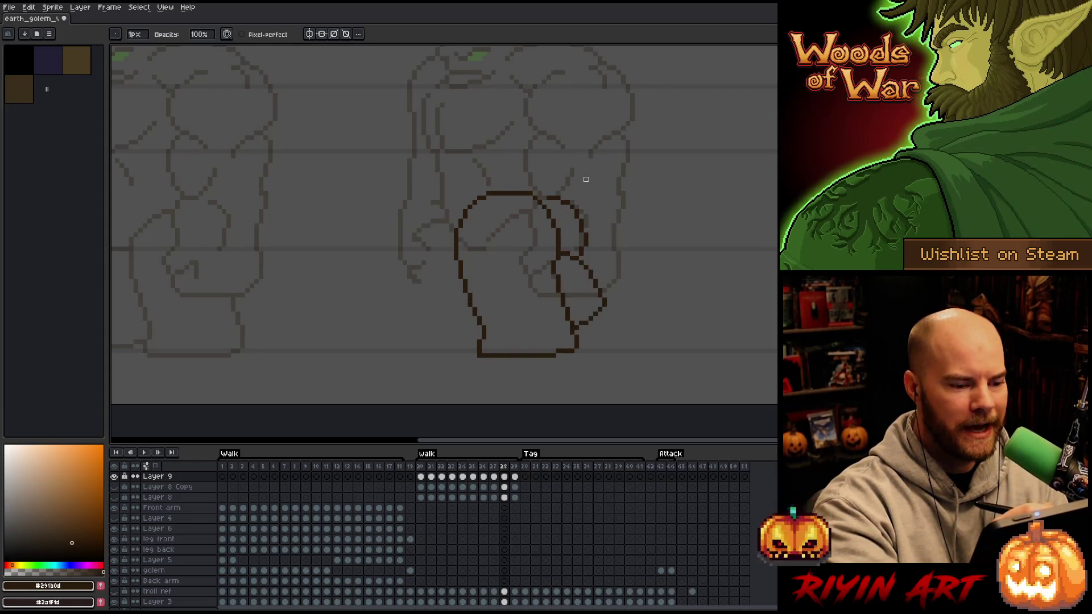
key(Left)
key(Right)
key(Left)
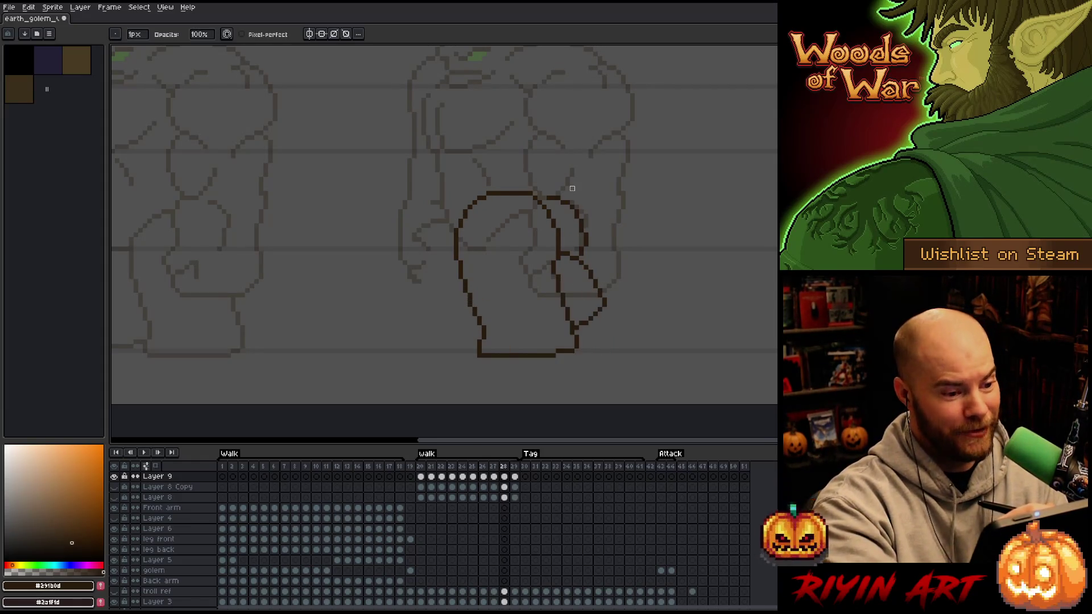
key(Right)
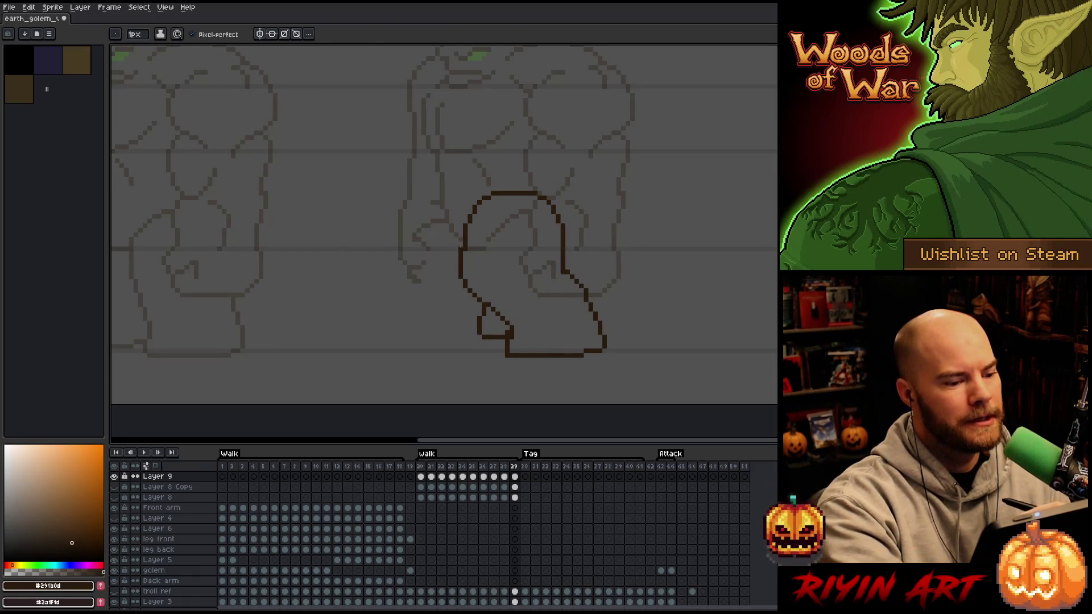
key(Left)
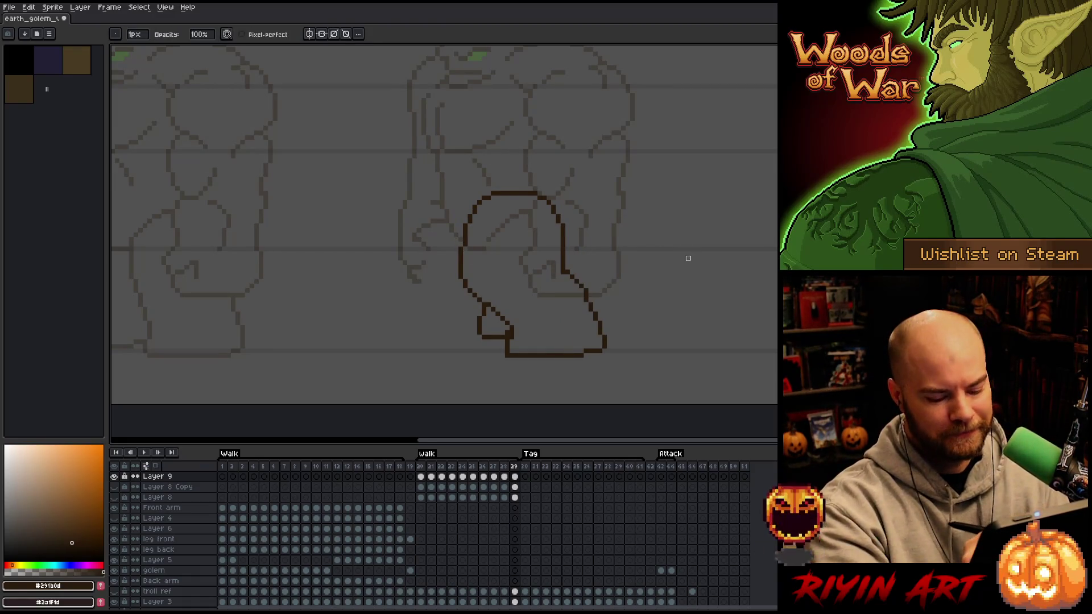
key(Right)
key(Left)
key(Right)
key(Left)
key(Right)
Redraw the leg's right edge as a single-pixel line, erasing the old thick stroke.
key(b)
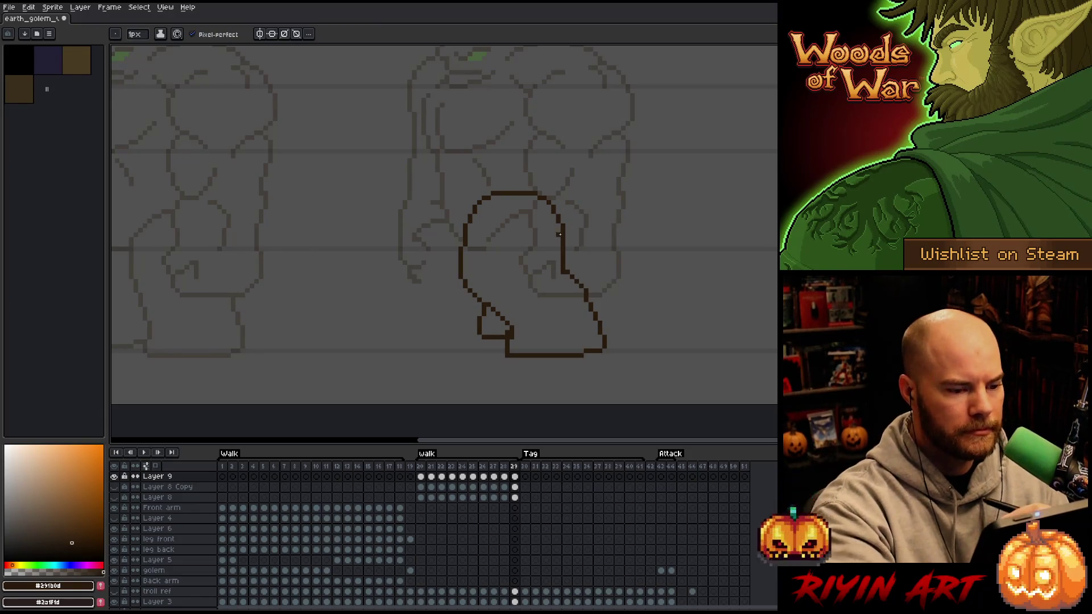
drag(560, 224, 561, 266)
key(e)
key(ctrl+z)
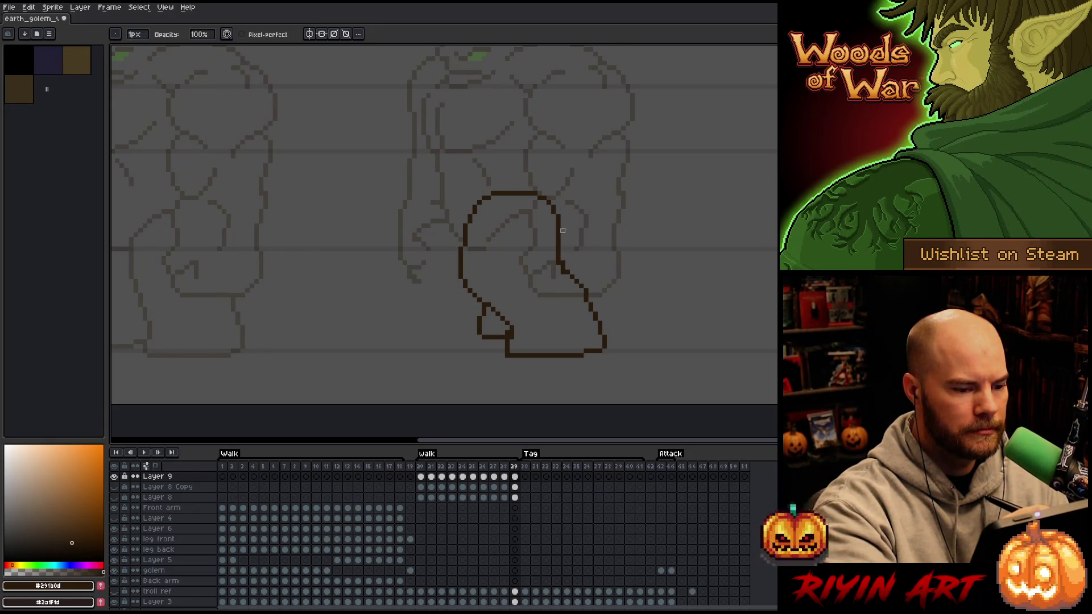
key(ctrl+y)
mouse_move(558, 223)
mouse_down()
mouse_move(558, 267)
mouse_move(563, 254)
mouse_up()
key(b)
key(e)
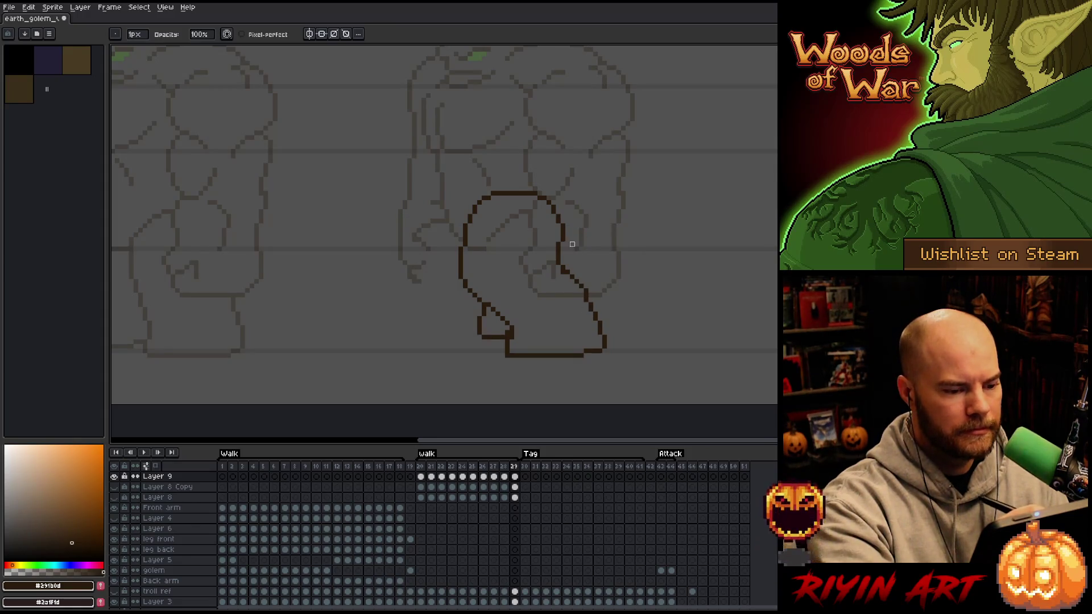
key(b)
key(e)
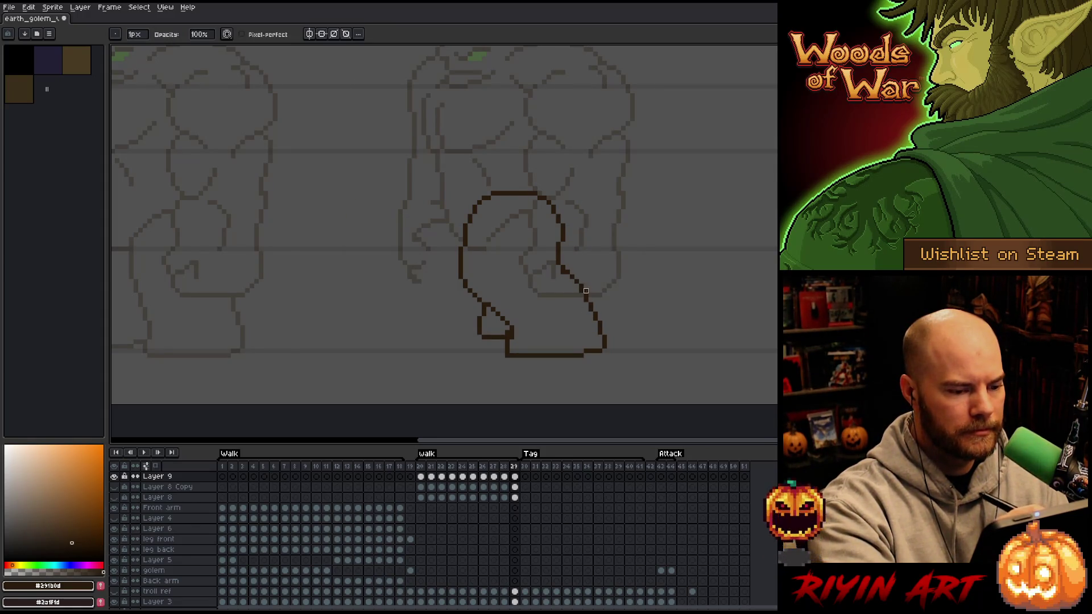
key(b)
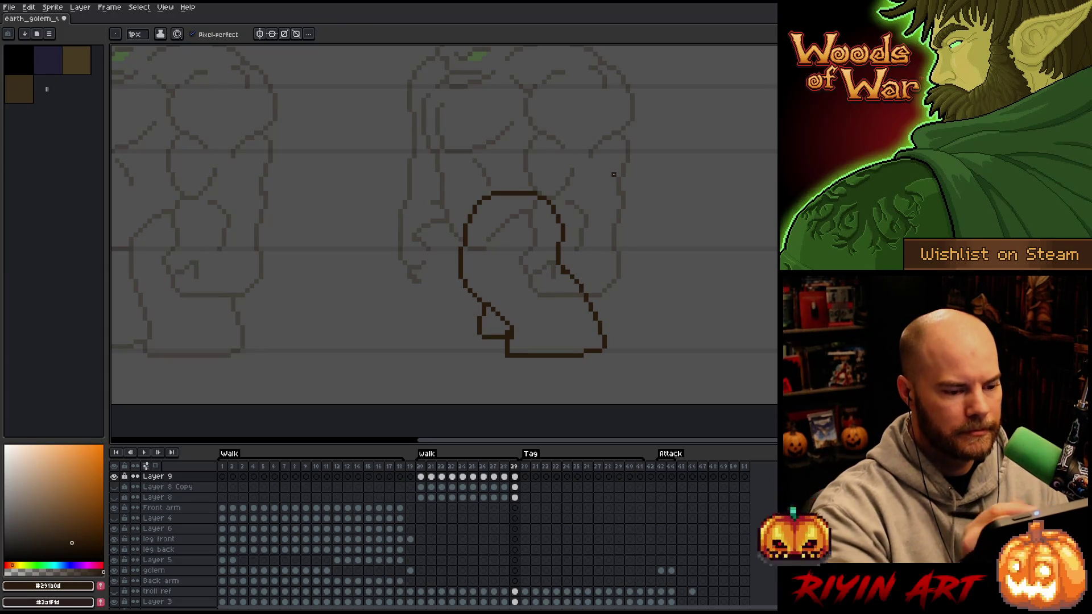
key(e)
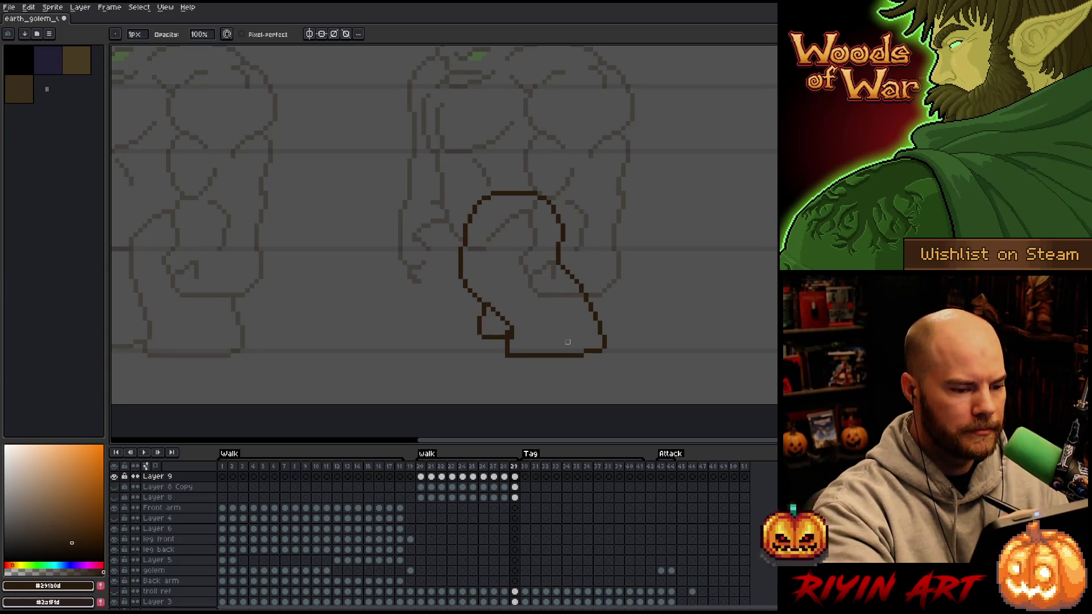
Check the redrawn right edge against the neighbouring frame.
key(Left)
key(Right)
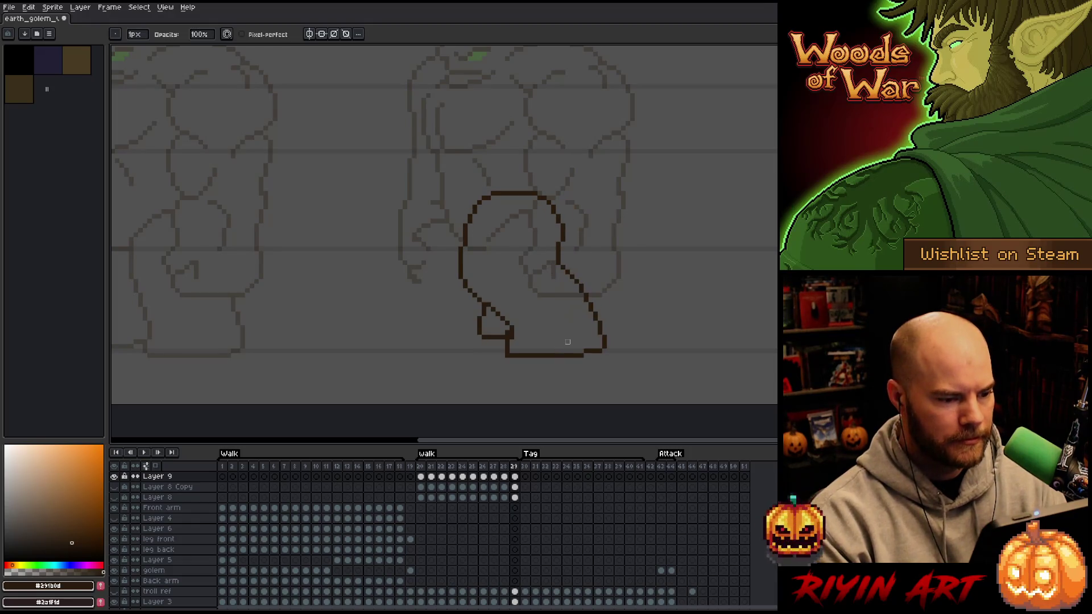
key(Left)
key(Right)
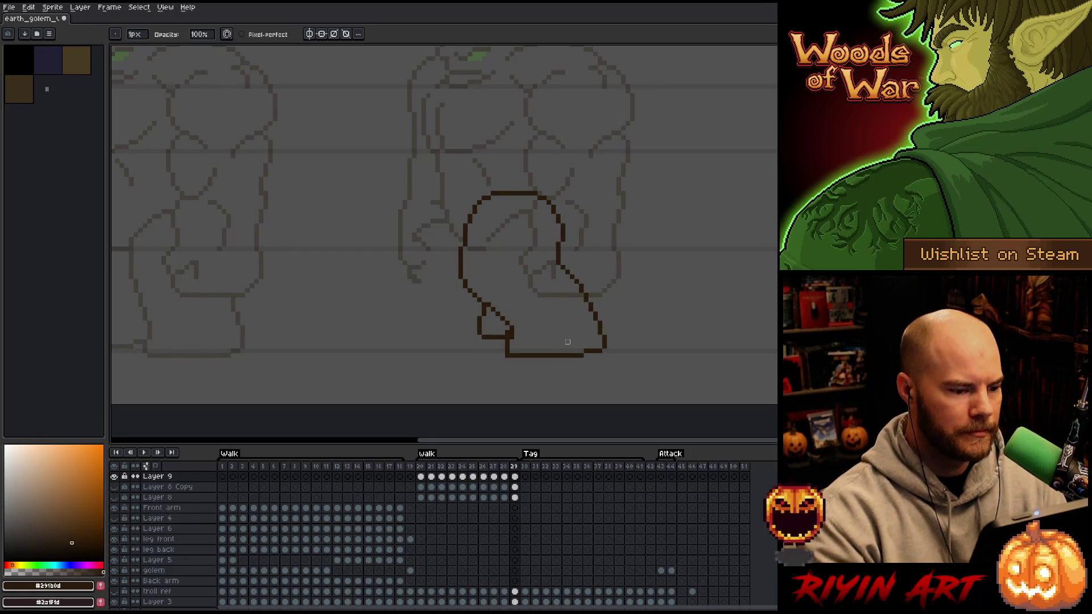
Lasso the rounded leg outline on frame 29 and compare it against frame 28.
key(m)
mouse_move(505, 178)
mouse_down()
mouse_move(479, 307)
mouse_move(437, 196)
mouse_up()
key(ctrl+c)
key(Left)
key(Right)
key(Left)
key(Right)
key(Left)
key(Right)
key(Left)
key(Right)
key(Left)
key(Right)
Touch up a piece of the leg outline's top with a small lasso transform.
key(ctrl+d)
key(b)
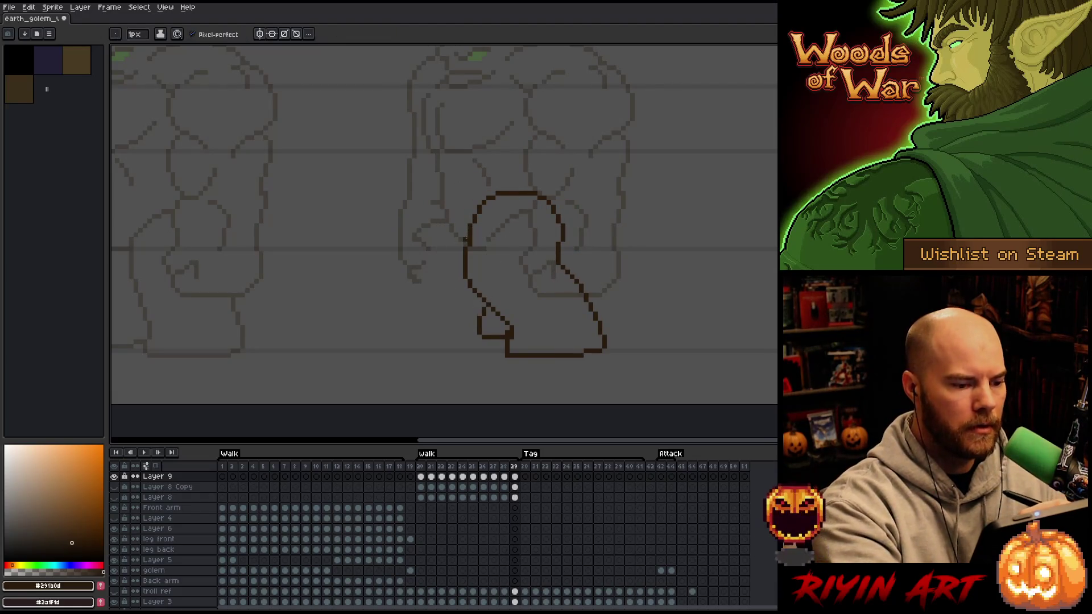
key(e)
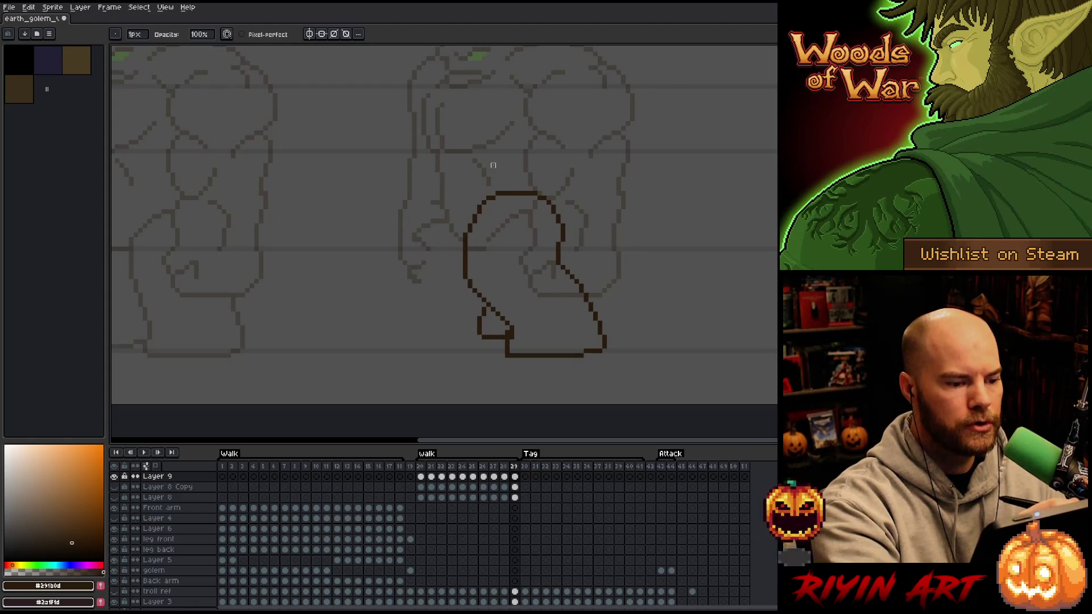
key(b)
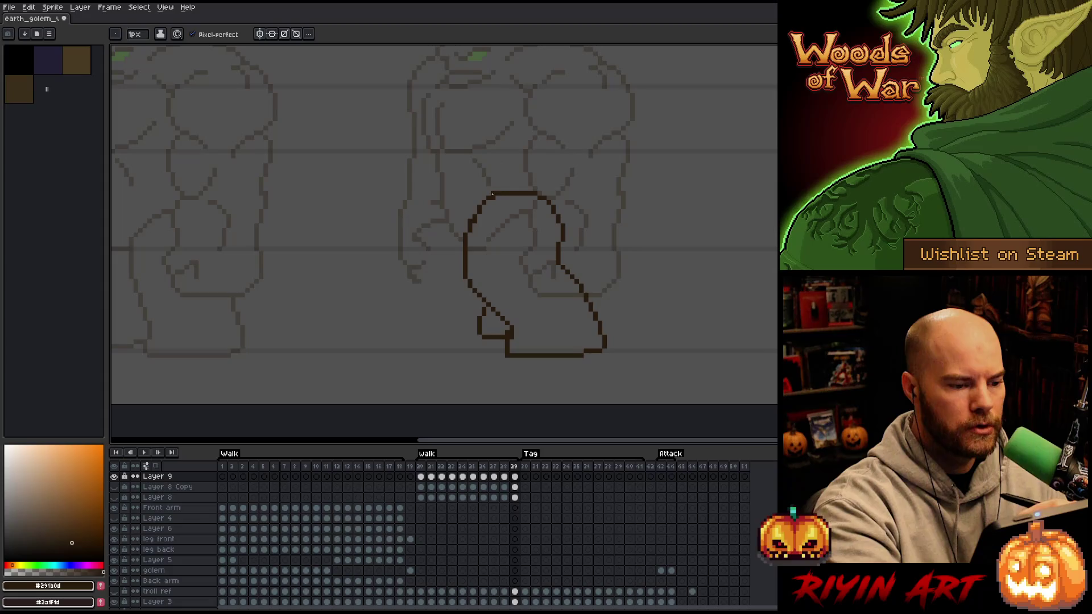
key(q)
drag(488, 186, 481, 226)
key(ctrl+t)
key(Return)
key(ctrl+d)
key(b)
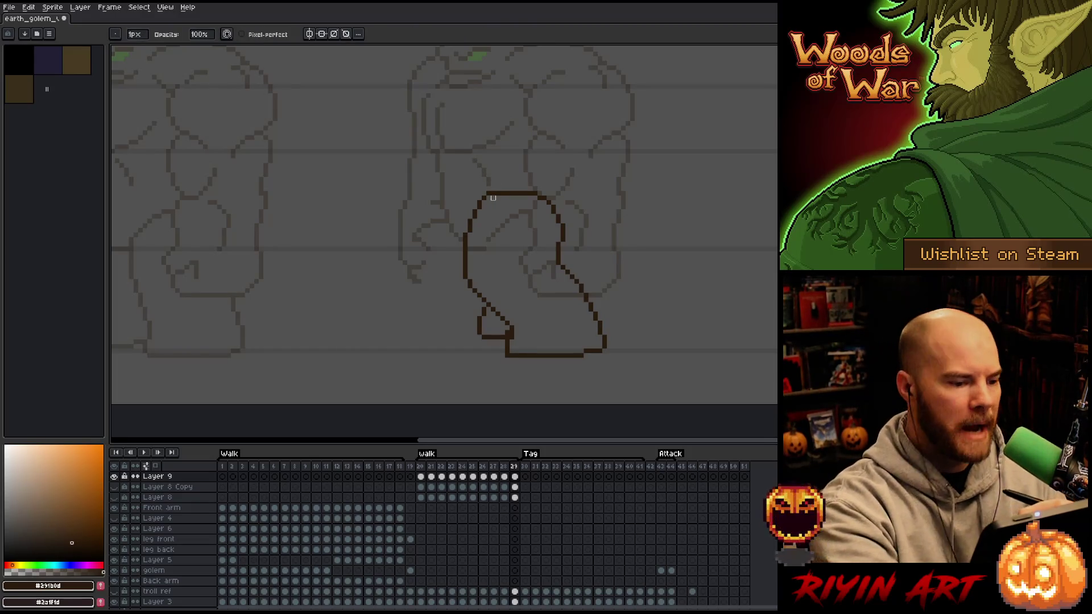
Compare the leg with the previous frame and first walk frame 20, then marquee-select its upper part.
key(comma)
key(period)
key(comma)
key(period)
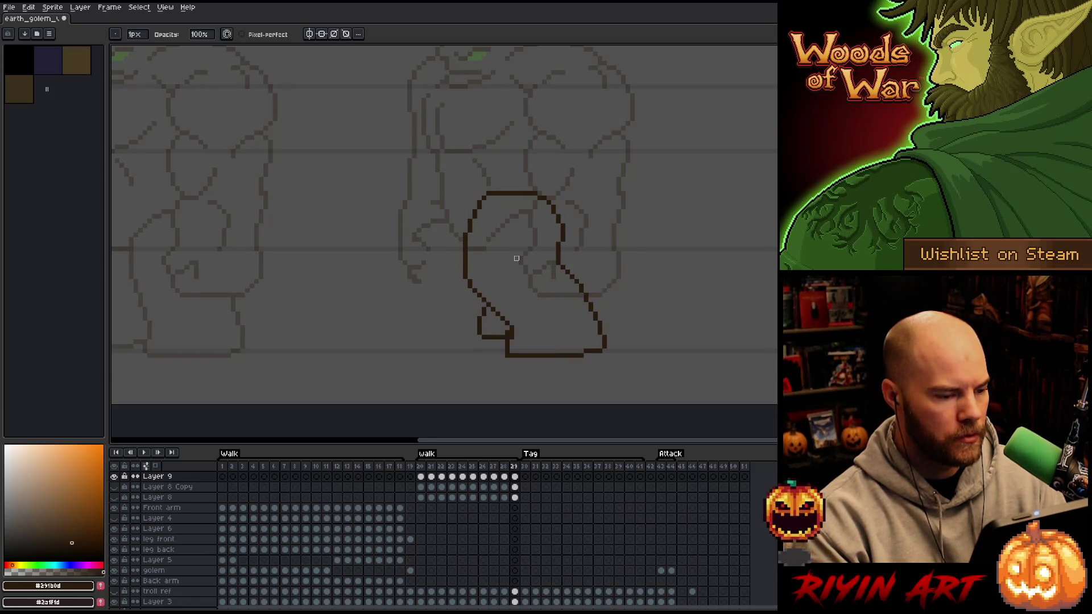
key(comma)
key(period)
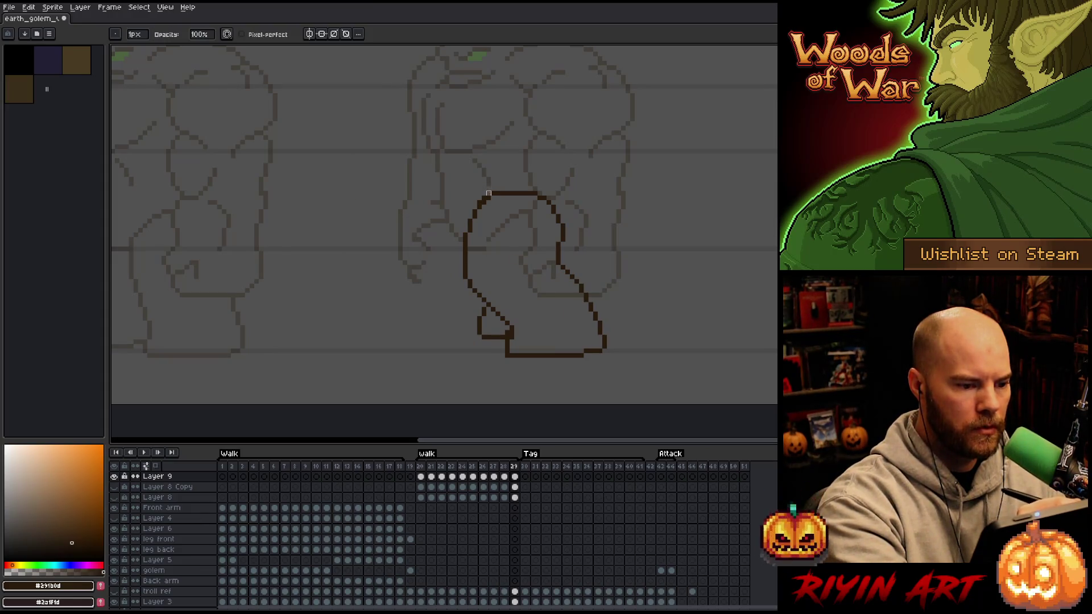
key(period)
key(comma)
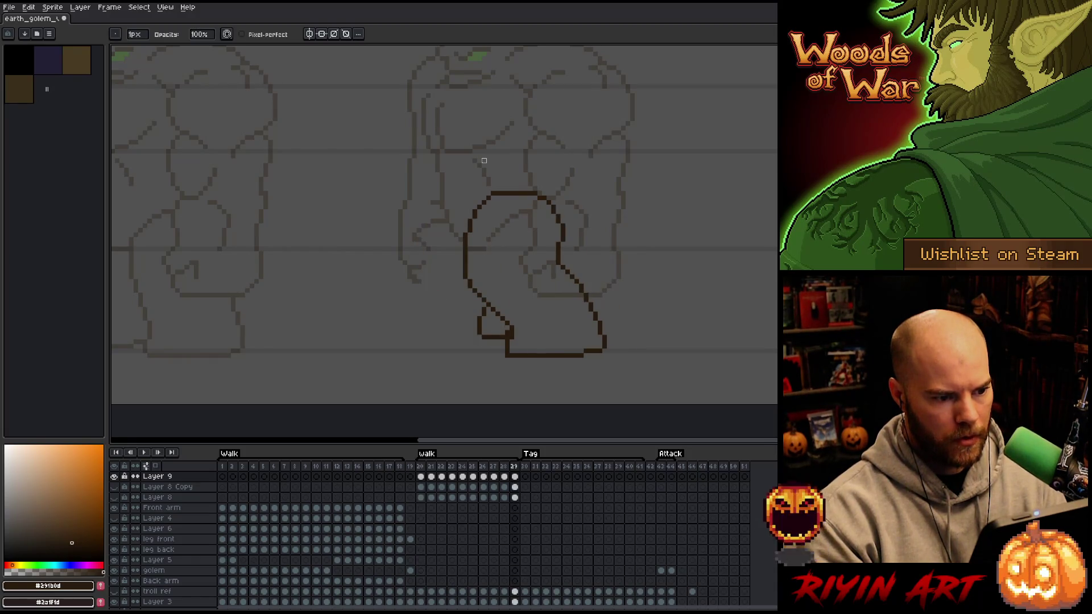
key(period)
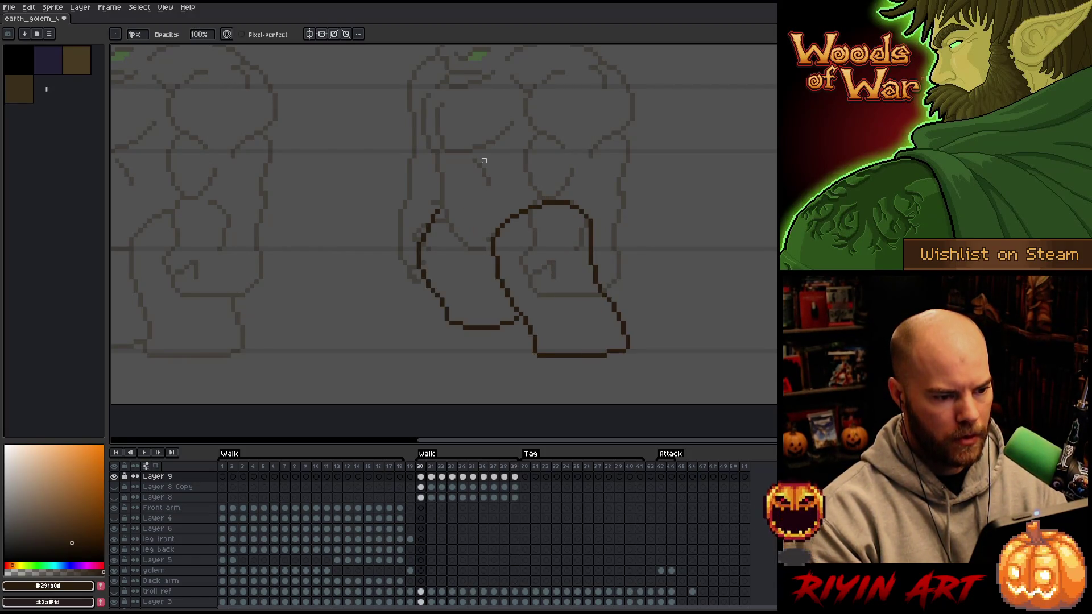
key(comma)
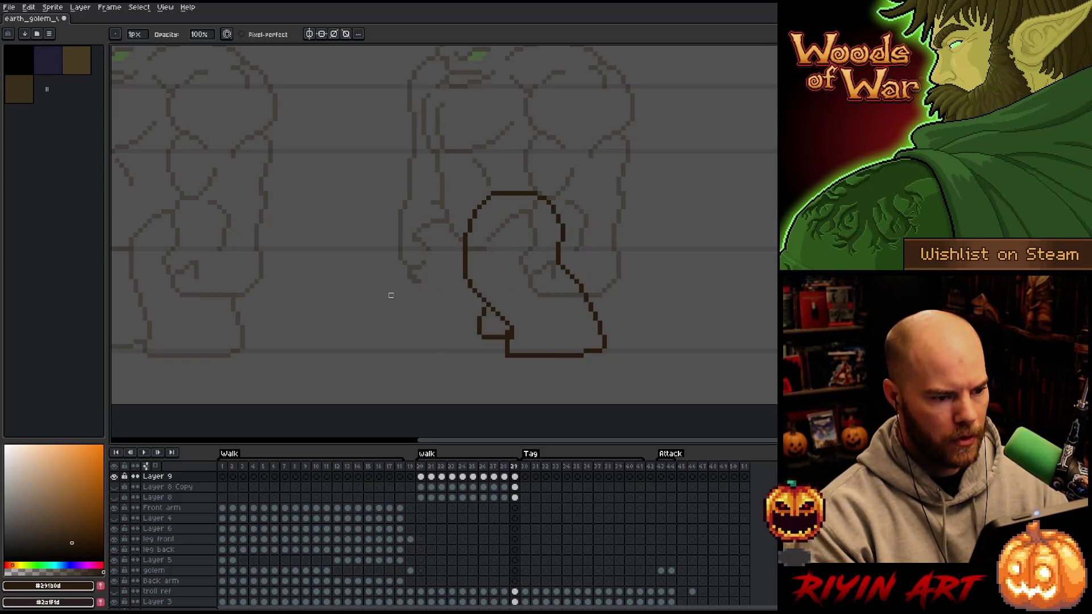
key(m)
mouse_move(719, 83)
mouse_down()
mouse_move(617, 167)
mouse_move(336, 249)
mouse_up()
Move the selected leg top down a pixel and compare the last walk frame with the first.
key(Down)
key(Down)
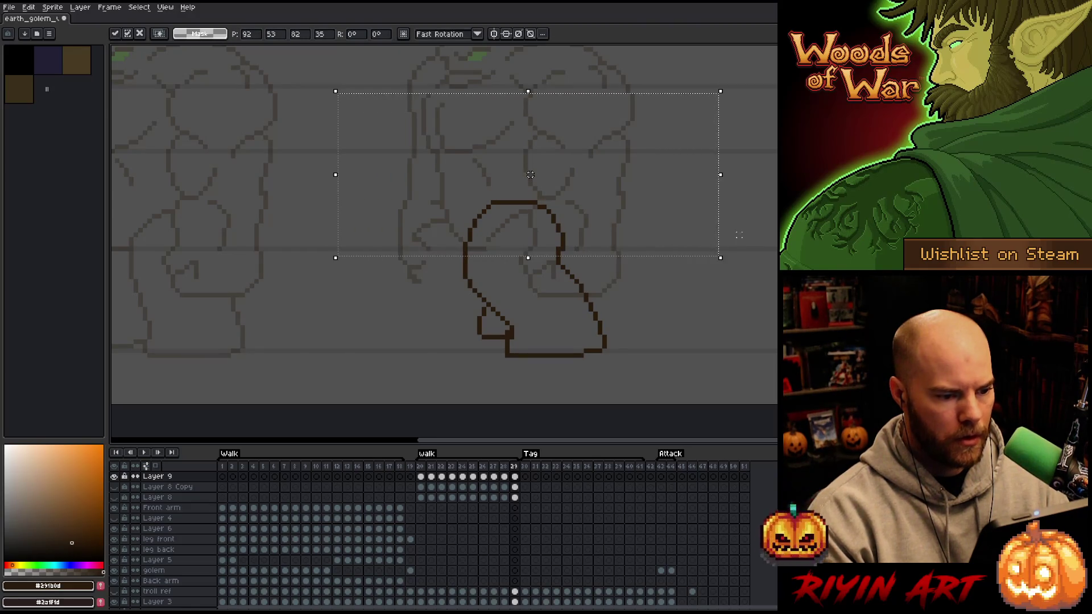
key(ctrl+d)
key(b)
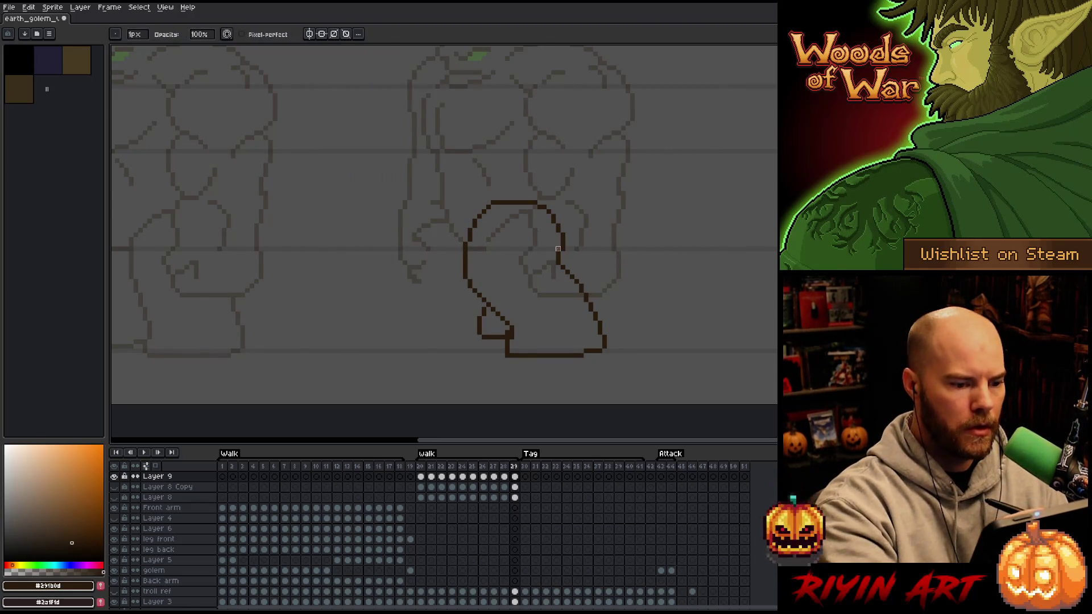
key(Right)
key(Left)
key(Right)
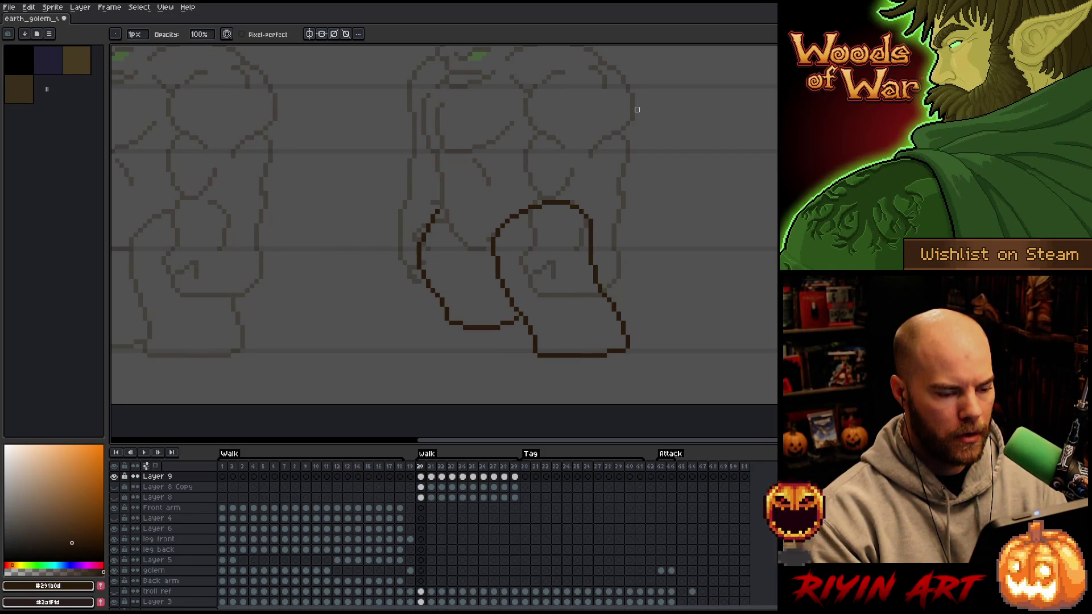
key(Left)
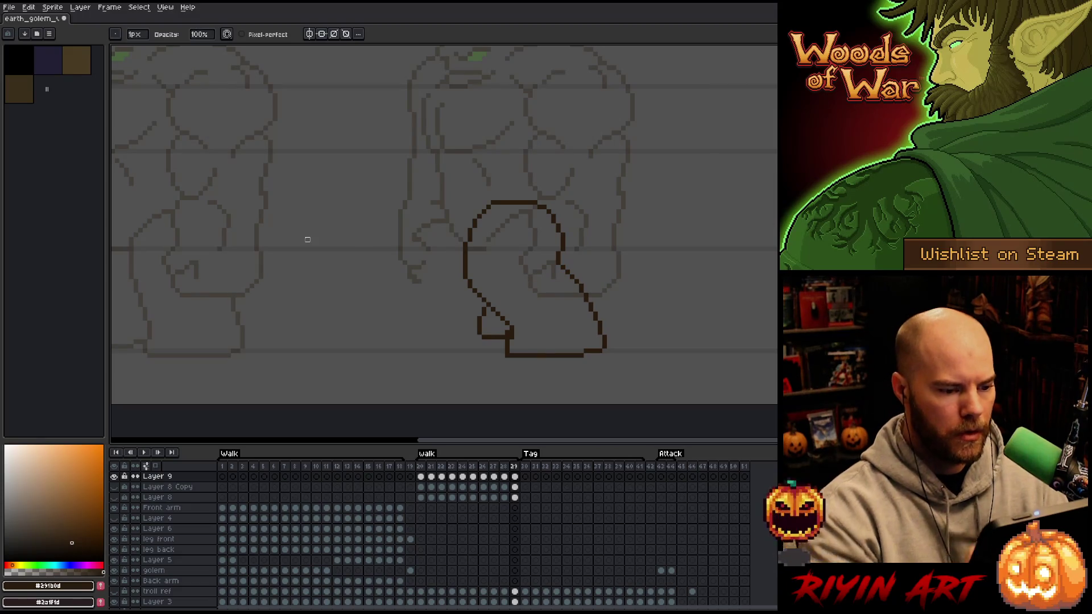
Nudge the leg outline's top one pixel right and resize its rounded top arc.
key(q)
mouse_move(570, 292)
mouse_down()
mouse_move(553, 179)
mouse_move(453, 268)
mouse_move(482, 303)
mouse_move(512, 263)
mouse_up()
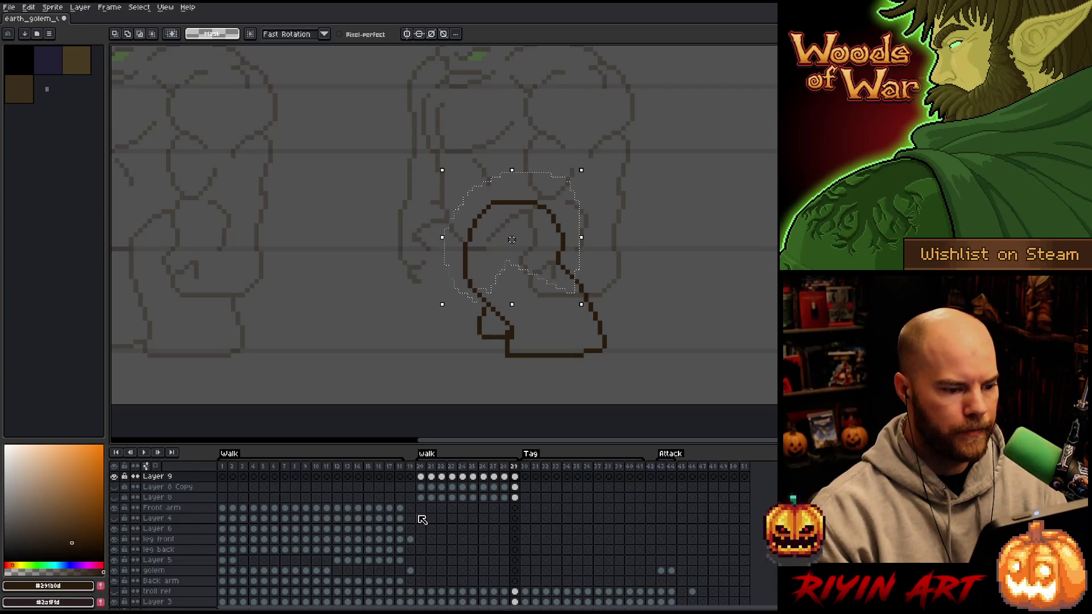
key(Right)
key(Return)
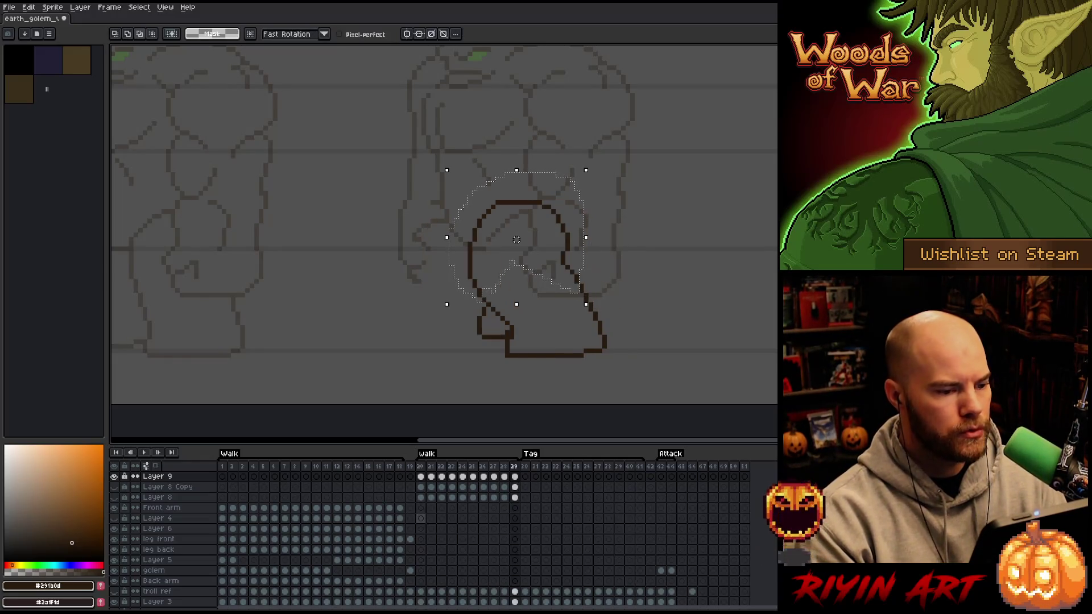
key(ctrl+d)
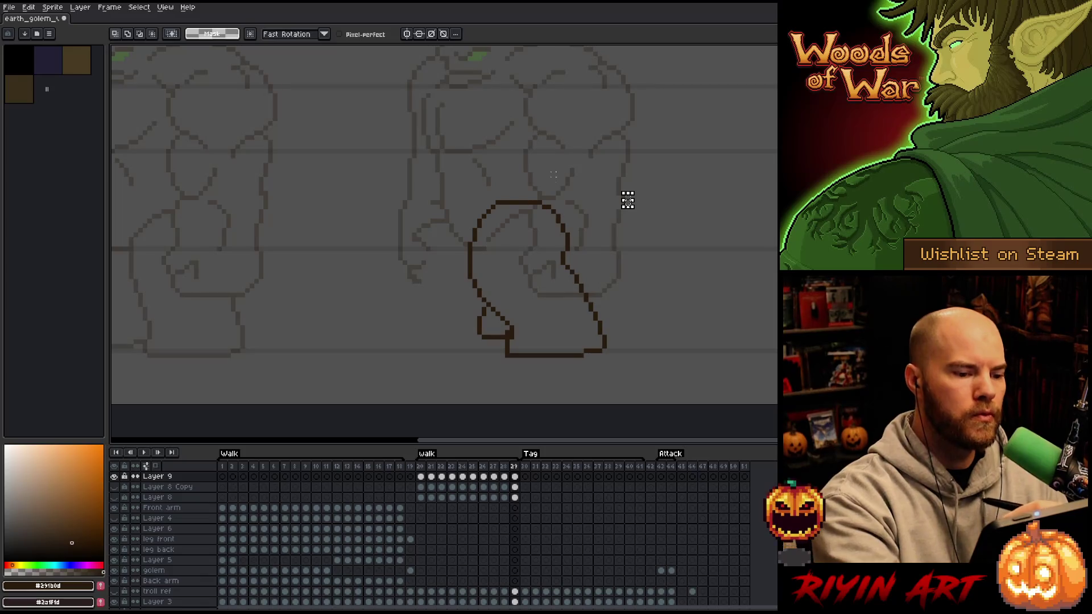
mouse_move(549, 193)
mouse_down()
mouse_move(529, 225)
mouse_move(488, 217)
mouse_move(523, 166)
mouse_up()
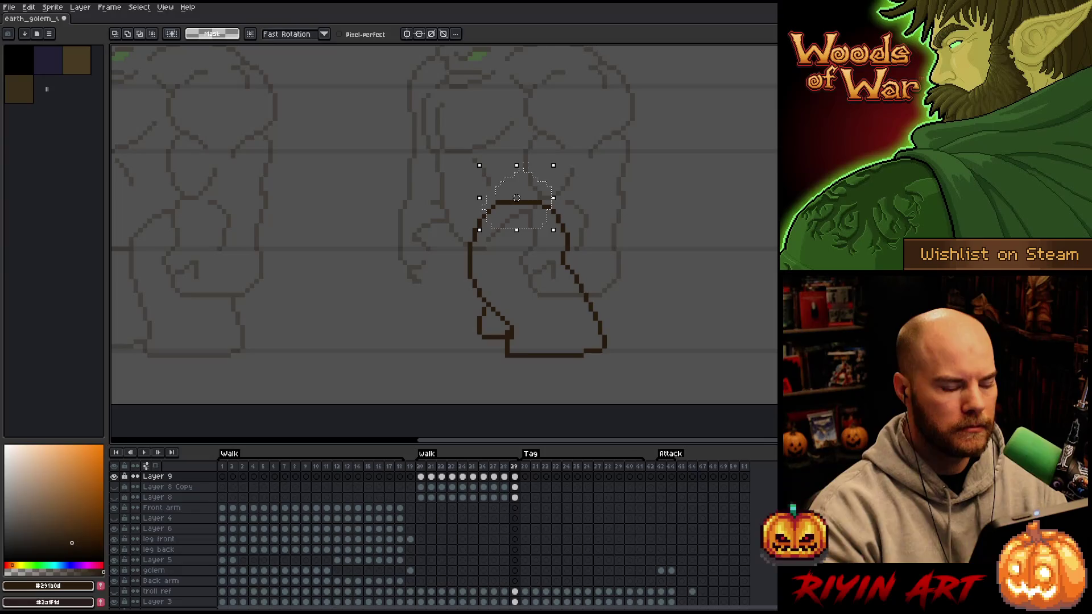
drag(583, 147, 554, 356)
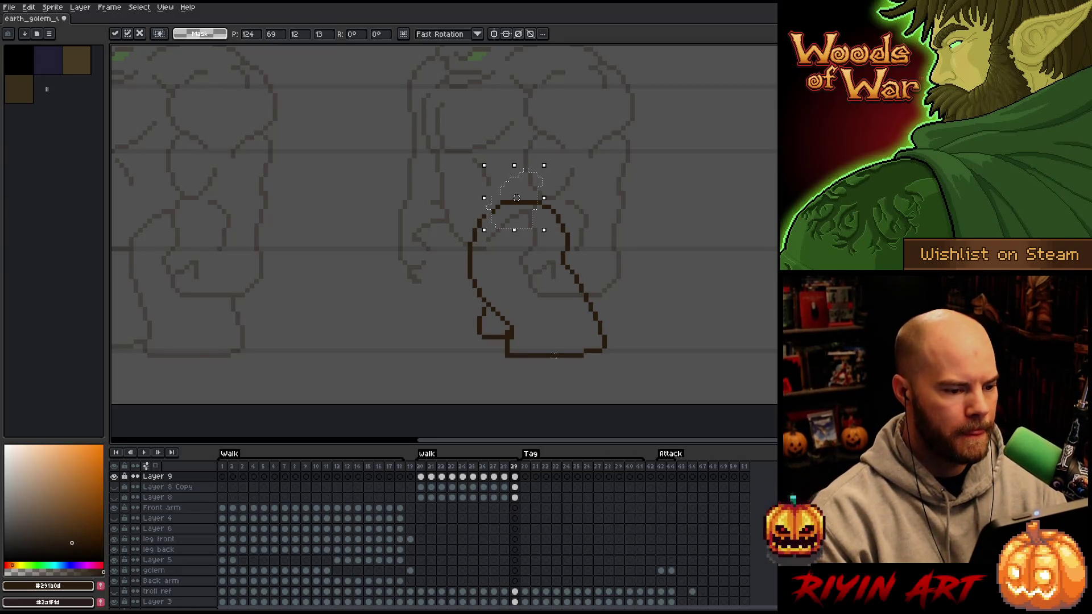
key(ctrl+d)
key(b)
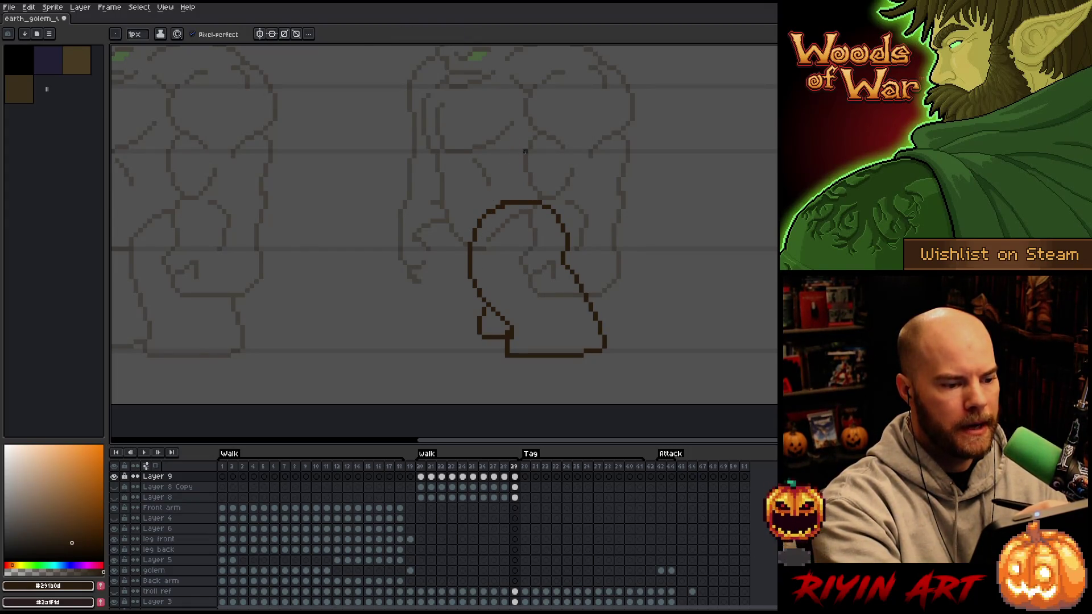
Touch up leg pixels with pencil and eraser while comparing the first and last walk frames.
key(e)
key(period)
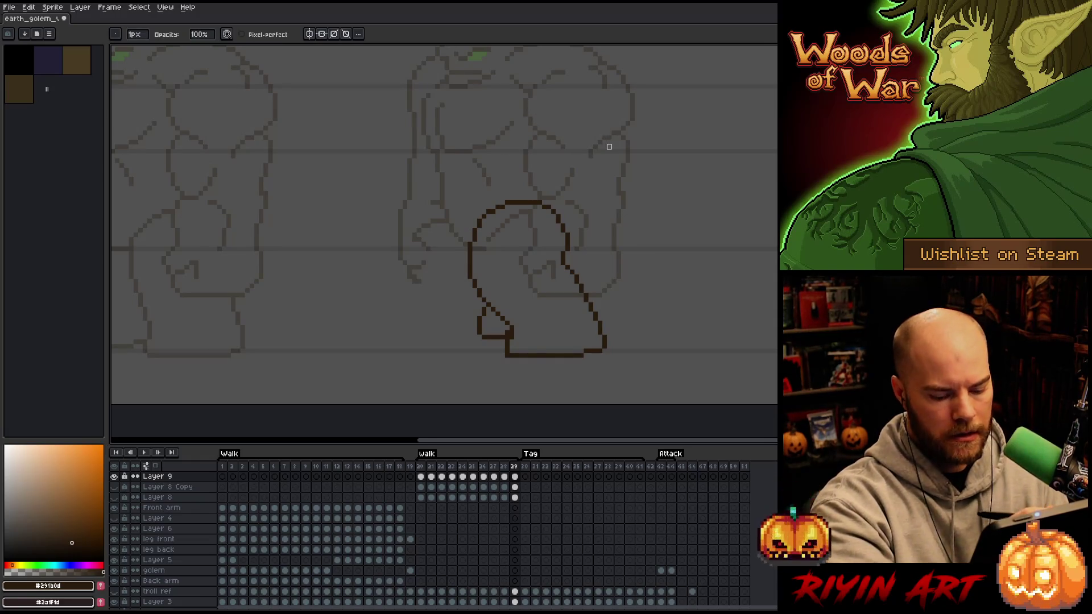
key(comma)
key(period)
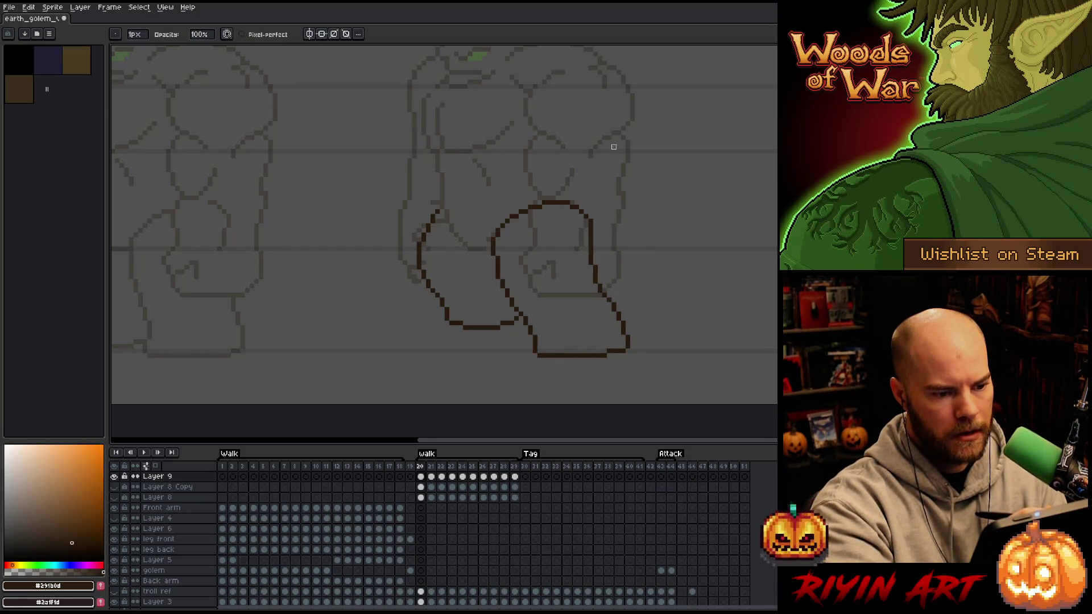
key(comma)
key(e)
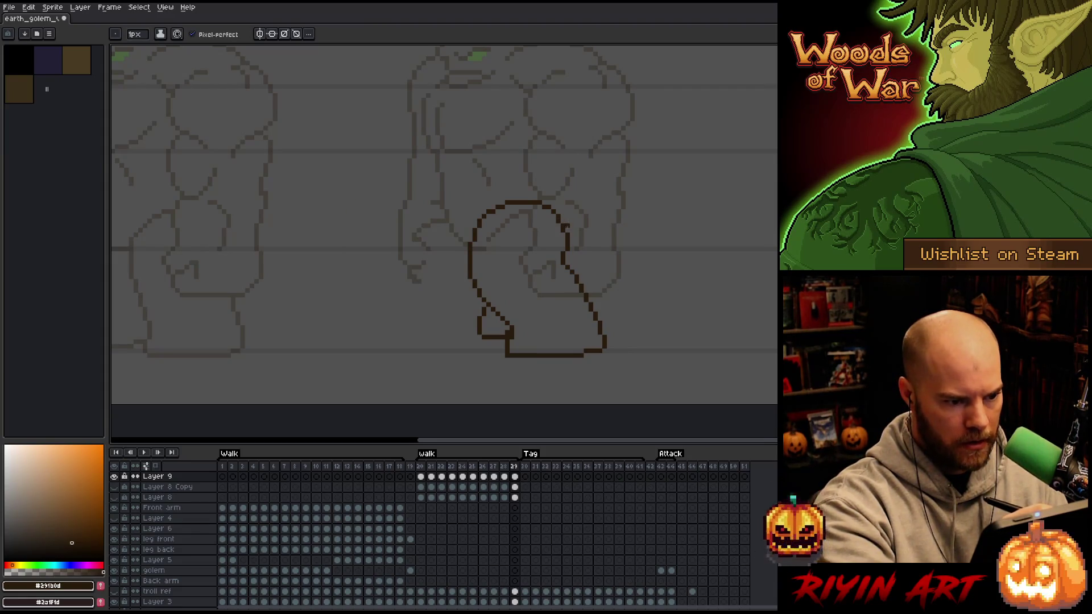
key(b)
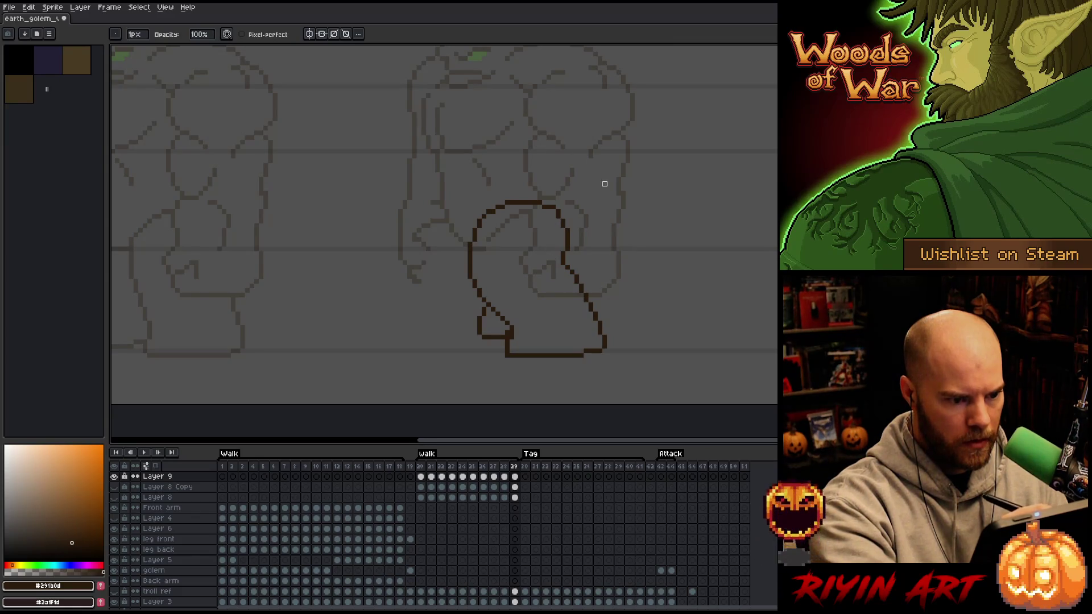
key(e)
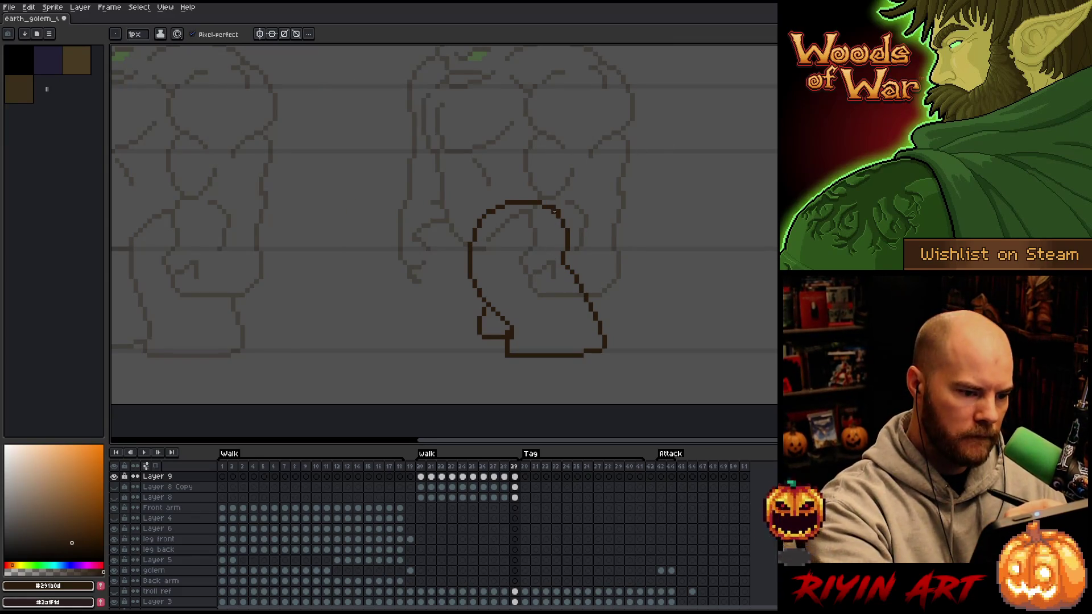
key(b)
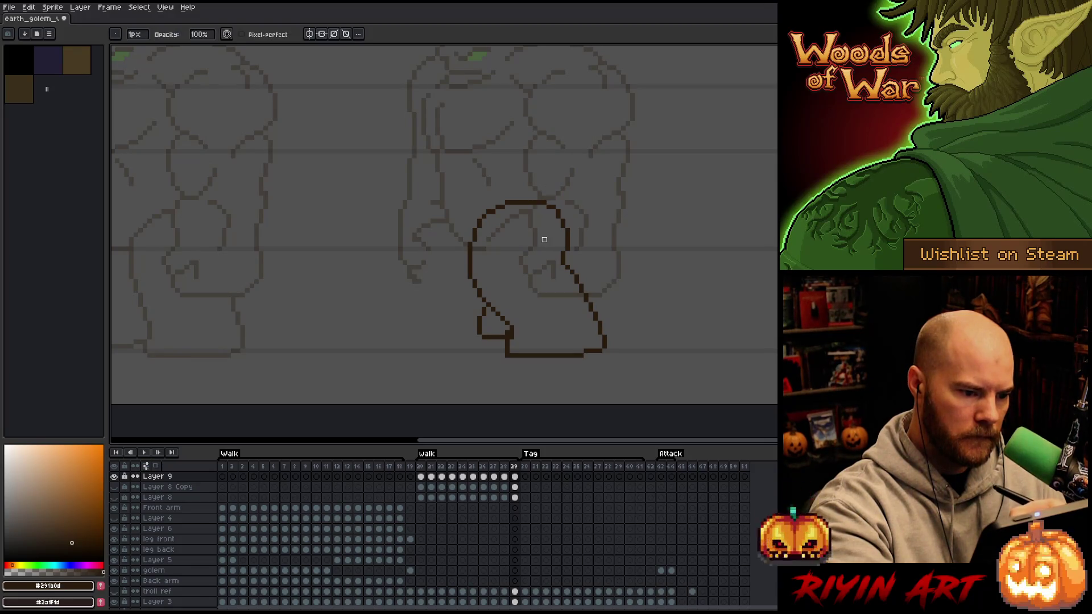
key(e)
key(b)
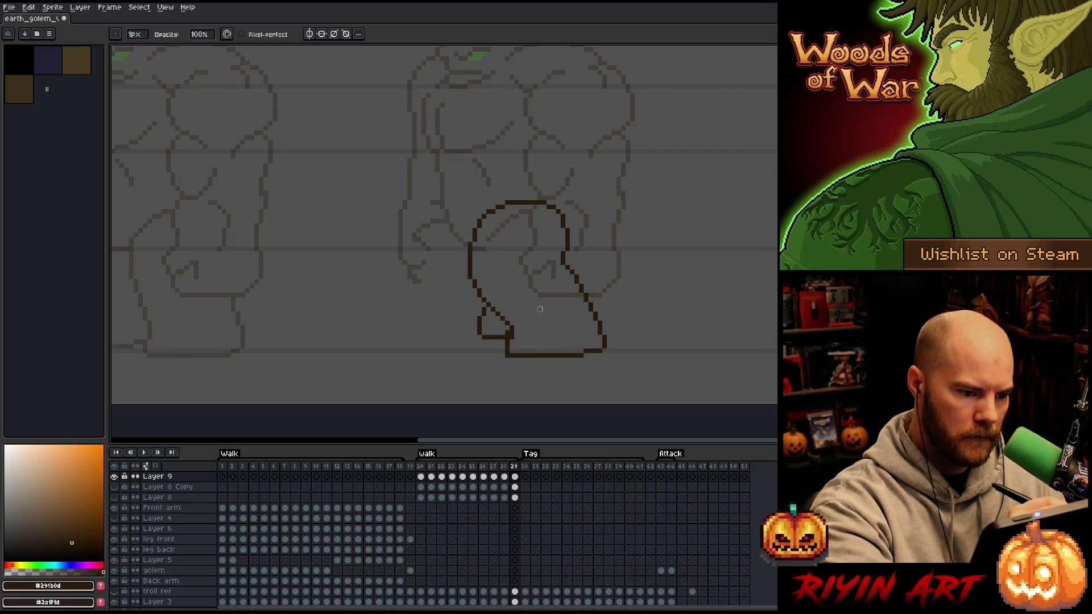
key(Right)
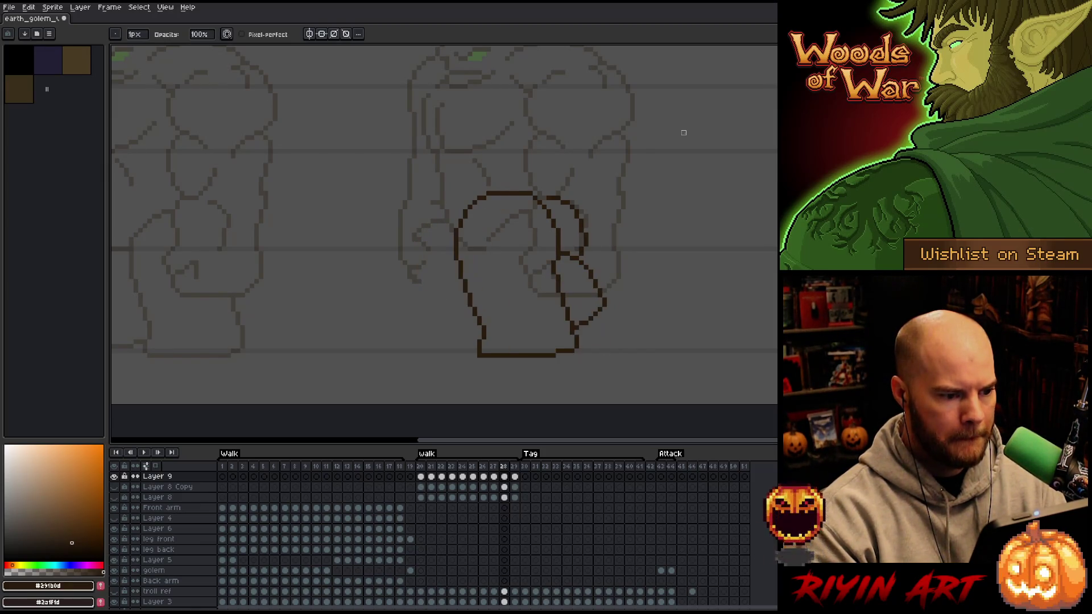
Adjust the front leg's top outline on frame 26 by moving the lassoed pixels.
key(q)
mouse_move(568, 235)
mouse_down()
mouse_move(481, 245)
mouse_move(476, 183)
mouse_move(527, 186)
mouse_move(572, 244)
mouse_up()
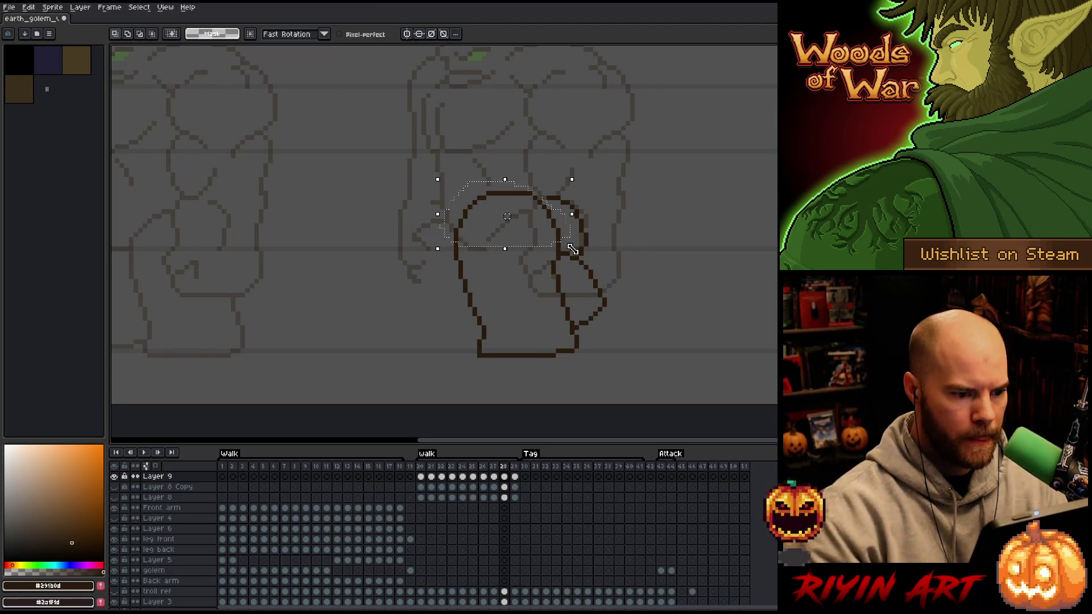
key(Return)
key(Return)
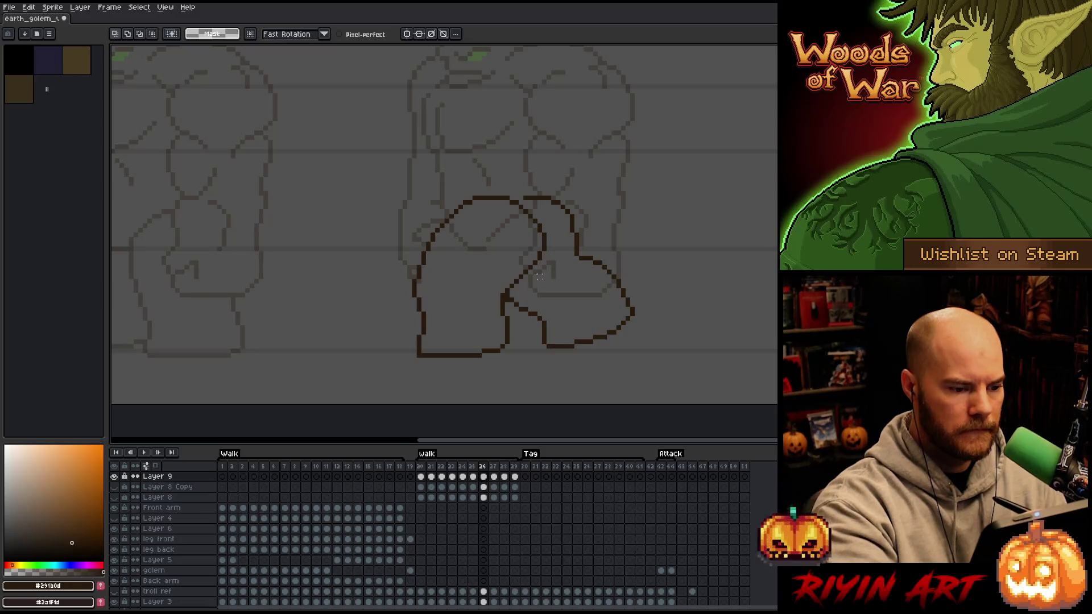
mouse_move(554, 245)
mouse_down()
mouse_move(537, 276)
mouse_move(428, 285)
mouse_move(428, 315)
mouse_move(438, 149)
mouse_move(554, 234)
mouse_up()
key(ctrl+d)
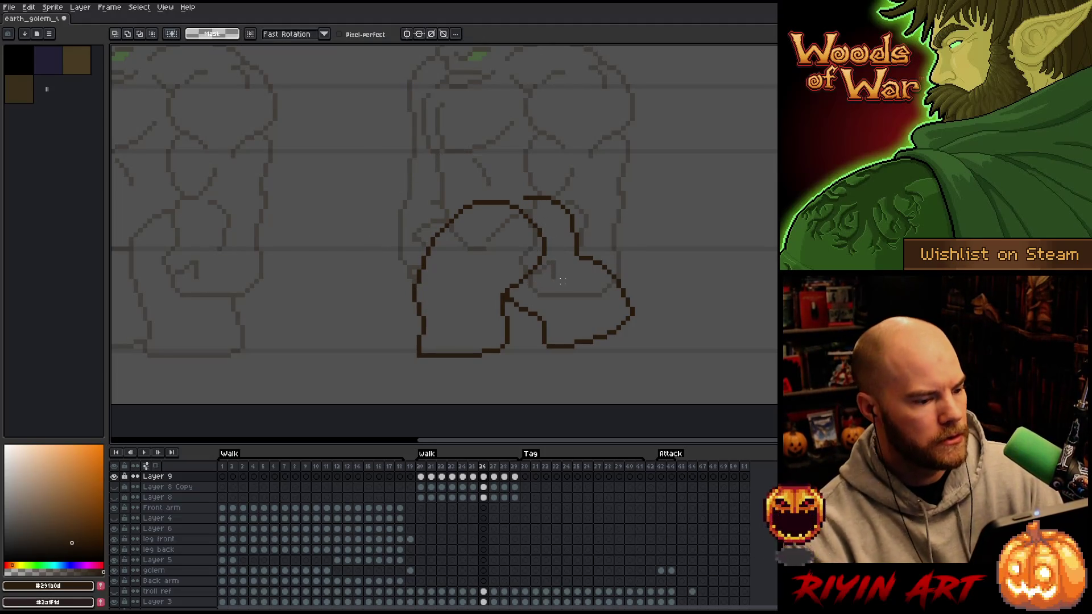
Move a section of the leg outline on frame 27, then play and stop the walk preview.
key(Right)
key(Left)
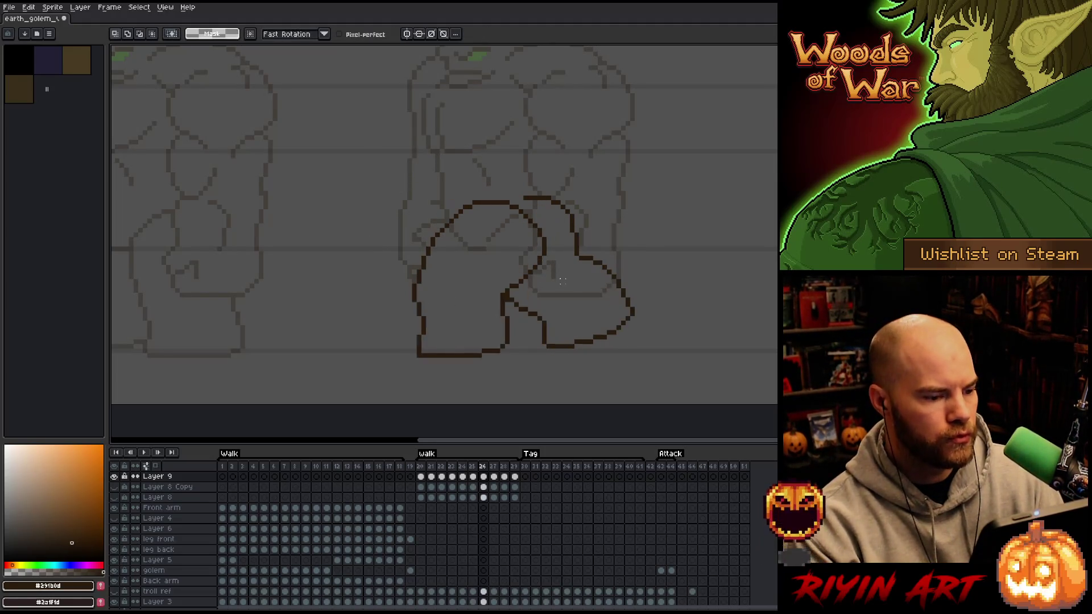
key(Right)
mouse_move(502, 165)
mouse_down()
mouse_move(550, 245)
mouse_move(534, 272)
mouse_move(409, 280)
mouse_move(472, 148)
mouse_up()
key(ctrl+d)
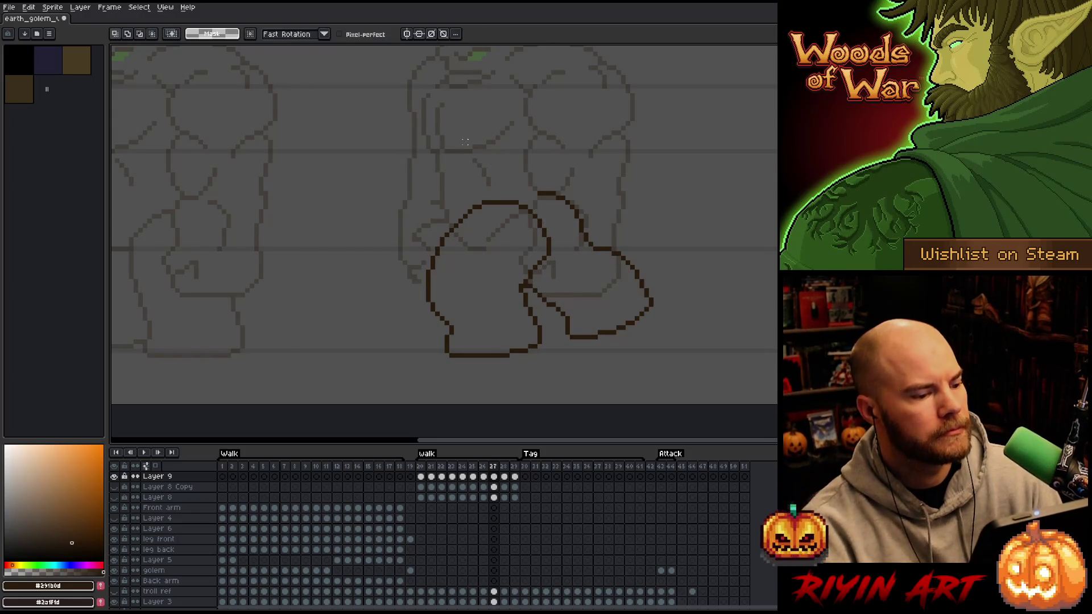
key(Return)
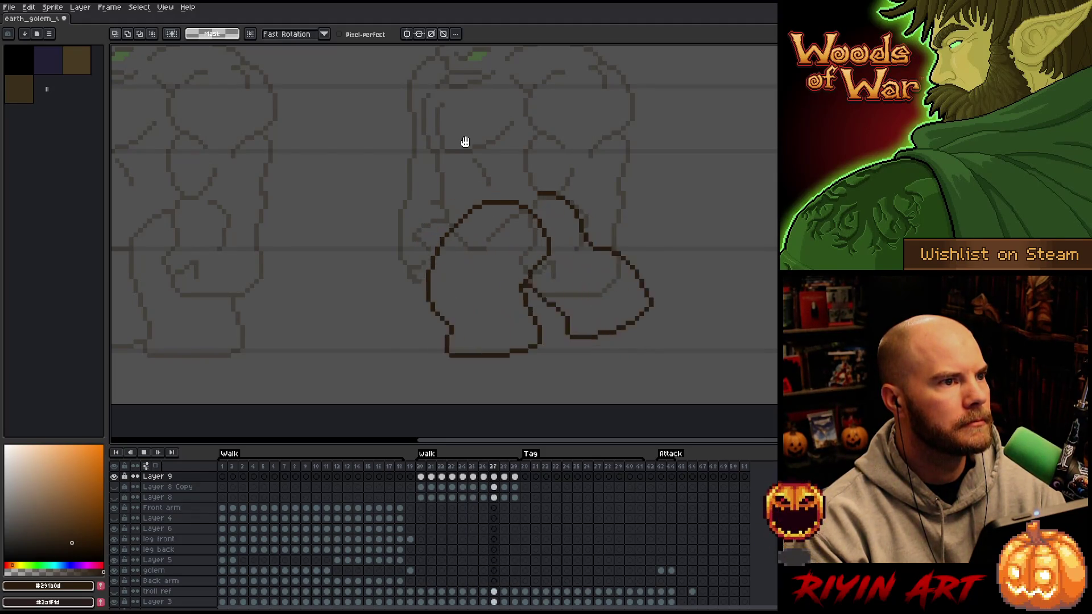
key(Return)
key(Return)
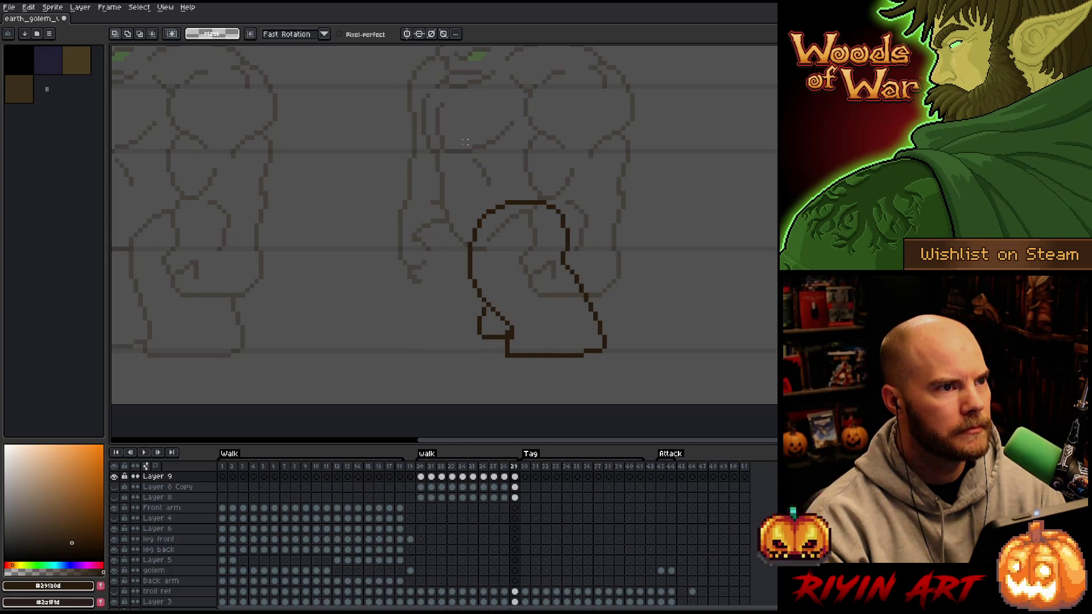
On frame 20, rework the left side of the left leg and shift its outline with a lasso selection.
key(b)
scroll(314, 265, down, 3)
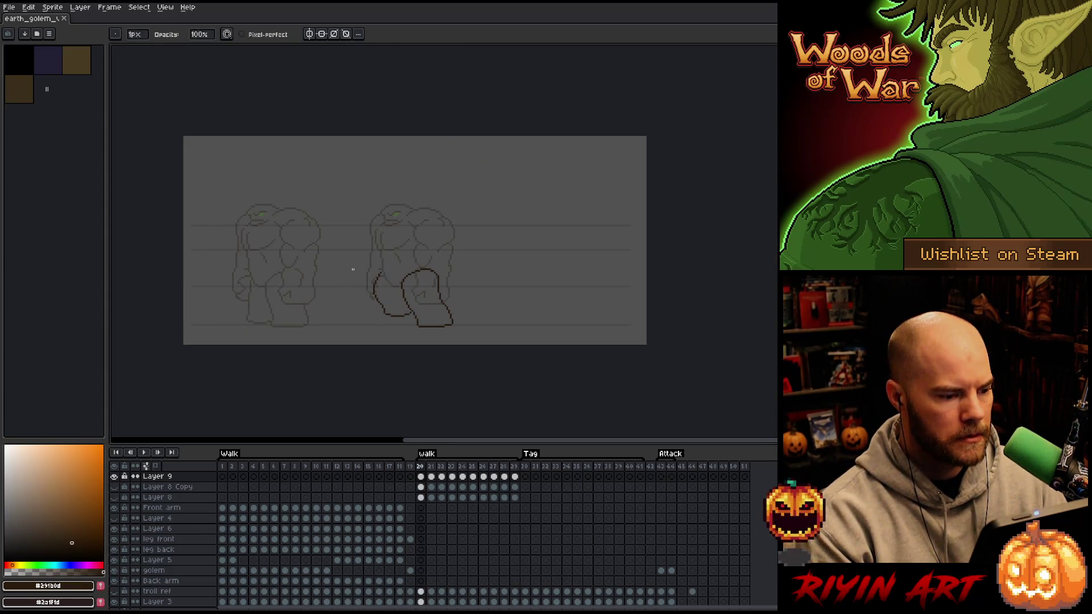
scroll(376, 274, up, 2)
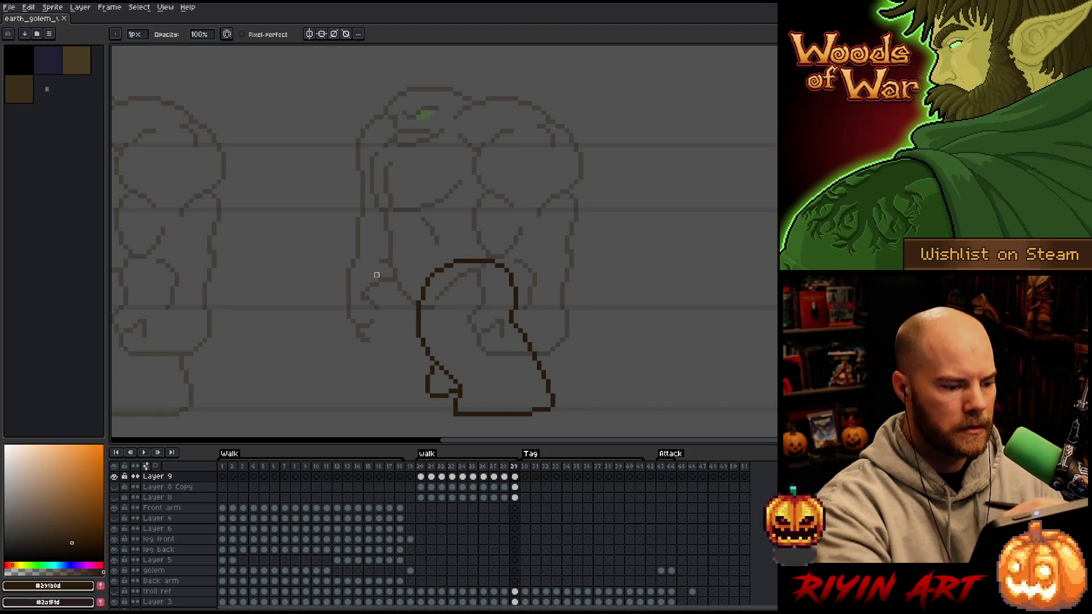
key(e)
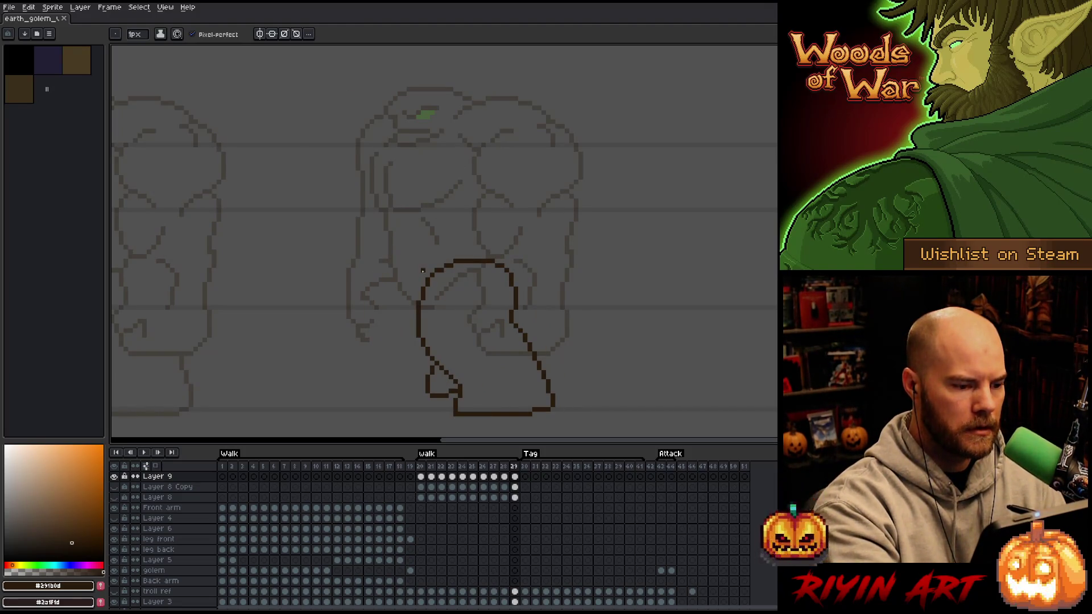
mouse_move(423, 271)
mouse_down()
mouse_move(398, 305)
mouse_move(428, 359)
mouse_up()
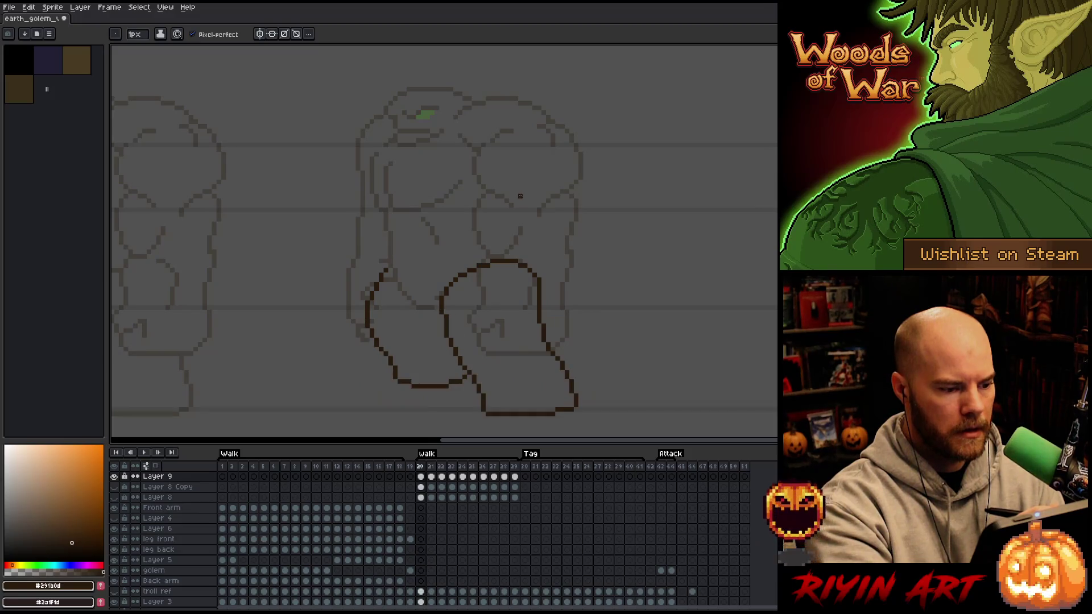
key(q)
mouse_move(410, 261)
mouse_down()
mouse_move(384, 334)
mouse_move(372, 204)
mouse_move(409, 263)
mouse_up()
key(ctrl+d)
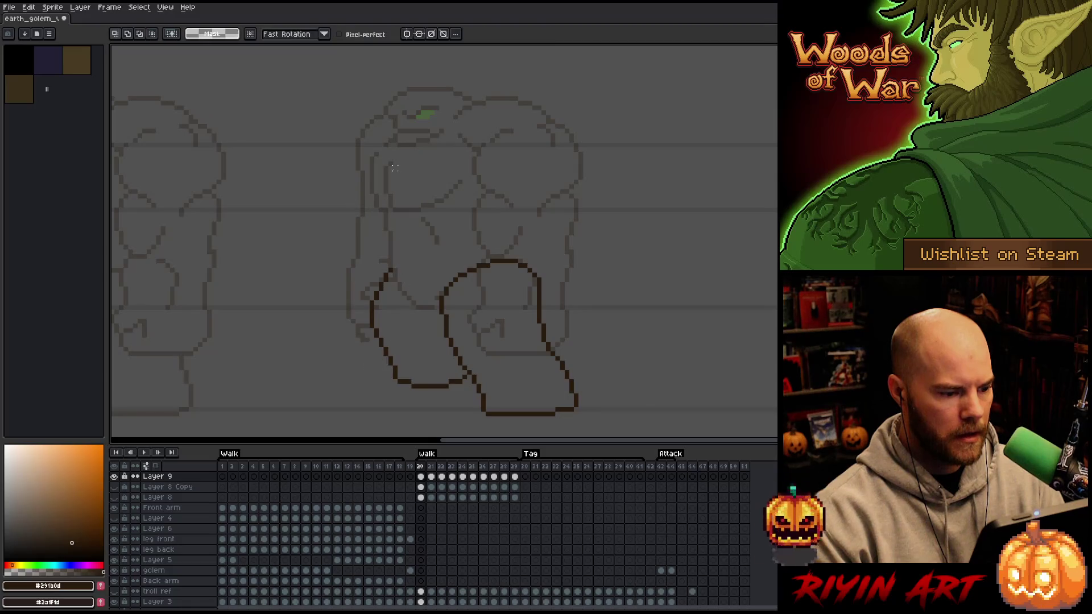
Try a new front line on the left leg, undo it, and nudge the existing front line right.
key(b)
mouse_move(396, 253)
mouse_down()
mouse_move(394, 315)
mouse_move(370, 344)
mouse_move(352, 262)
mouse_up()
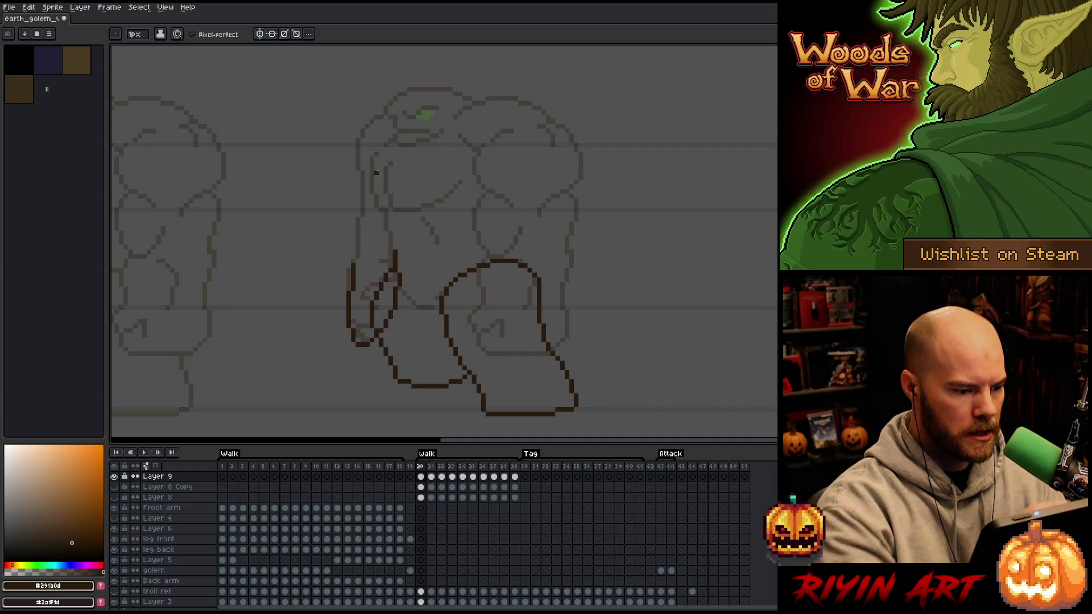
key(ctrl+z)
key(ctrl+z)
key(q)
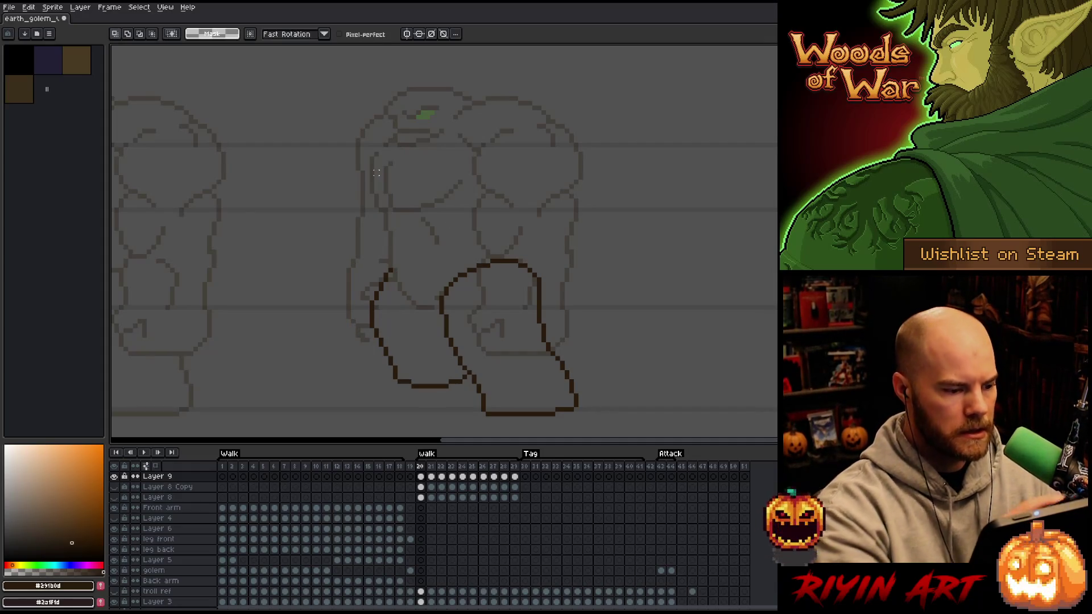
mouse_move(407, 249)
mouse_down()
mouse_move(382, 329)
mouse_move(405, 247)
mouse_up()
drag(377, 298, 381, 298)
key(ctrl+d)
On frame 29, nudge the left leg line right and erase the leftover duplicate segment.
key(Left)
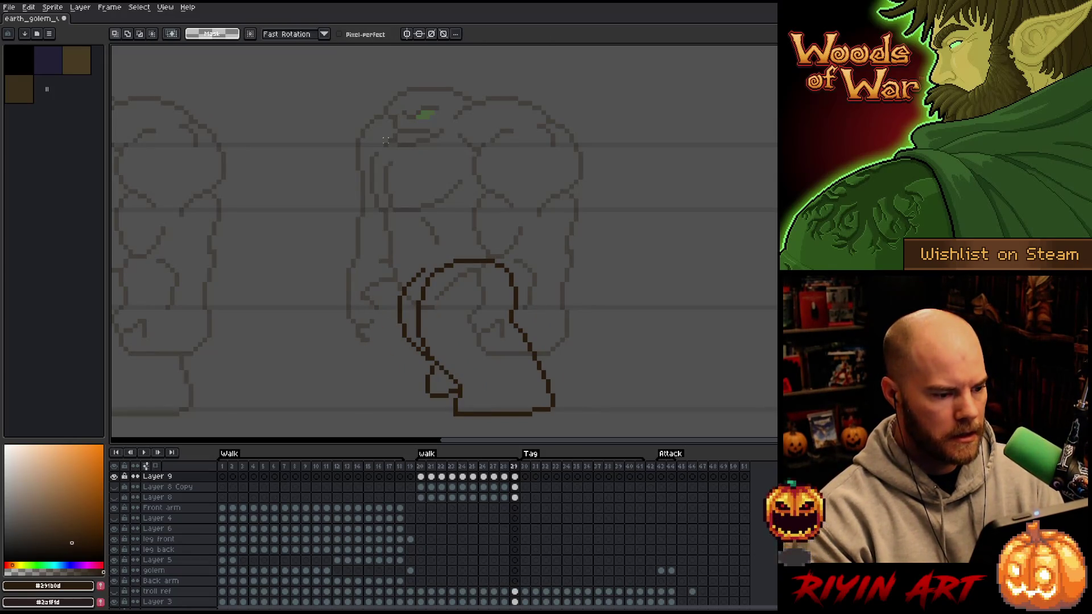
key(b)
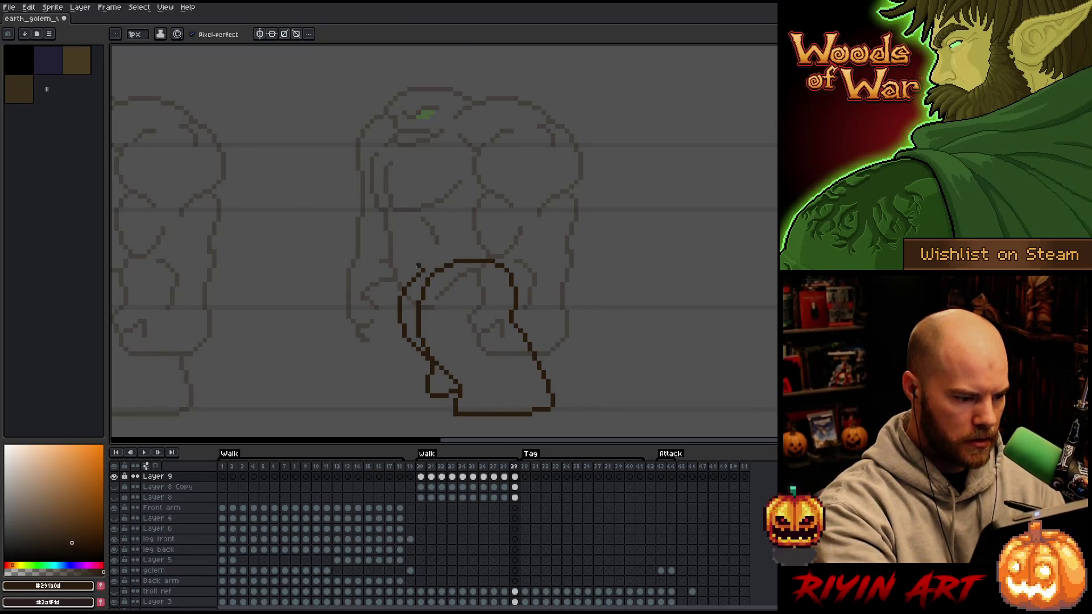
key(q)
mouse_move(428, 240)
mouse_down()
mouse_move(408, 328)
mouse_move(377, 266)
mouse_move(409, 298)
mouse_move(433, 266)
mouse_up()
key(ctrl+d)
key(e)
Compare the legs on frames 20 and 21, ending back on frame 20.
key(Right)
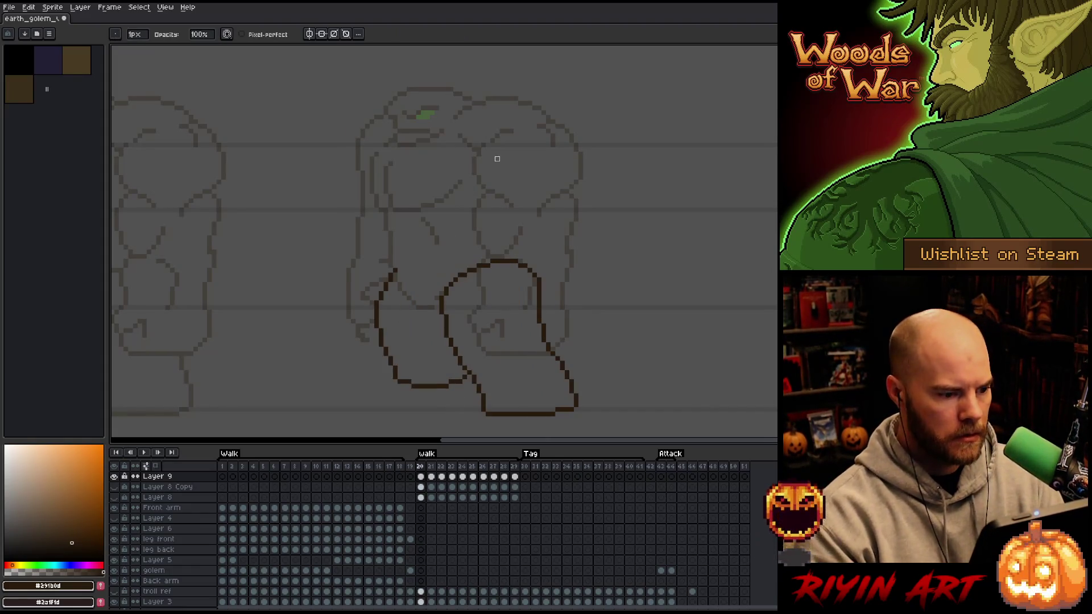
key(Right)
key(Left)
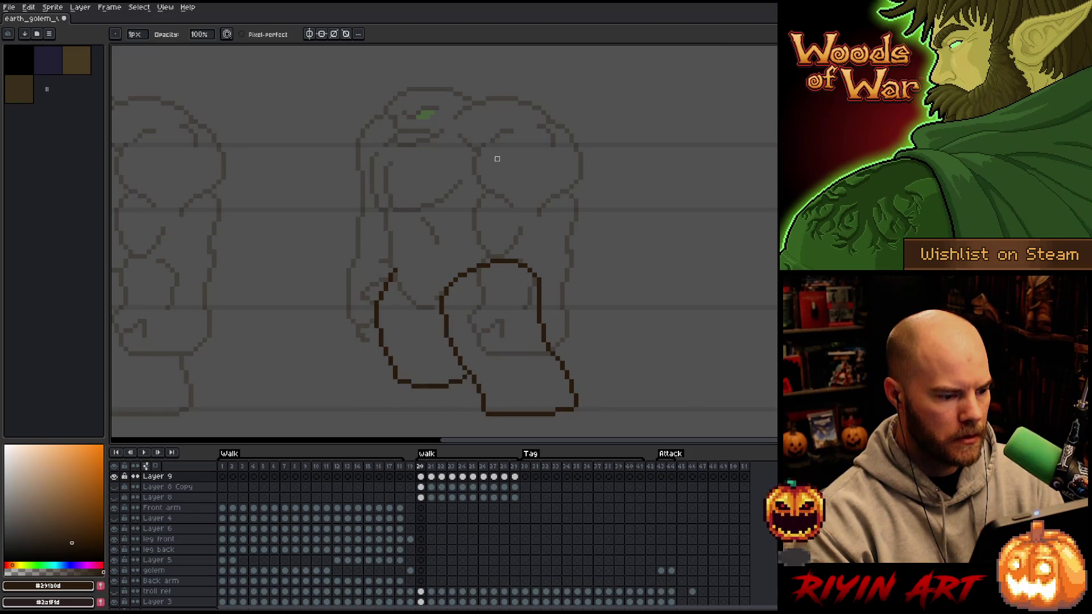
key(Right)
key(Left)
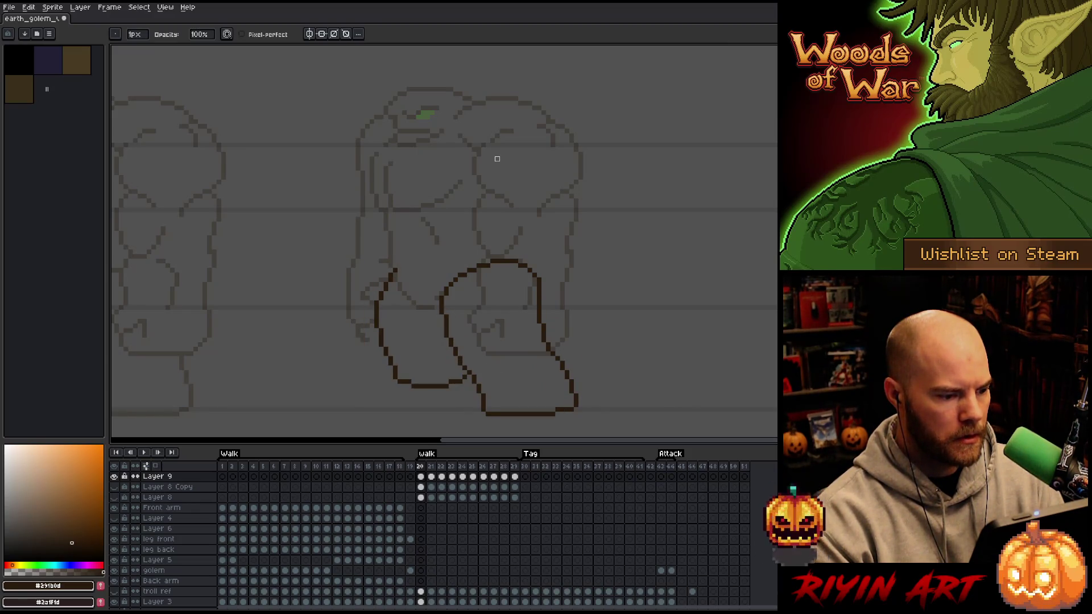
key(Right)
key(Left)
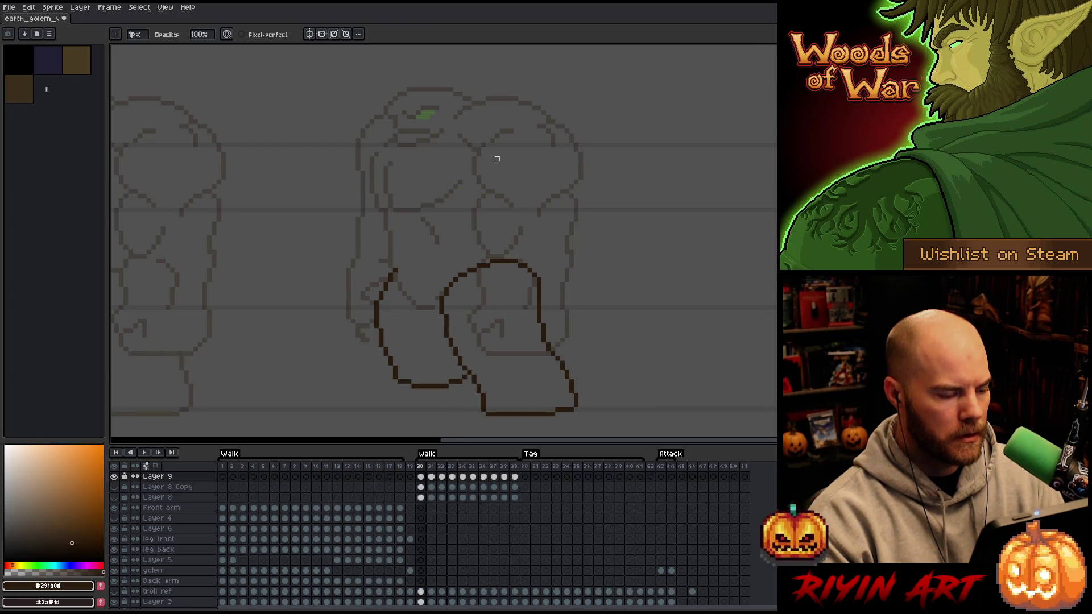
On frame 20, move the lassoed left leg outline up slightly and commit it.
key(q)
mouse_move(409, 241)
mouse_down()
mouse_move(382, 334)
mouse_move(370, 232)
mouse_up()
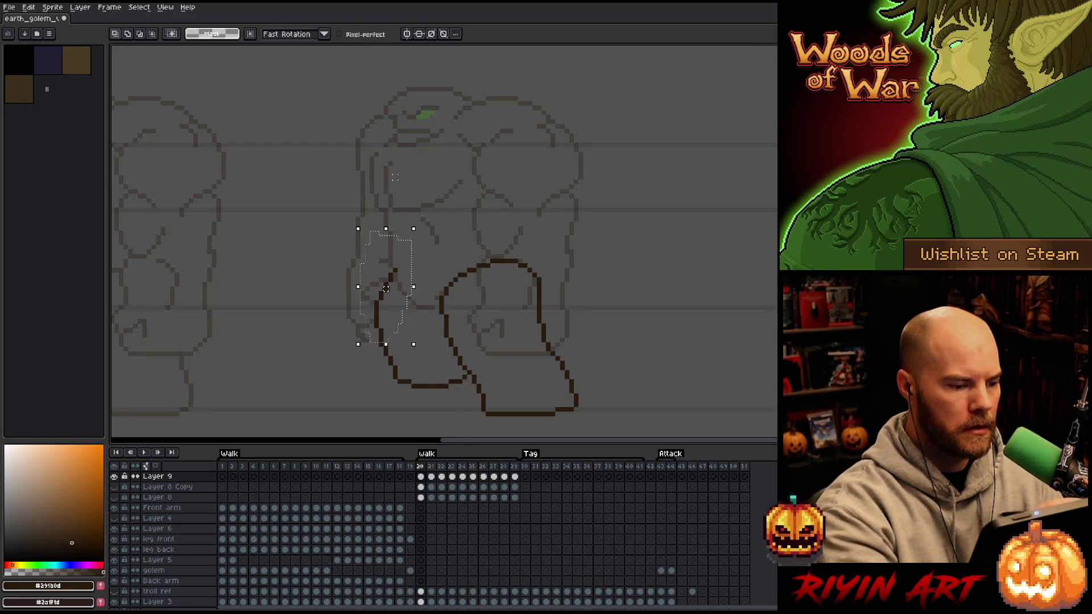
drag(385, 289, 385, 279)
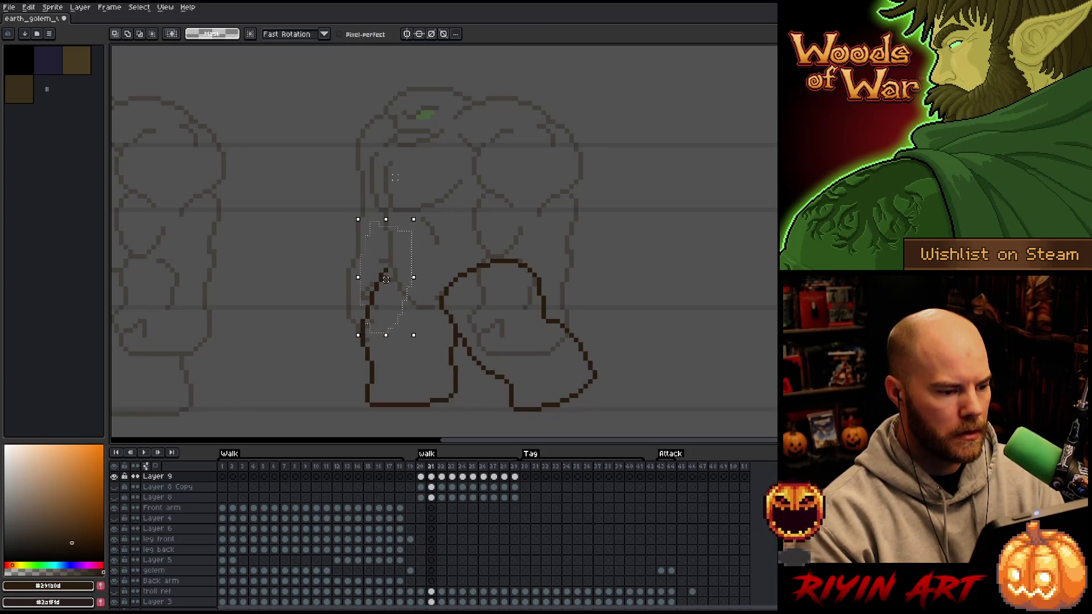
key(ctrl+d)
key(b)
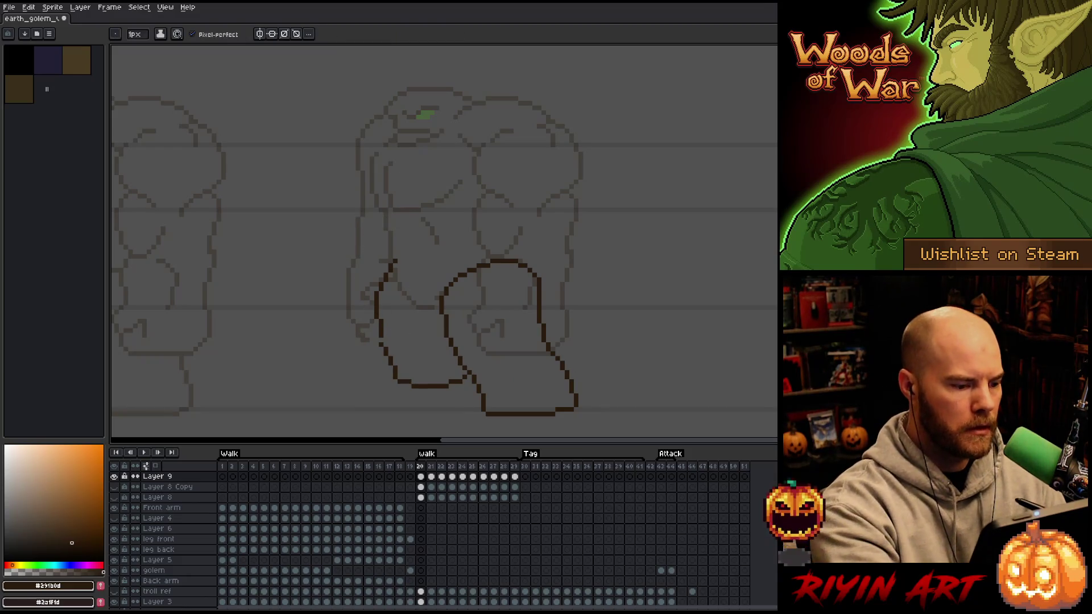
key(e)
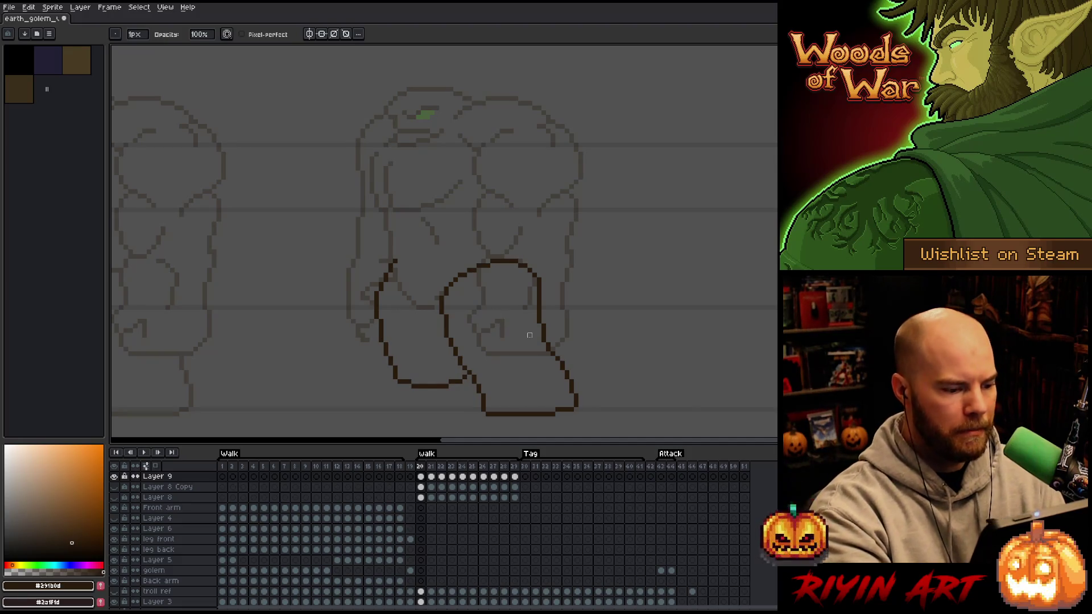
On frame 21, shift the front leg's left edge slightly to the right.
key(Right)
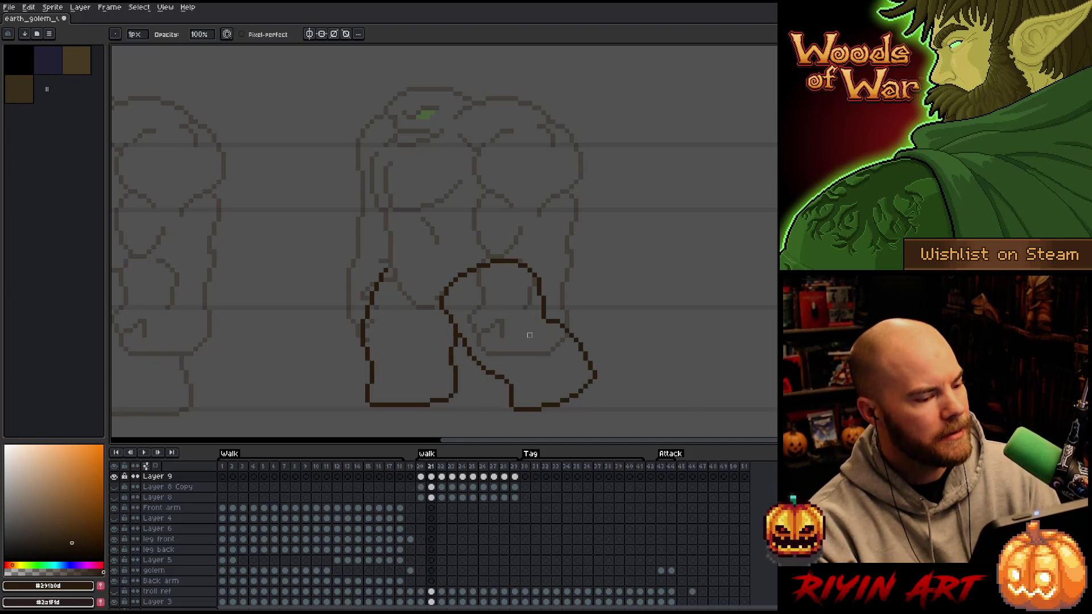
key(Left)
key(Right)
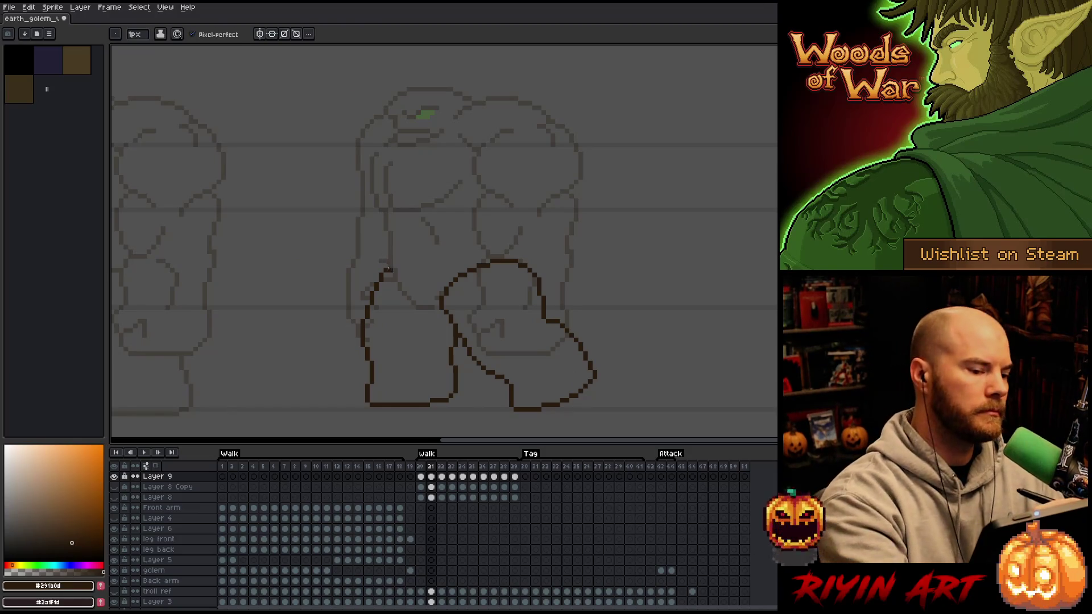
key(m)
mouse_move(404, 247)
mouse_down()
mouse_move(377, 334)
mouse_move(341, 305)
mouse_move(343, 273)
mouse_up()
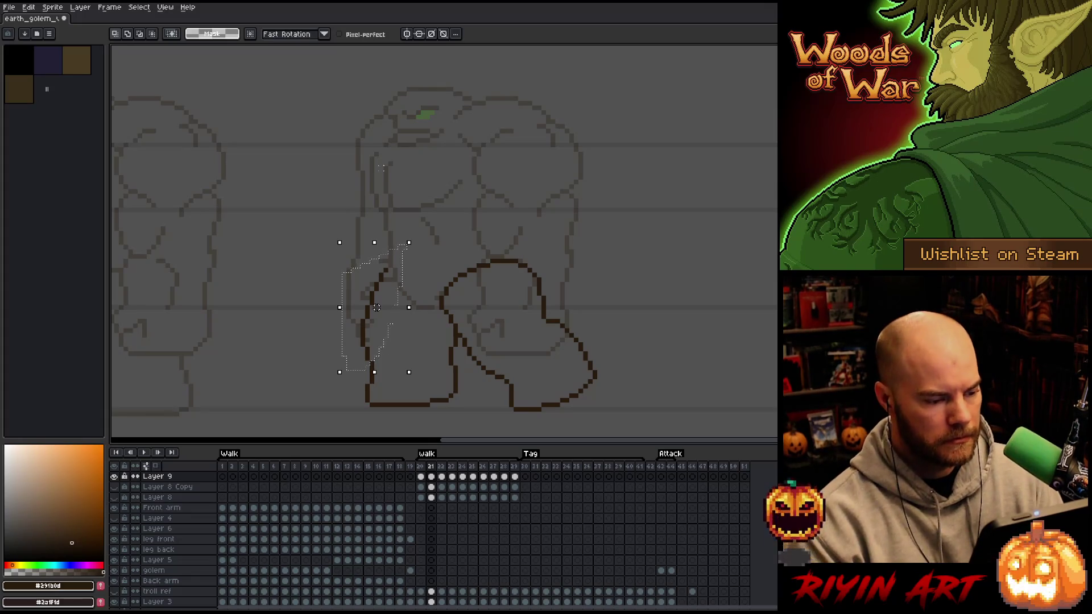
drag(376, 308, 374, 307)
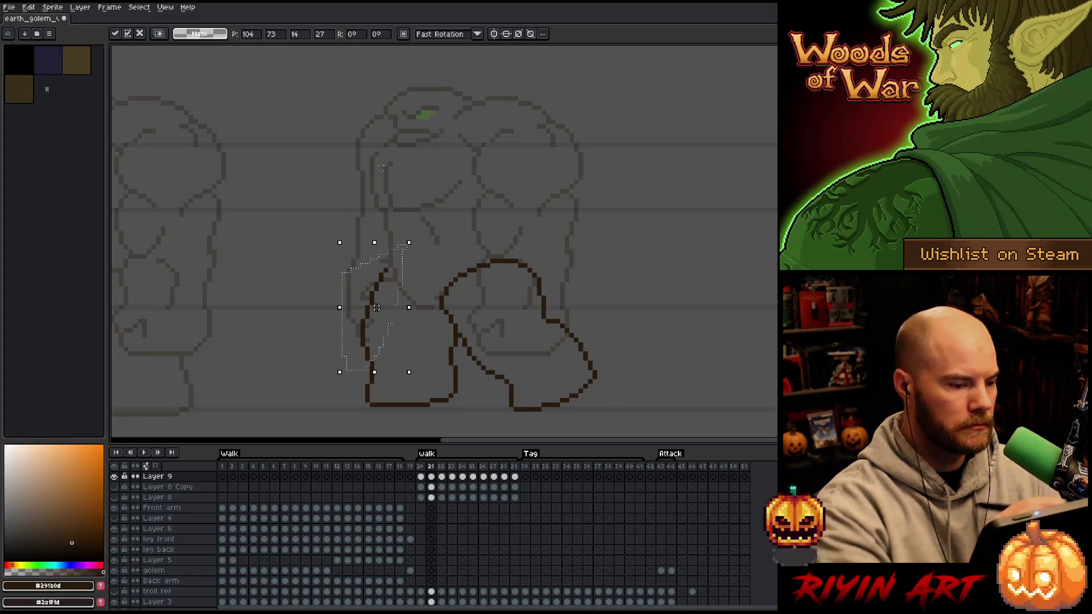
key(ctrl+d)
mouse_move(419, 258)
mouse_down()
mouse_move(383, 427)
mouse_move(300, 176)
mouse_up()
key(Right)
key(ctrl+d)
On frame 22, nudge the left leg line one pixel right and check it against frame 23.
key(Right)
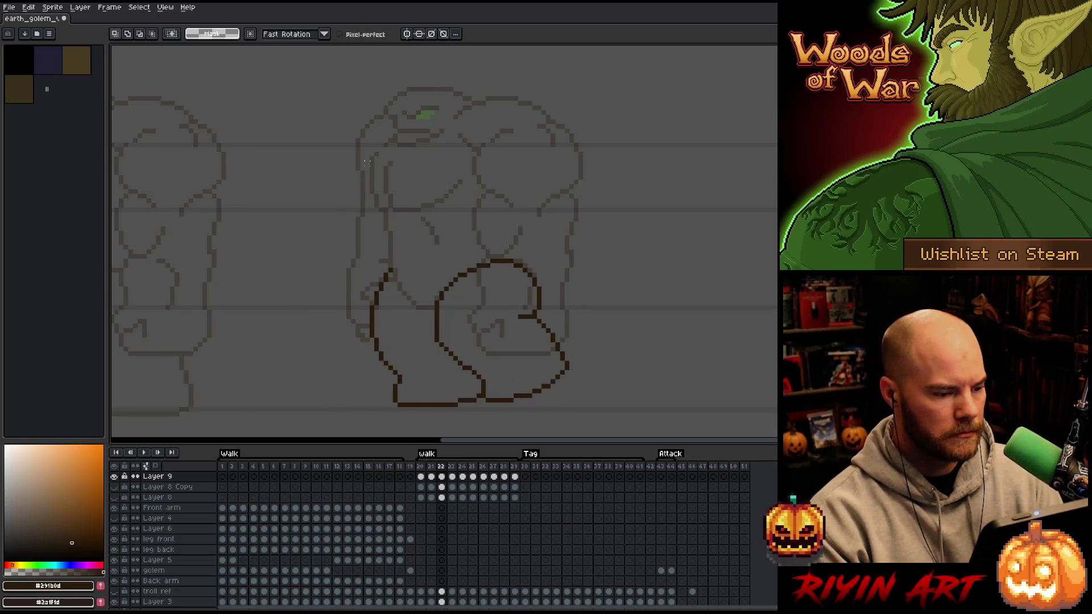
mouse_move(389, 226)
mouse_down()
mouse_move(404, 300)
mouse_move(398, 361)
mouse_move(384, 380)
mouse_move(353, 250)
mouse_up()
key(Right)
key(ctrl+d)
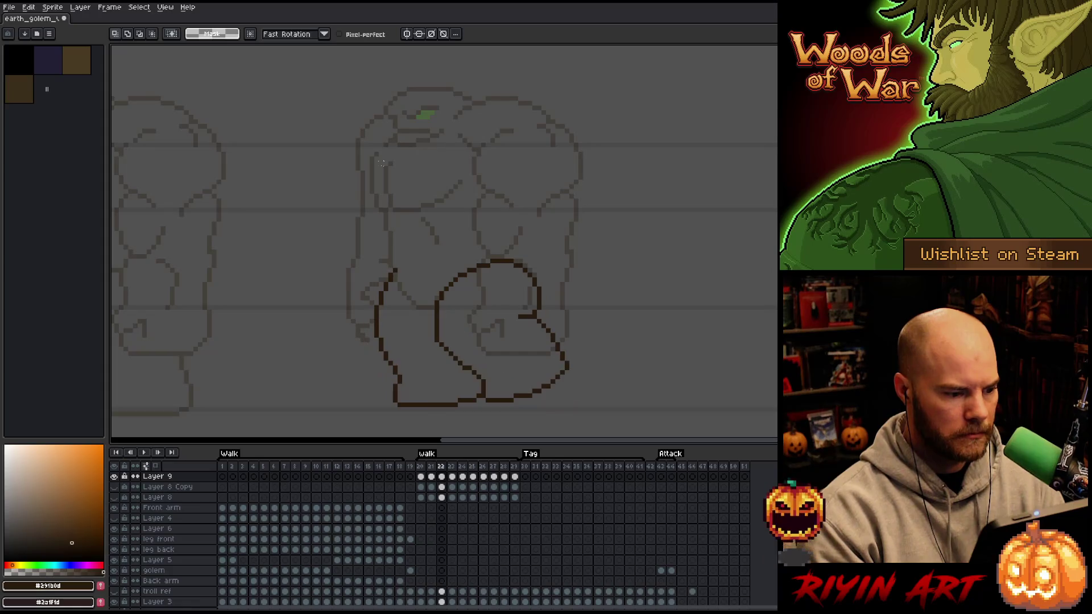
key(Right)
key(Left)
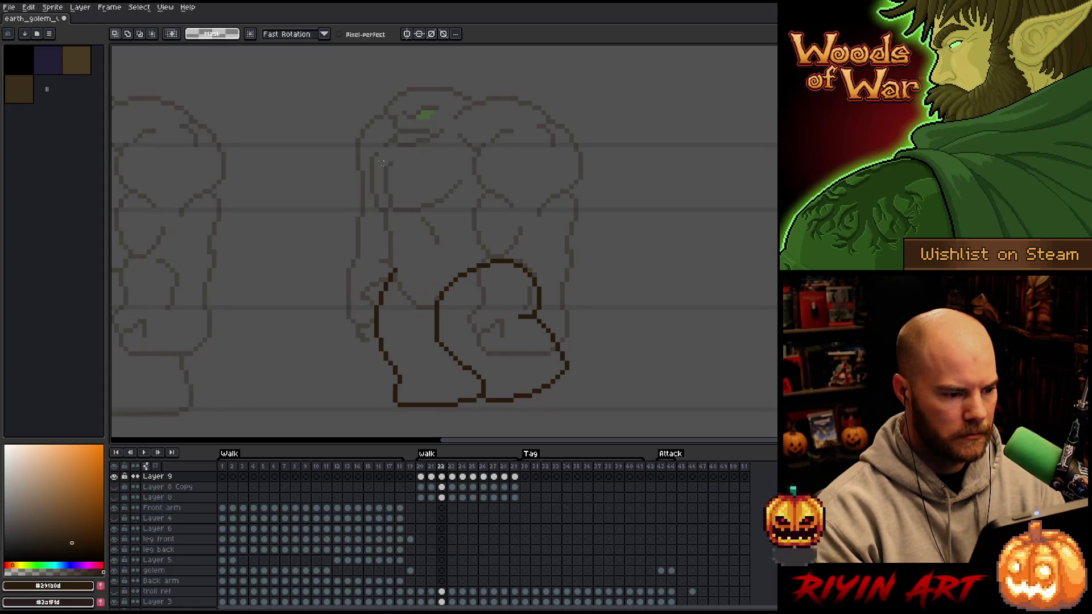
Step back and forth through the walk frames to find where the legs overlap.
key(Right)
key(b)
key(Left)
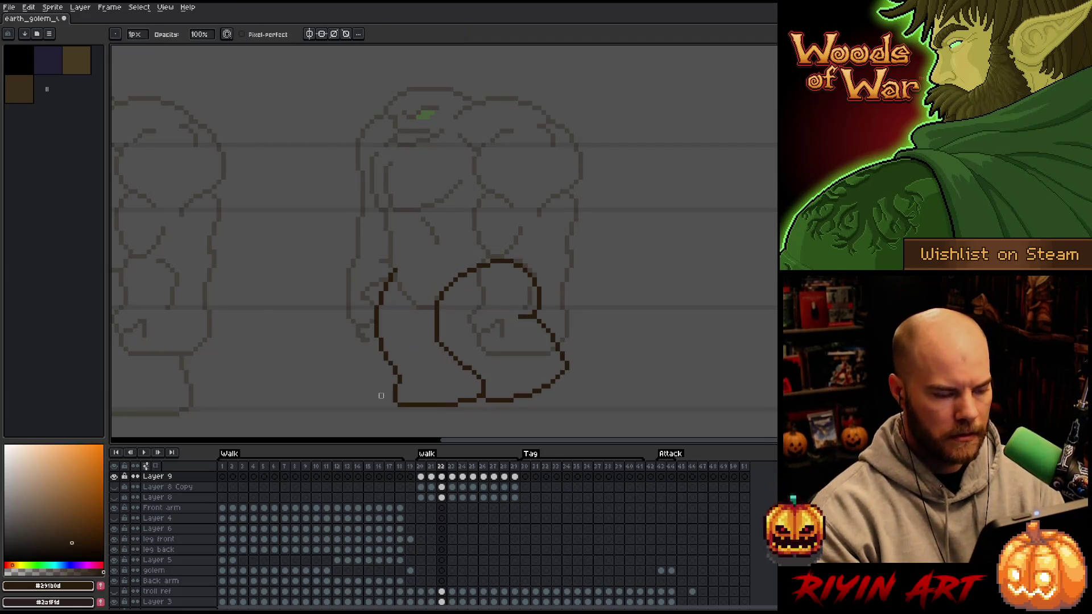
key(Right)
key(Right)
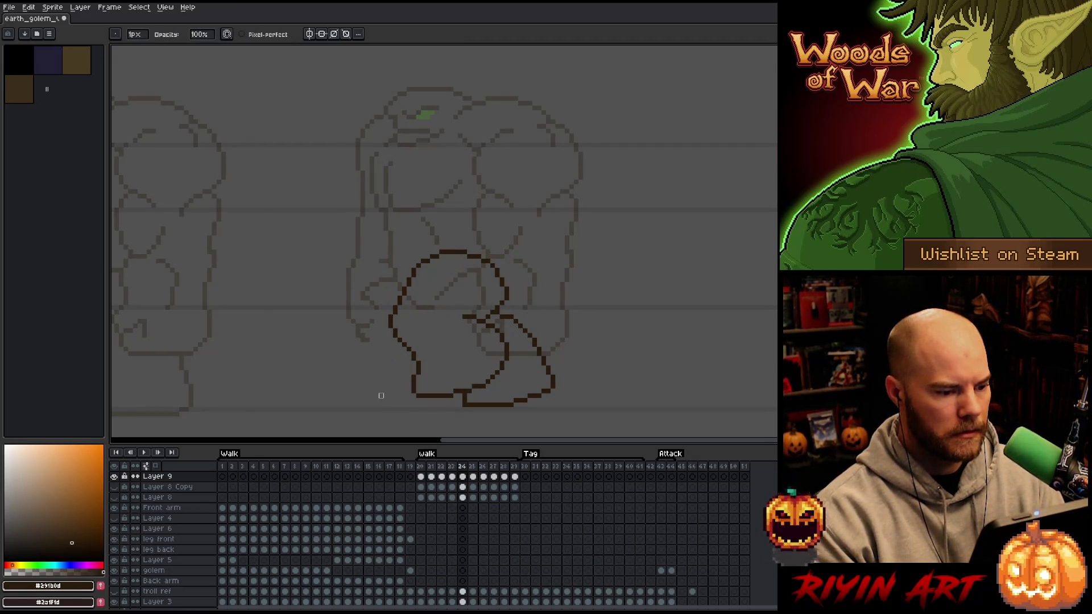
key(Right)
key(Right)
key(Left)
key(Right)
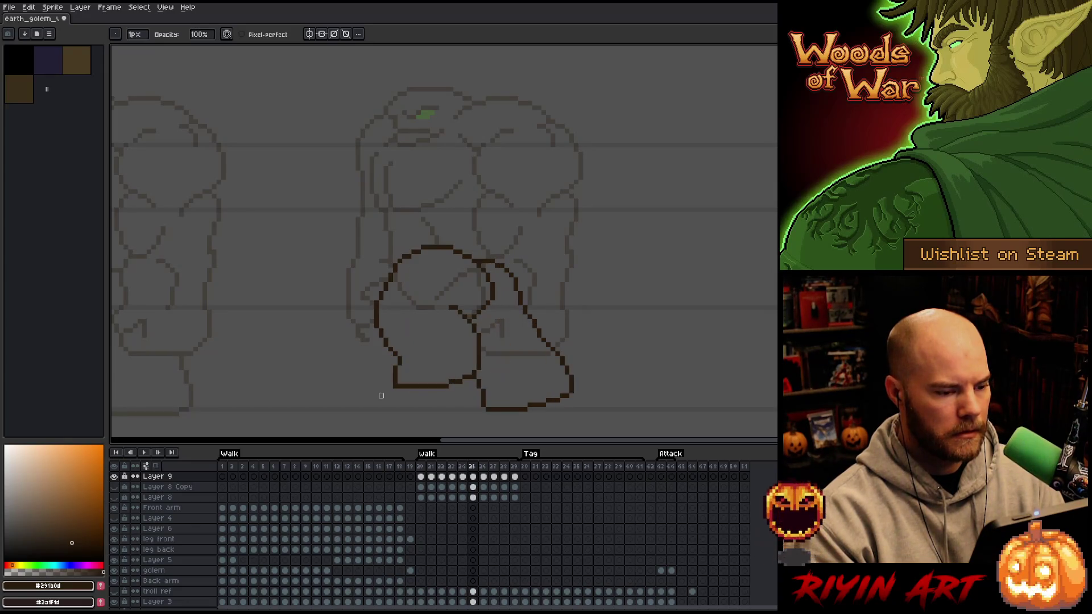
key(Right)
key(Left)
key(Left)
key(Right)
key(Right)
key(Left)
key(Left)
key(Left)
key(Right)
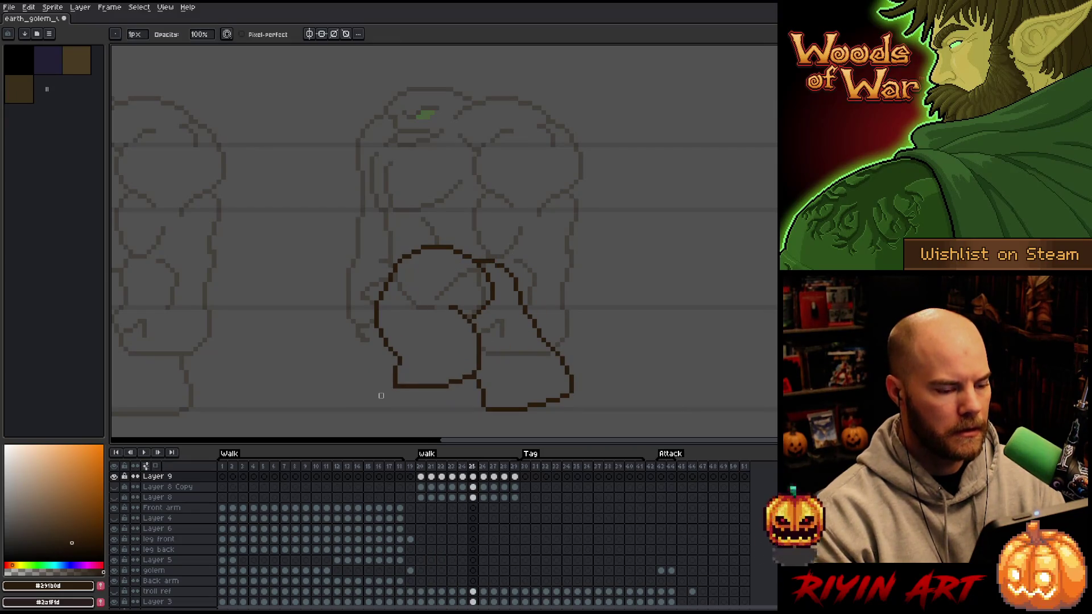
On frame 25, draw a diagonal up the overlapping leg and erase the stray pixel beside it.
key(b)
mouse_move(493, 297)
mouse_down()
mouse_move(520, 271)
mouse_move(478, 260)
mouse_up()
key(e)
key(b)
key(e)
click(498, 265)
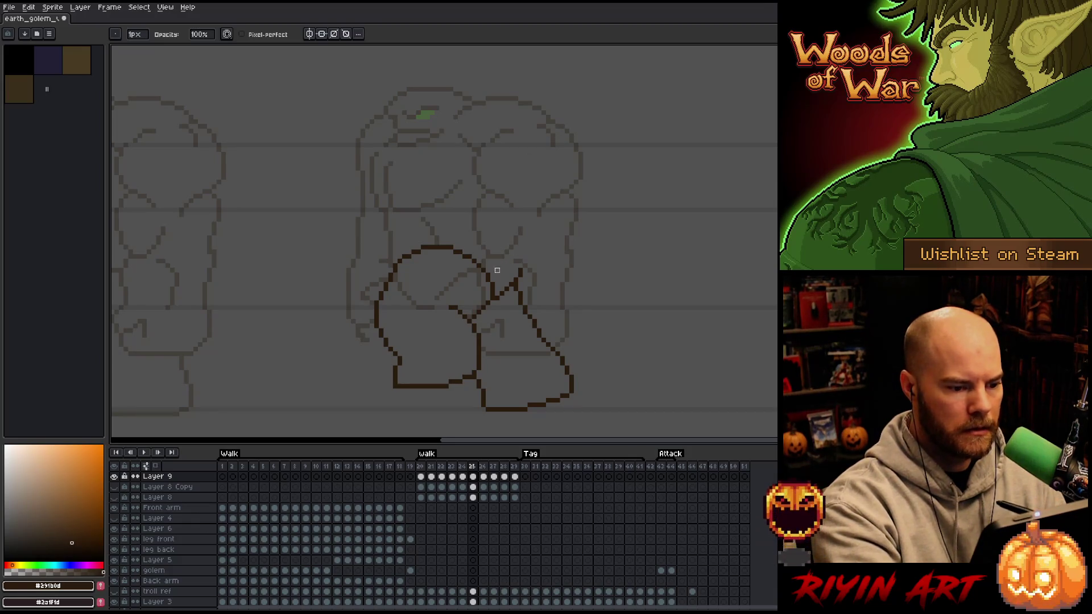
On the next frame, draw a diagonal line across the overlapping legs.
key(Right)
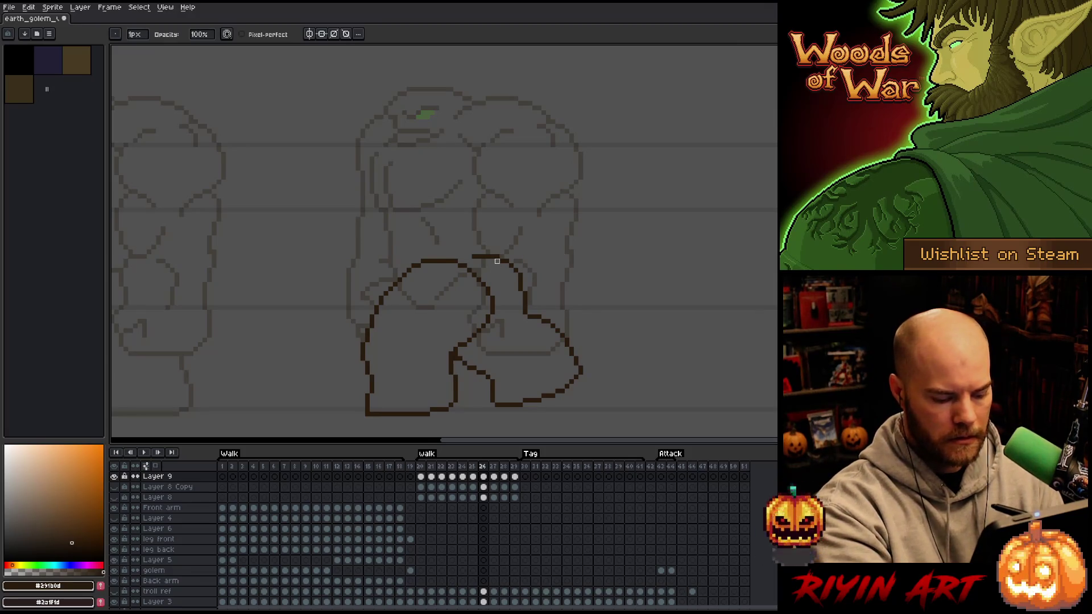
key(b)
key(Left)
key(Right)
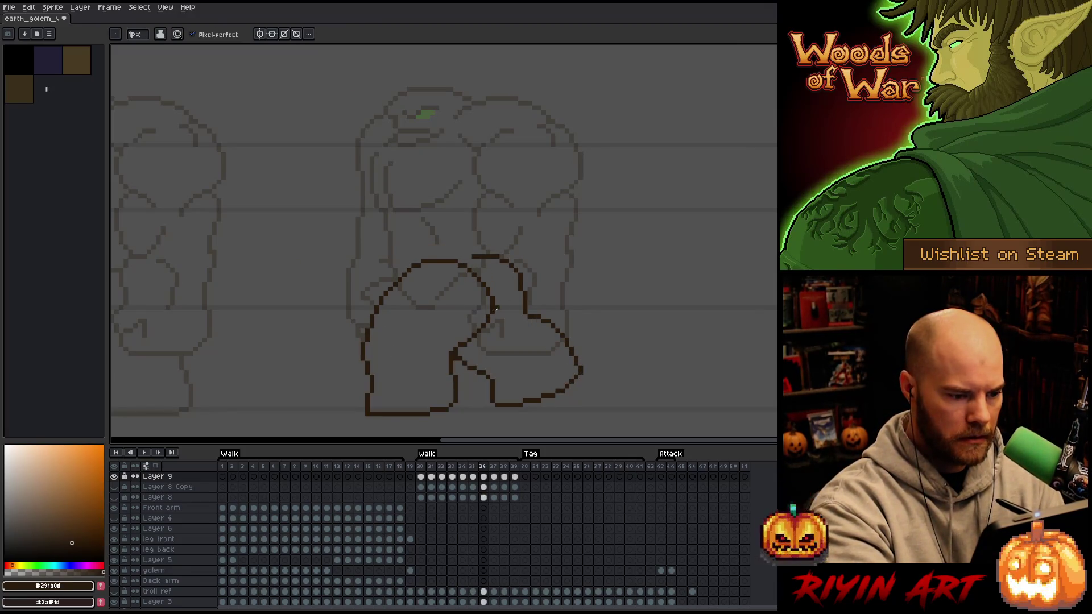
mouse_move(496, 310)
mouse_down()
mouse_move(523, 279)
mouse_move(517, 264)
mouse_move(483, 256)
mouse_up()
key(Left)
key(Right)
Erase the old curved top of the rear leg, checking it against neighbouring frames.
key(e)
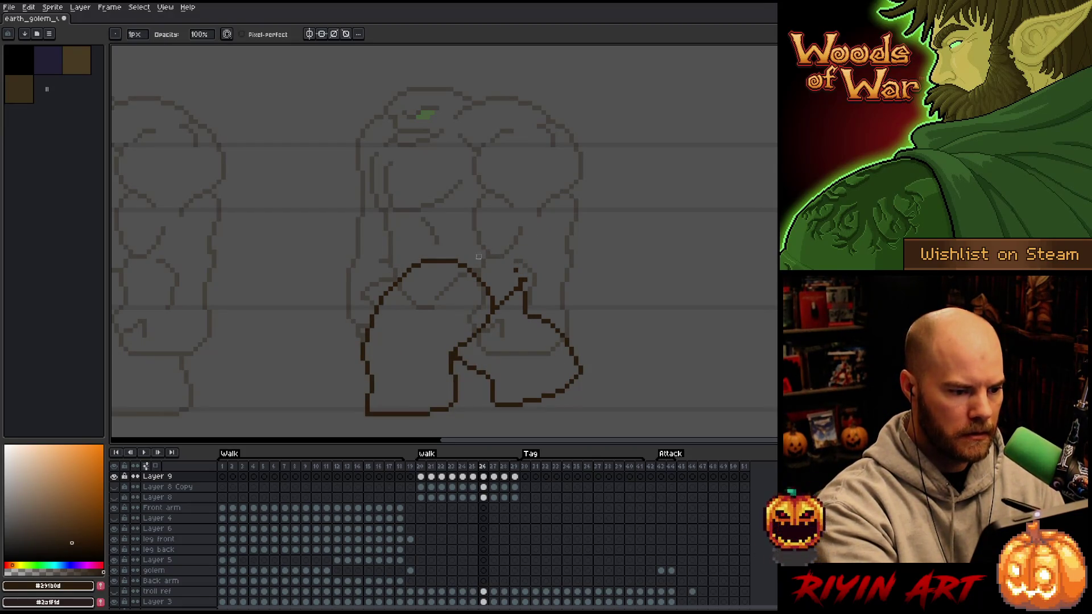
key(b)
key(Left)
key(Right)
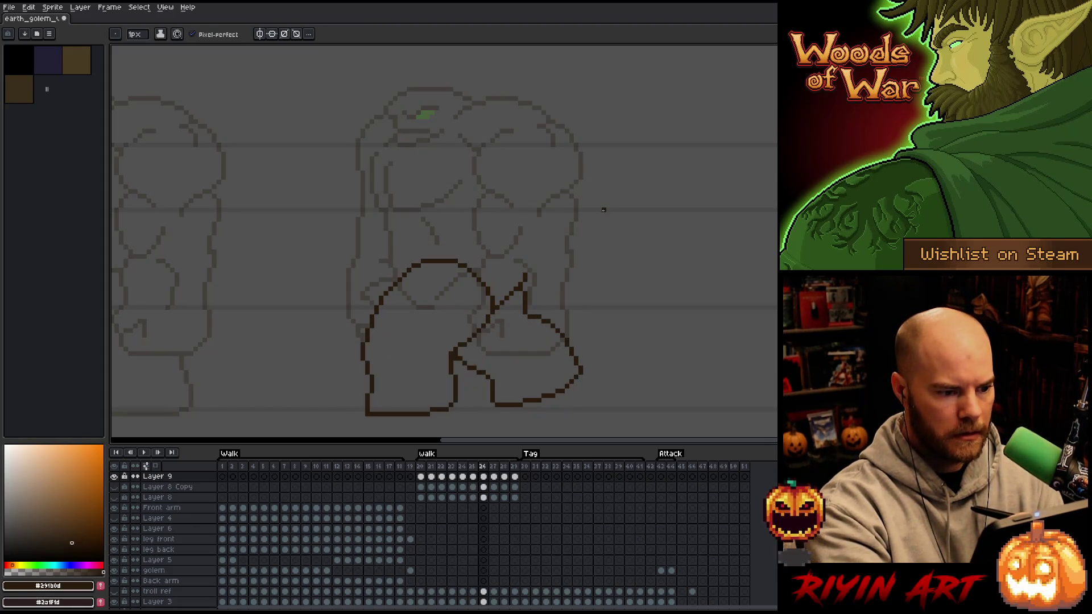
key(Right)
key(Left)
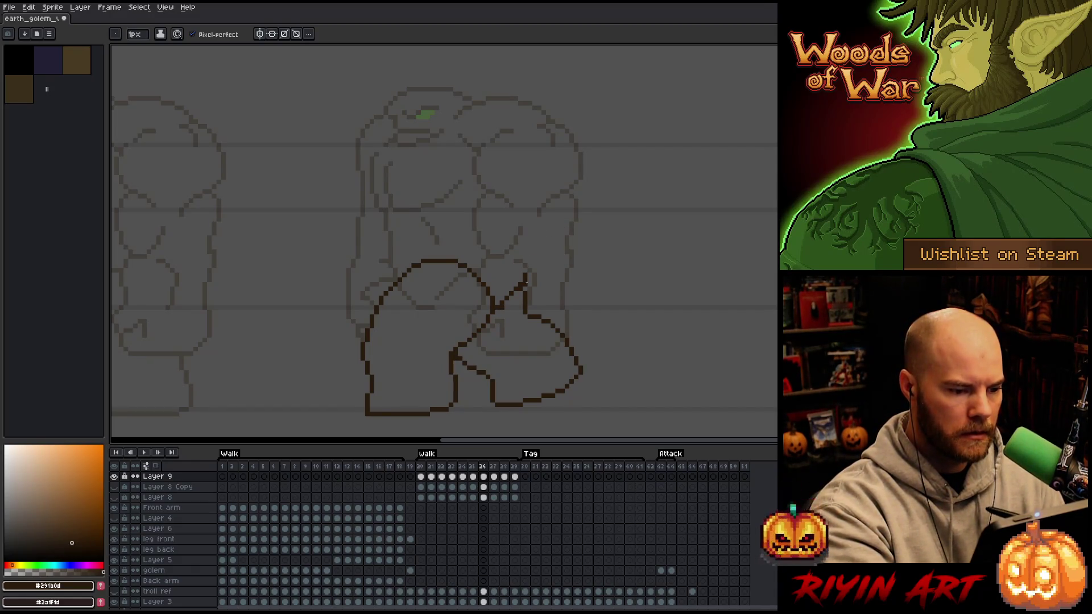
key(e)
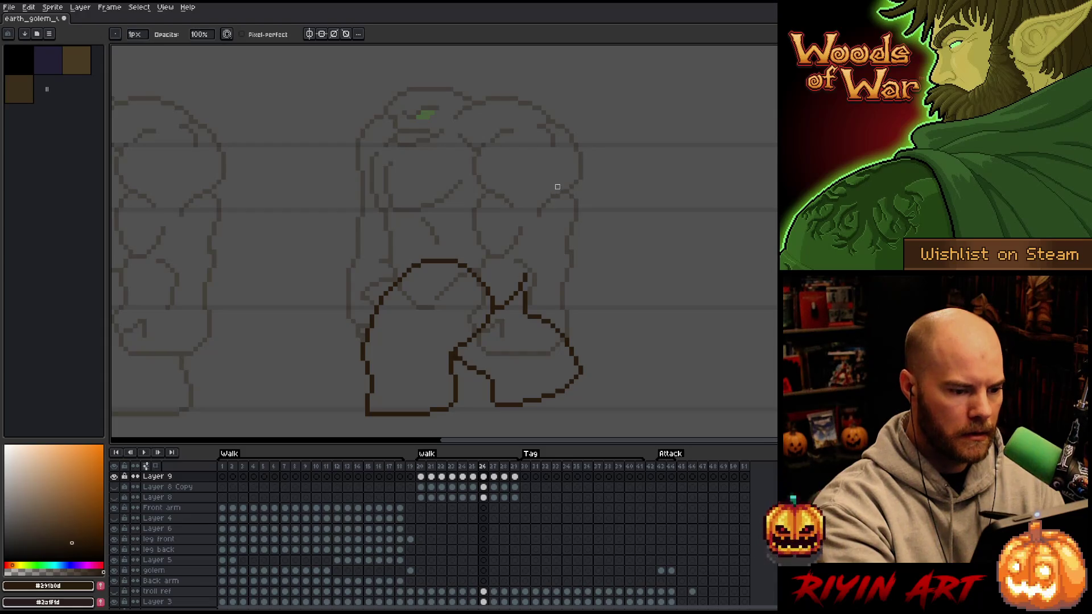
key(Right)
key(Left)
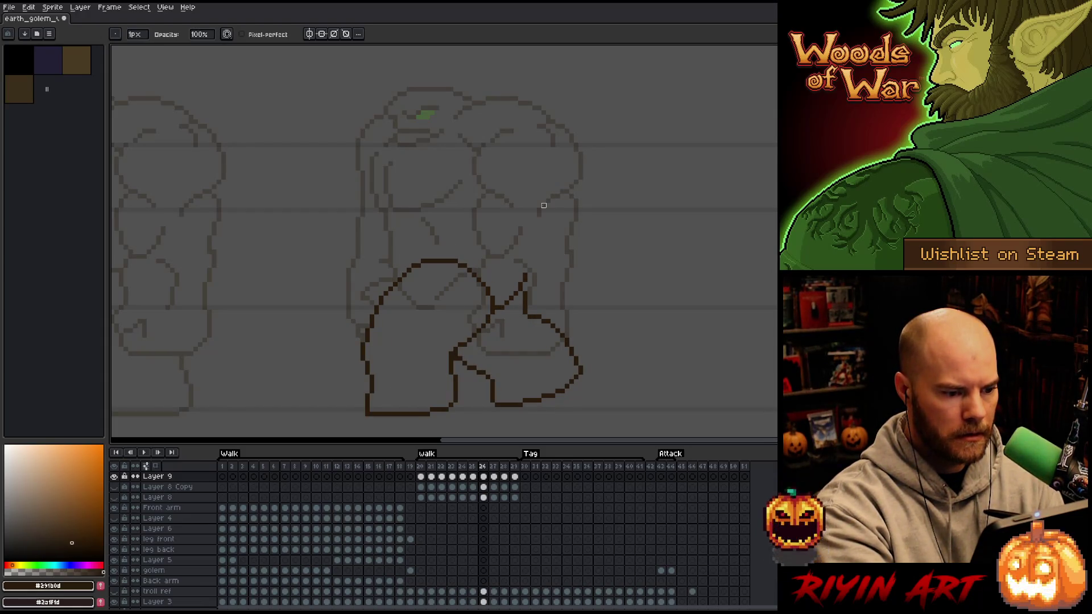
key(Right)
key(Left)
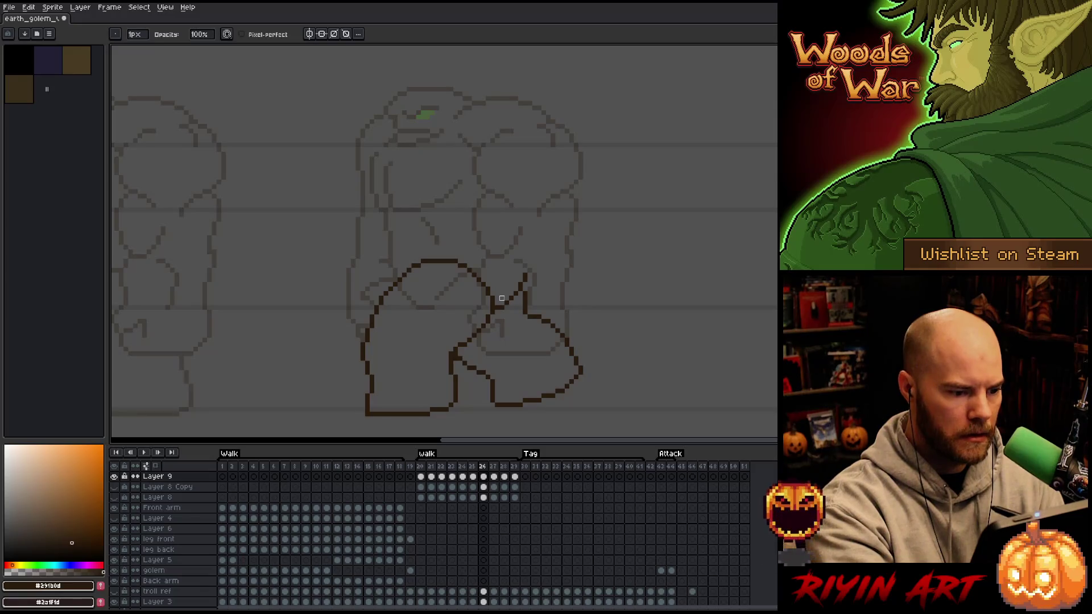
key(Right)
Draw a diagonal stroke joining the leg outline and erase the front leg's curved top.
key(b)
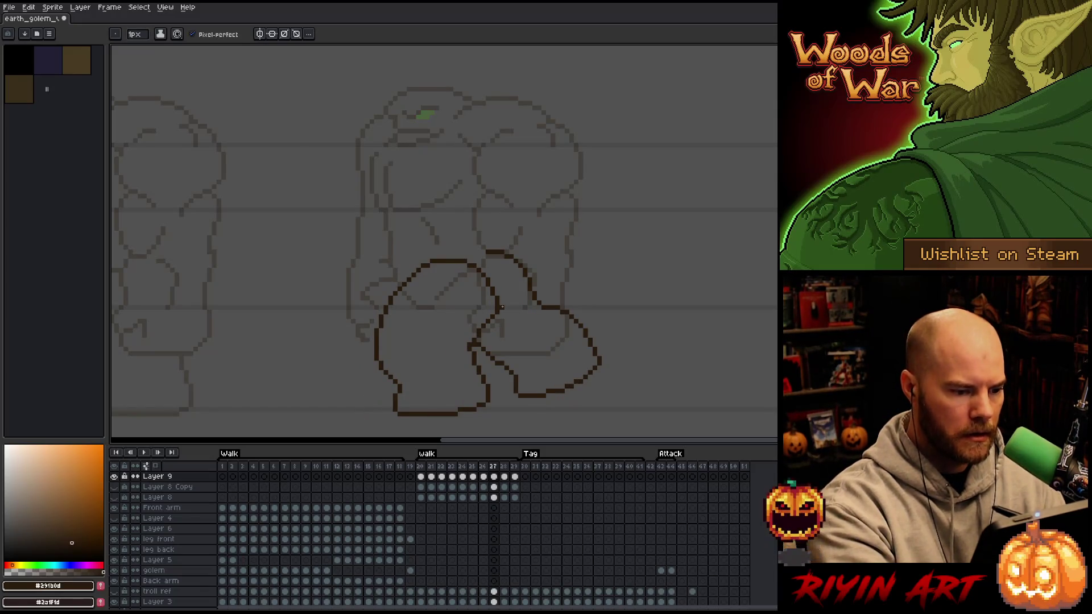
drag(514, 302, 526, 289)
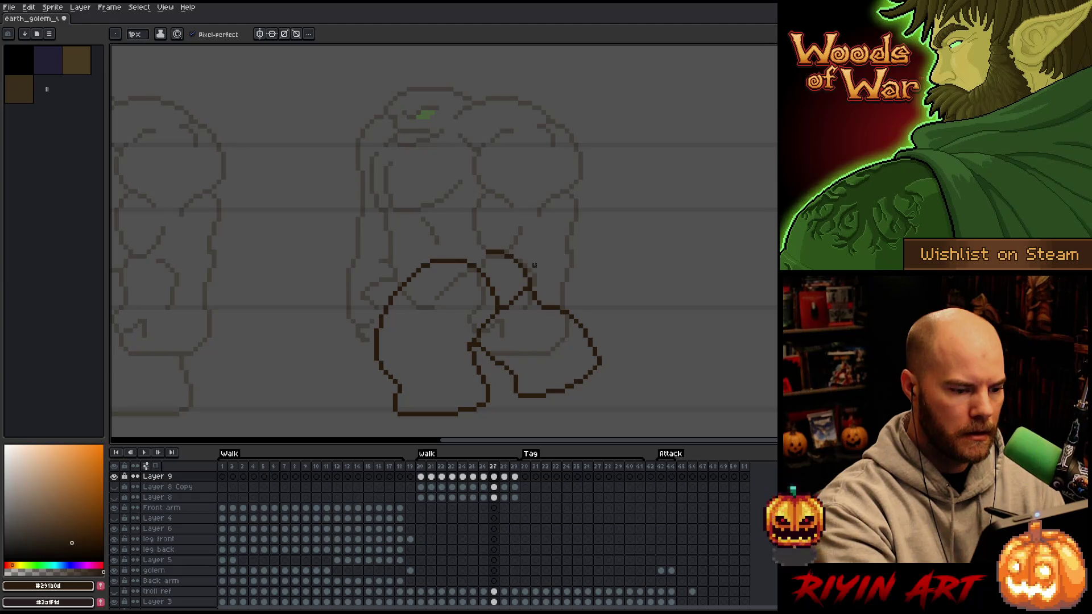
key(Left)
key(Right)
key(e)
drag(527, 275, 487, 234)
key(b)
drag(530, 274, 535, 245)
key(ctrl+z)
key(ctrl+z)
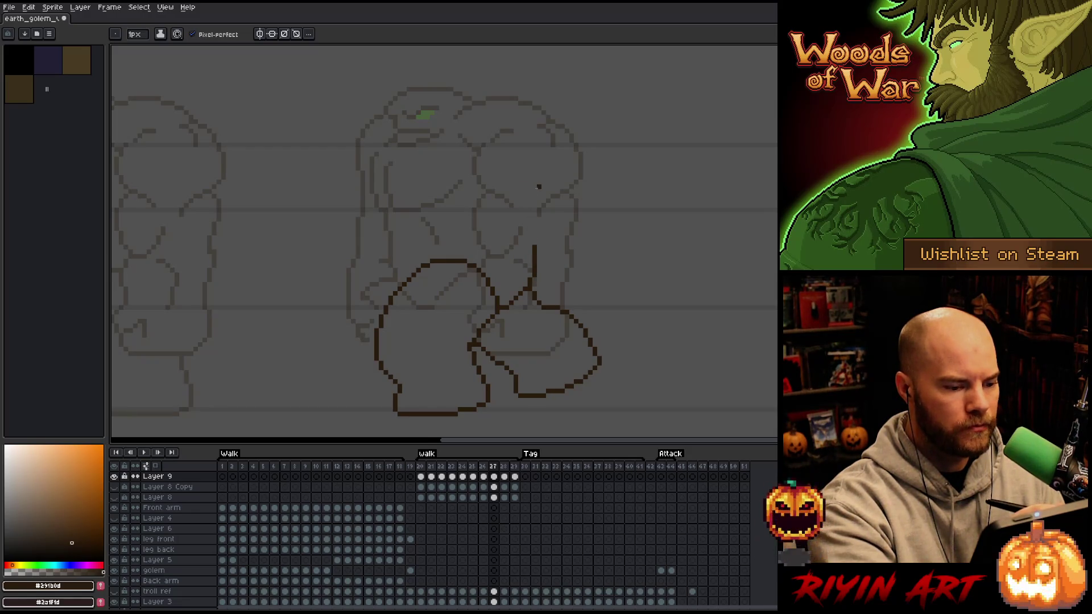
Compare with neighbouring frames and erase the vertical line above the zigzag.
key(Left)
key(Right)
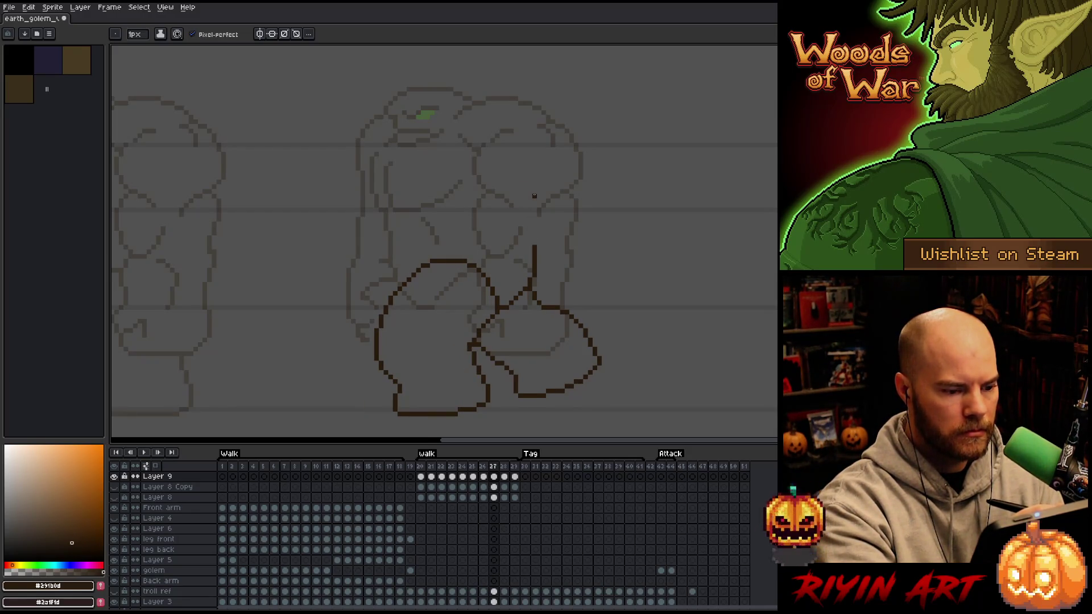
key(Left)
key(Right)
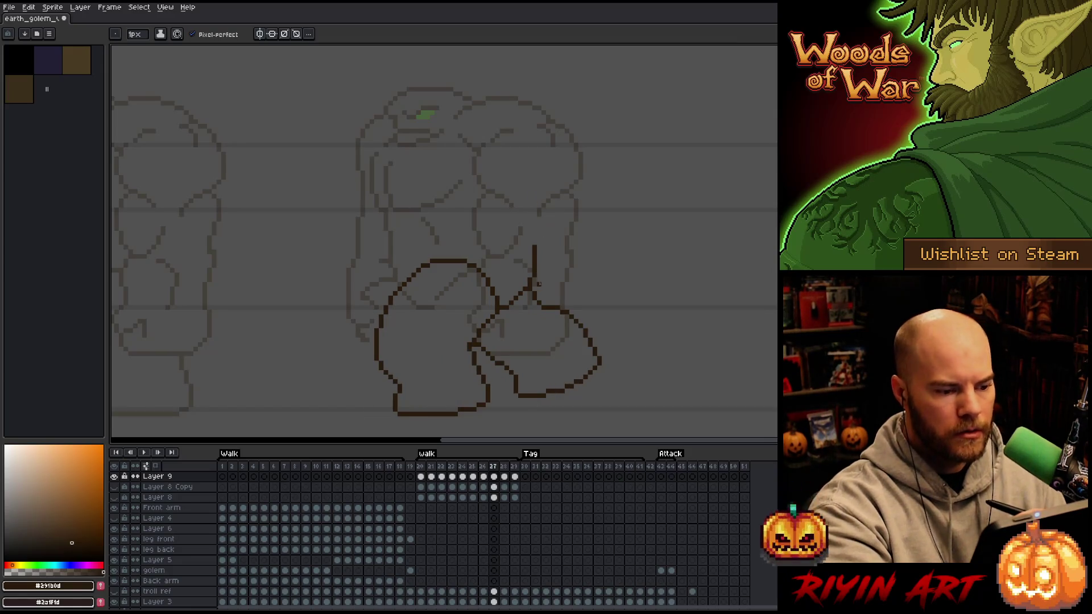
key(e)
mouse_move(534, 250)
mouse_down()
mouse_move(534, 276)
mouse_move(535, 246)
mouse_up()
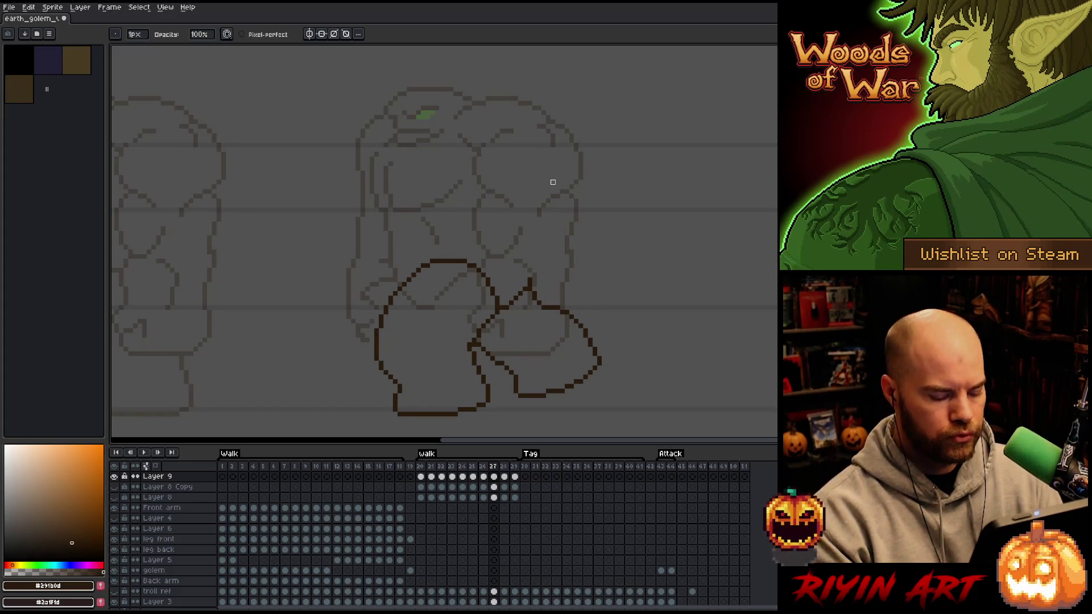
key(Right)
key(Left)
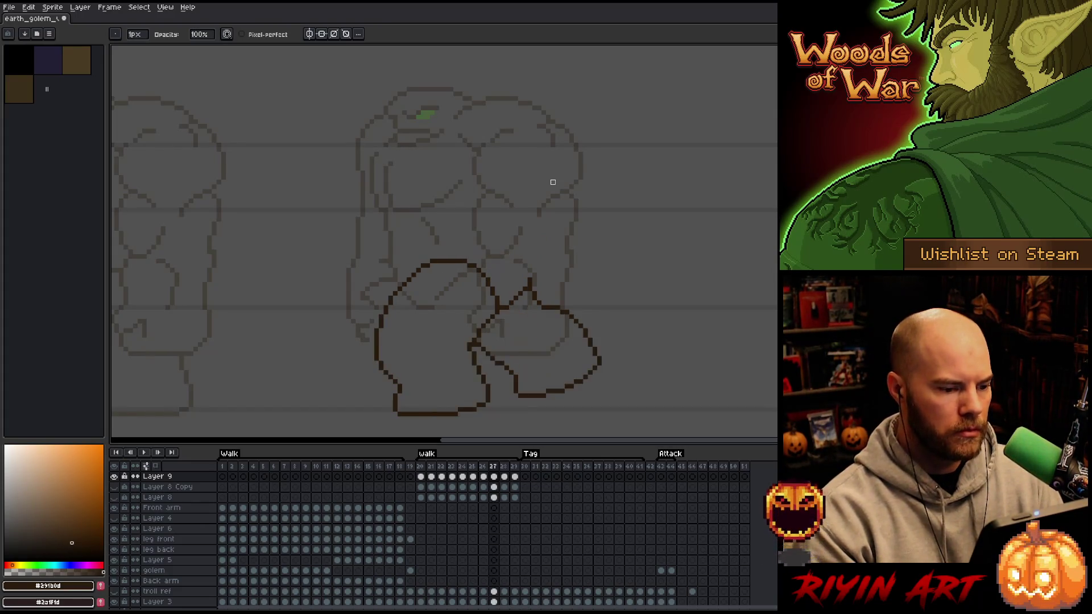
On the following frame, draw a diagonal stroke up the leg for trimming.
key(b)
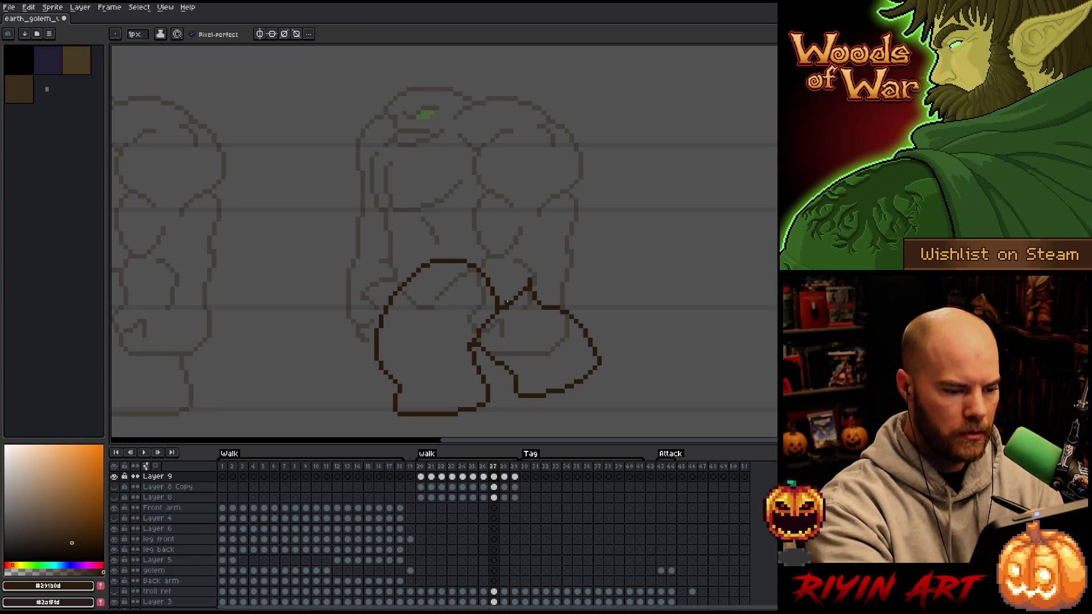
key(Right)
mouse_move(515, 302)
mouse_down()
mouse_move(529, 264)
mouse_move(520, 271)
mouse_move(502, 247)
mouse_up()
key(e)
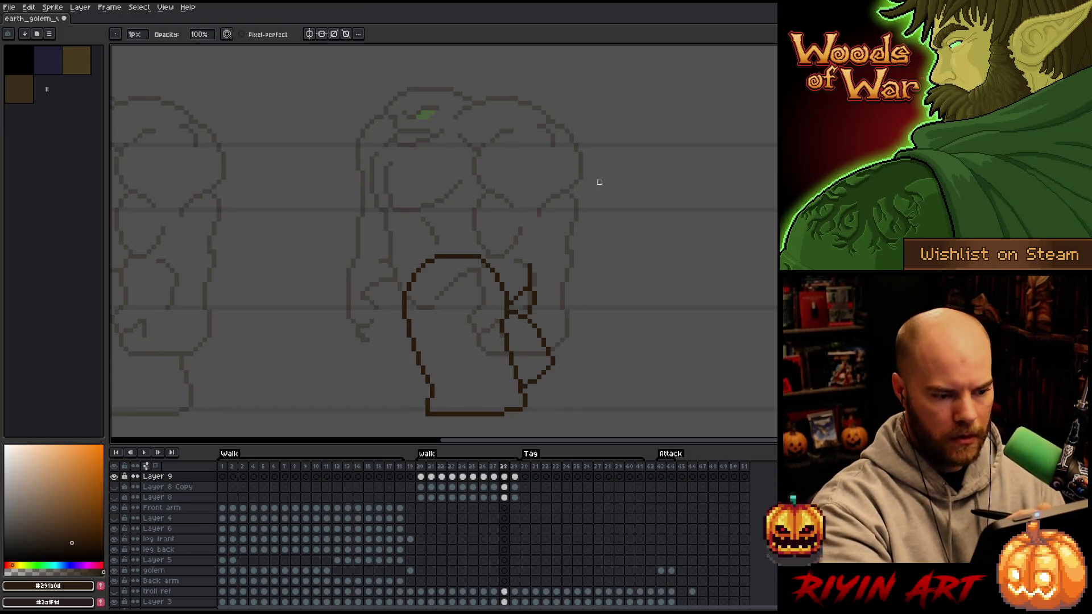
After comparing neighbouring frames, erase two stray pixels from the leg outline.
key(comma)
key(period)
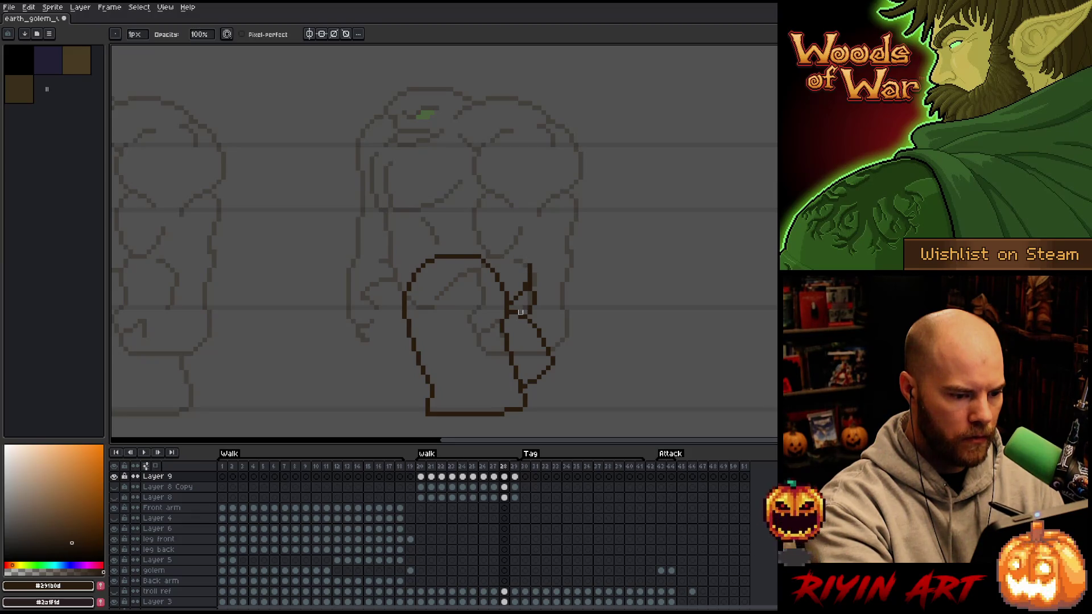
key(comma)
key(comma)
key(period)
key(period)
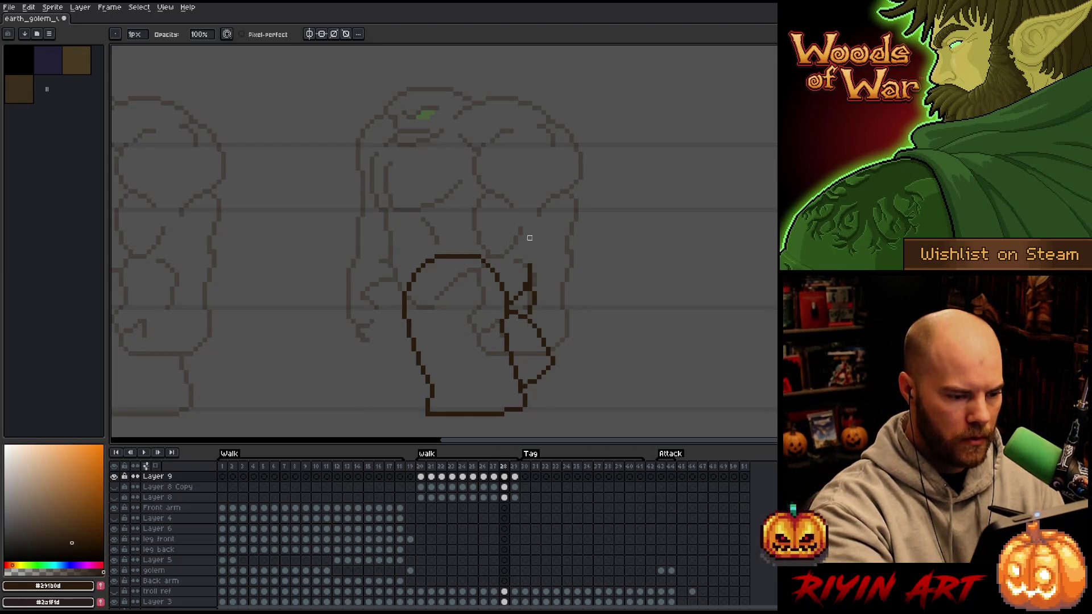
key(comma)
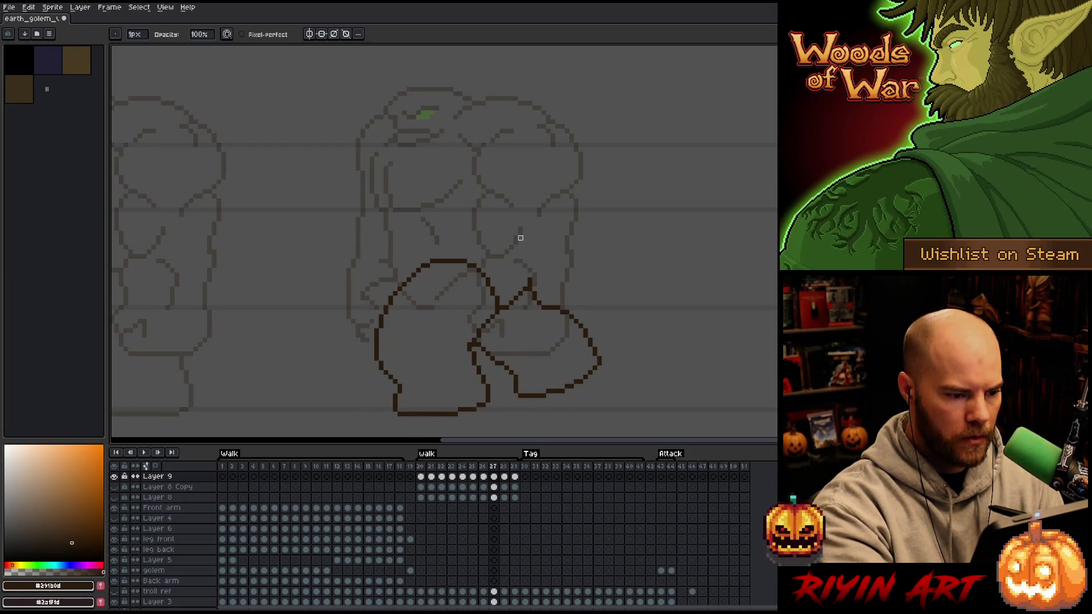
key(period)
key(e)
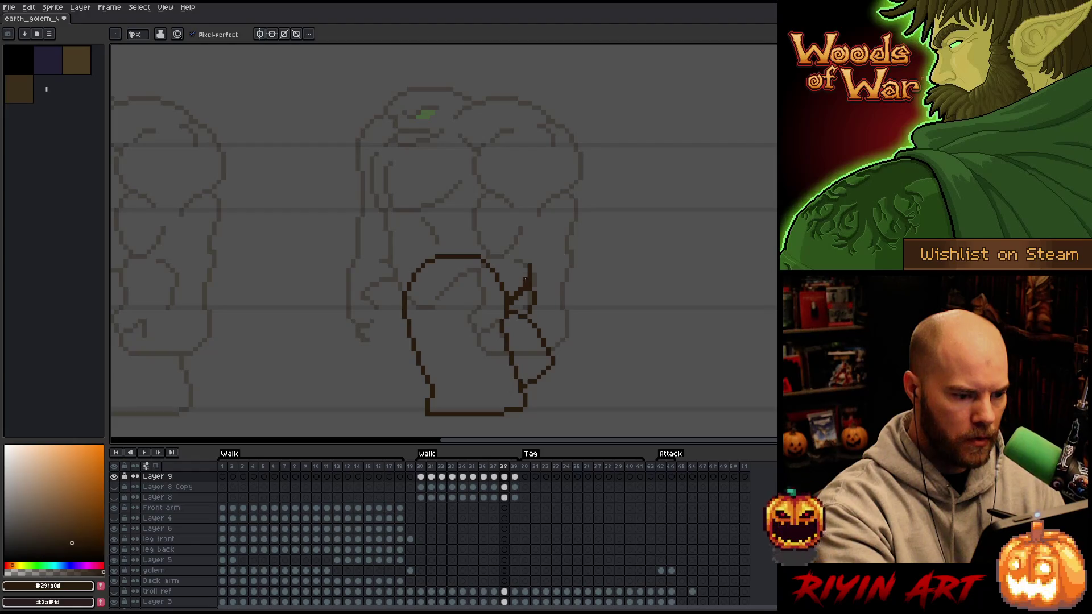
key(e)
click(519, 300)
click(513, 306)
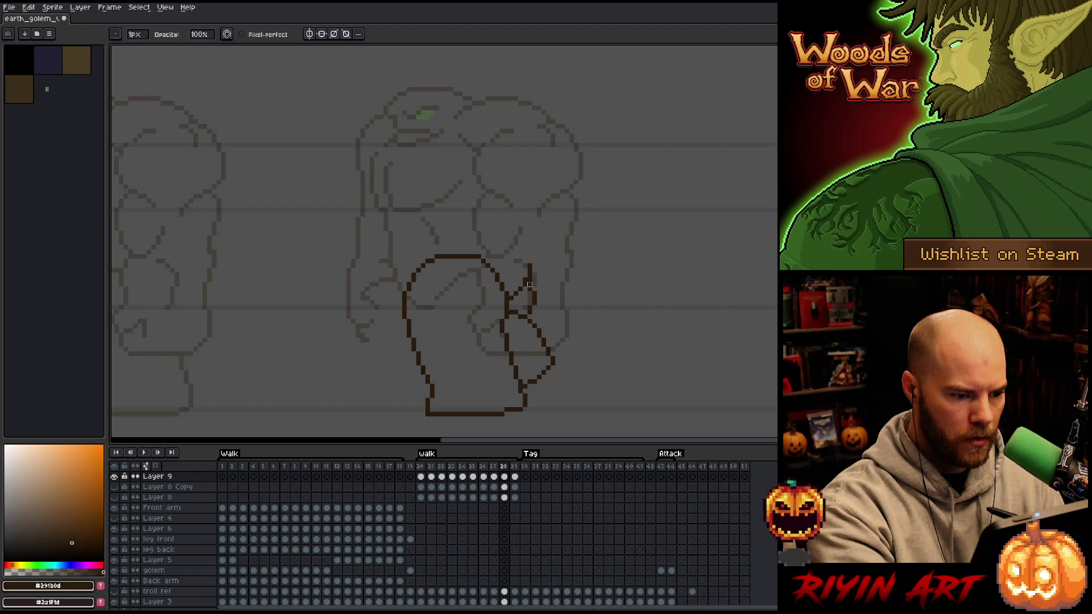
Draw a short vertical stroke atop the leg's upper right on frame 29, then return to the first frame.
key(b)
drag(535, 277, 535, 291)
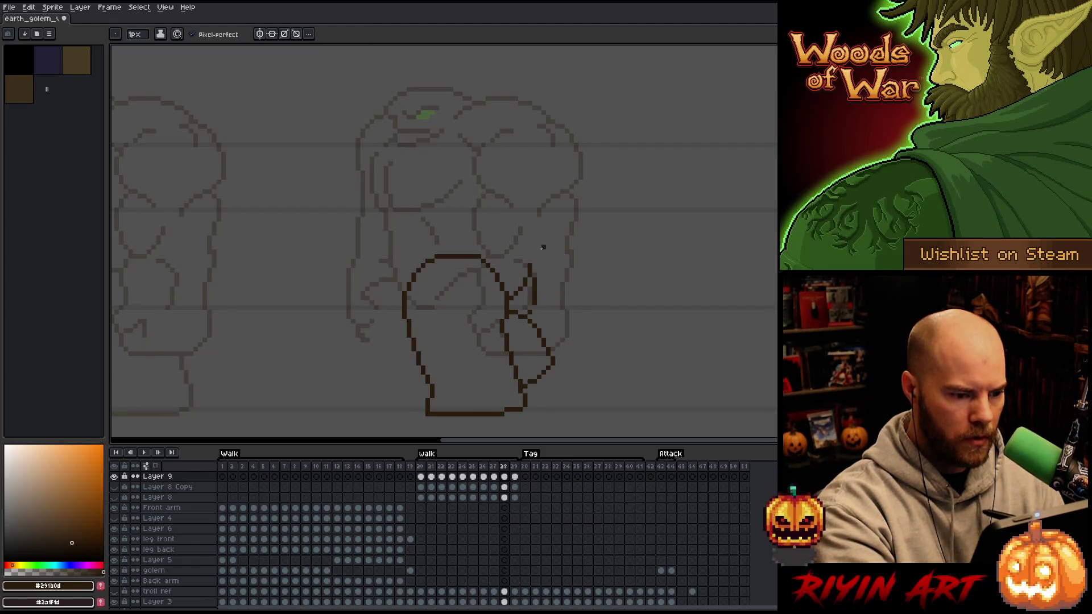
key(ctrl+z)
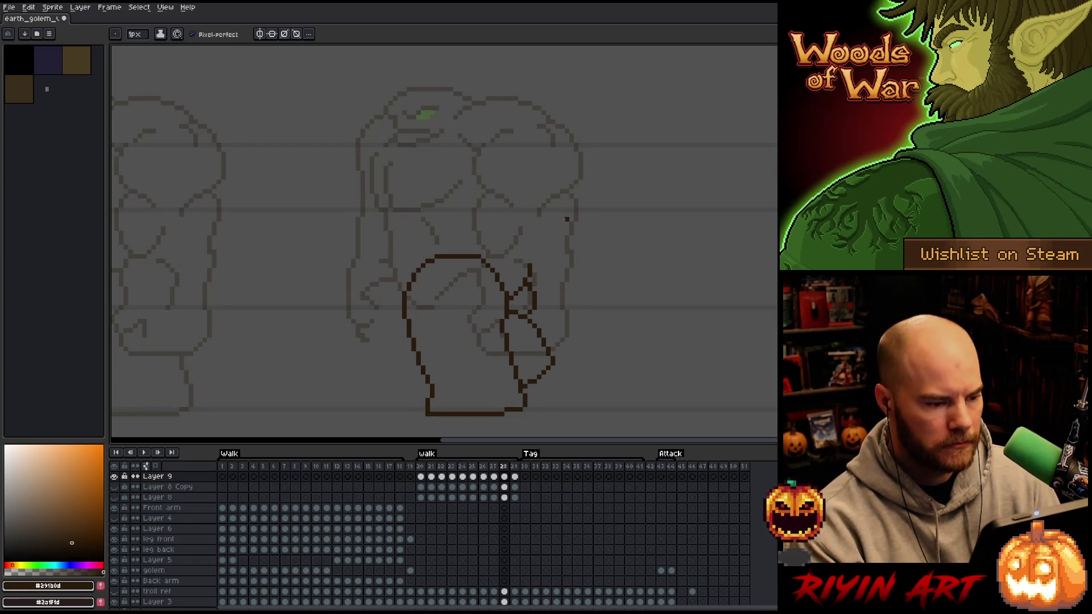
key(Right)
key(Left)
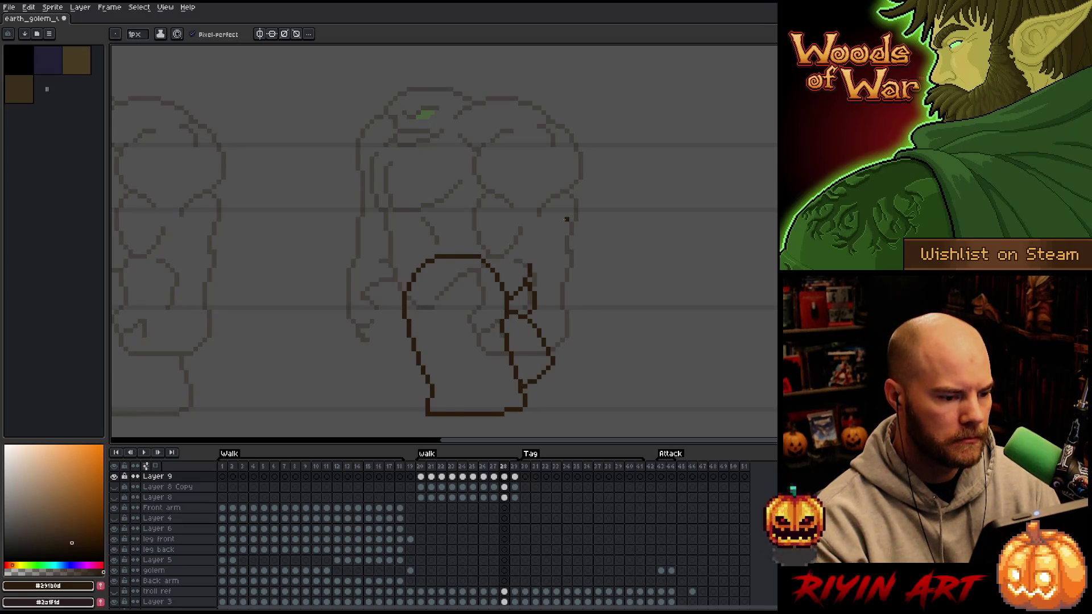
key(Right)
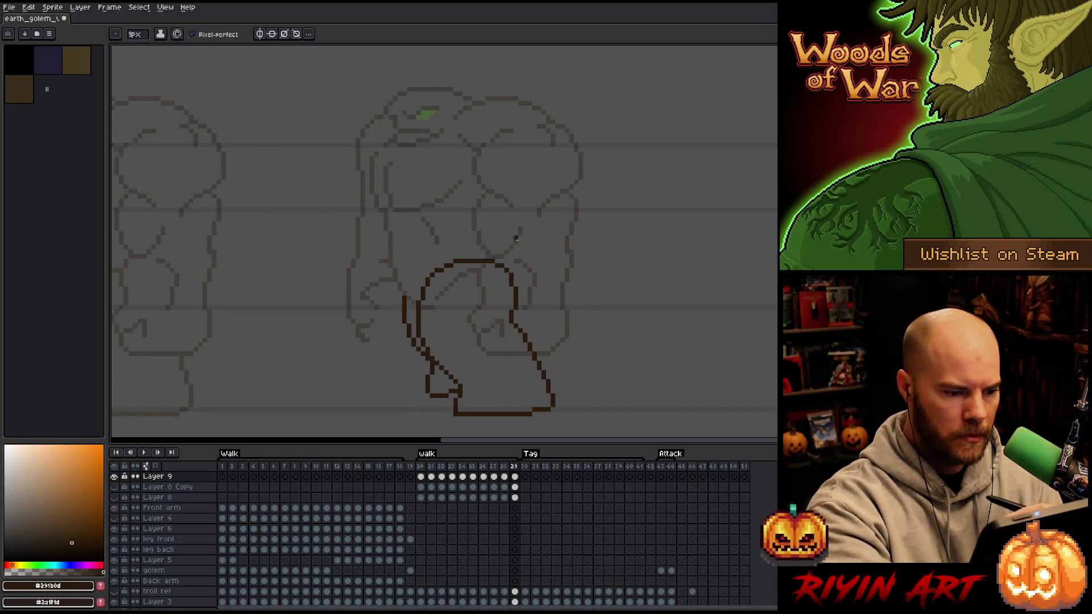
drag(517, 278, 521, 259)
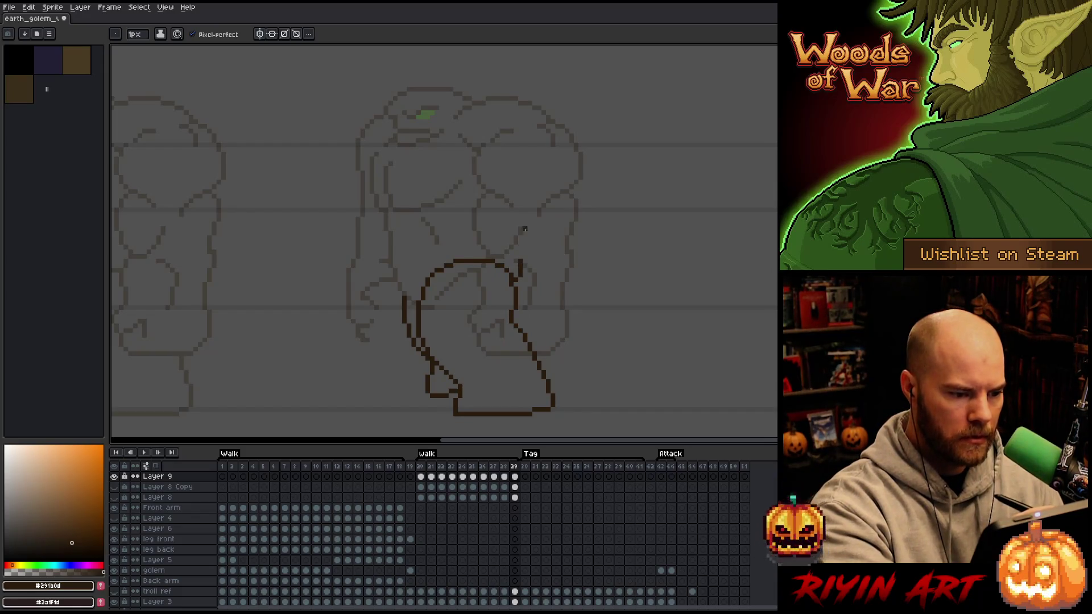
key(Left)
key(Right)
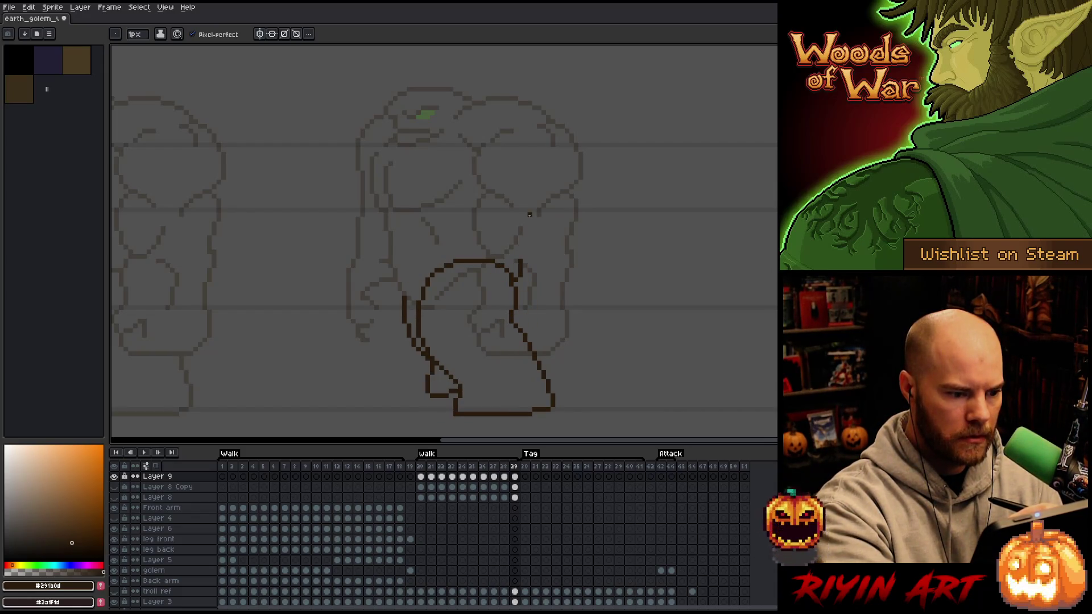
key(Right)
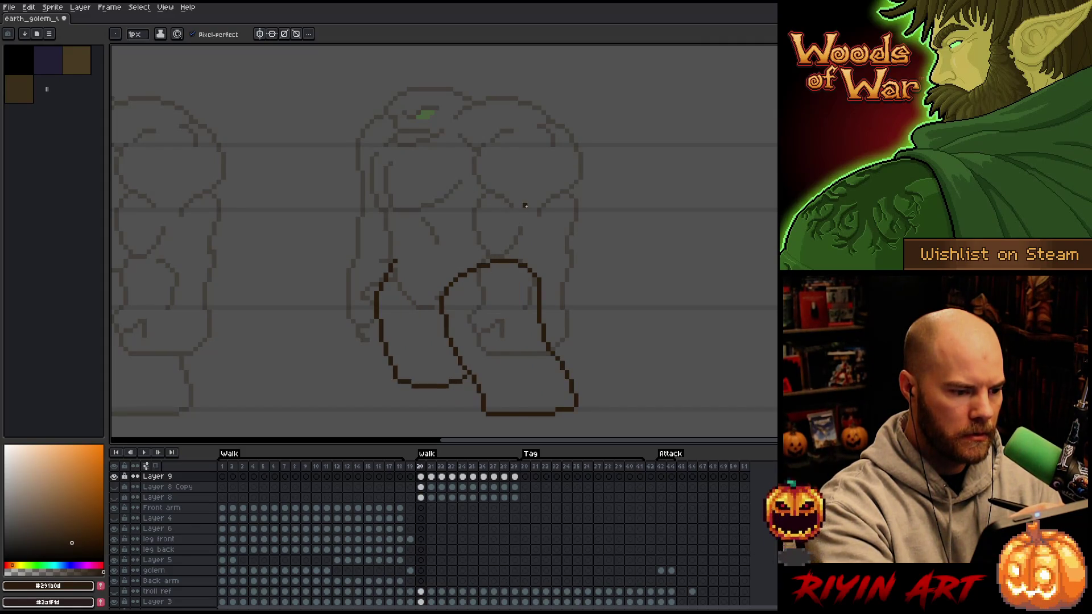
key(Left)
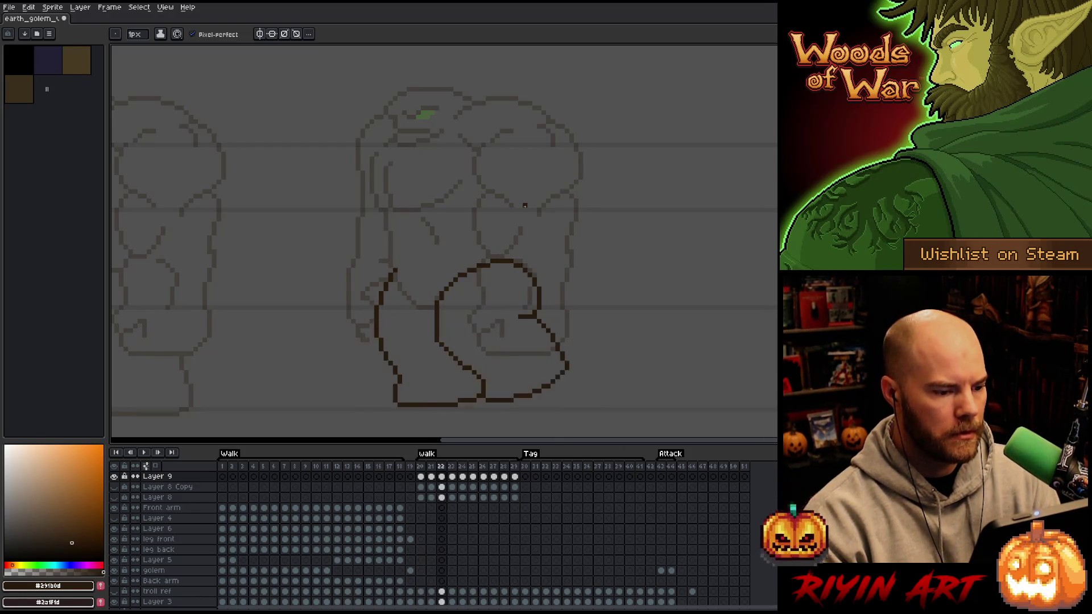
key(Right)
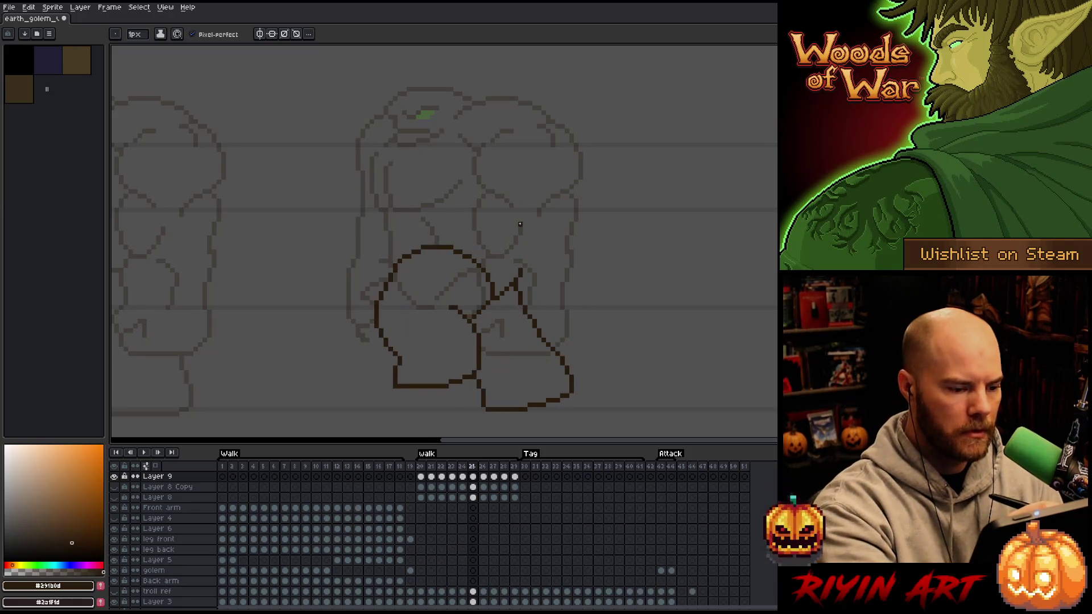
key(Left)
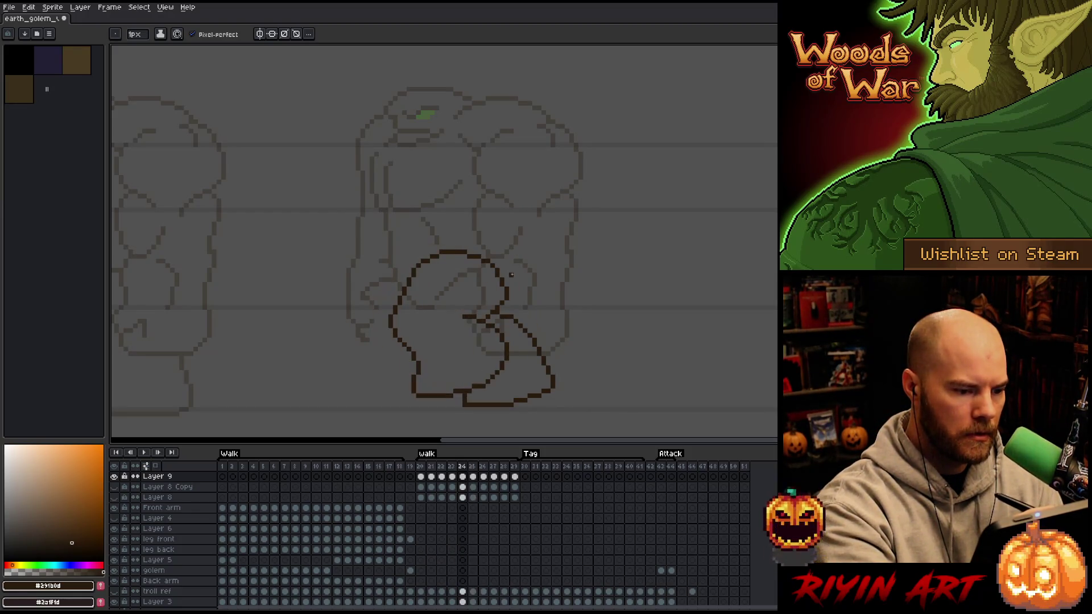
key(Return)
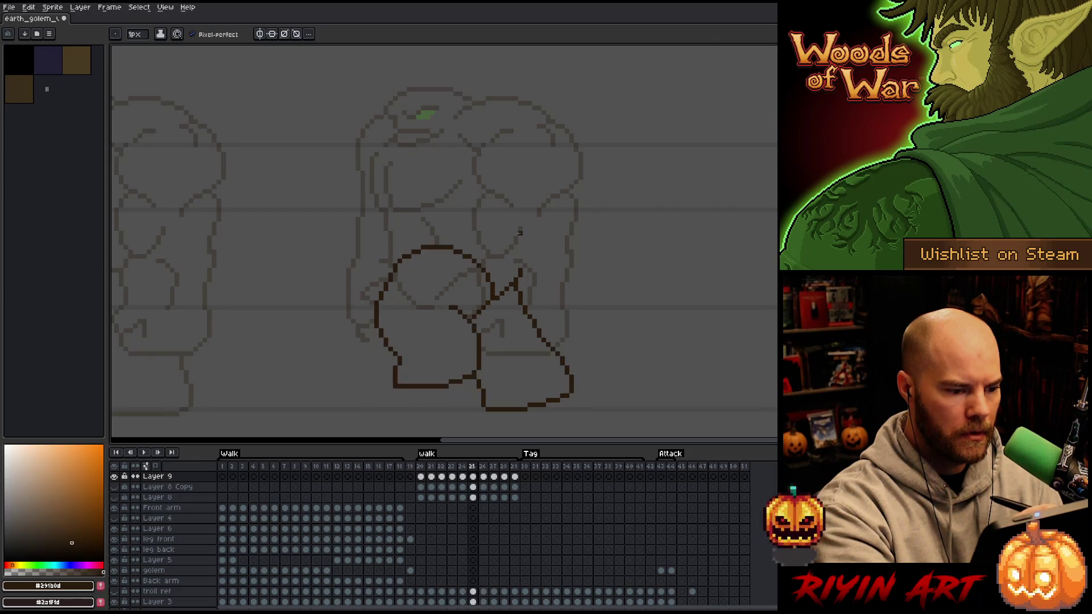
key(b)
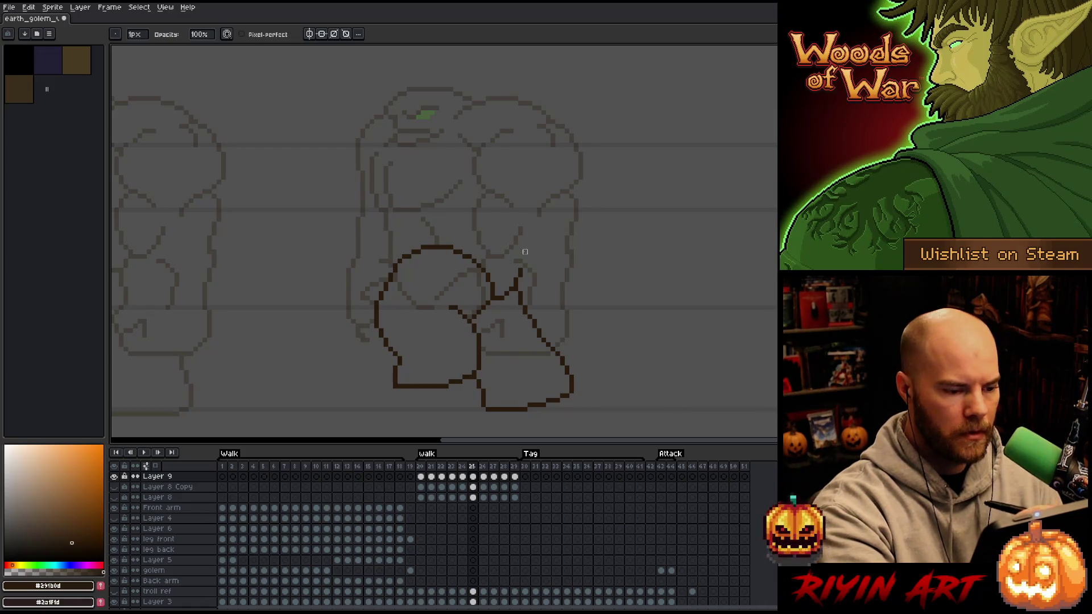
key(e)
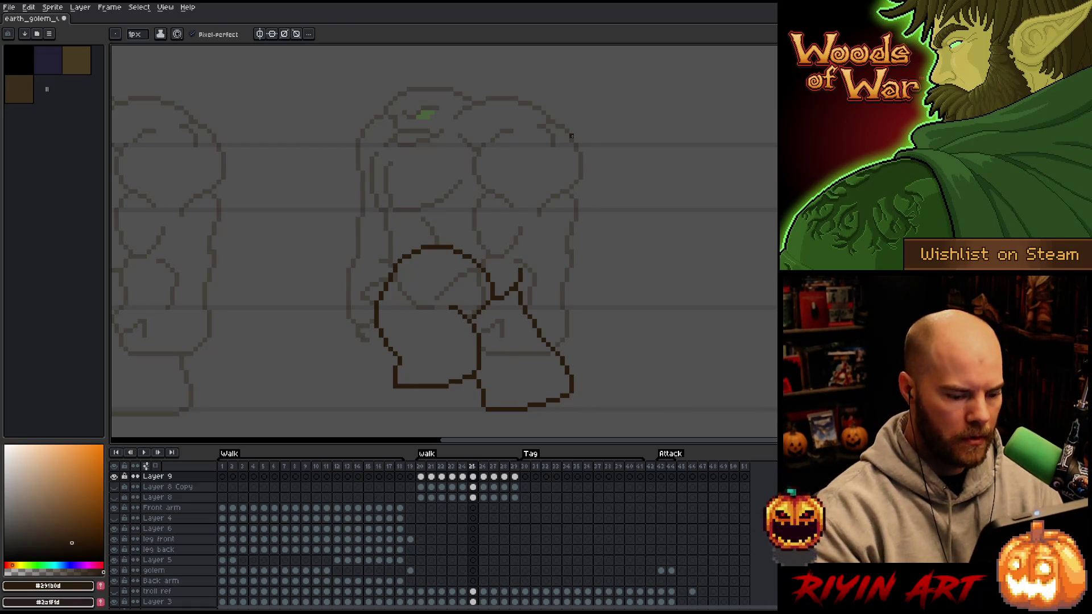
key(period)
key(Return)
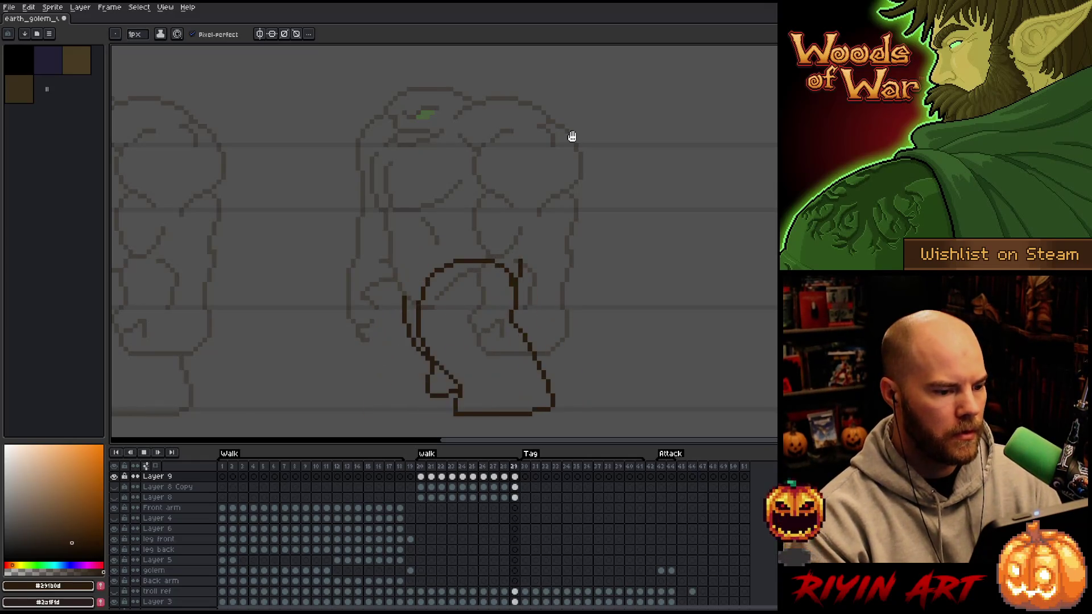
key(Return)
key(Return)
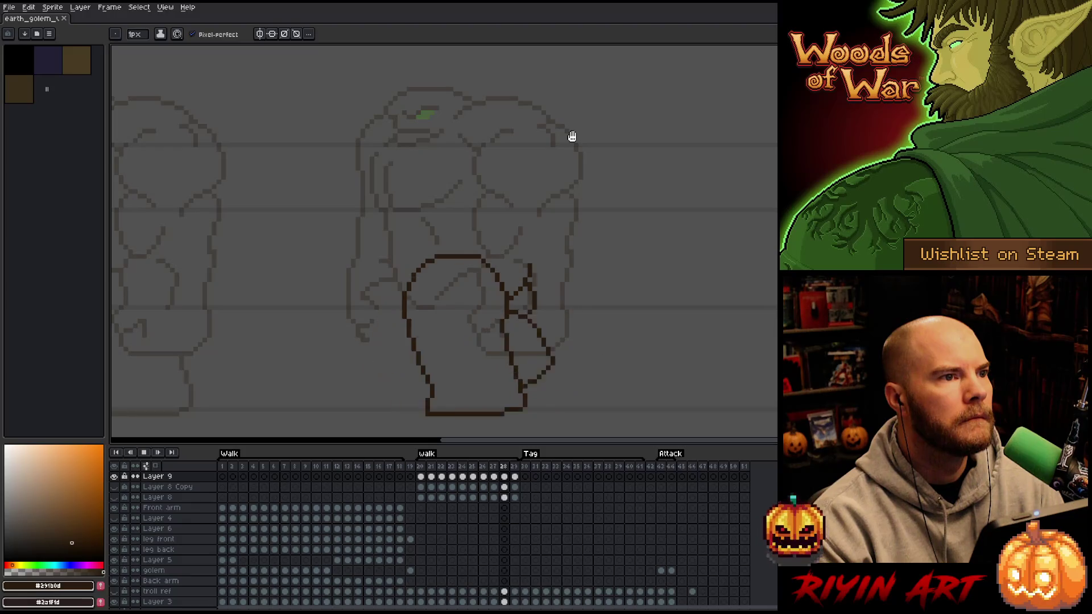
key(Return)
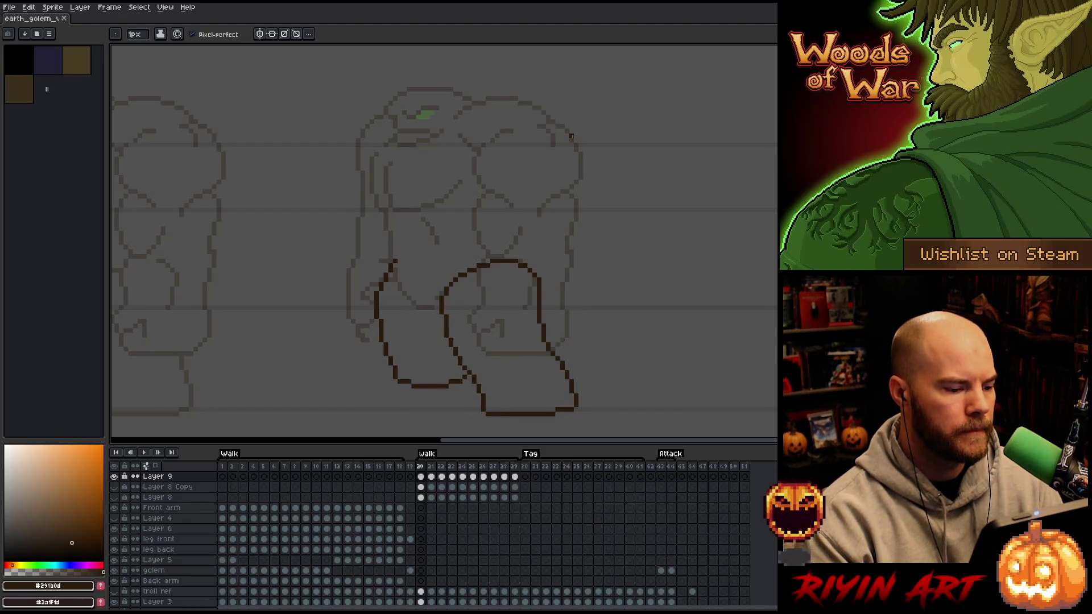
On walk frame 20, erase the left leg's lower outline and draw a new contour down to the foot.
key(Right)
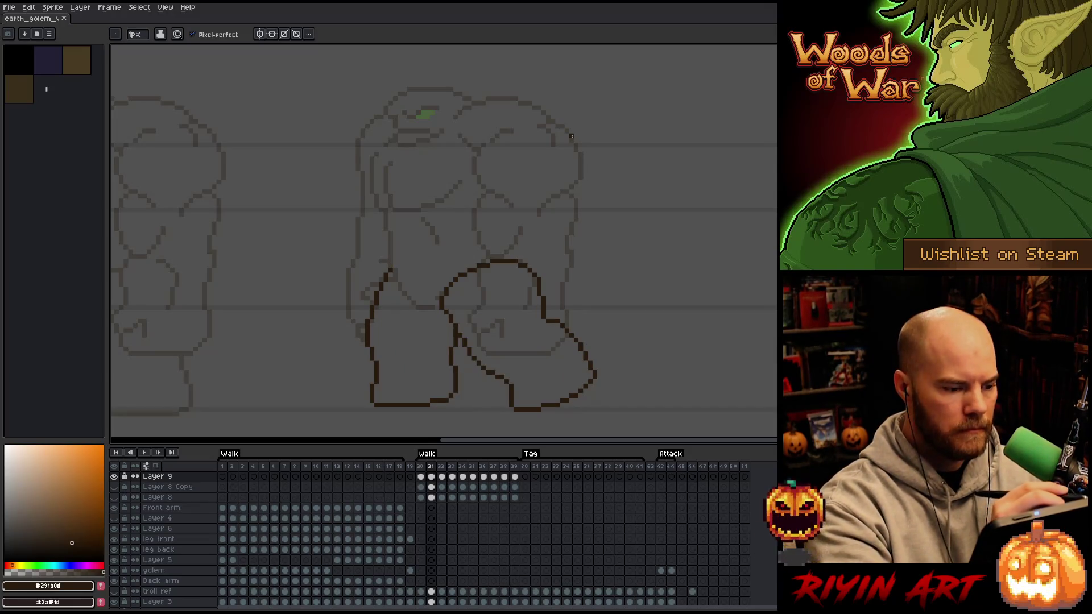
key(Left)
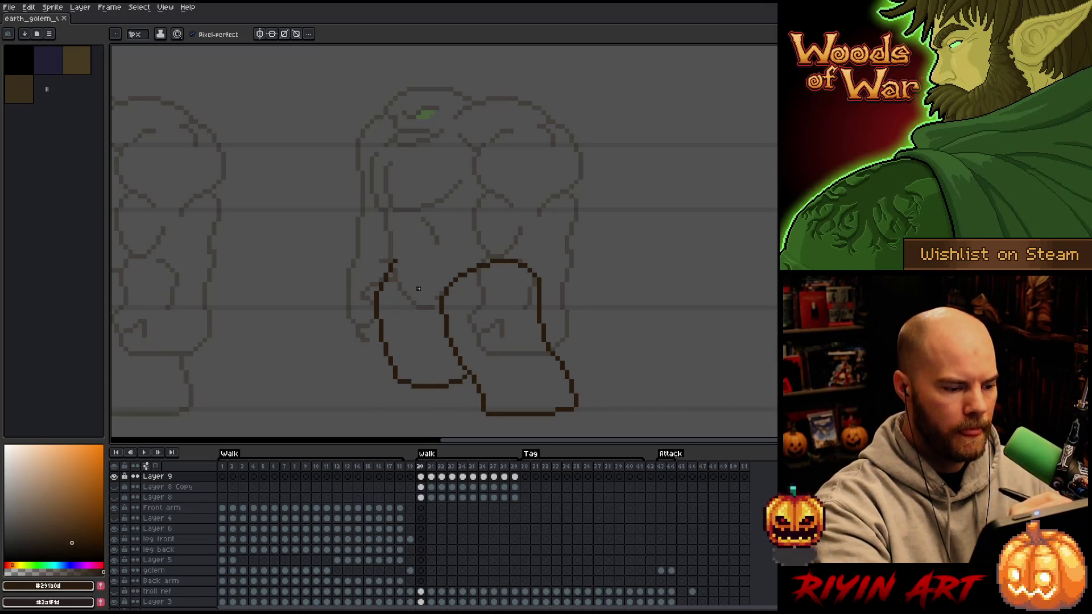
key(e)
drag(377, 304, 399, 377)
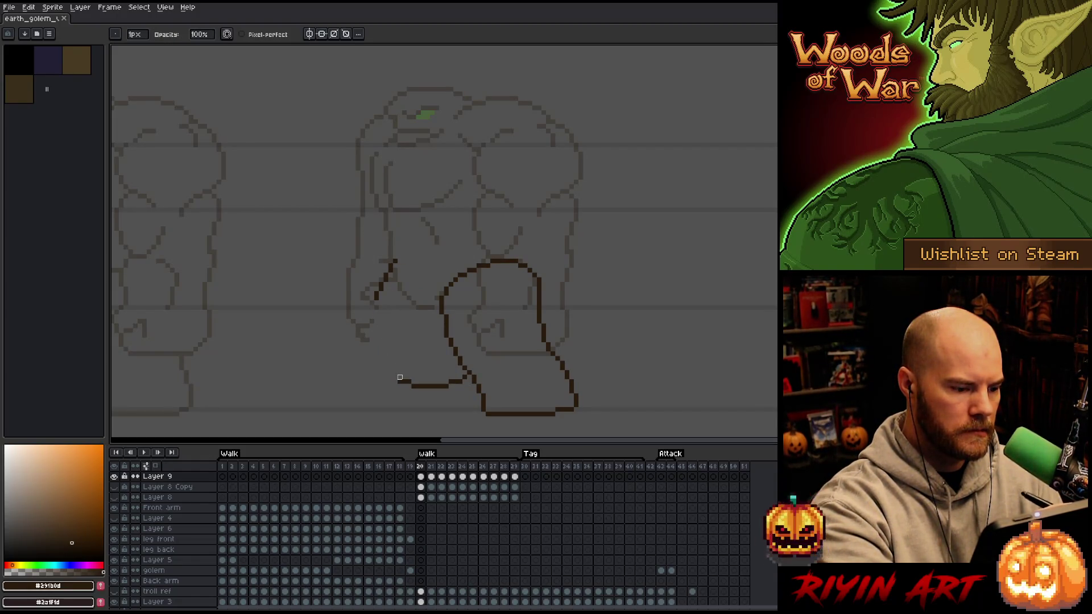
mouse_move(377, 301)
mouse_down()
mouse_move(451, 382)
mouse_move(441, 386)
mouse_move(463, 378)
mouse_move(418, 372)
mouse_move(418, 387)
mouse_move(452, 361)
mouse_move(362, 324)
mouse_move(364, 282)
mouse_move(392, 264)
mouse_up()
key(b)
Erase the left leg's old inner line on frame 20.
key(e)
drag(377, 302, 394, 368)
drag(375, 322, 392, 264)
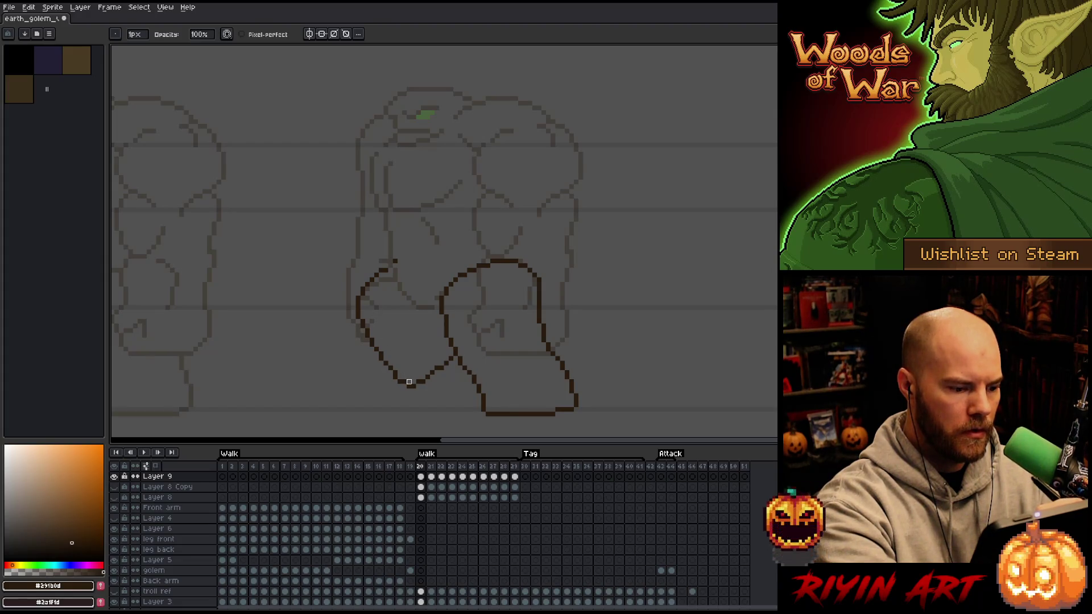
key(b)
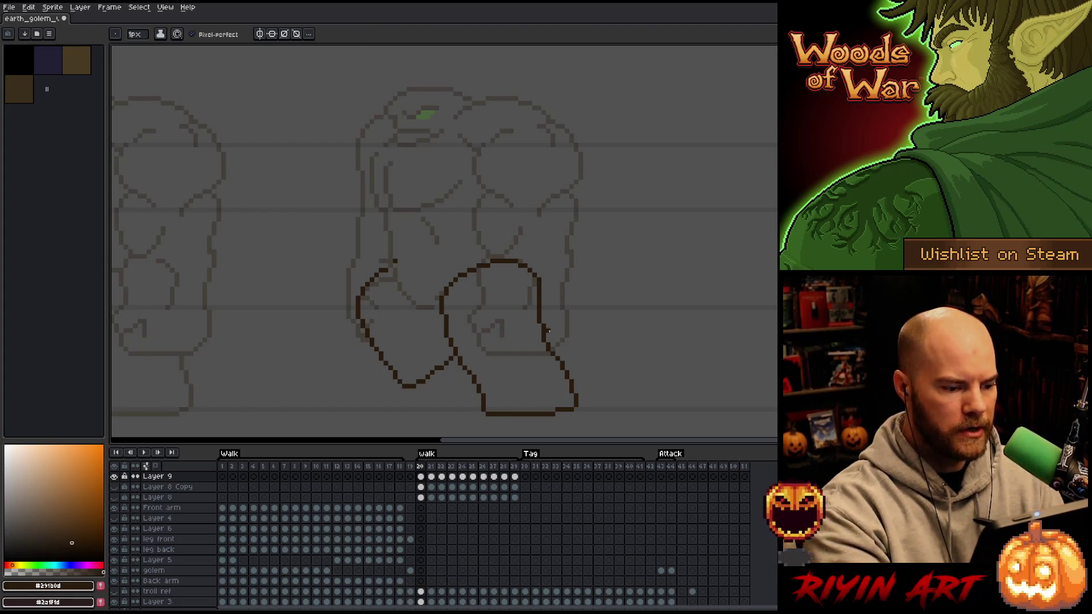
key(e)
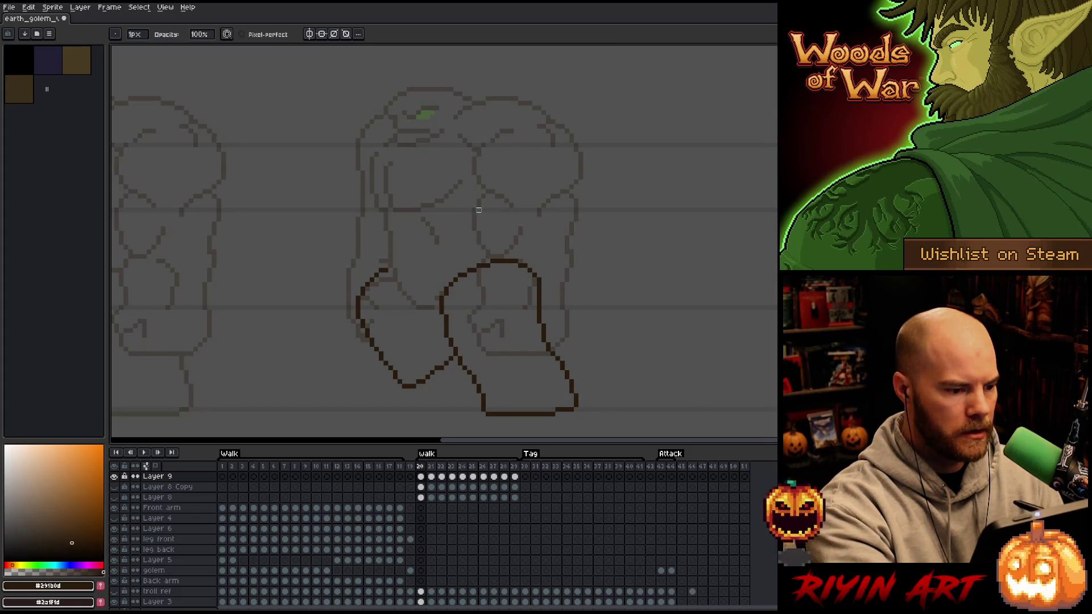
Compare frames 20 and 21, preview the walk animation, then lasso-select the left leg.
key(Right)
key(Left)
key(Right)
key(Left)
key(b)
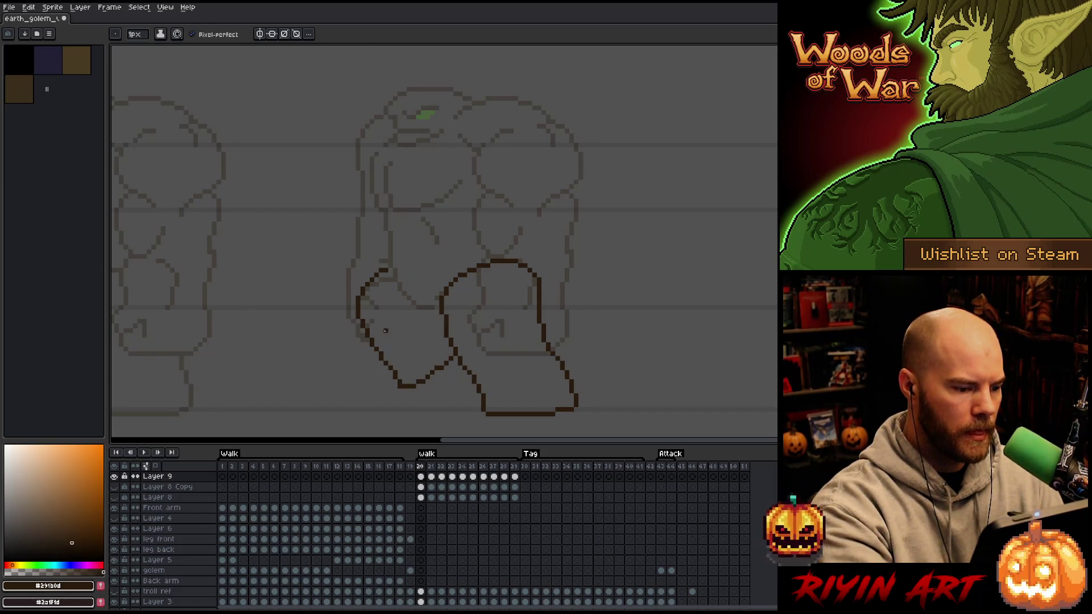
key(e)
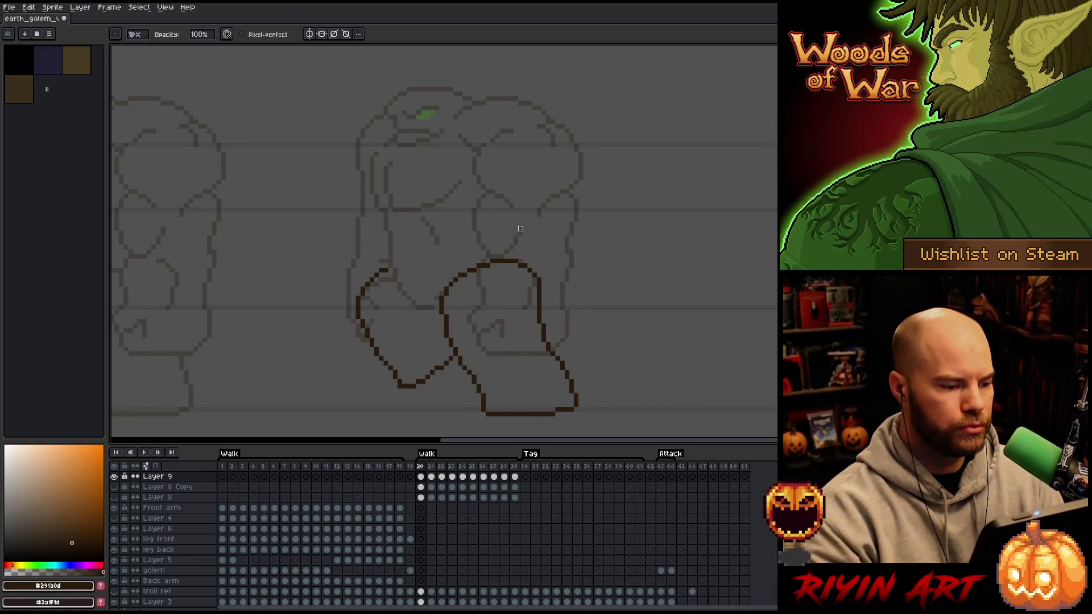
key(Return)
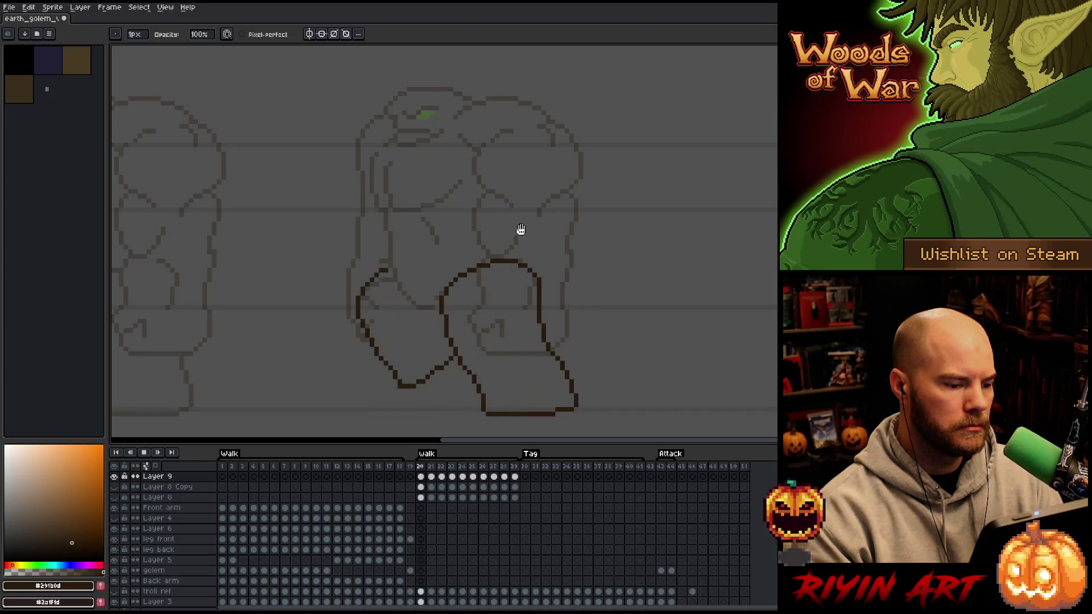
key(Return)
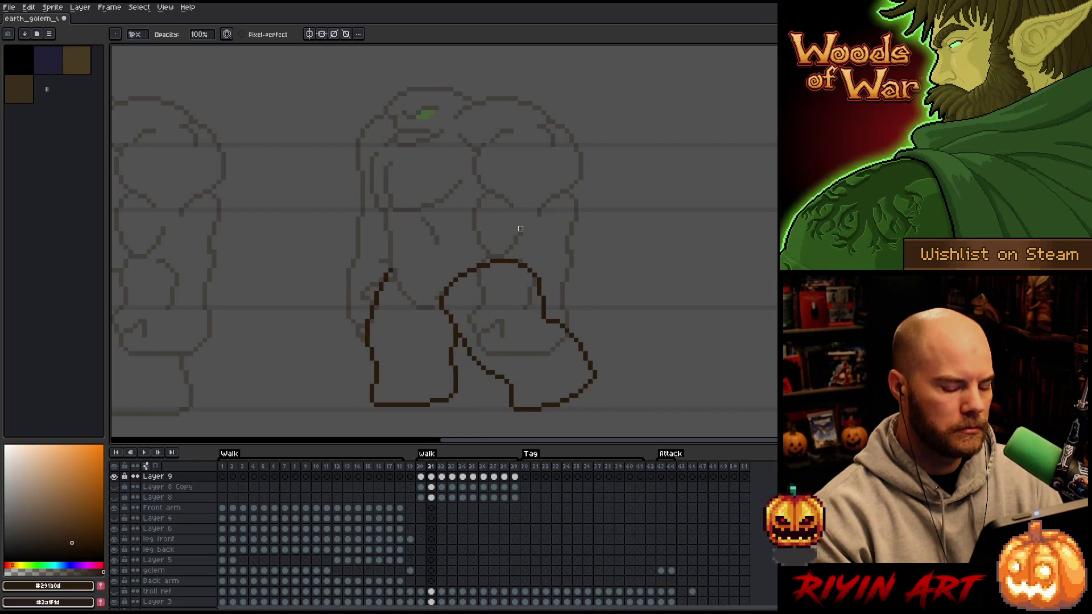
key(comma)
key(q)
mouse_move(370, 246)
mouse_down()
mouse_move(439, 346)
mouse_move(423, 399)
mouse_move(341, 241)
mouse_up()
Move the selected left leg into a new position and drop the selection.
mouse_move(385, 354)
mouse_down()
mouse_move(394, 383)
mouse_move(392, 351)
mouse_up()
key(period)
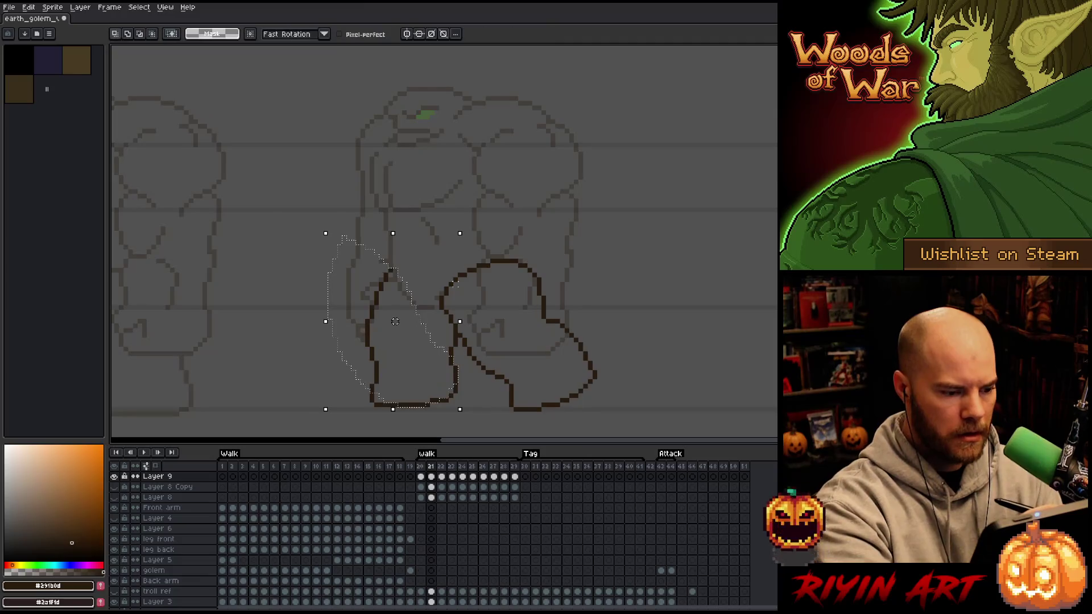
key(comma)
key(period)
key(comma)
key(ctrl+d)
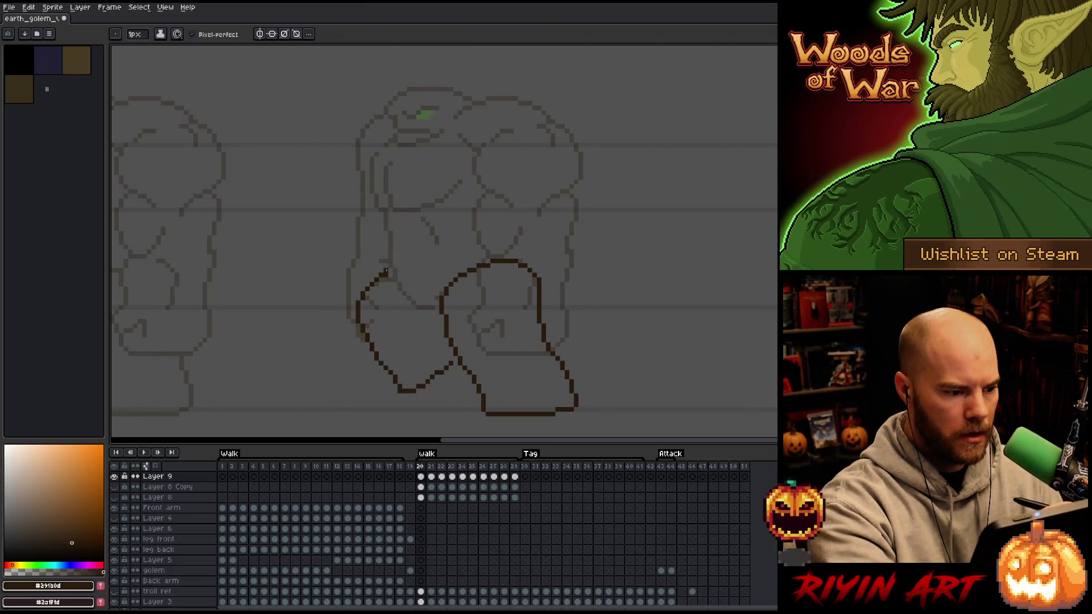
Step through the walk frames to review the leg poses, ending on the last frame.
key(b)
key(period)
key(comma)
key(period)
key(period)
key(period)
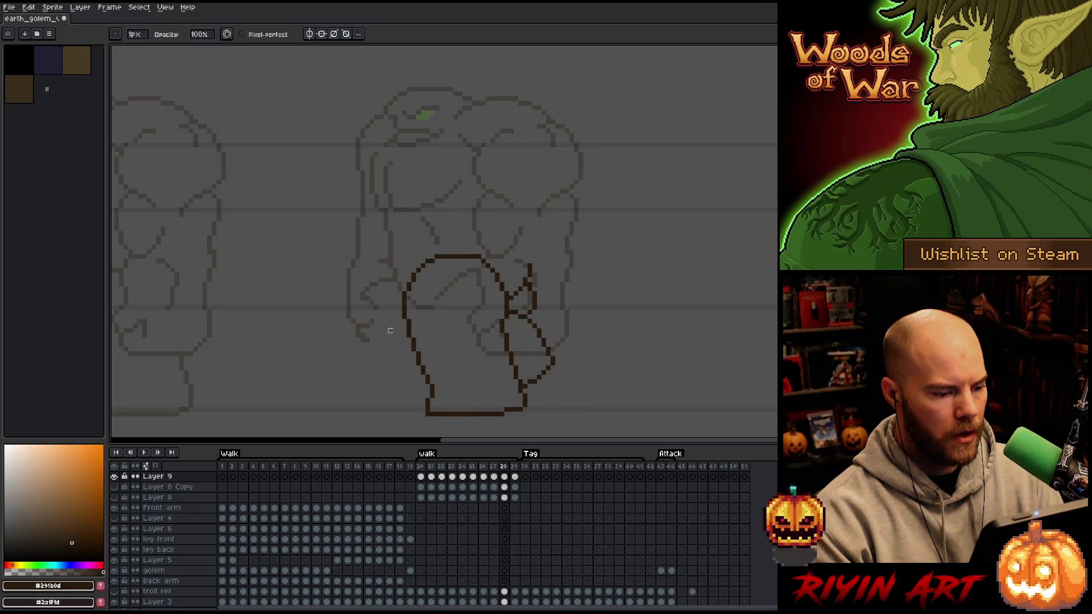
key(q)
drag(454, 392, 393, 312)
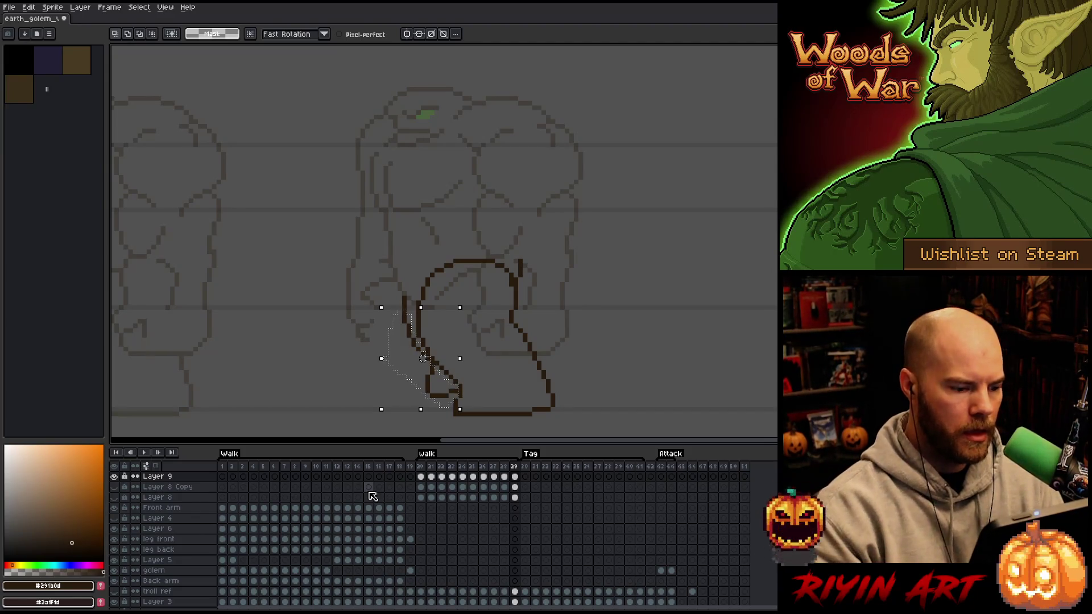
key(ctrl+d)
key(period)
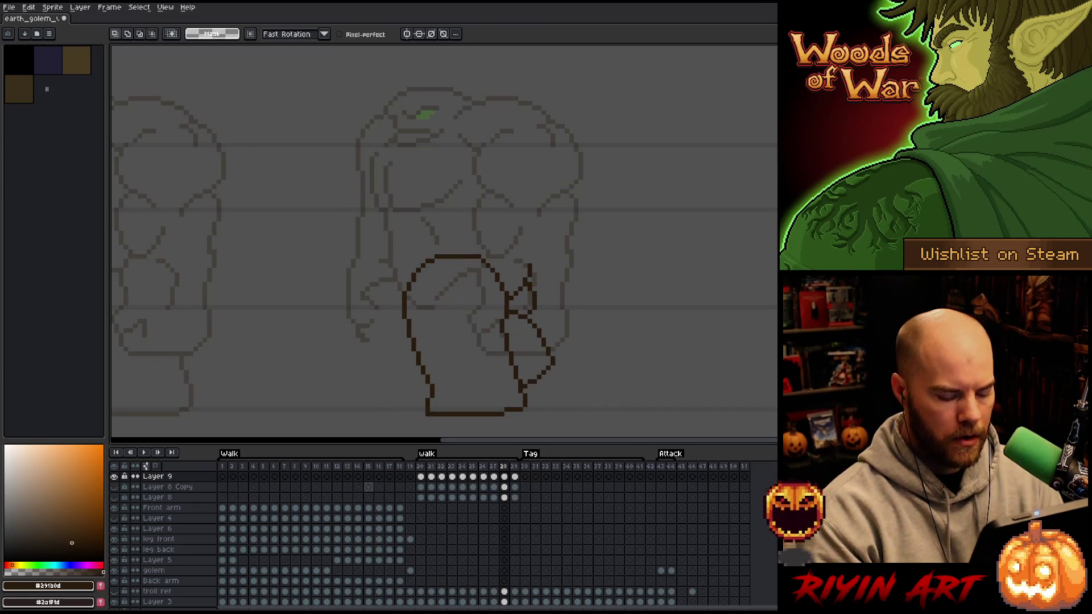
key(comma)
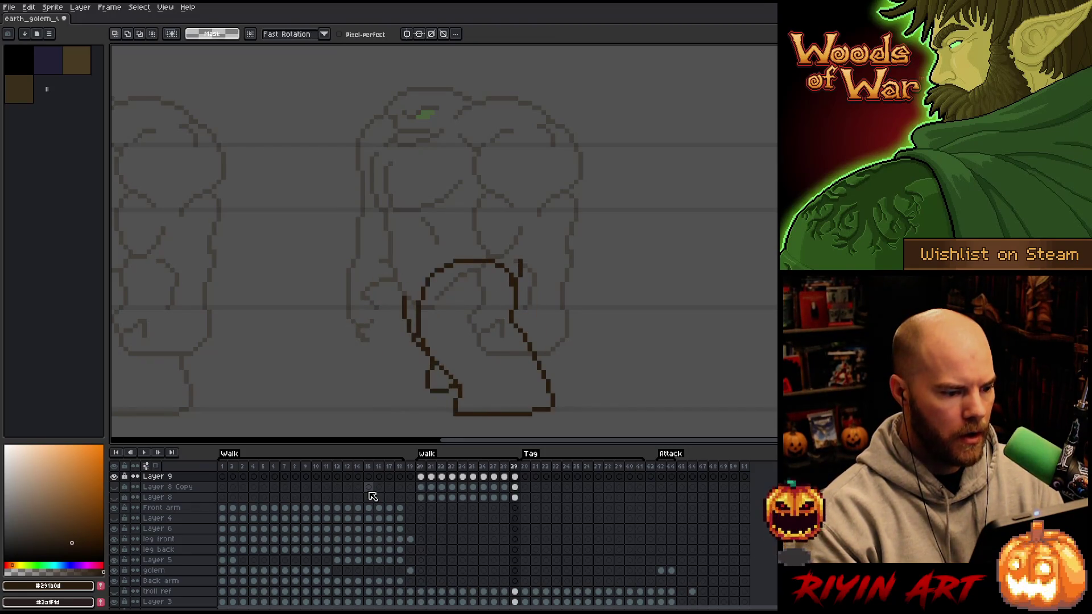
Draw the left leg's outer line on the last walk frame, redrawing it after one undo.
key(b)
mouse_move(399, 290)
mouse_down()
mouse_move(388, 297)
mouse_move(401, 338)
mouse_move(428, 364)
mouse_up()
key(ctrl+z)
mouse_move(394, 285)
mouse_down()
mouse_move(398, 341)
mouse_move(423, 353)
mouse_move(401, 291)
mouse_up()
key(e)
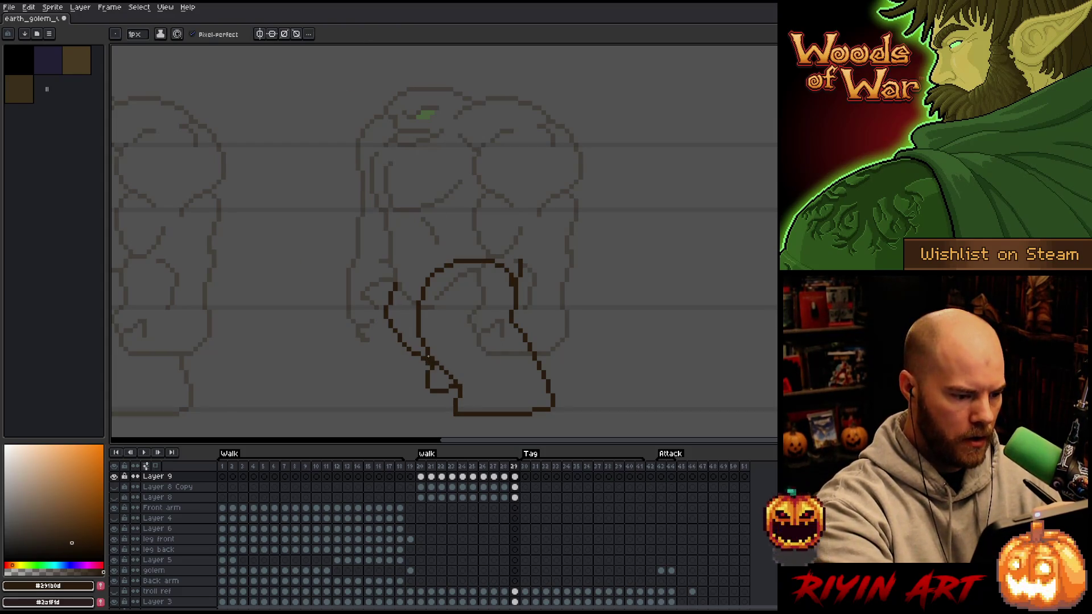
key(b)
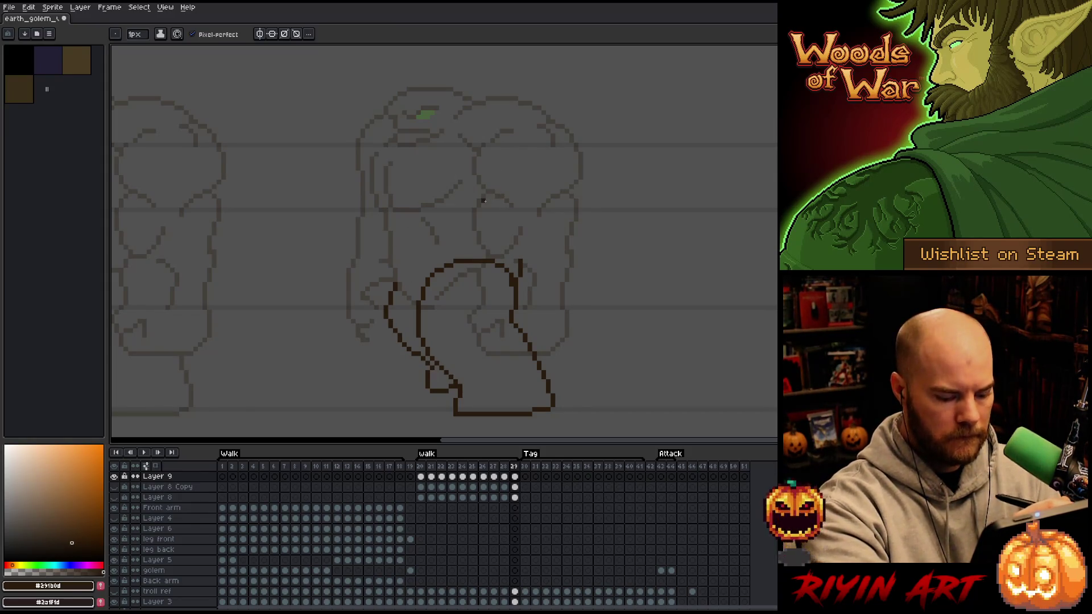
key(e)
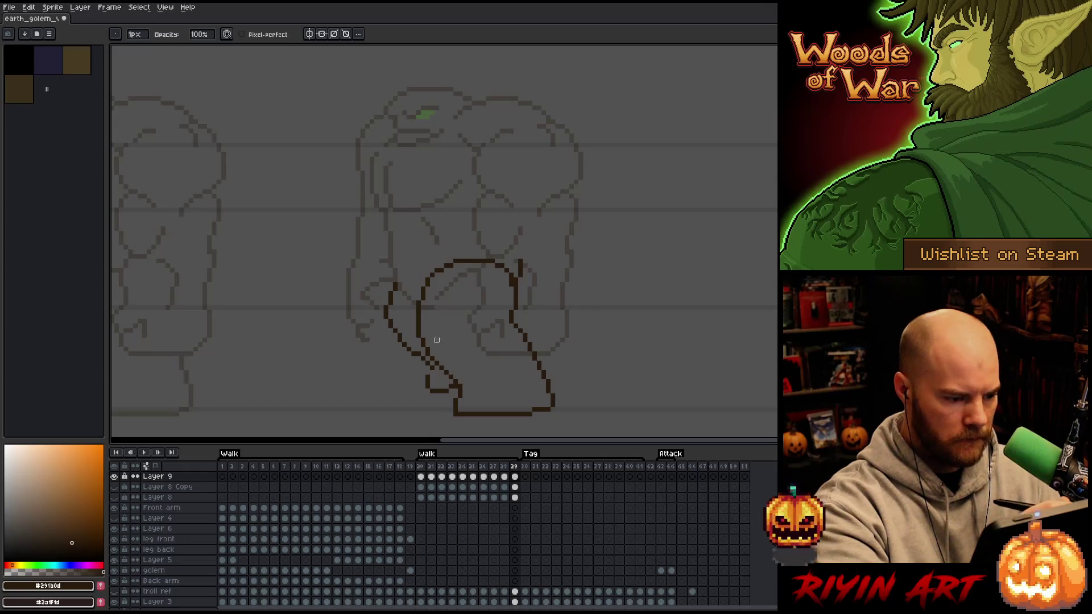
key(b)
Flip between frames 28 and 29 to check the leg poses.
key(Left)
key(Right)
key(Left)
key(Left)
key(Left)
key(Left)
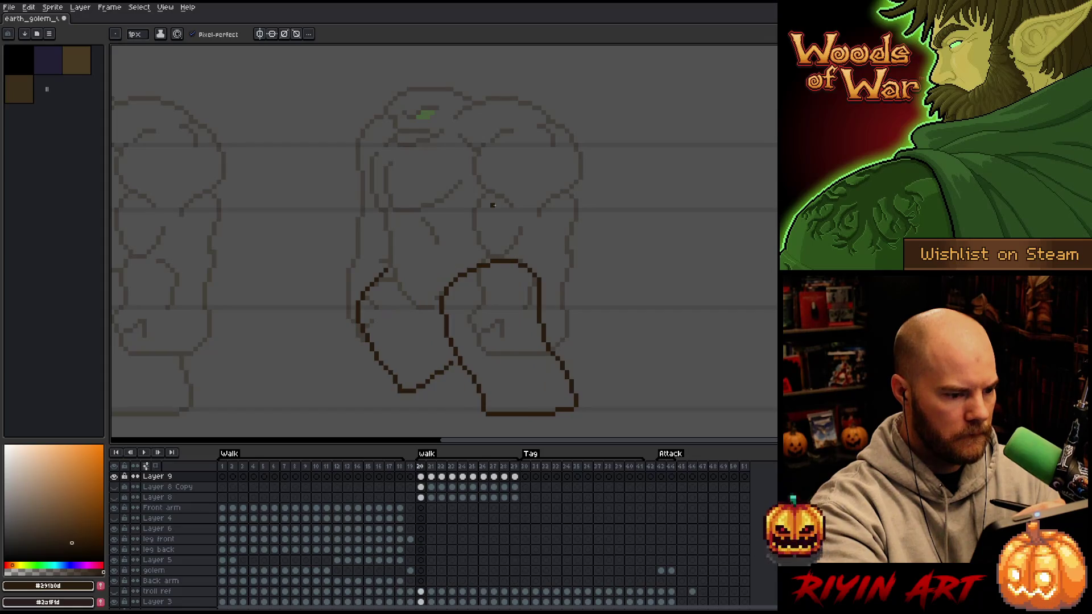
key(Right)
key(Right)
key(Right)
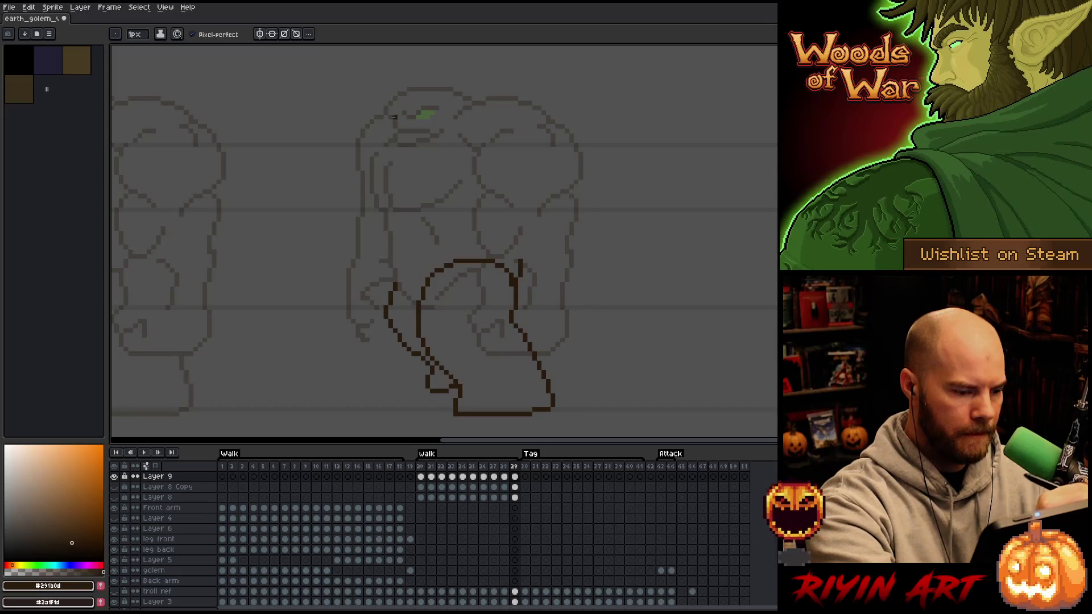
Draw the diagonal hip line joining the legs on frames 20 and 21.
drag(394, 279, 420, 304)
key(ctrl+z)
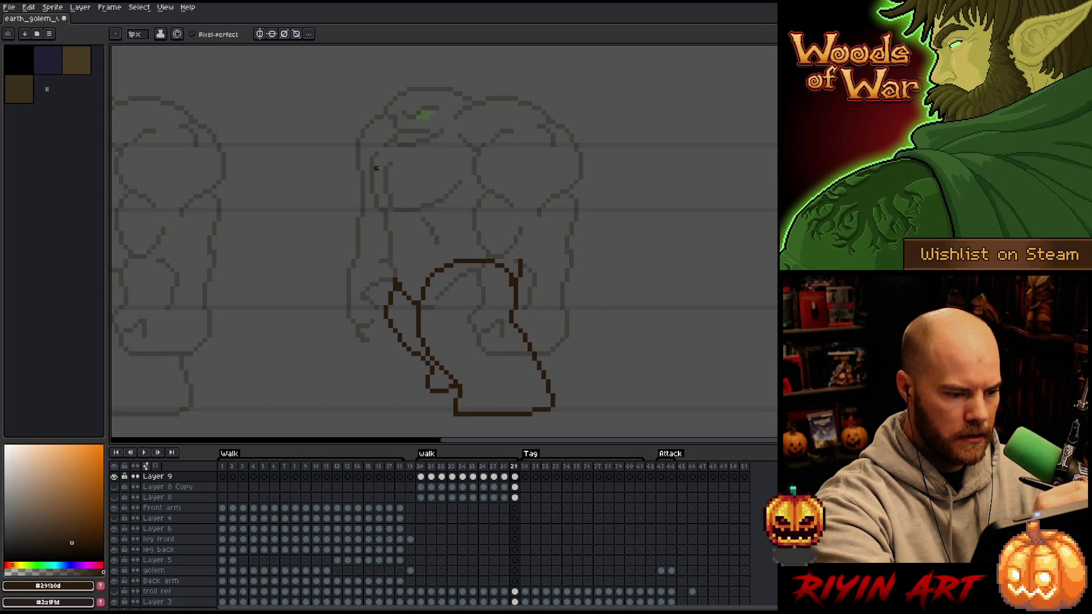
key(Right)
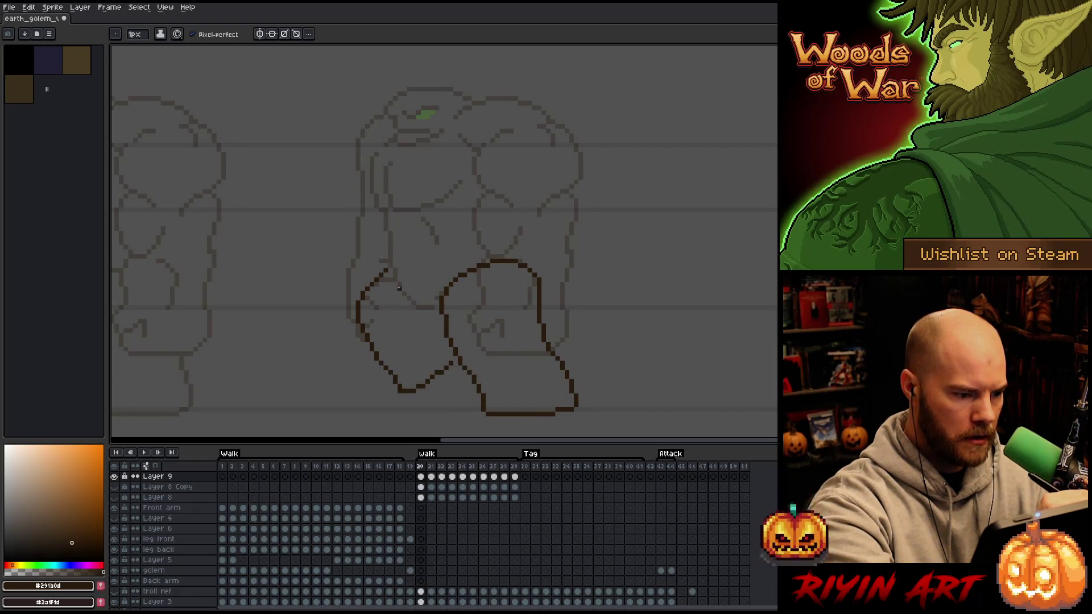
drag(400, 290, 440, 308)
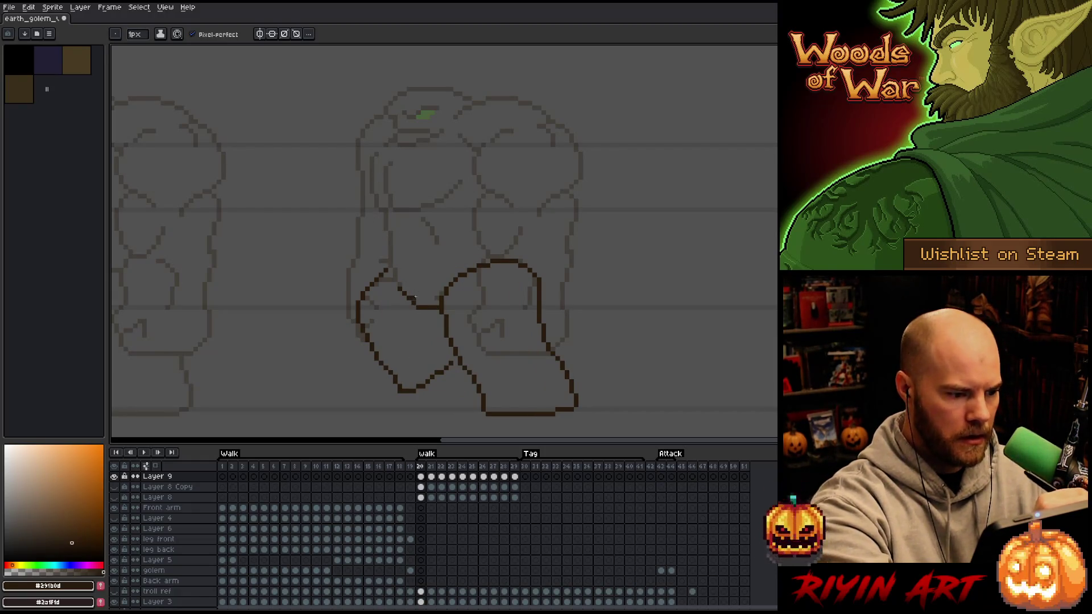
key(period)
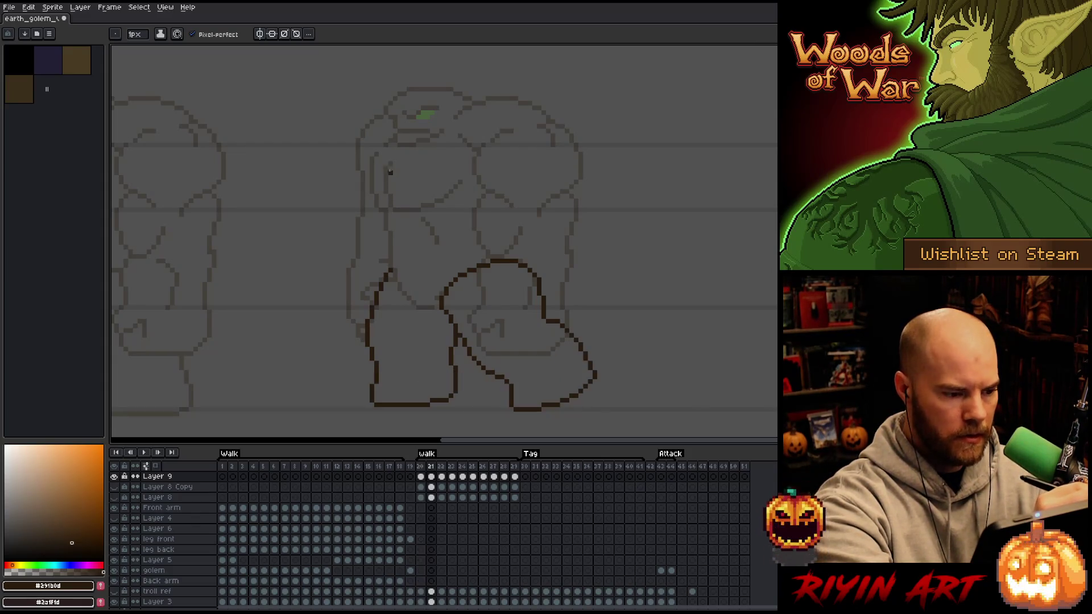
drag(401, 289, 440, 307)
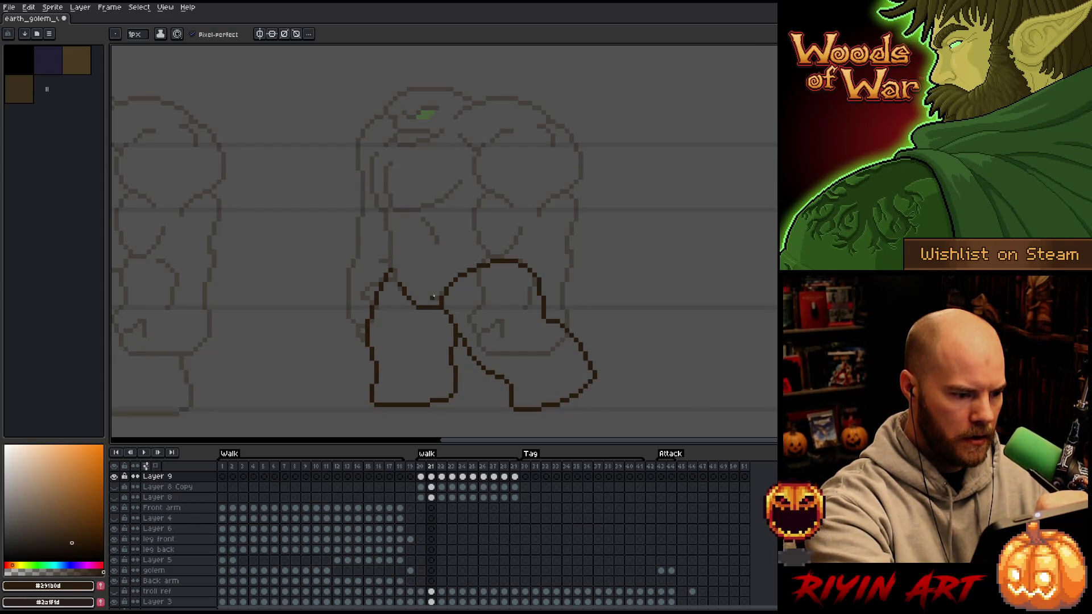
Draw the diagonal hip line on frames 22 and 23, then move on to frame 24.
key(e)
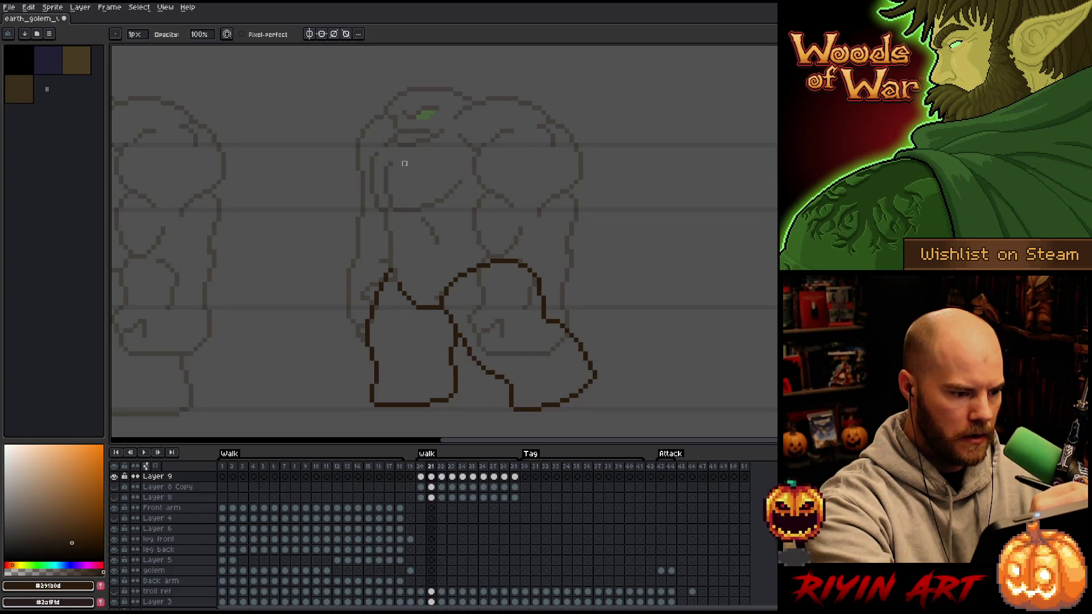
key(comma)
key(period)
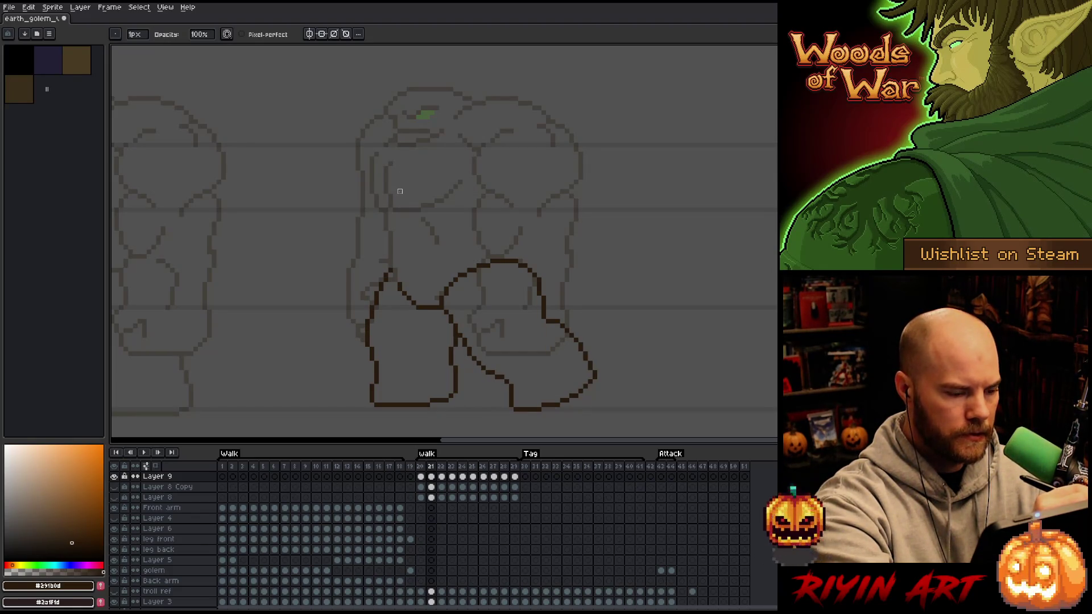
key(period)
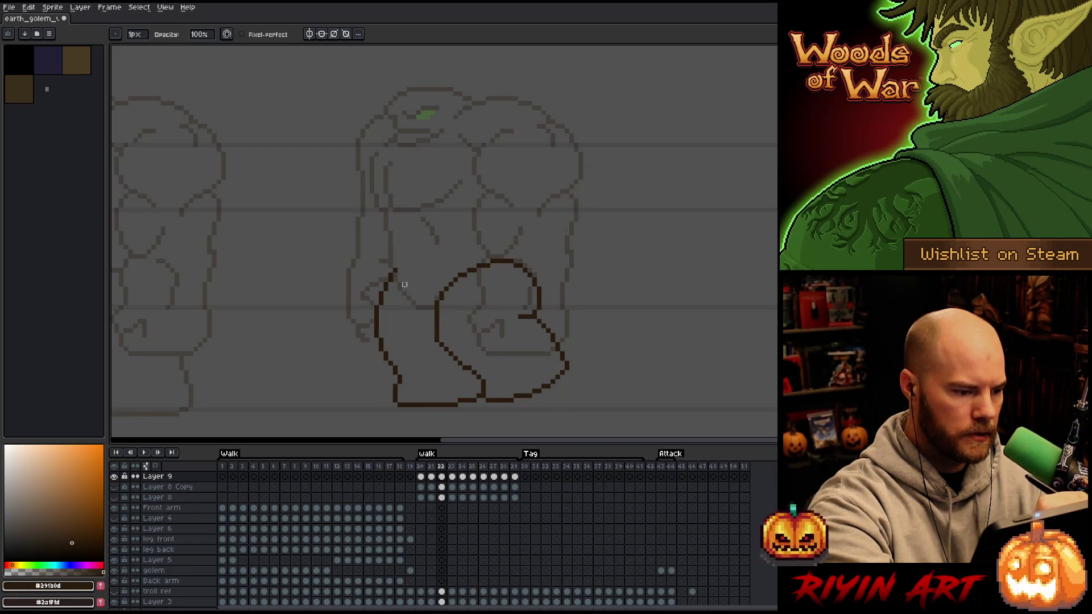
key(b)
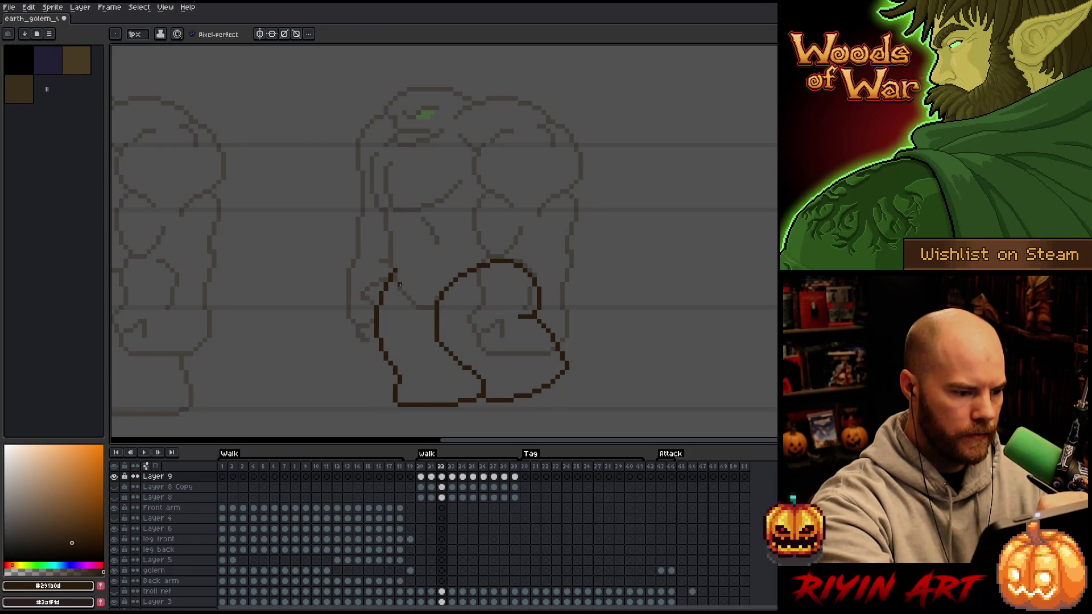
drag(400, 289, 432, 310)
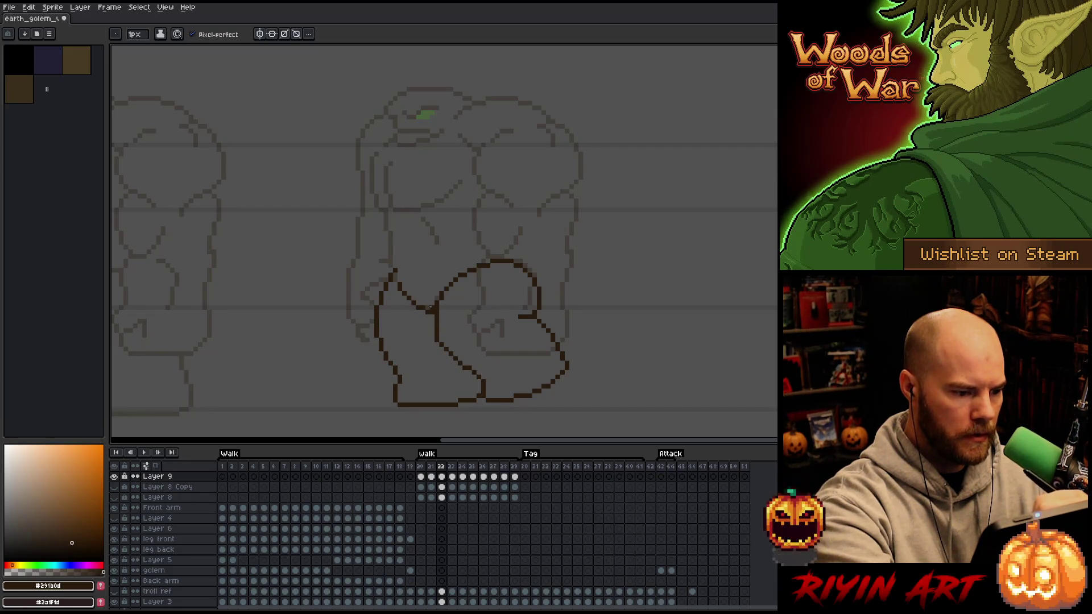
key(e)
key(Right)
key(b)
drag(400, 290, 417, 306)
key(Right)
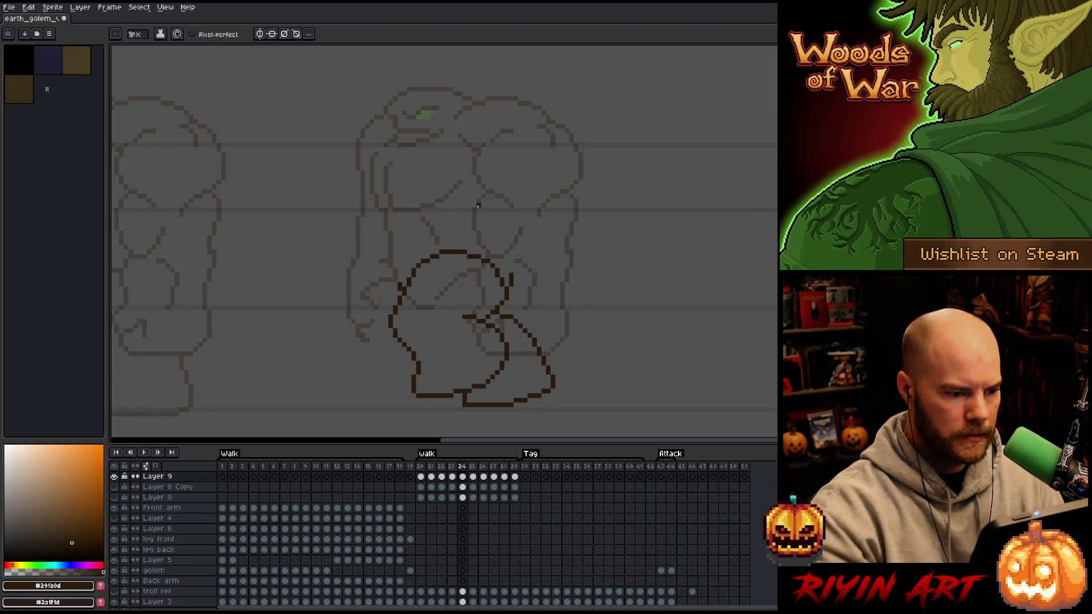
Step through the walk frames to review the legs, ending on frame 29.
key(Right)
key(Right)
key(Right)
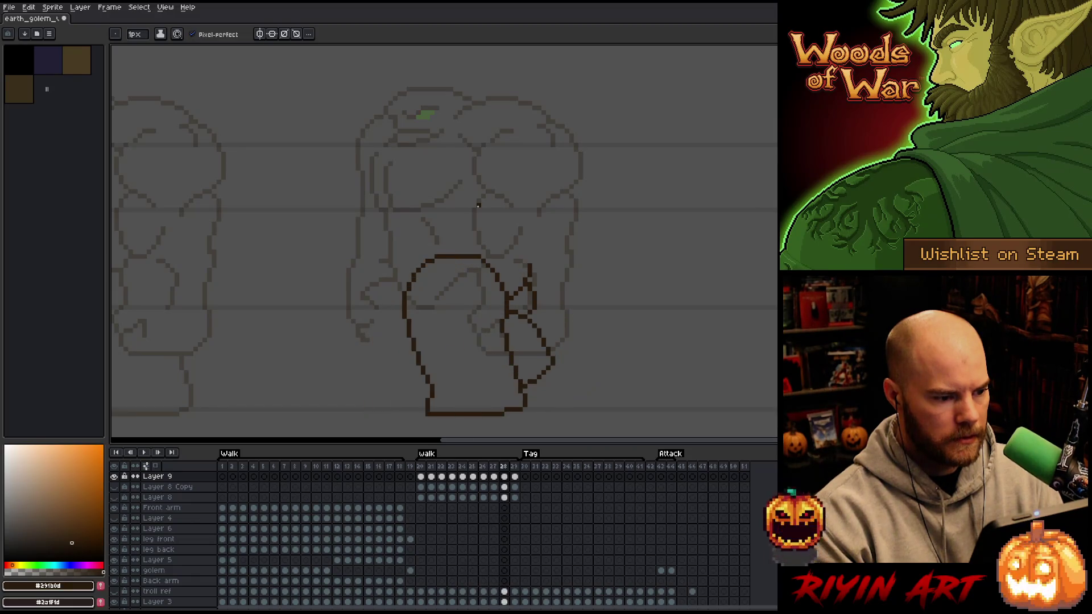
key(Right)
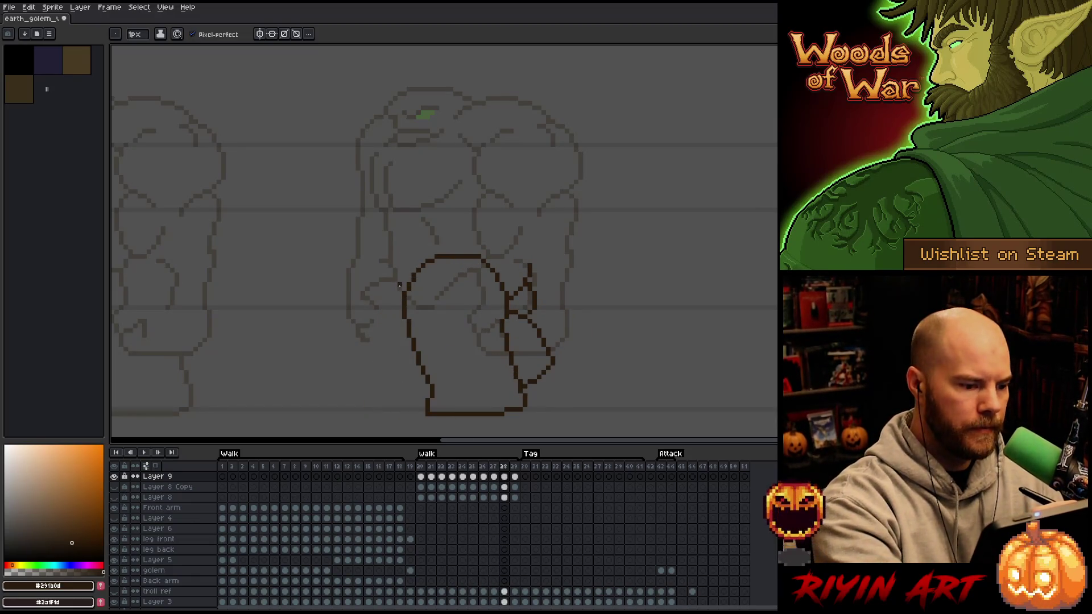
key(Right)
key(Right)
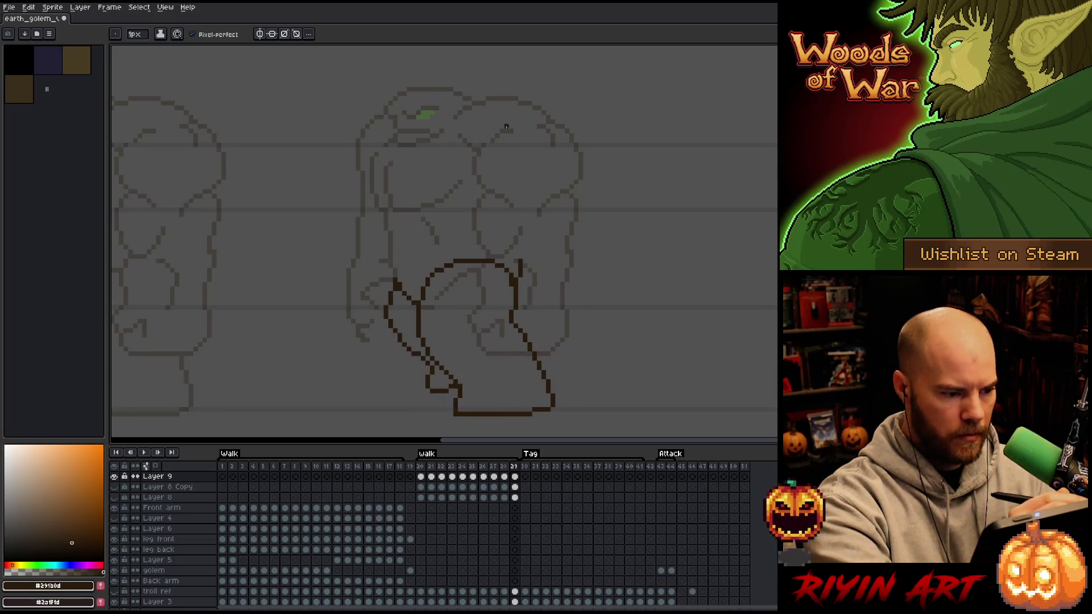
key(Right)
key(Right)
key(Right)
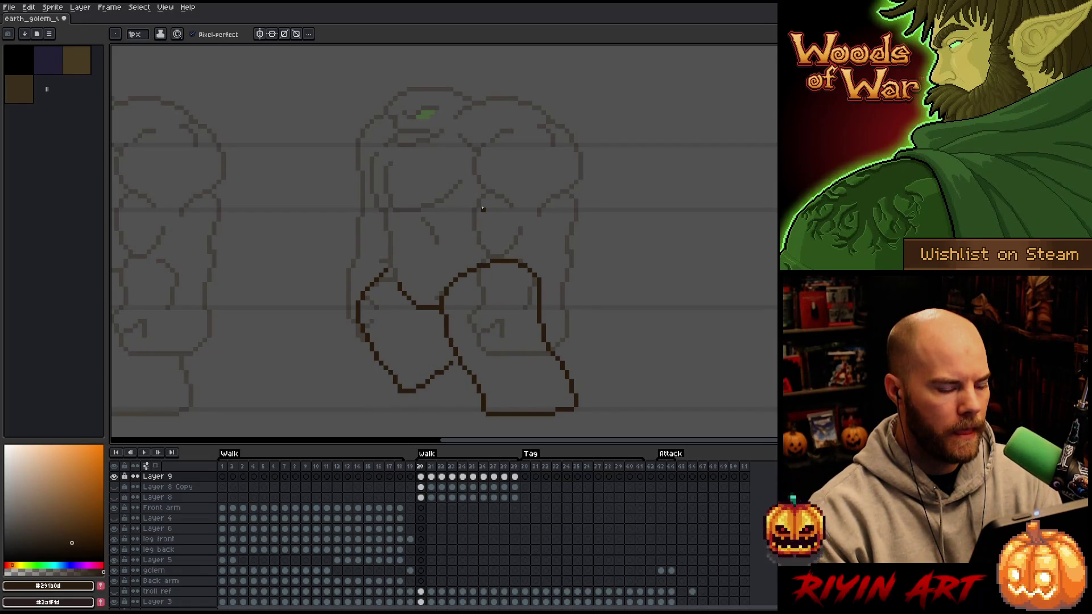
key(Left)
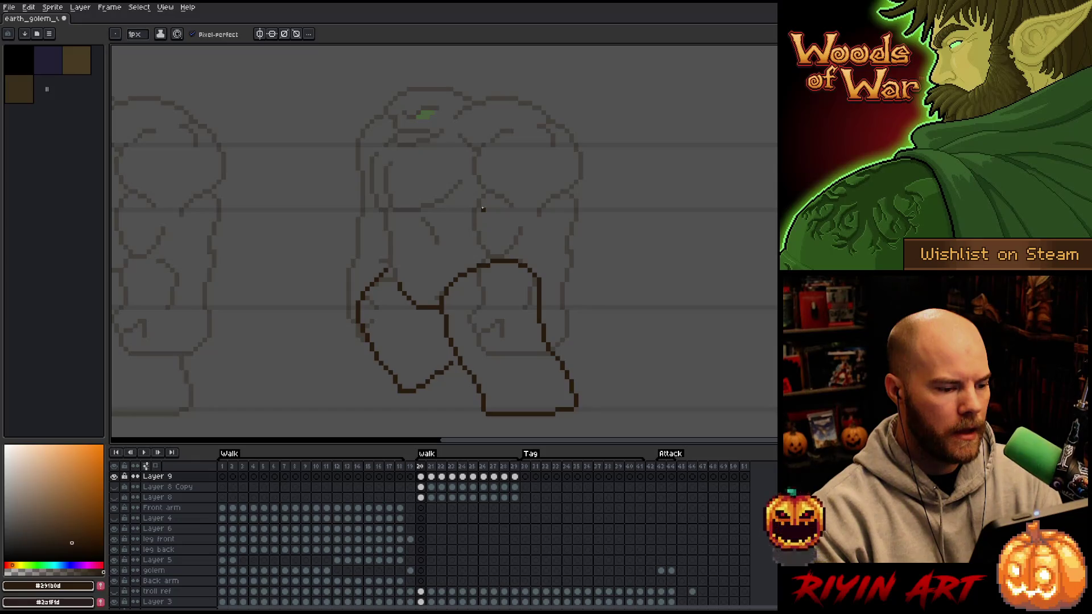
key(Left)
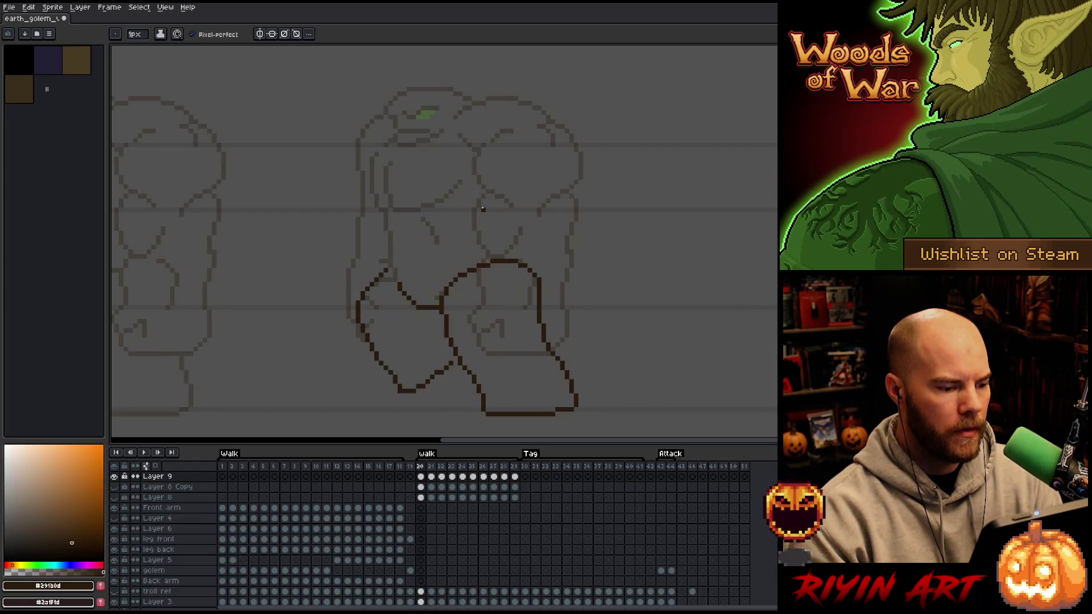
Select the upper leg lines on frames 29 and 28 with the rectangle selection, then clear it.
key(m)
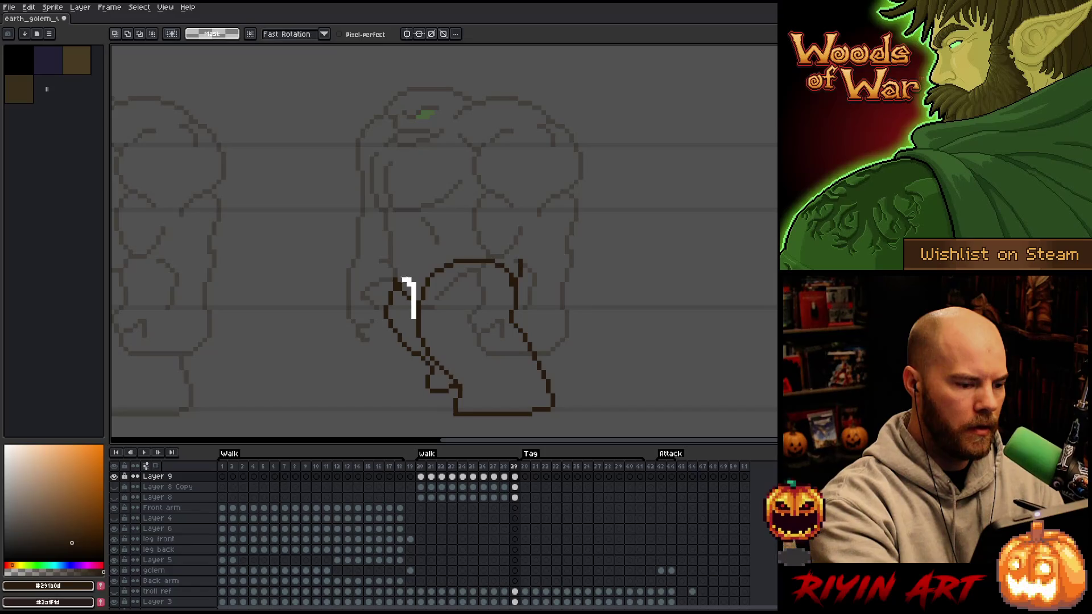
drag(392, 272, 425, 314)
click(399, 317)
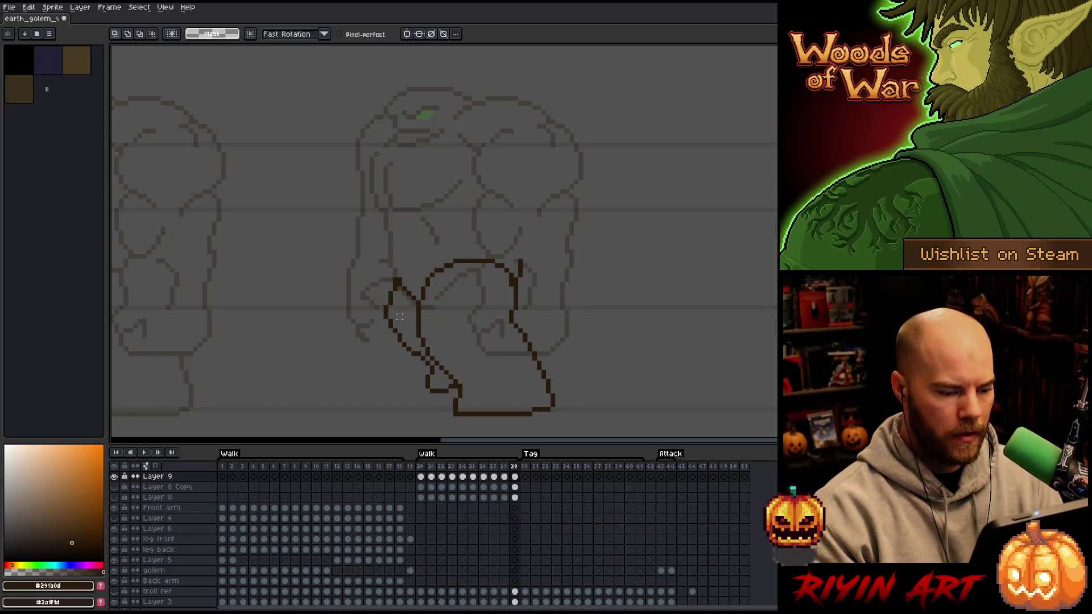
key(comma)
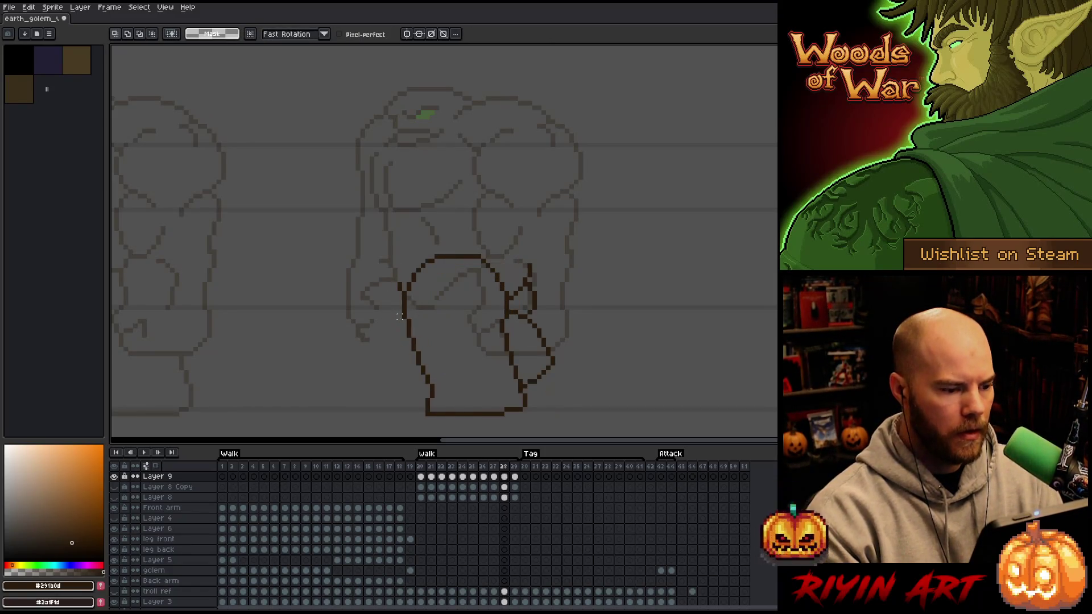
drag(404, 261, 386, 330)
key(ctrl+d)
key(b)
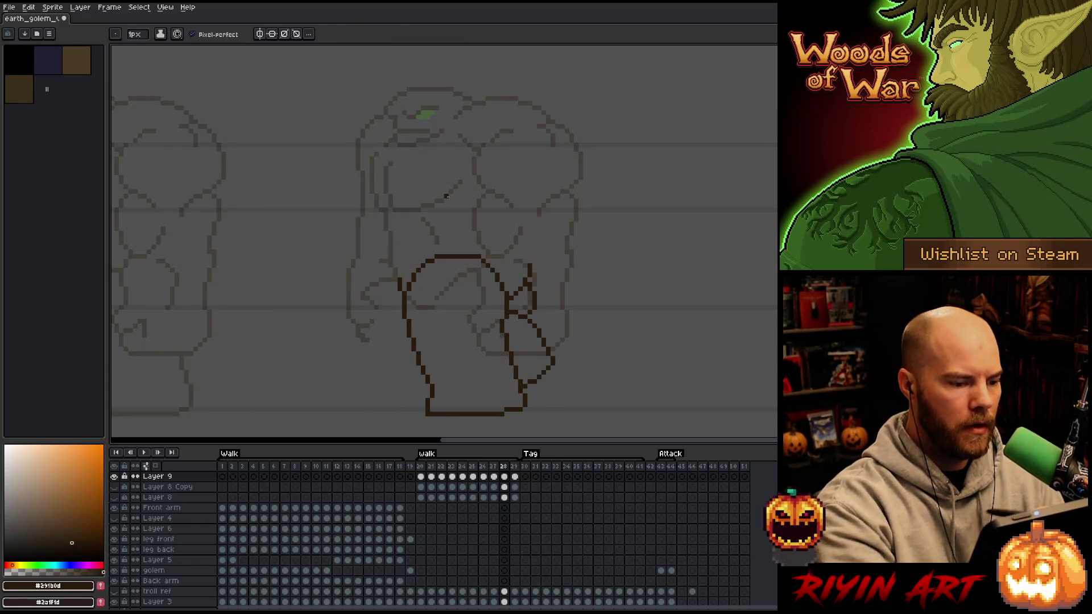
Flip between walk frames 28, 29 and 20 to compare the leg poses.
key(period)
key(period)
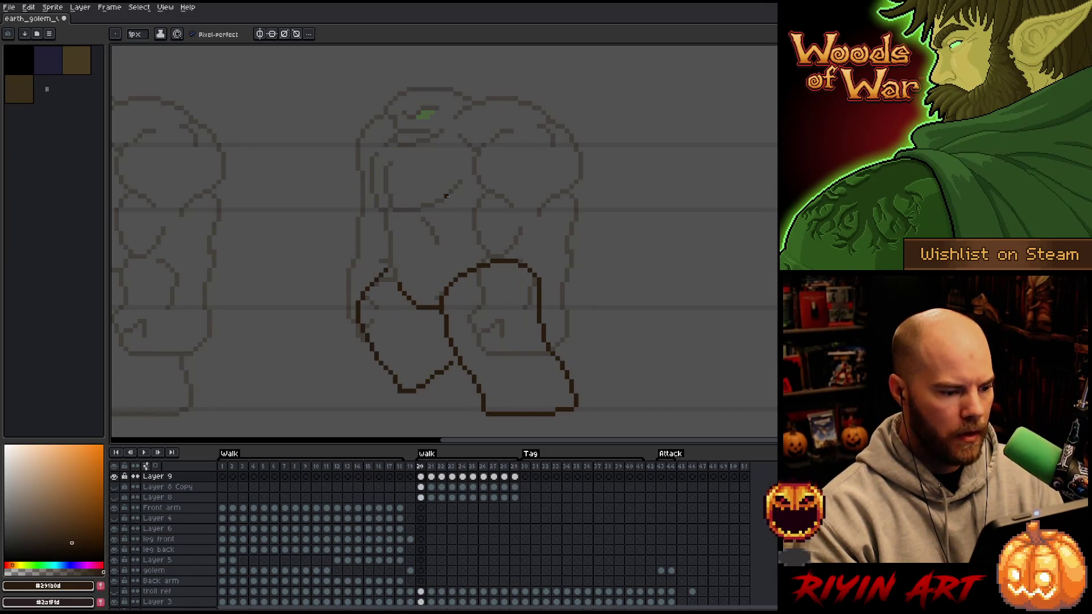
key(period)
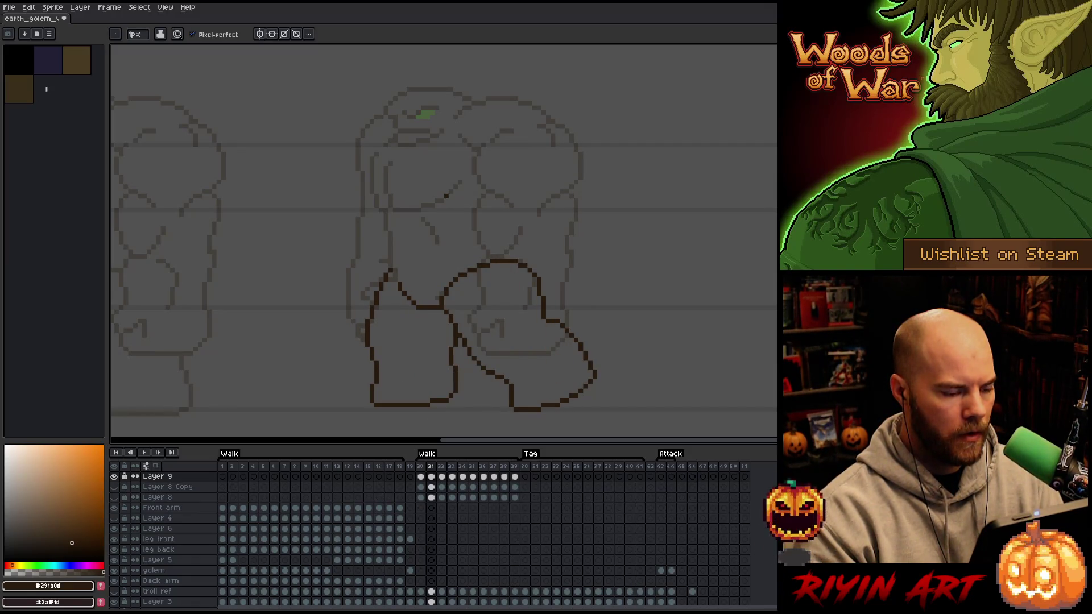
key(comma)
key(comma)
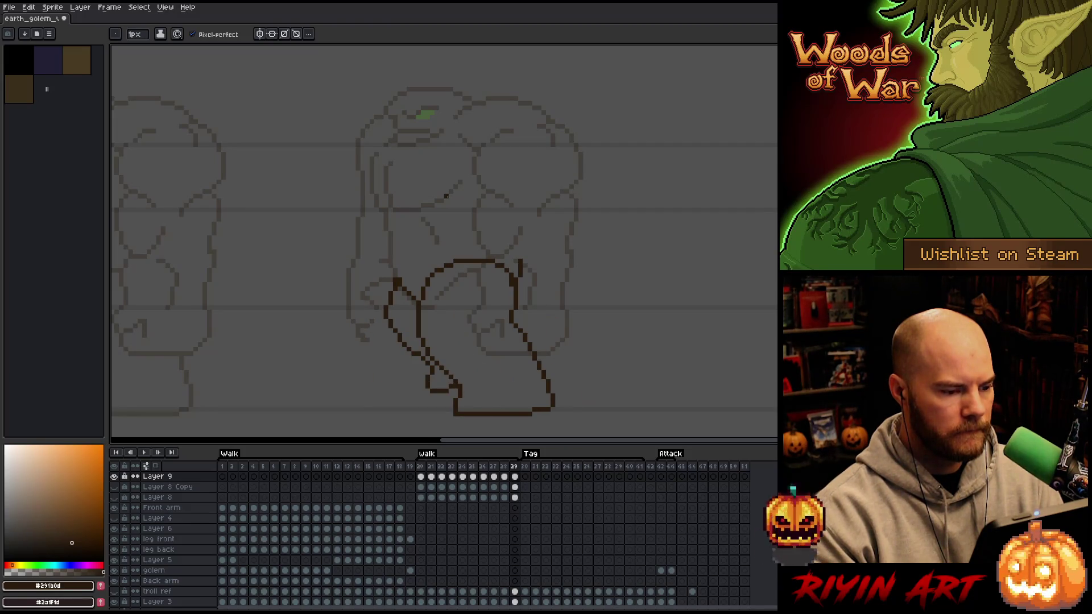
key(comma)
key(period)
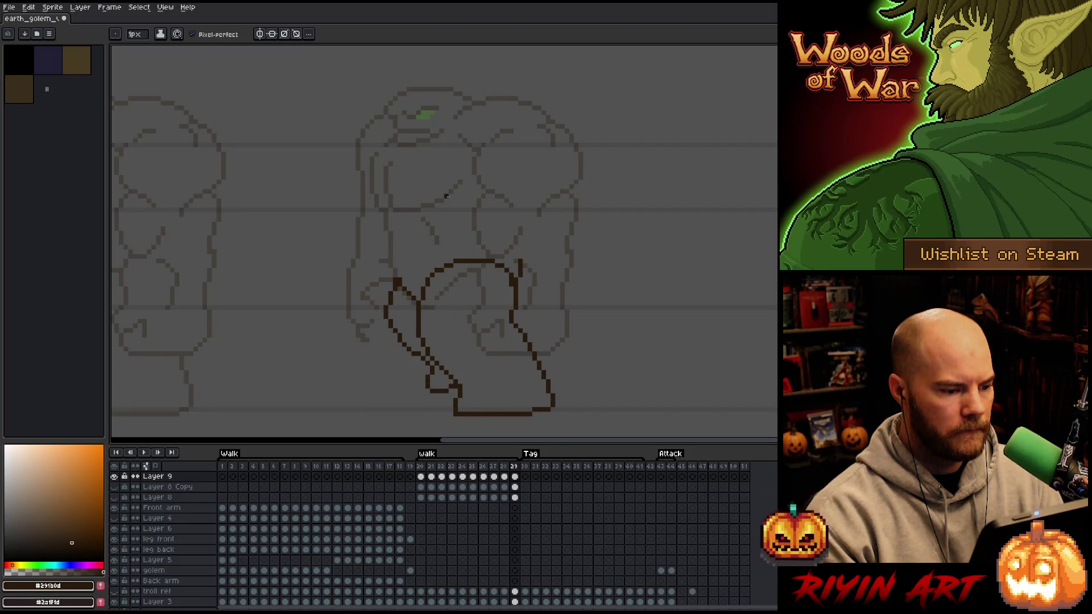
key(period)
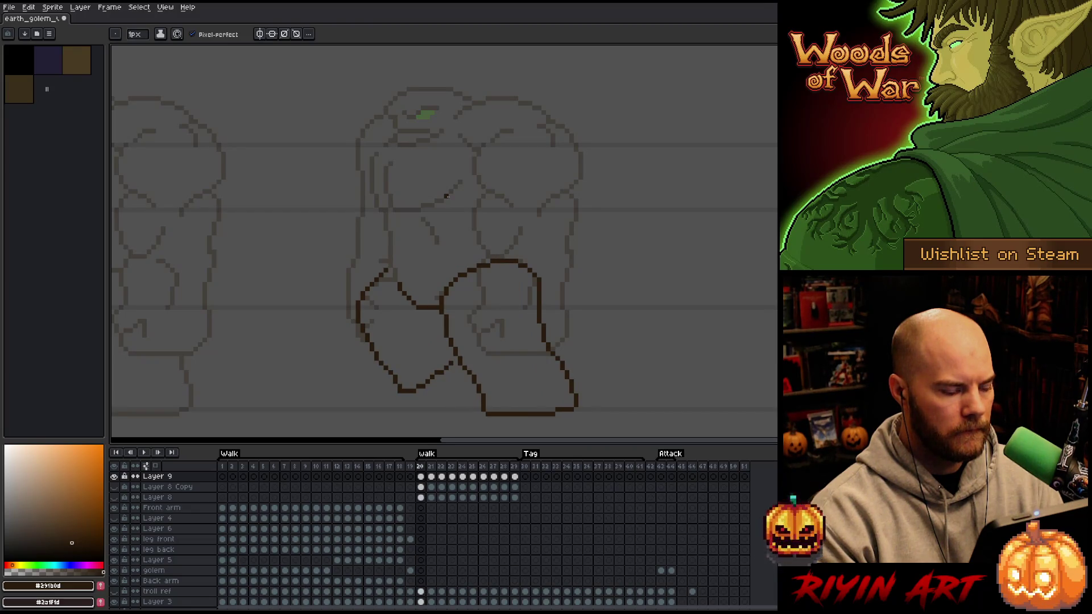
Lasso the inner knee on frame 20 and reposition the dark leg pixels on frame 22.
key(q)
mouse_move(434, 312)
mouse_down()
mouse_move(407, 276)
mouse_move(398, 341)
mouse_up()
key(ctrl+d)
key(comma)
key(period)
key(period)
key(period)
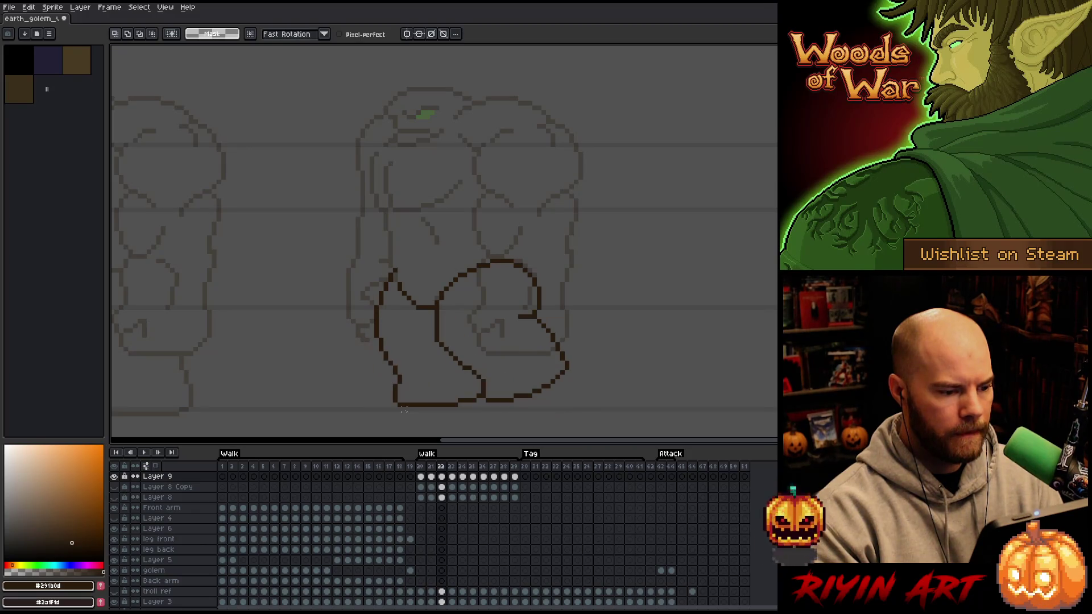
key(period)
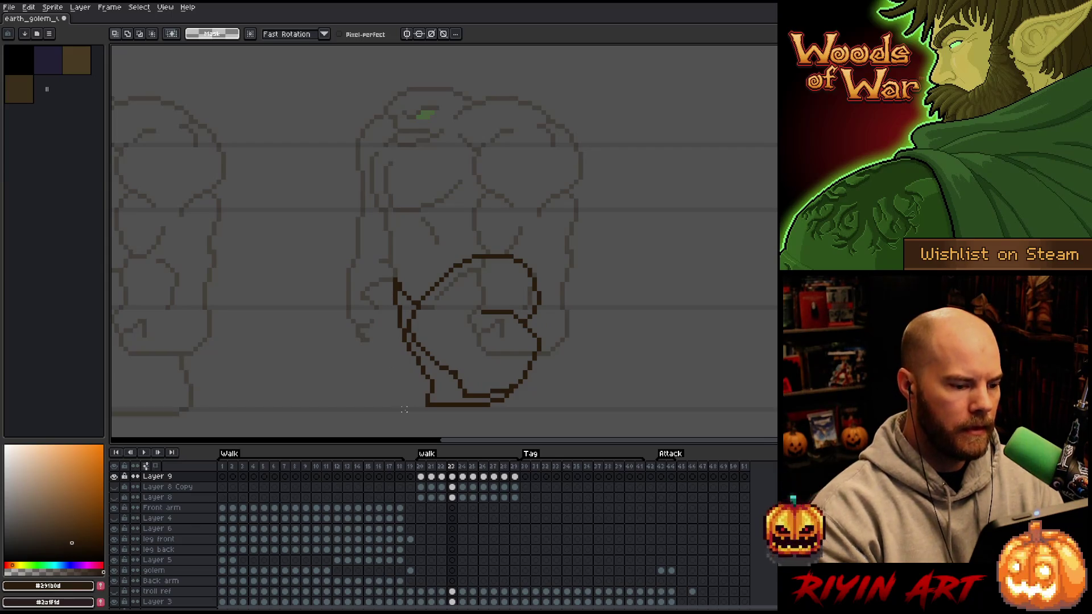
drag(407, 278, 402, 309)
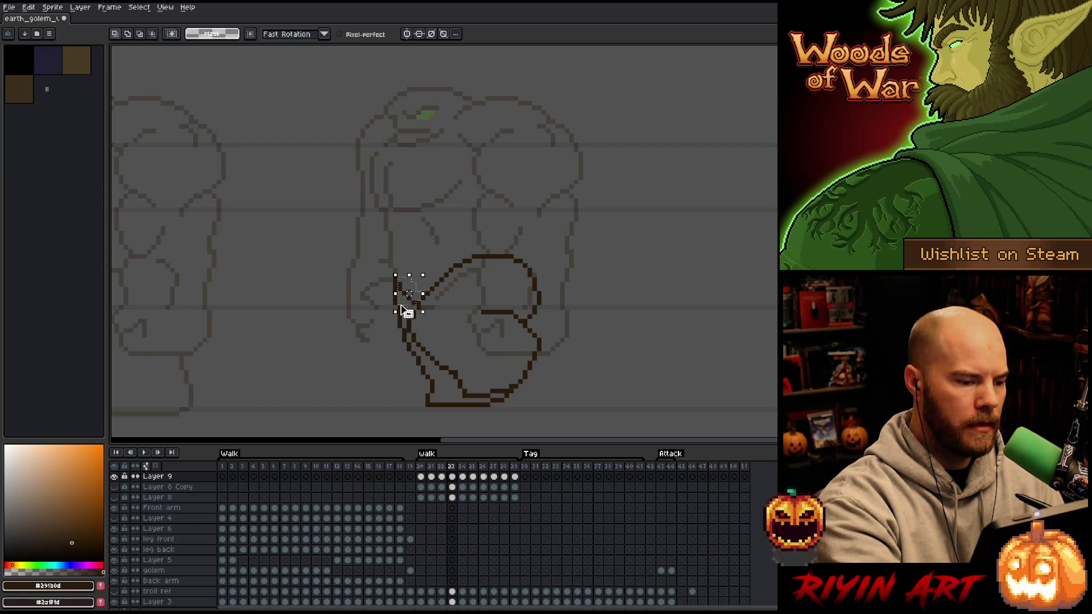
key(ctrl+d)
Adjust a small piece of the leg outline on frame 24, then play the cycle and touch up frame 25.
key(Right)
drag(409, 256, 391, 303)
key(ctrl+d)
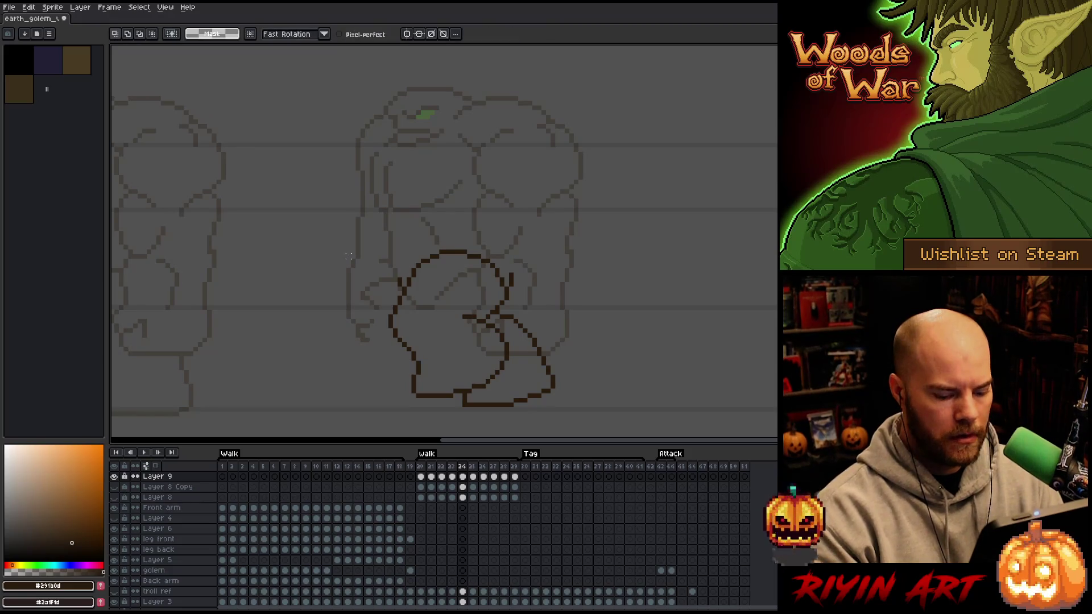
key(Right)
key(Return)
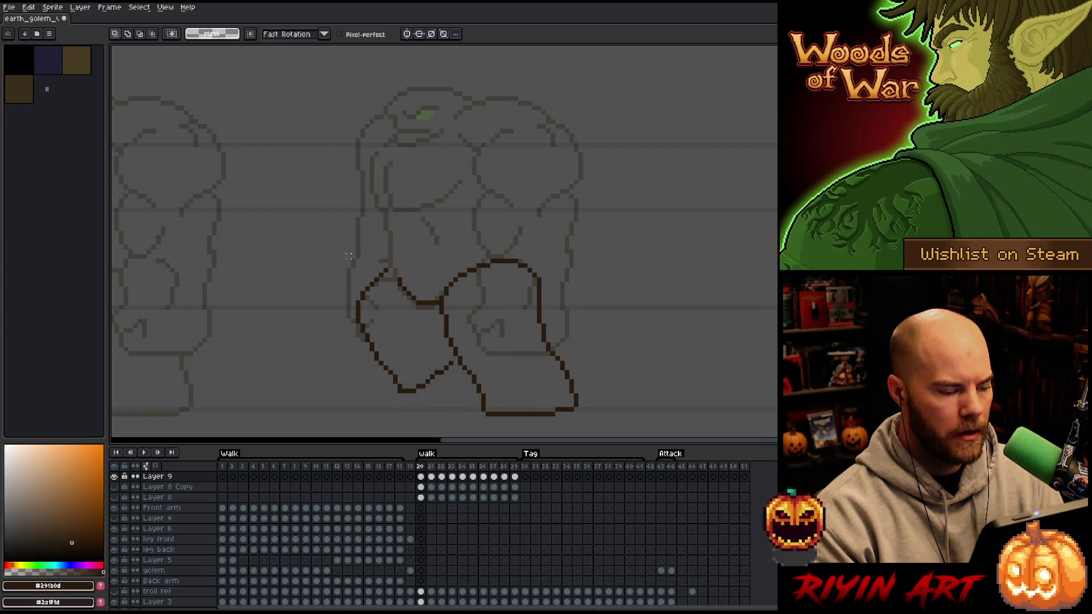
drag(395, 261, 422, 316)
key(ctrl+d)
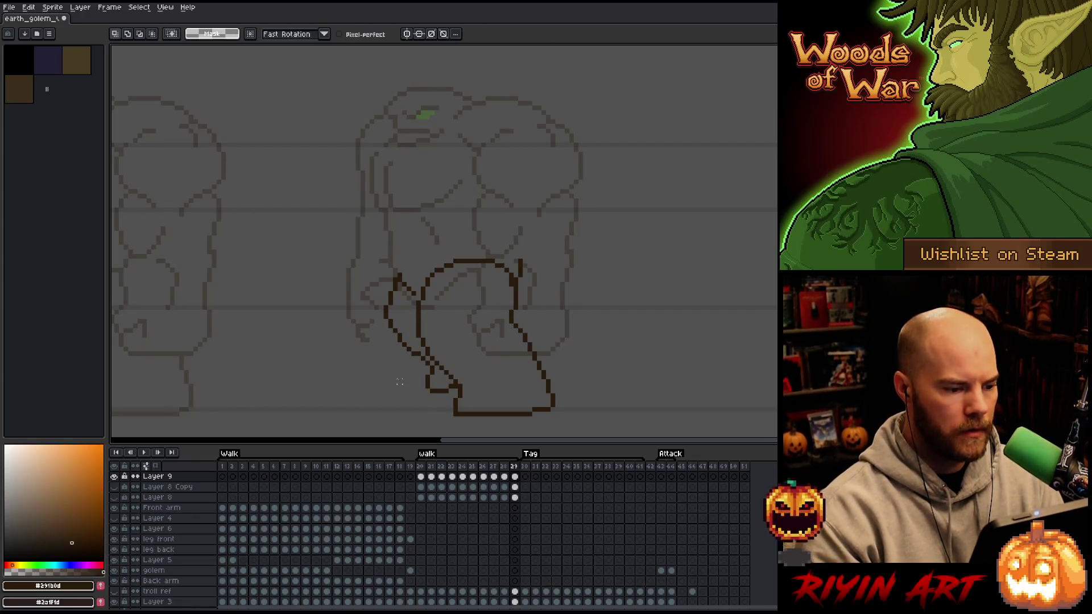
key(b)
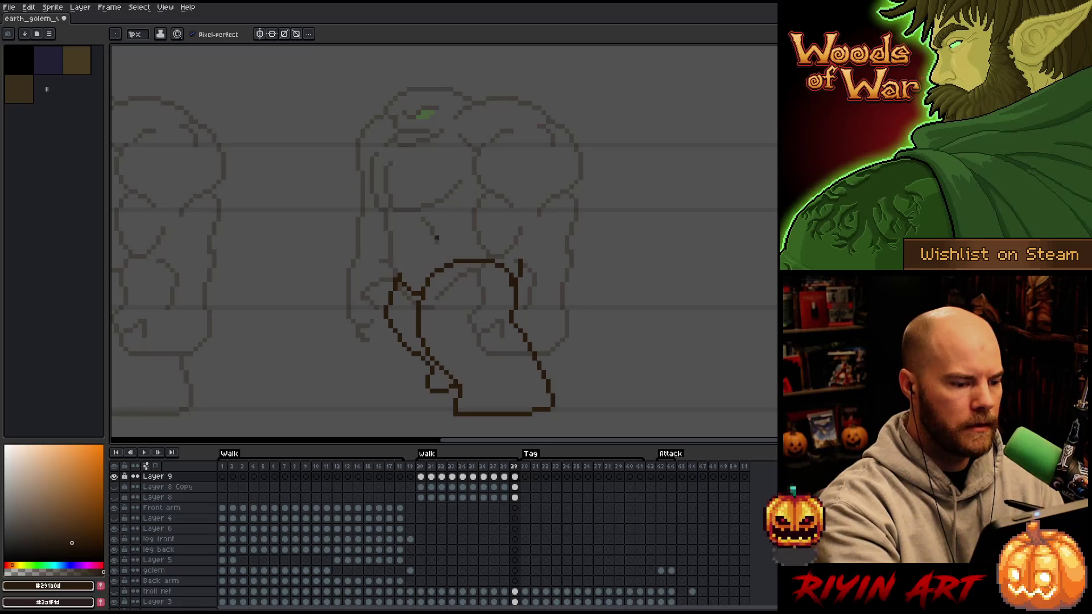
Stop playback on frame 23 and shift the front leg's upper curve one pixel left.
key(Left)
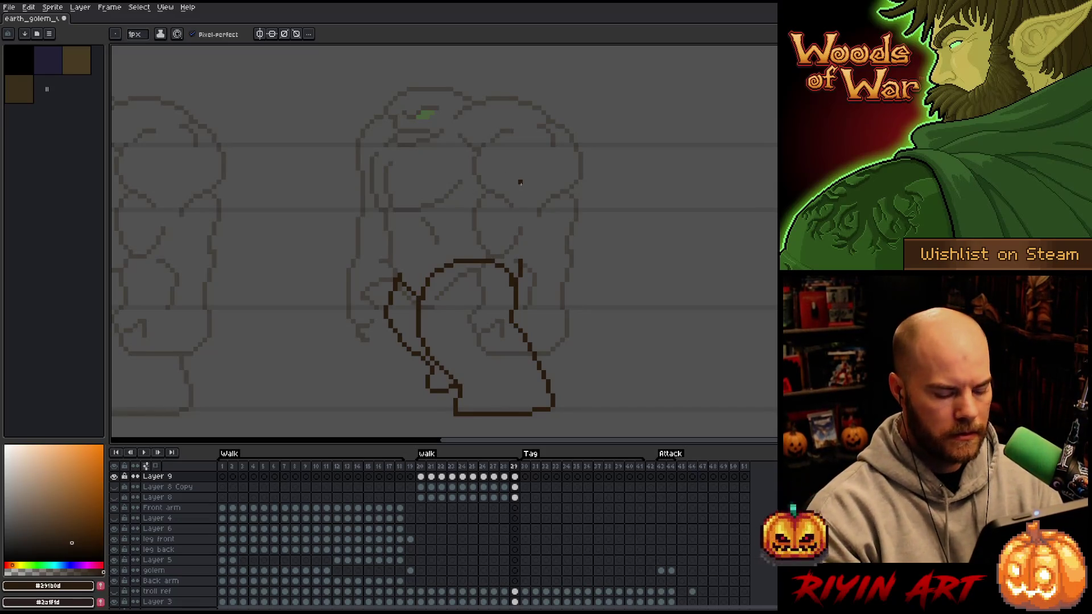
key(Right)
key(Return)
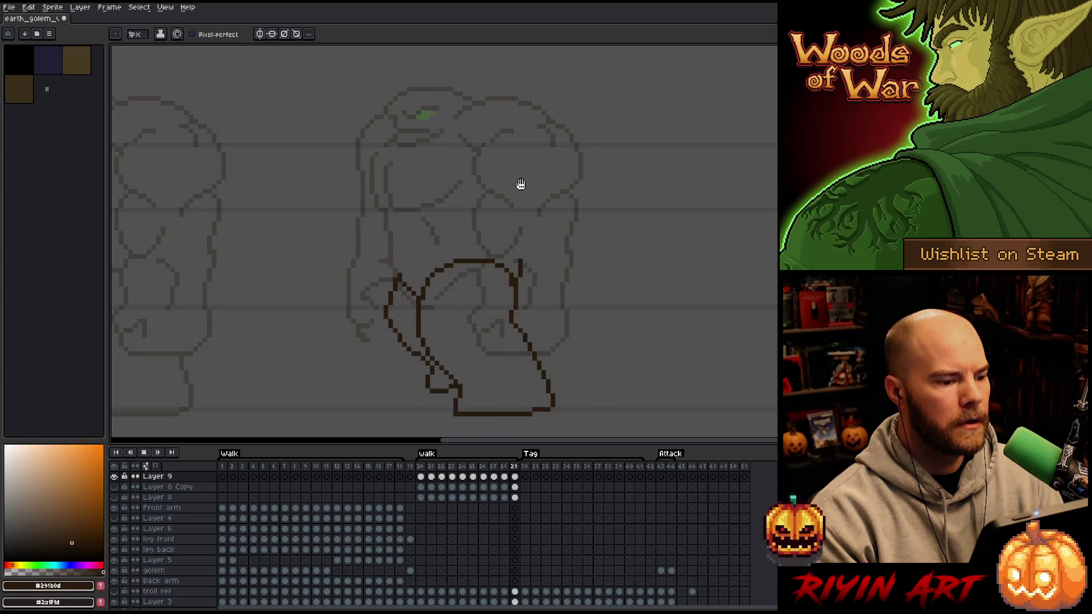
key(Return)
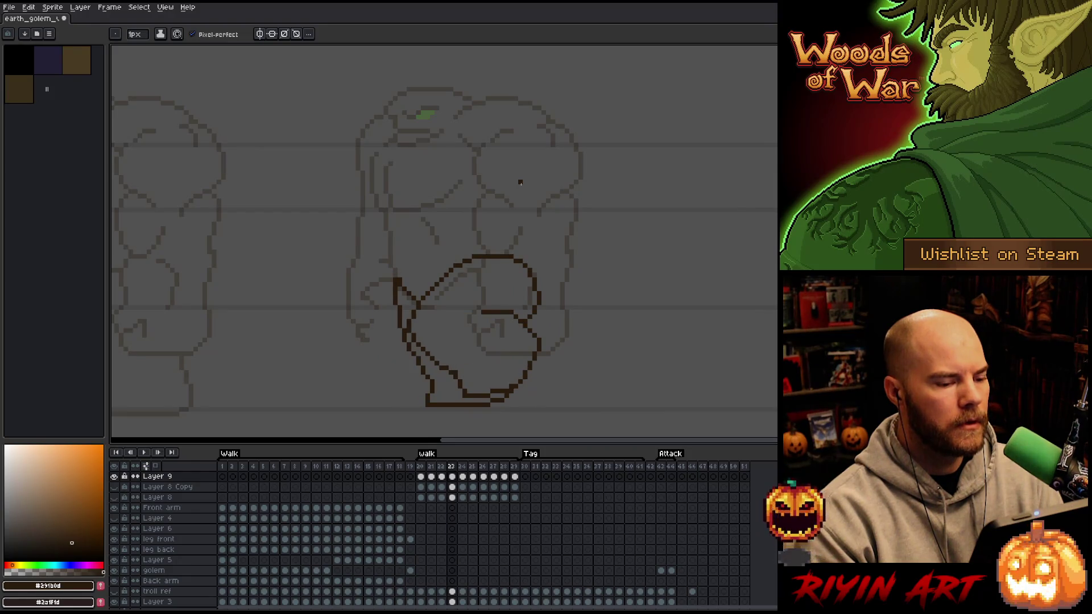
key(m)
mouse_move(539, 325)
mouse_down()
mouse_move(558, 279)
mouse_move(500, 233)
mouse_move(427, 285)
mouse_up()
mouse_move(572, 363)
mouse_down()
mouse_move(524, 334)
mouse_move(460, 318)
mouse_up()
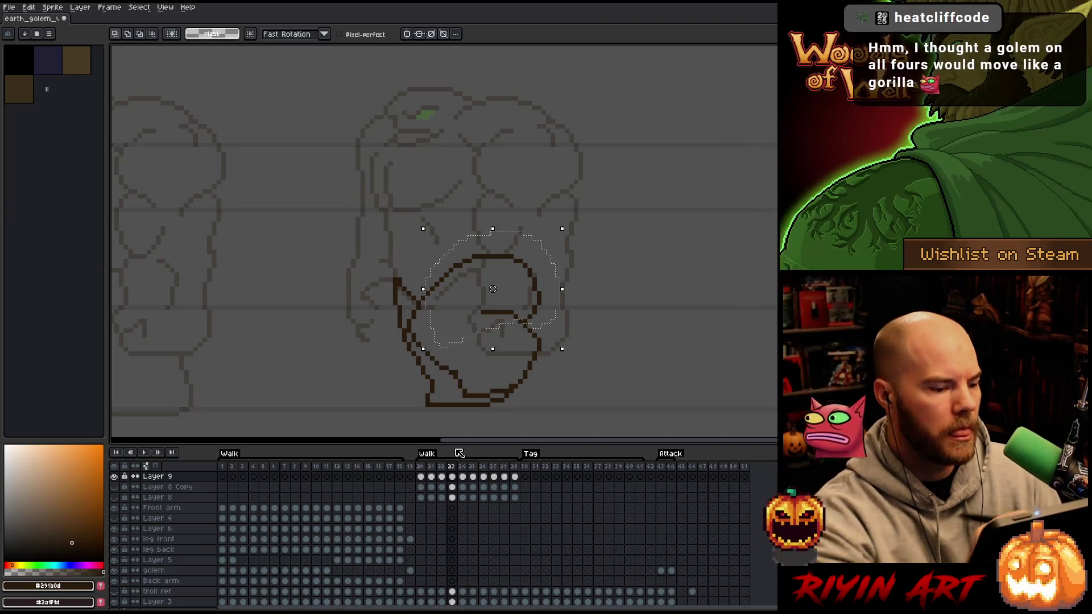
key(Left)
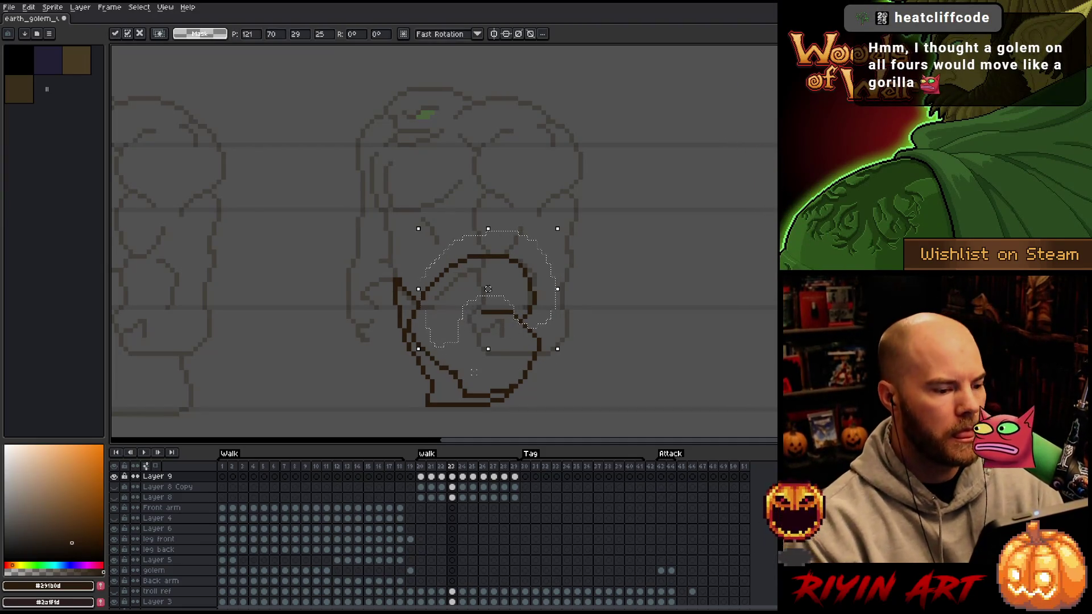
key(ctrl+d)
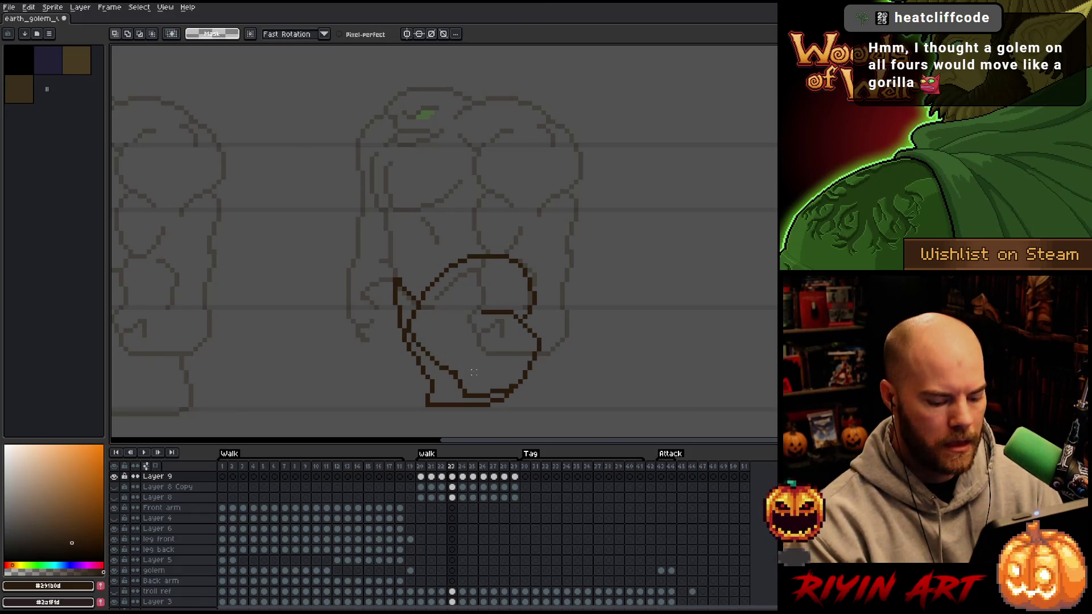
Nudge the top arc of the leg outline on frames 24 and 25.
key(Right)
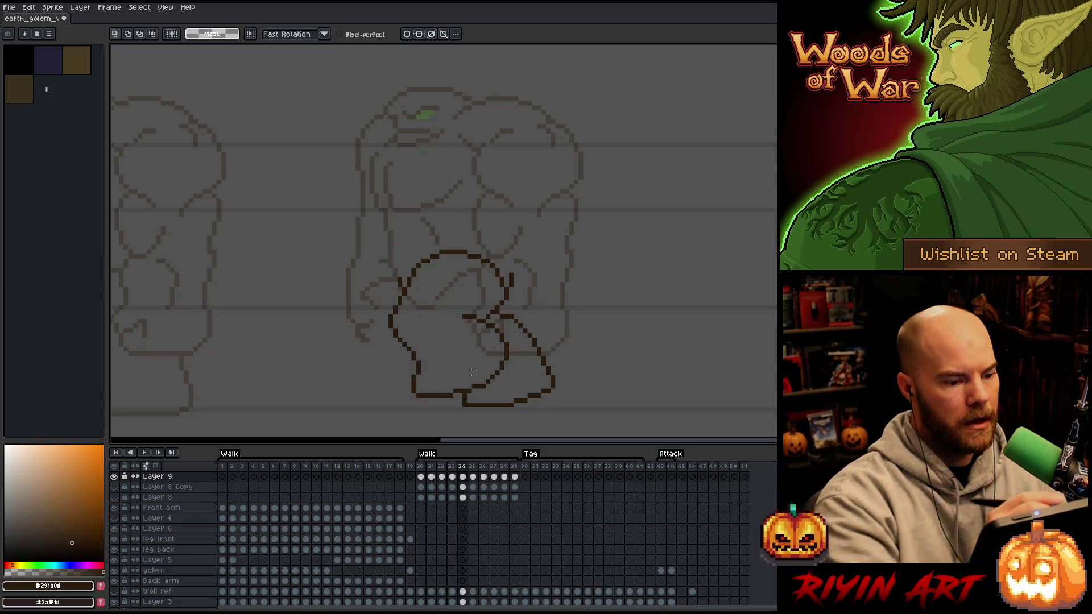
mouse_move(502, 242)
mouse_down()
mouse_move(501, 273)
mouse_move(478, 292)
mouse_move(422, 288)
mouse_move(467, 223)
mouse_move(492, 225)
mouse_up()
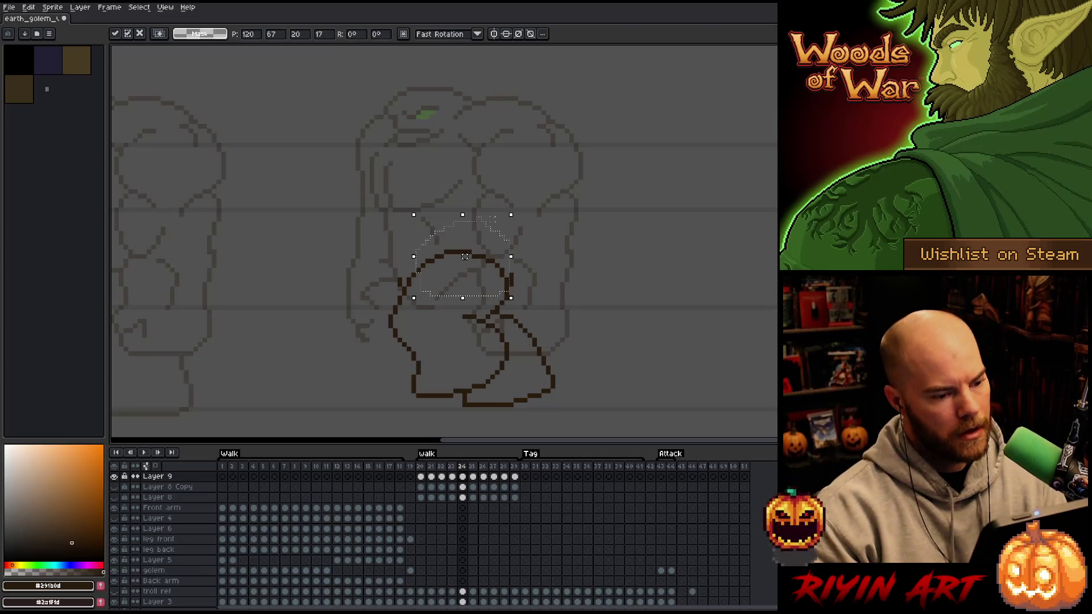
key(Right)
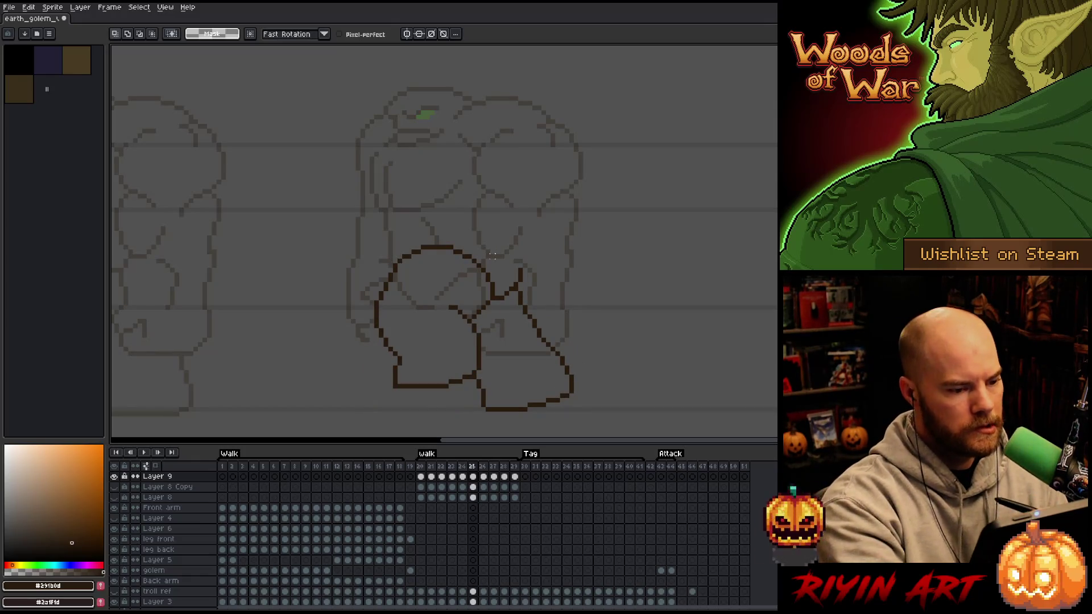
drag(474, 265, 397, 272)
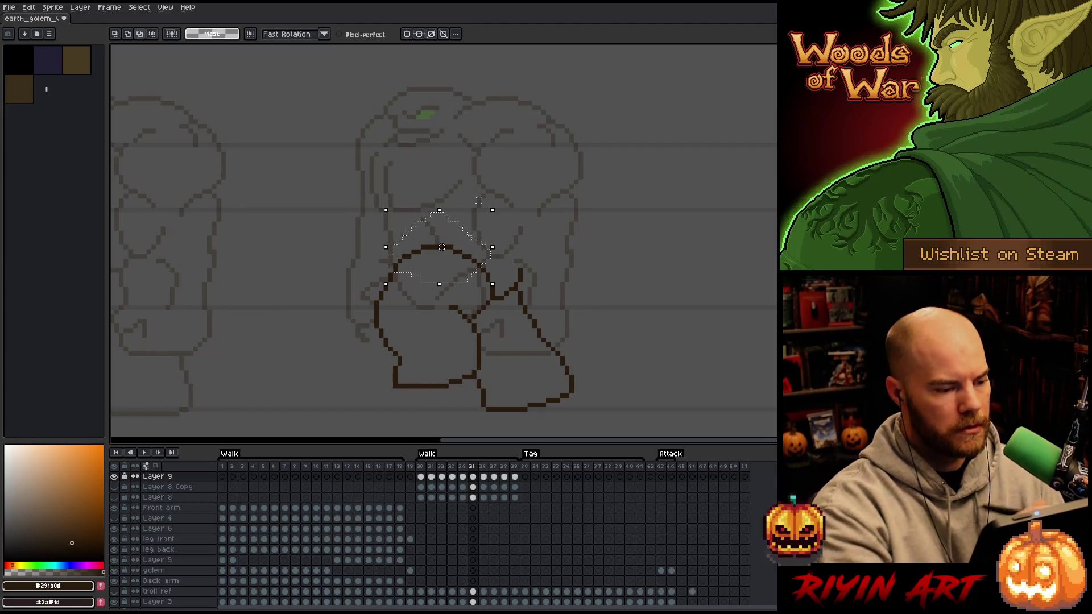
key(ctrl+d)
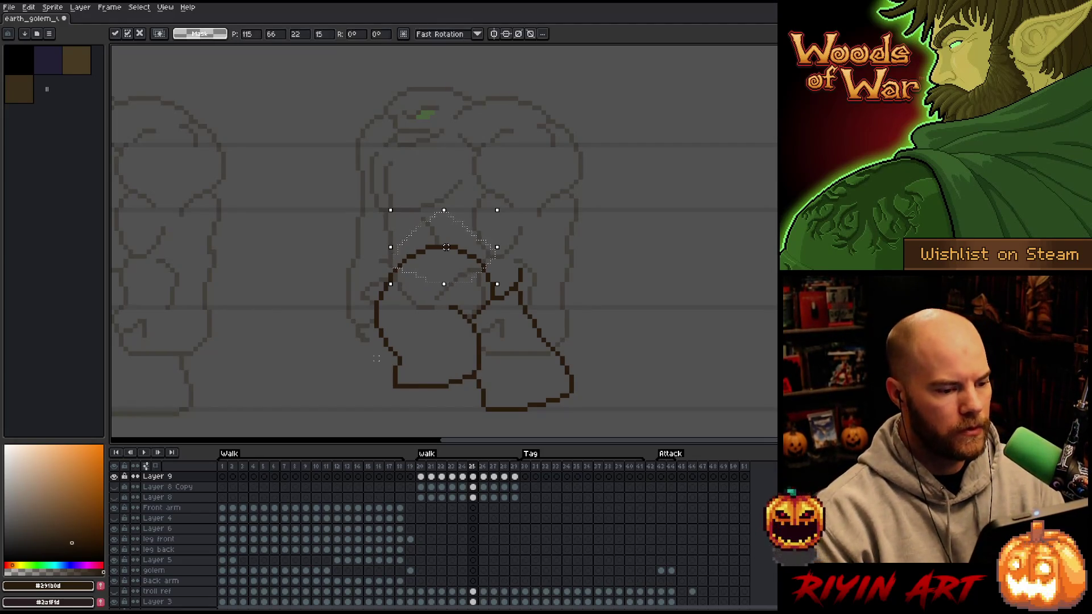
key(Return)
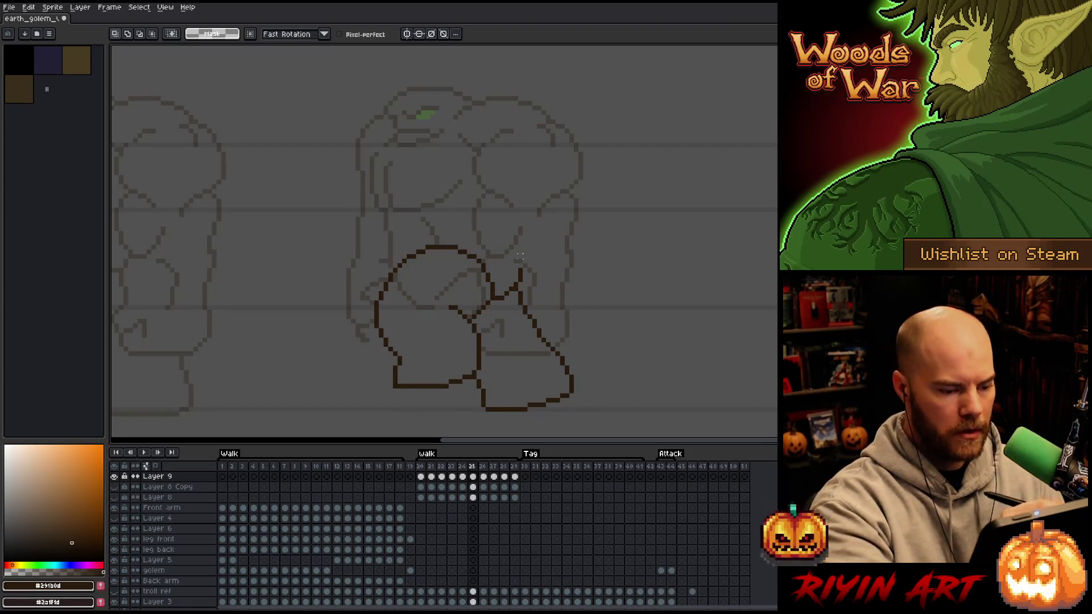
Compare frames 24 and 25, then play the walk animation.
key(b)
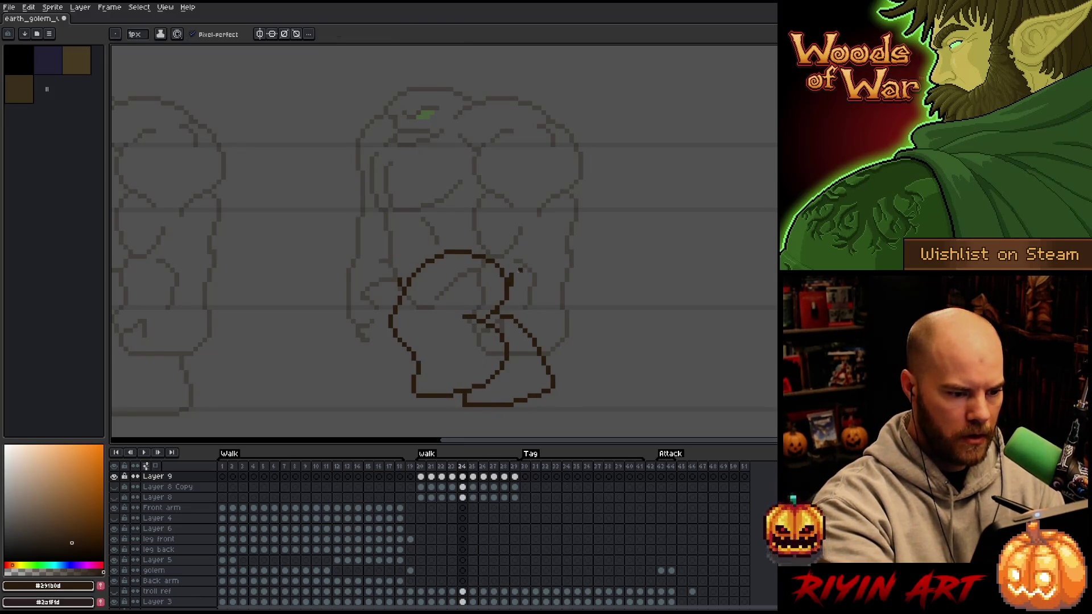
key(period)
key(comma)
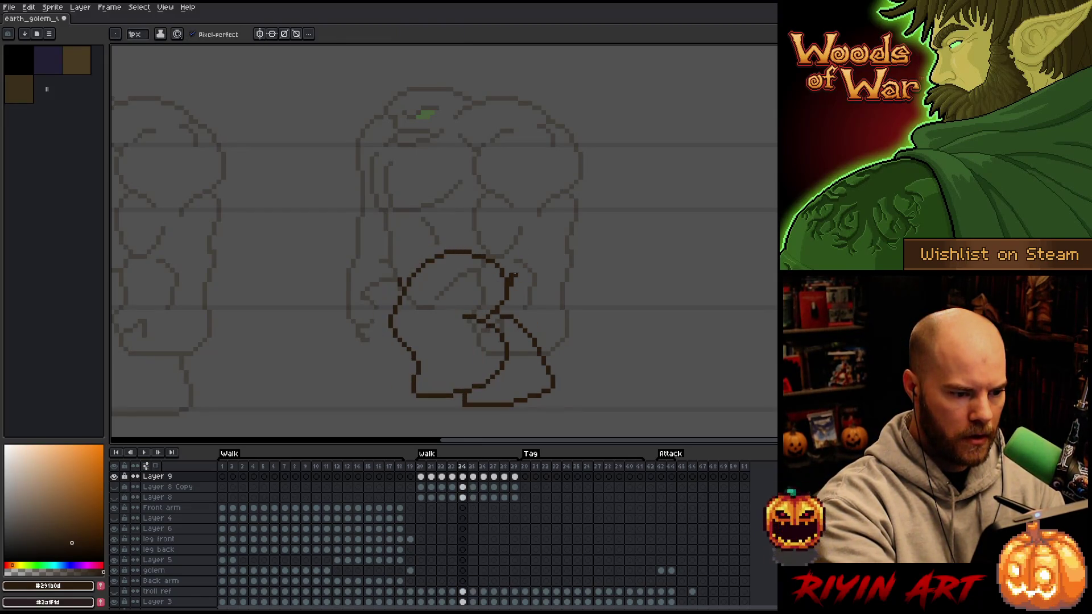
key(e)
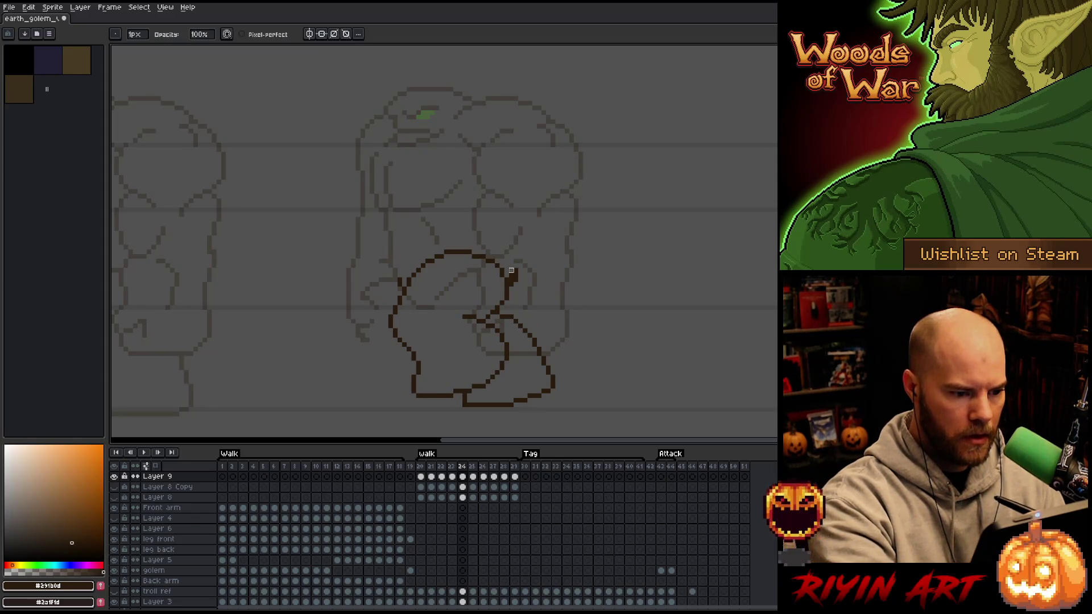
key(Return)
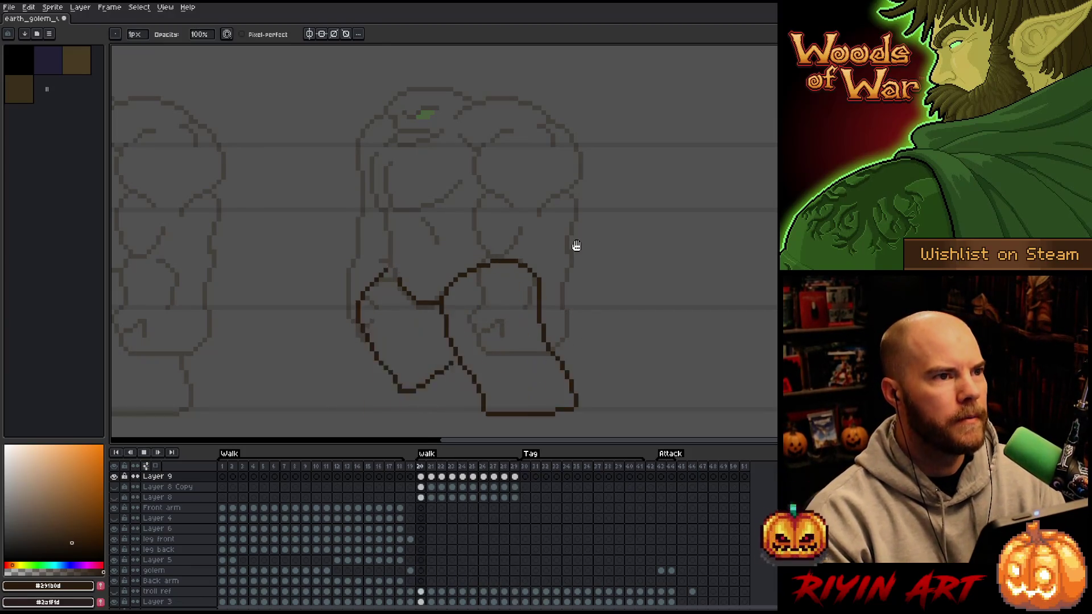
Replay the walk cycle with the golem recentred on the canvas, then stop playback.
key(v)
key(Return)
key(b)
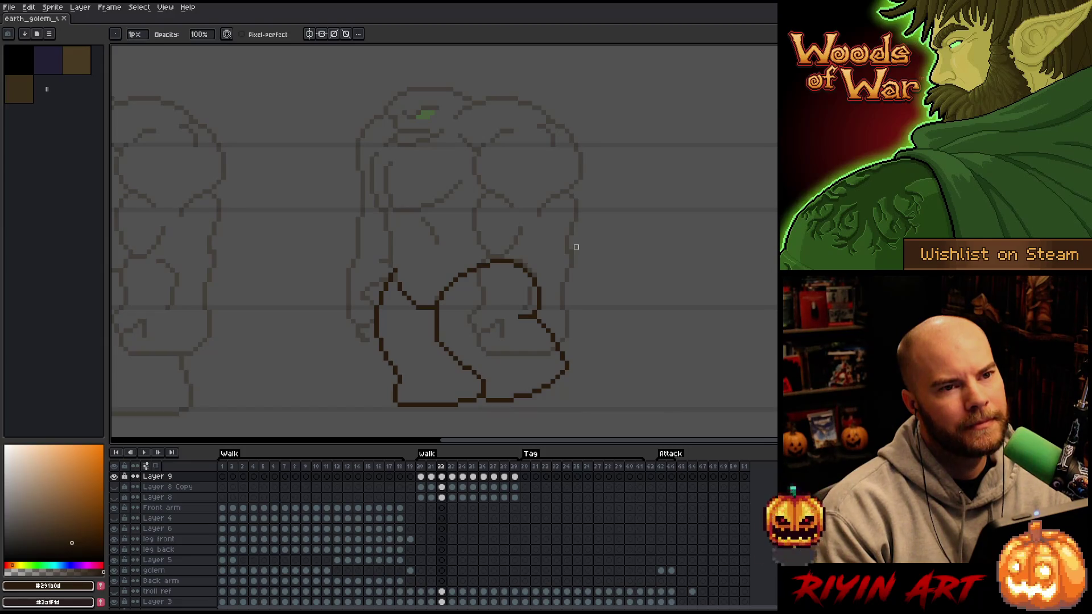
key(Return)
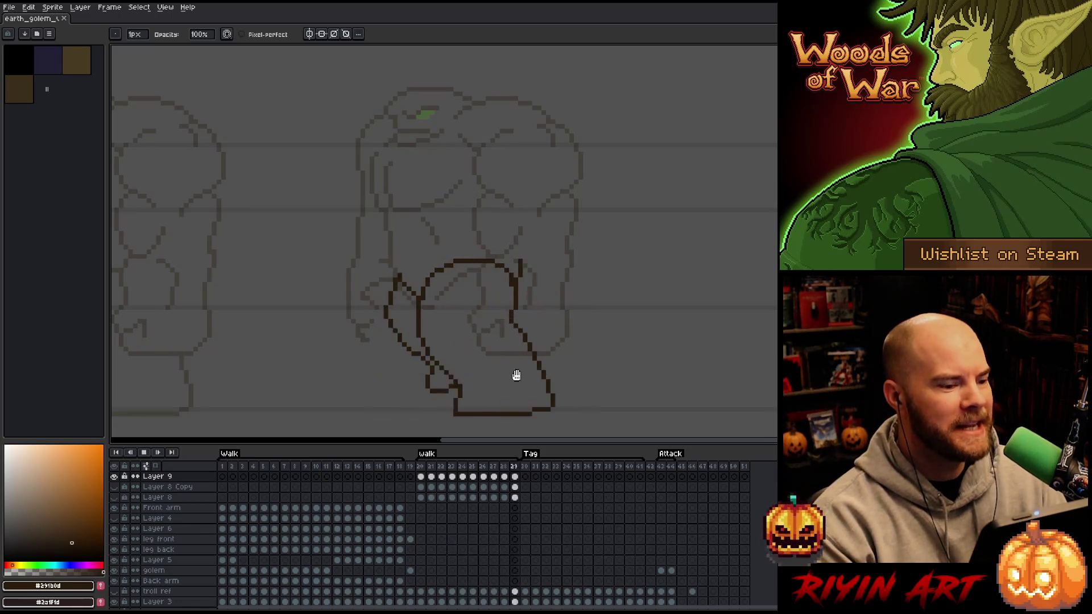
scroll(409, 231, down, 2)
scroll(394, 217, up, 1)
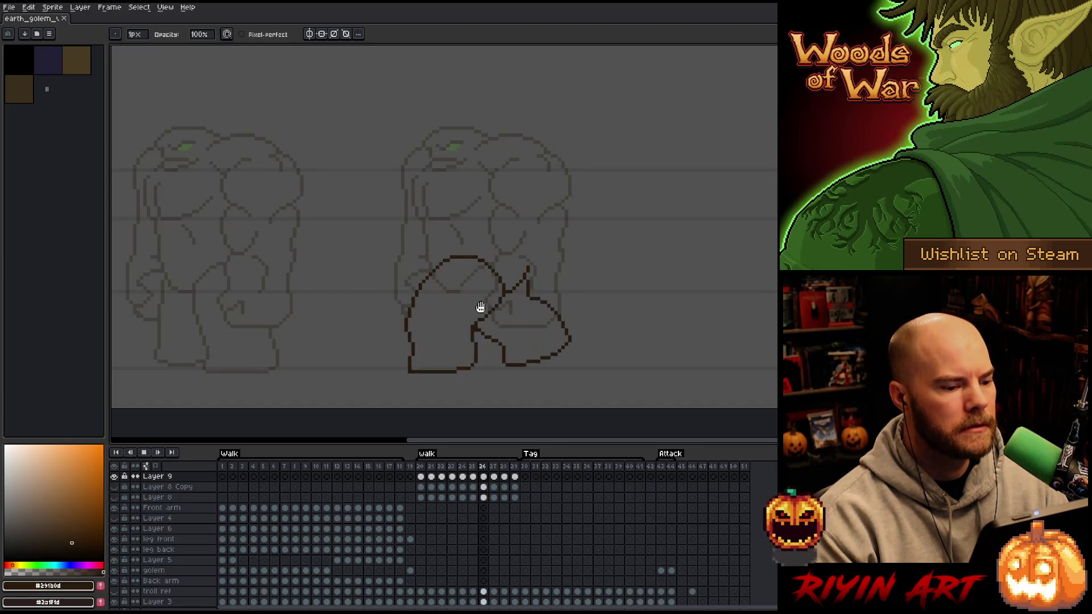
scroll(501, 311, up, 1)
mouse_move(514, 307)
mouse_down()
mouse_move(449, 297)
mouse_move(390, 324)
mouse_move(409, 312)
mouse_move(429, 258)
mouse_move(481, 290)
mouse_up()
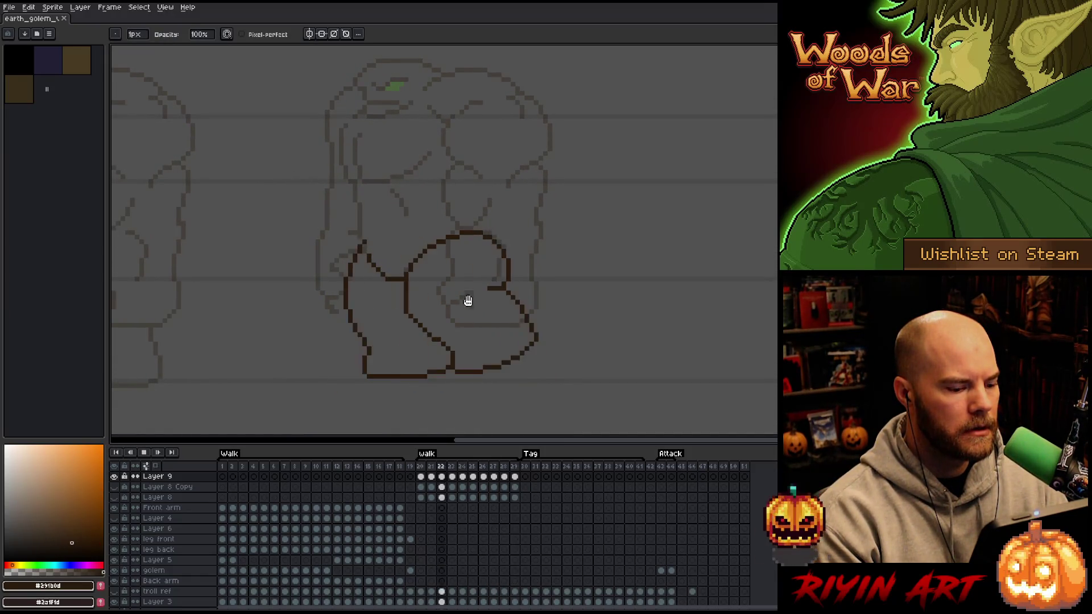
key(Return)
Rename the top leg-outline layer to 'legs'.
click(172, 479)
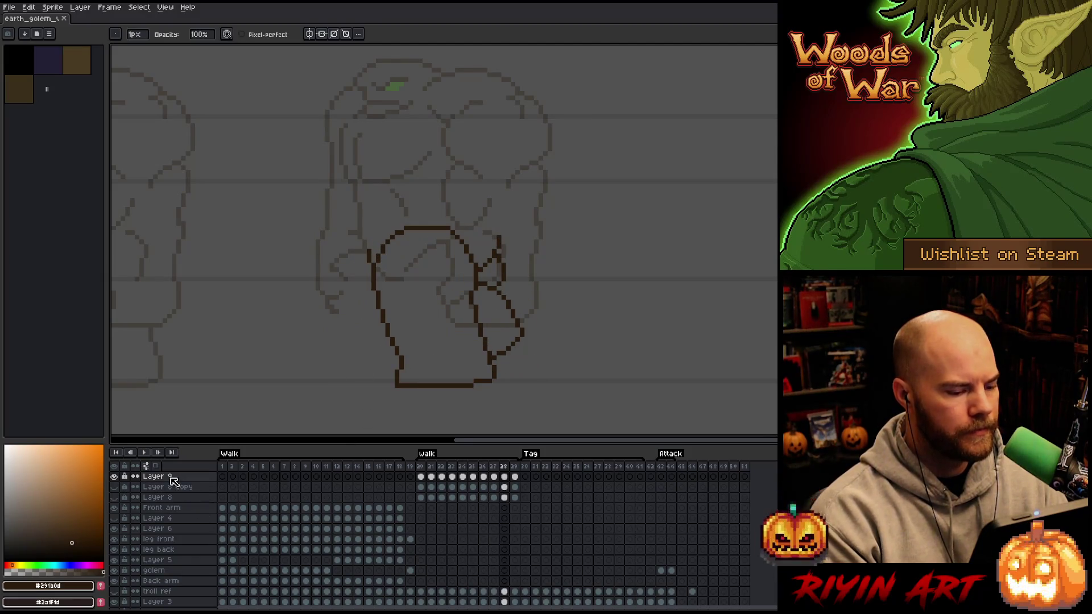
double_click(171, 480)
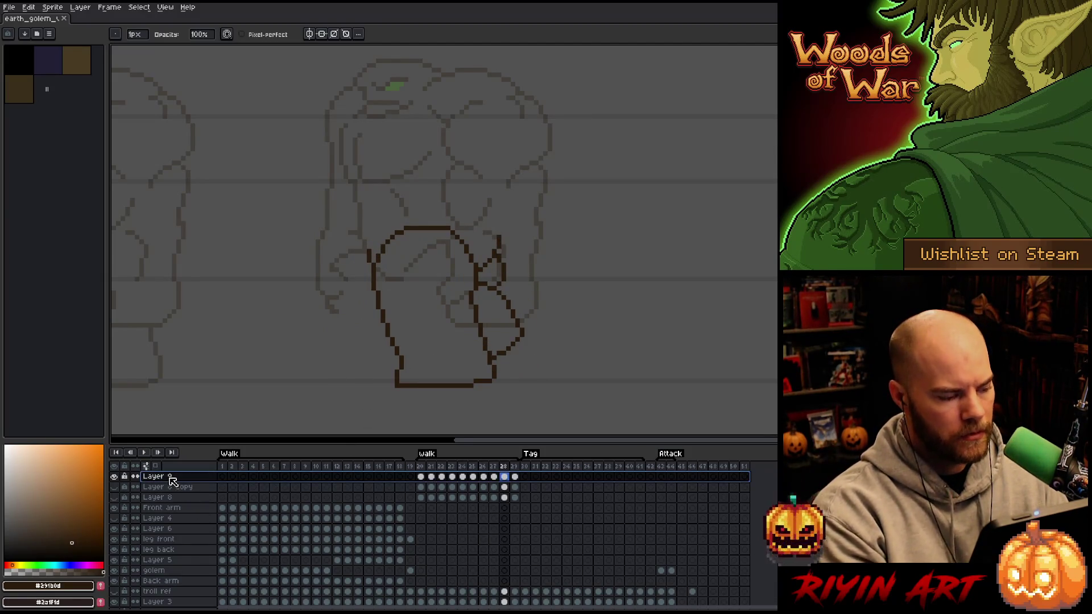
text(leg)
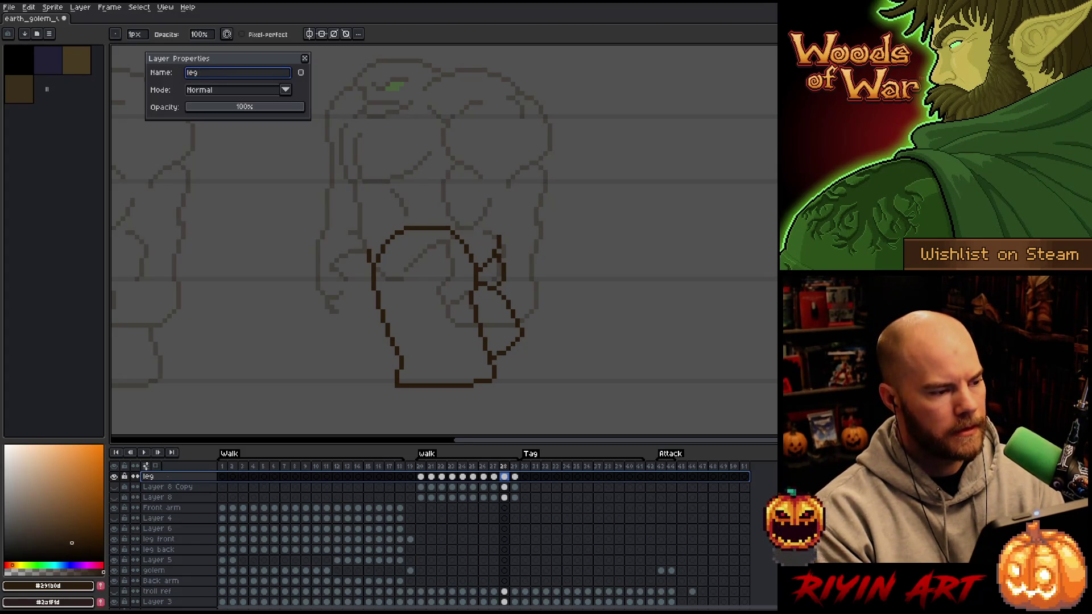
text(s)
key(Return)
Add a new layer named 'dust' above it and pick a light brown colour.
key(shift+n)
double_click(171, 479)
text(dust)
key(Return)
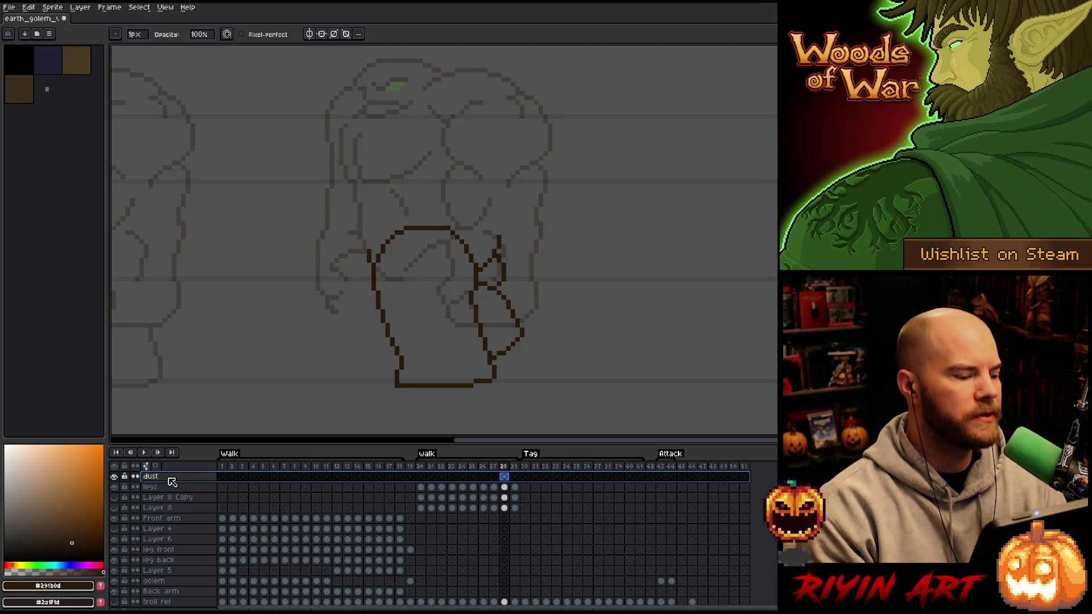
click(42, 480)
Switch to the pencil and fine-tune the light dust and dark outline brown colours on frame 20.
key(b)
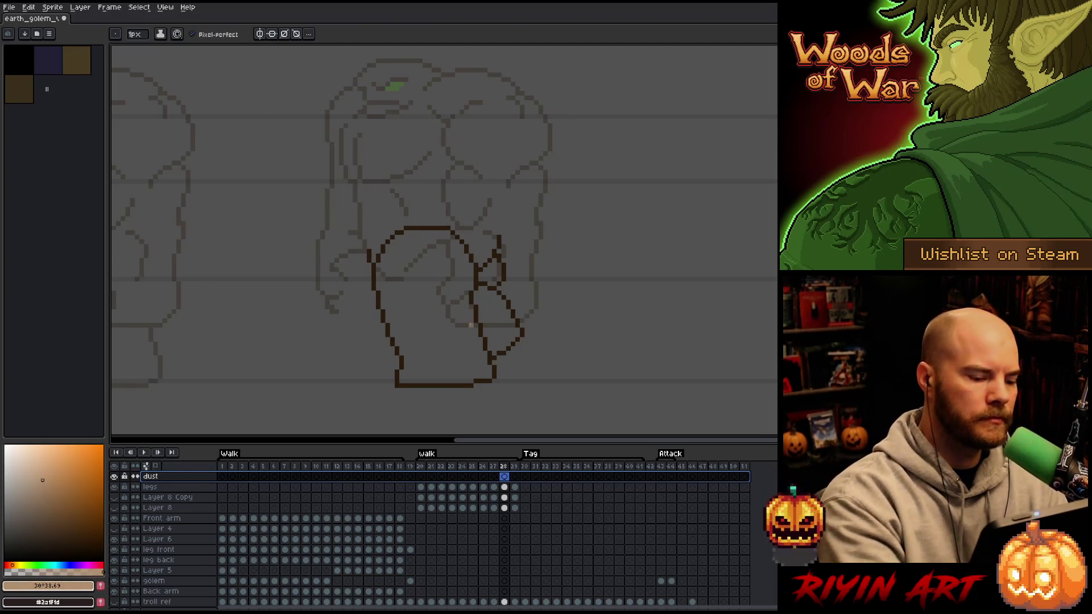
drag(44, 495, 35, 514)
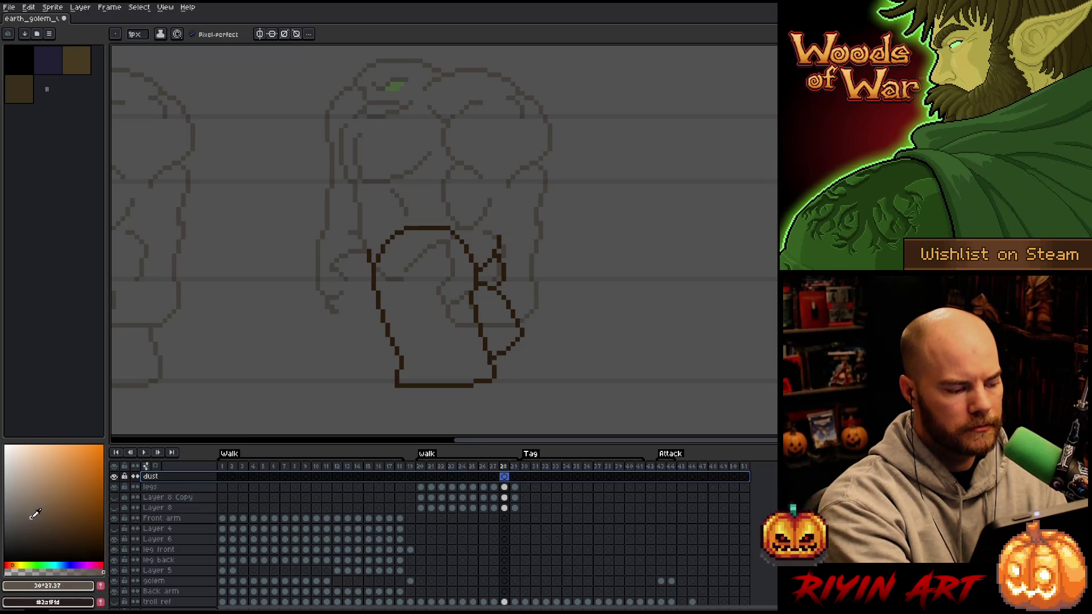
click(420, 476)
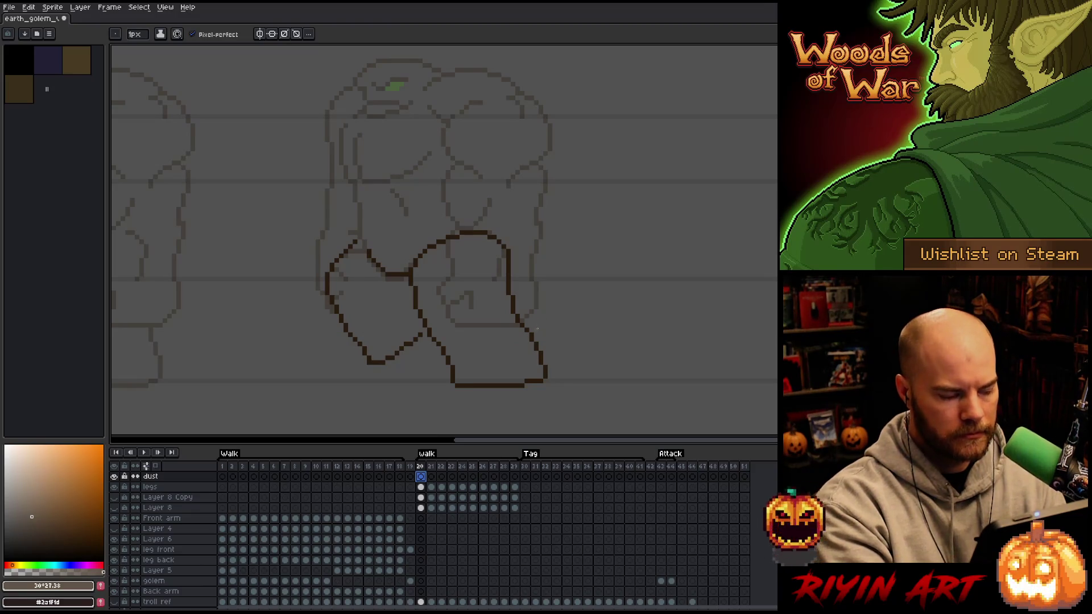
key(x)
alt+click(428, 328)
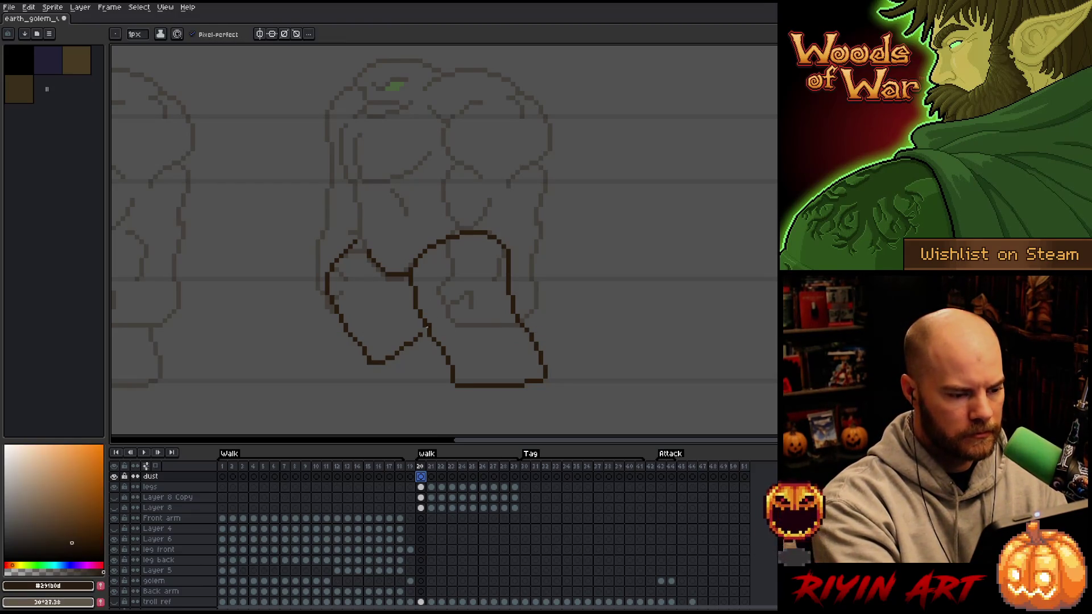
Draw a light dust puff at the golem's left foot on frame 22 of the dust layer.
key(Down)
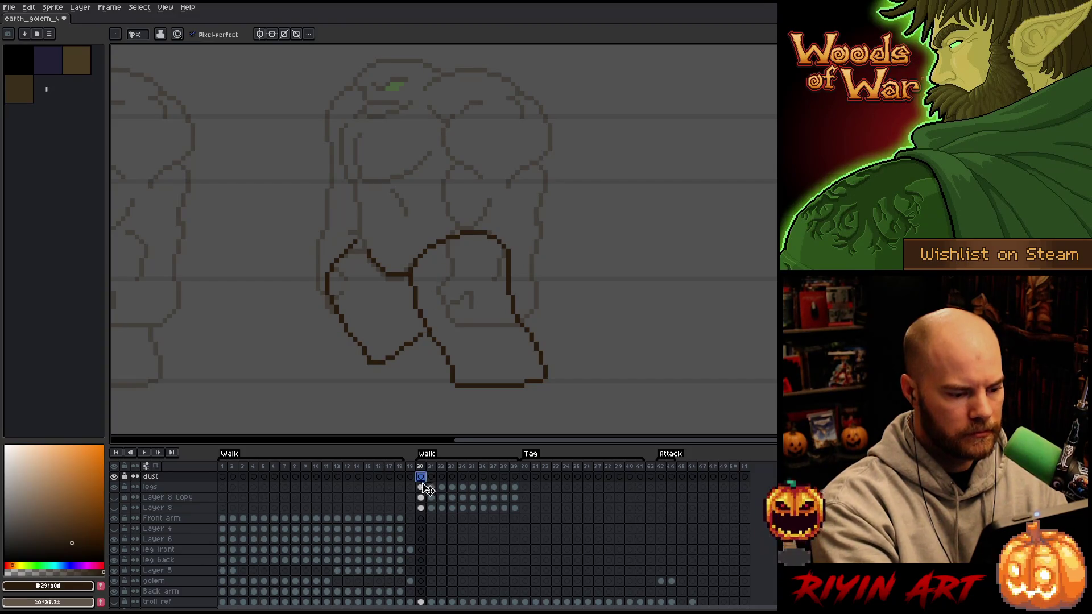
key(Up)
key(Right)
key(x)
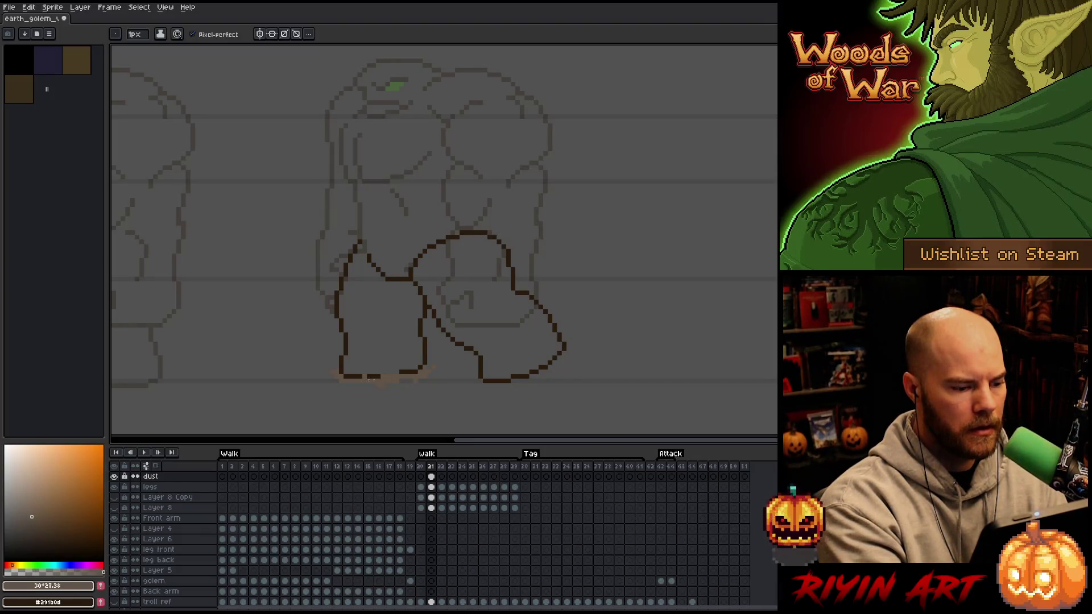
click(441, 476)
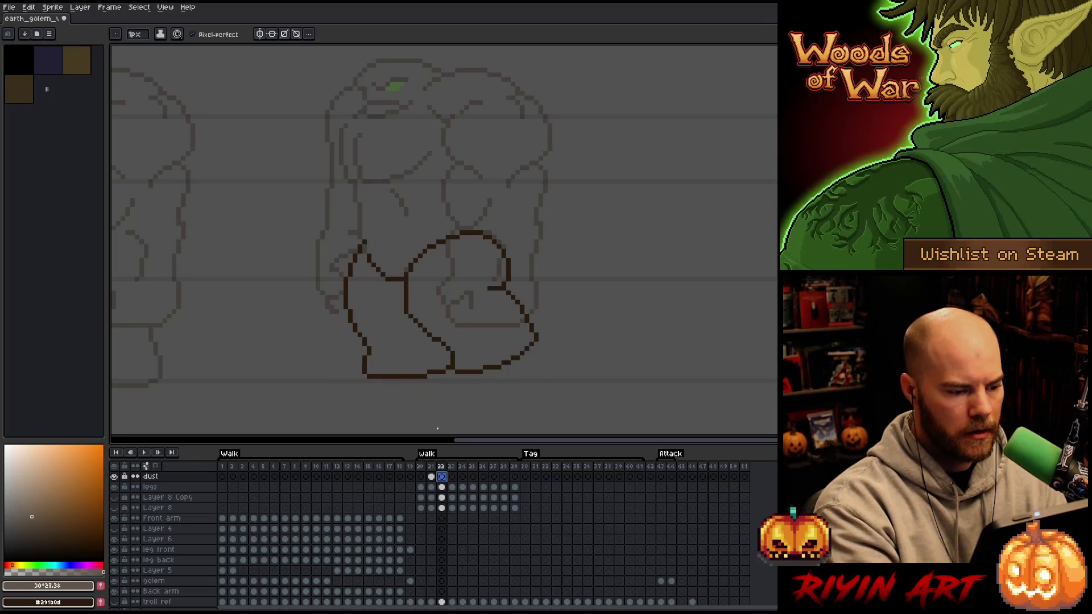
drag(350, 362, 354, 366)
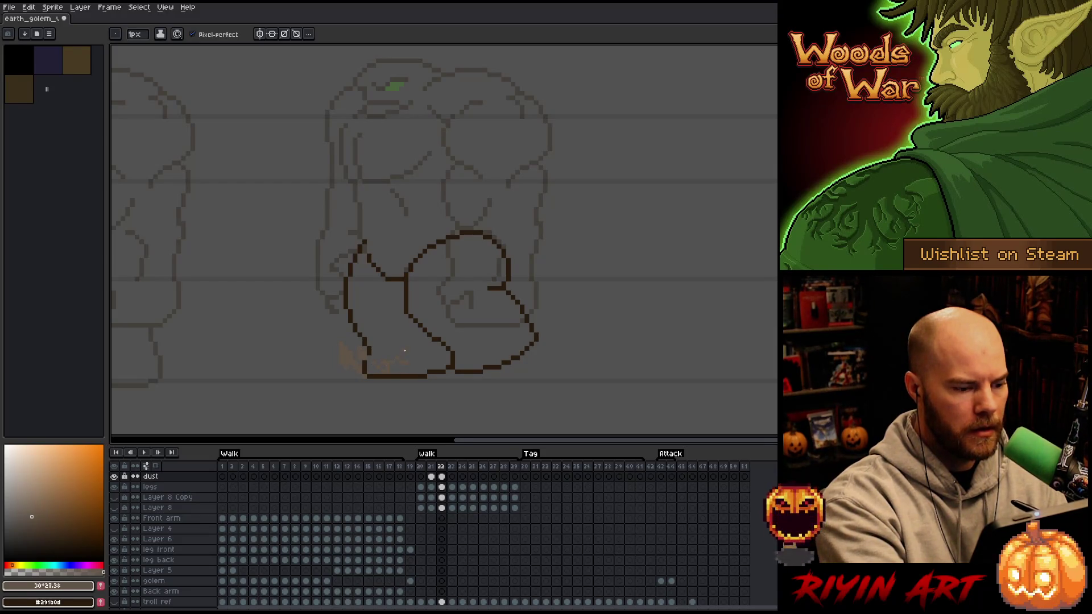
Touch up the frame 22 dust puff and save the sprite.
key(e)
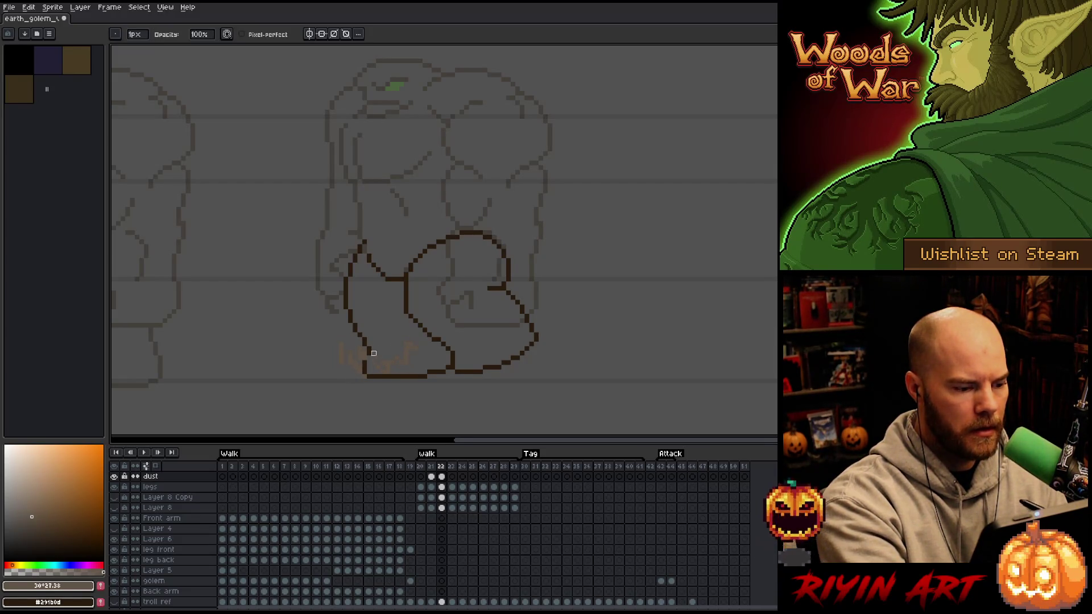
key(b)
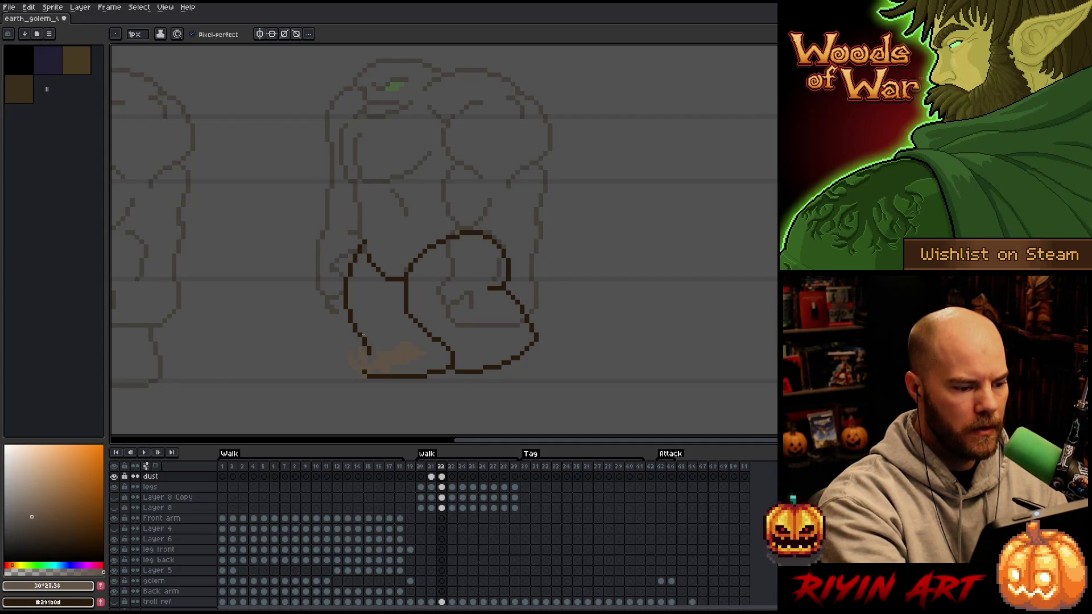
key(e)
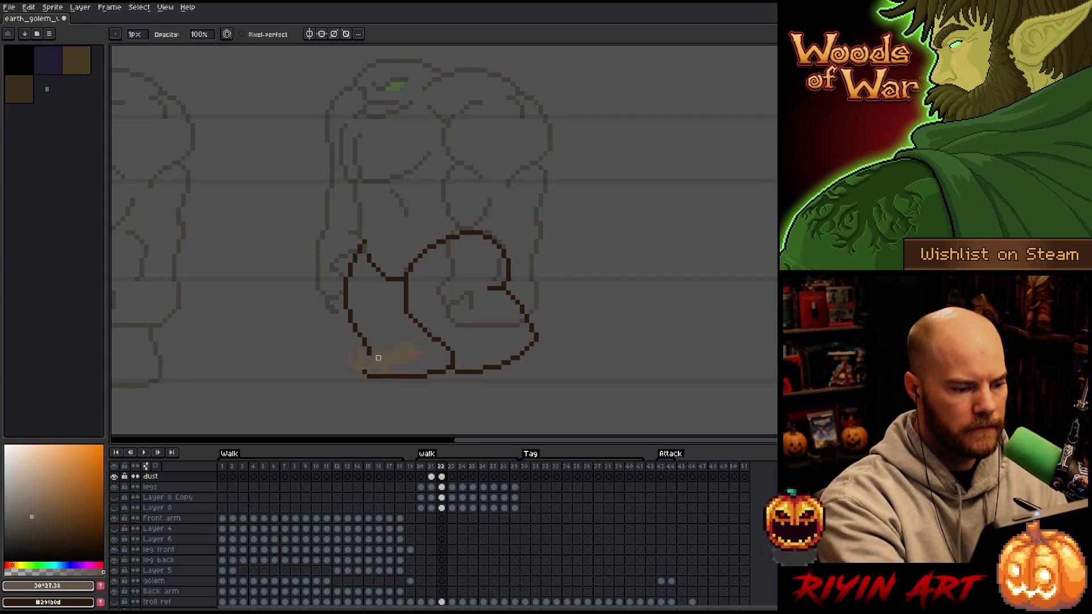
key(b)
key(ctrl+s)
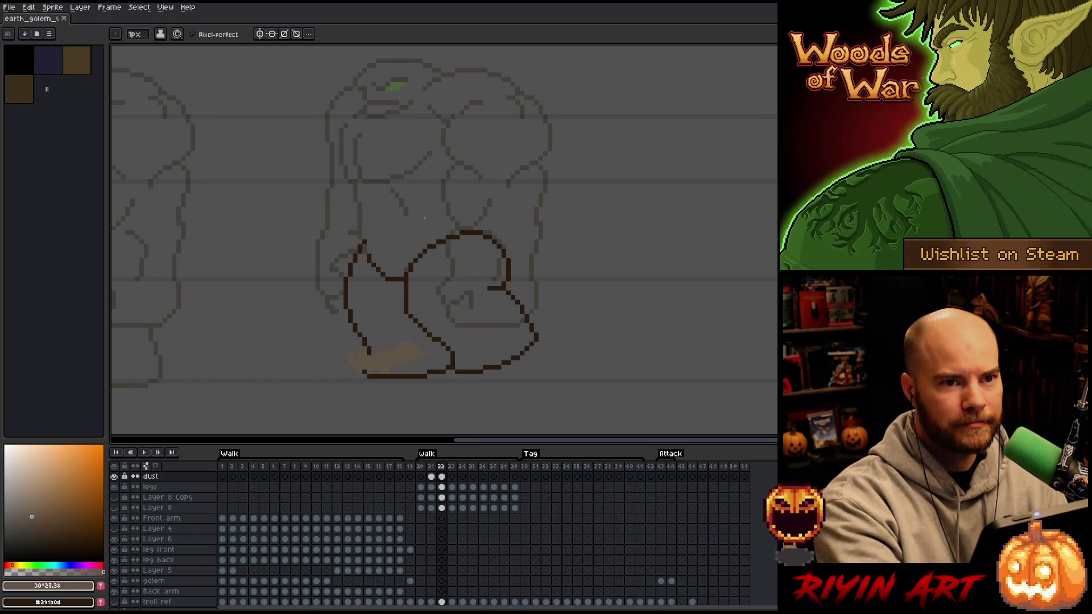
Clear the dust from frame 24 and erase its leftover specks.
key(Left)
key(Right)
key(Right)
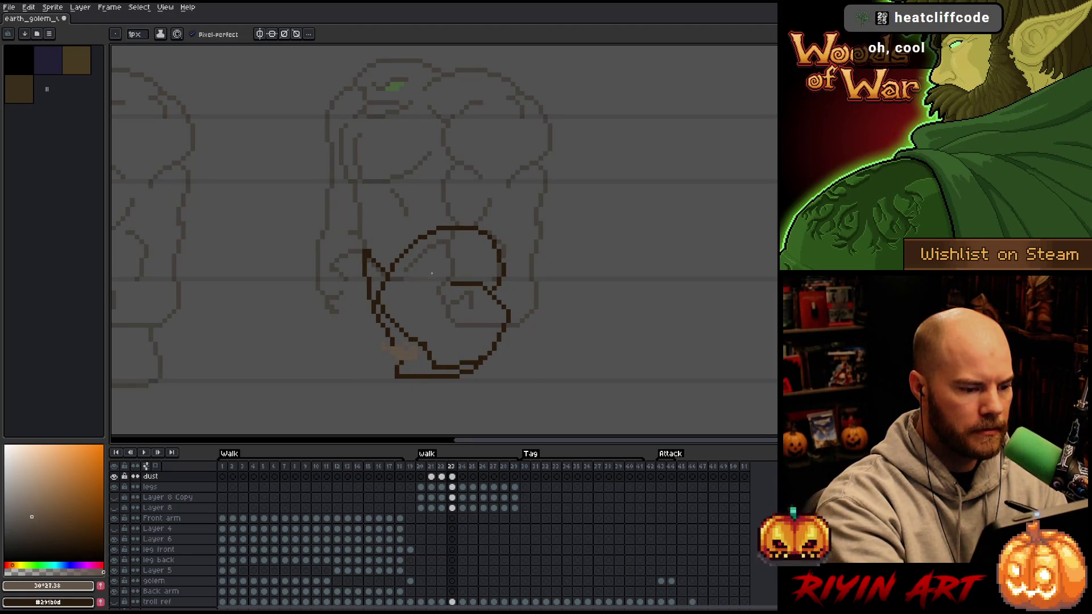
key(Left)
key(Right)
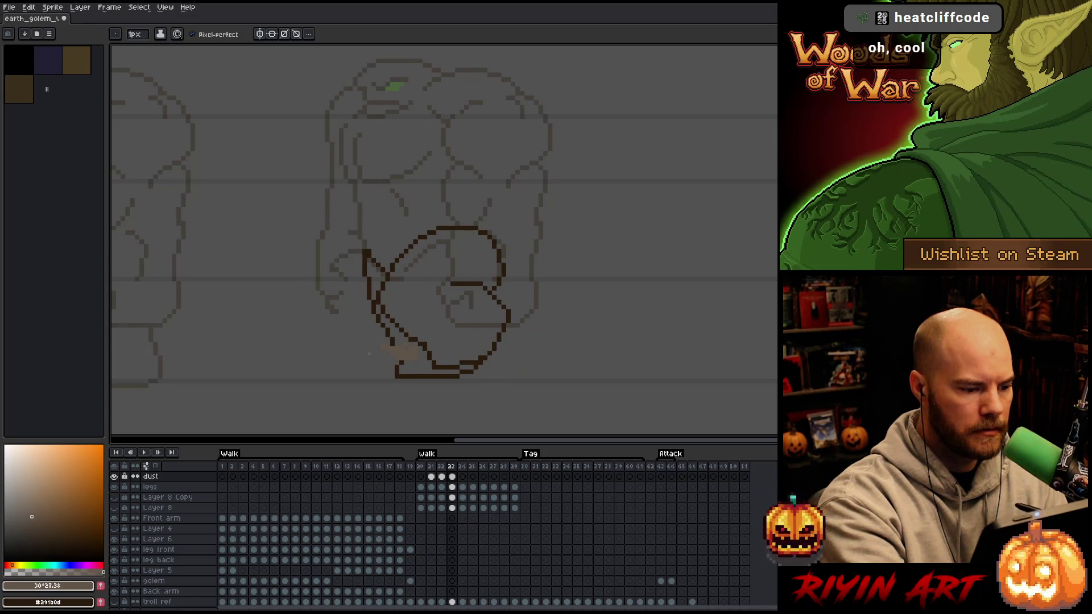
key(Right)
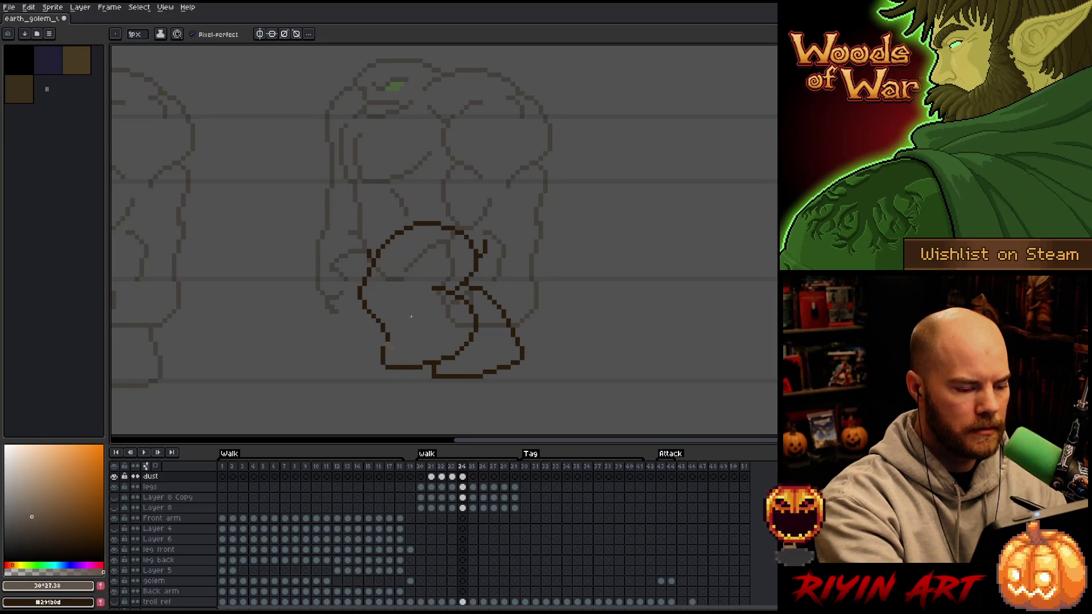
key(Delete)
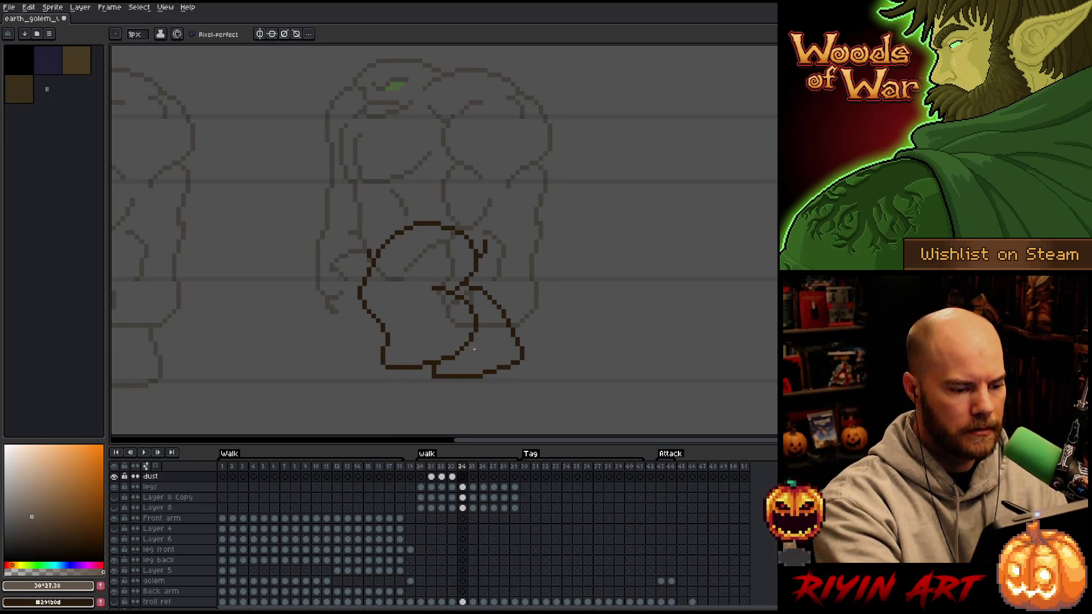
key(Left)
key(Right)
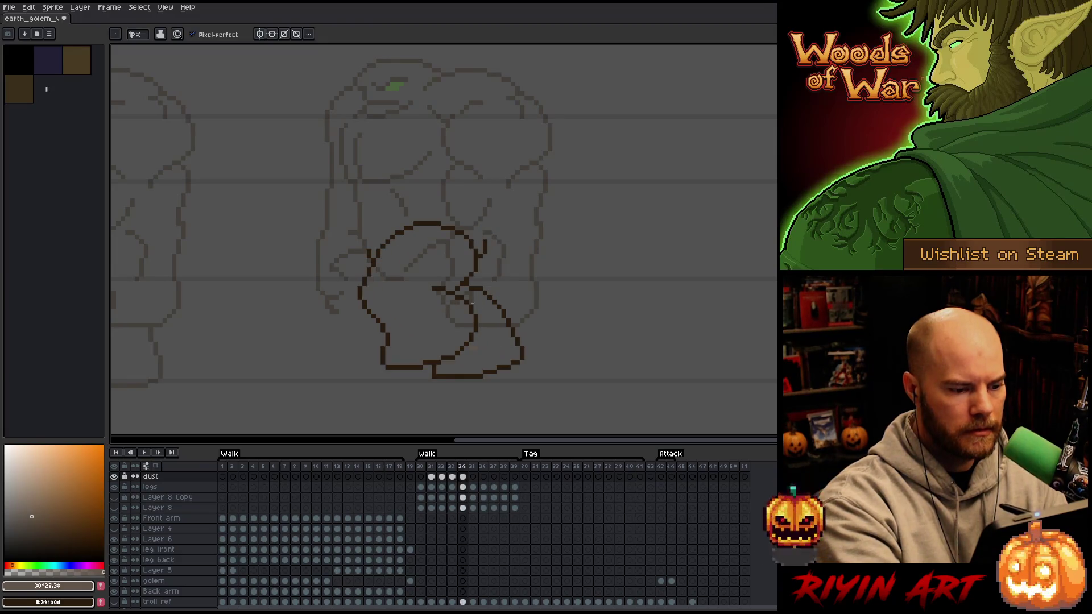
key(e)
drag(480, 344, 508, 284)
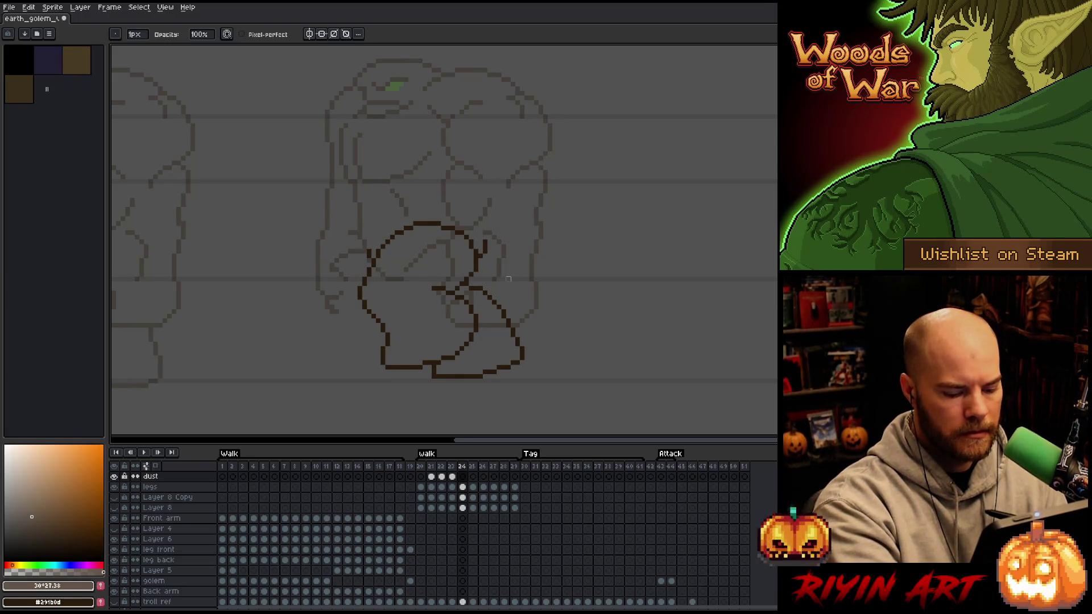
Draw a dust puff along the bottom edge of the left foot on frame 26.
key(Right)
key(Right)
key(b)
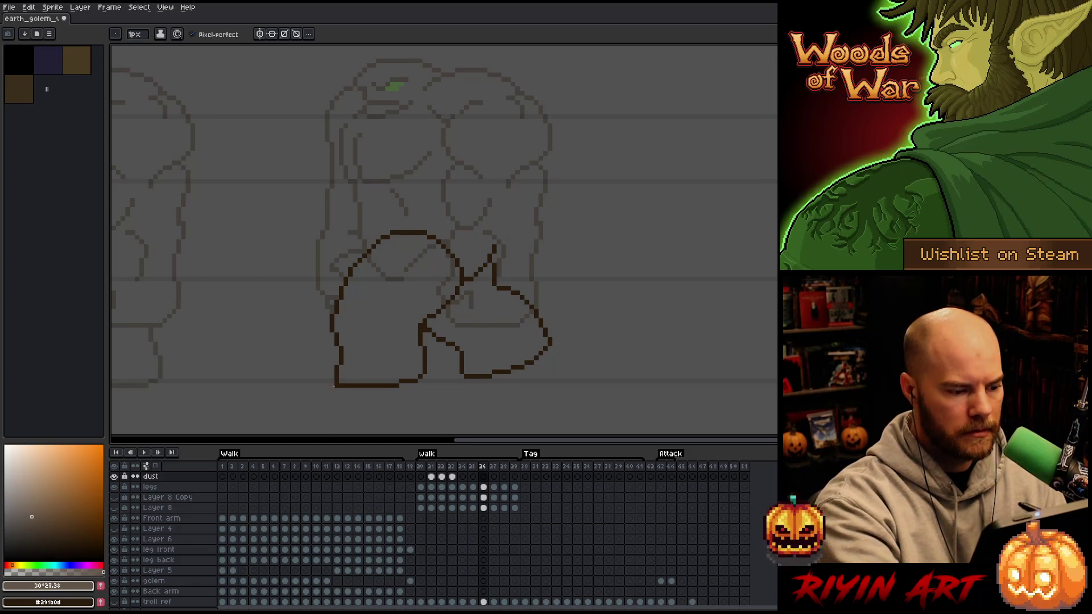
click(336, 385)
drag(348, 386, 375, 387)
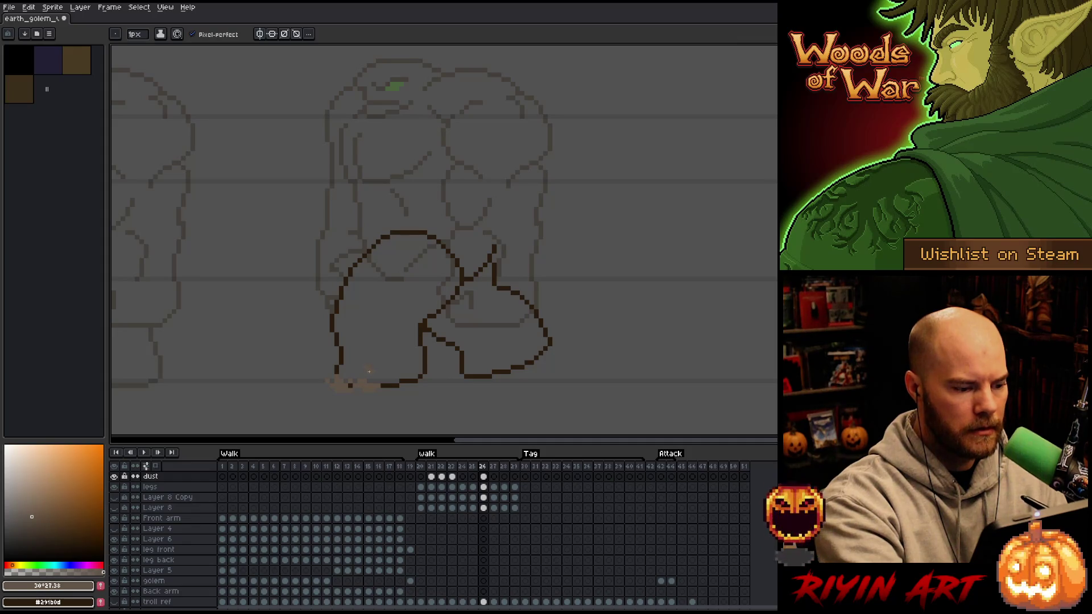
Compare the dust on frames 27 and 28 against the preceding frames.
key(period)
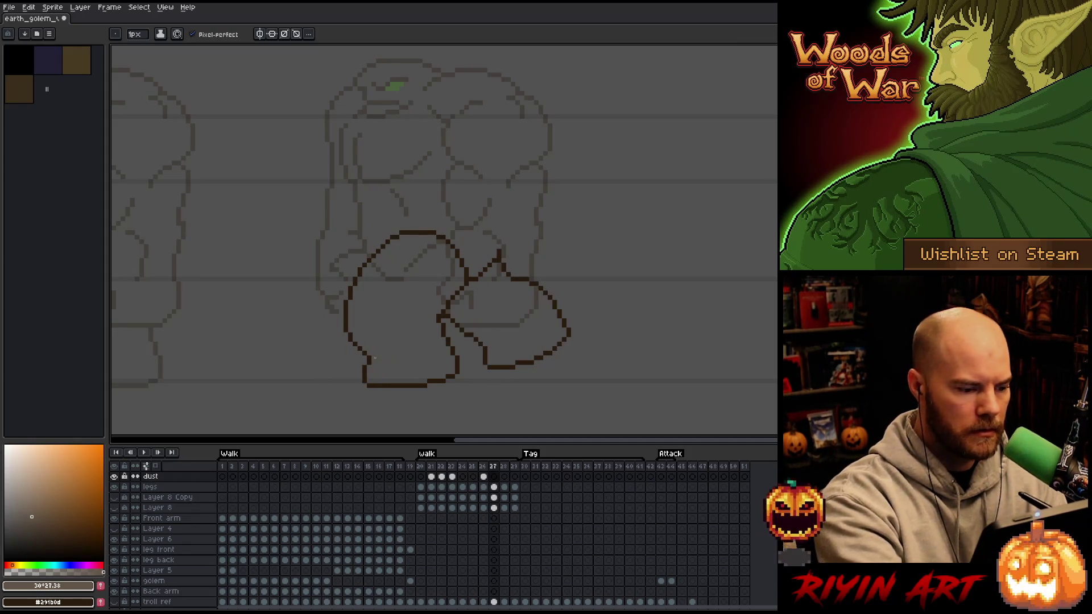
key(comma)
key(period)
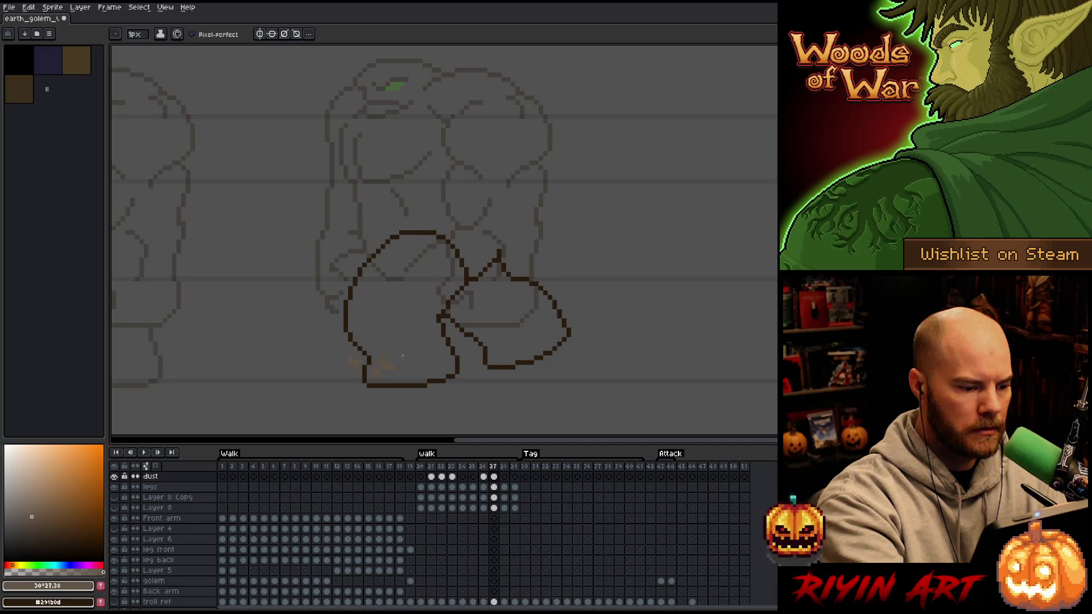
key(period)
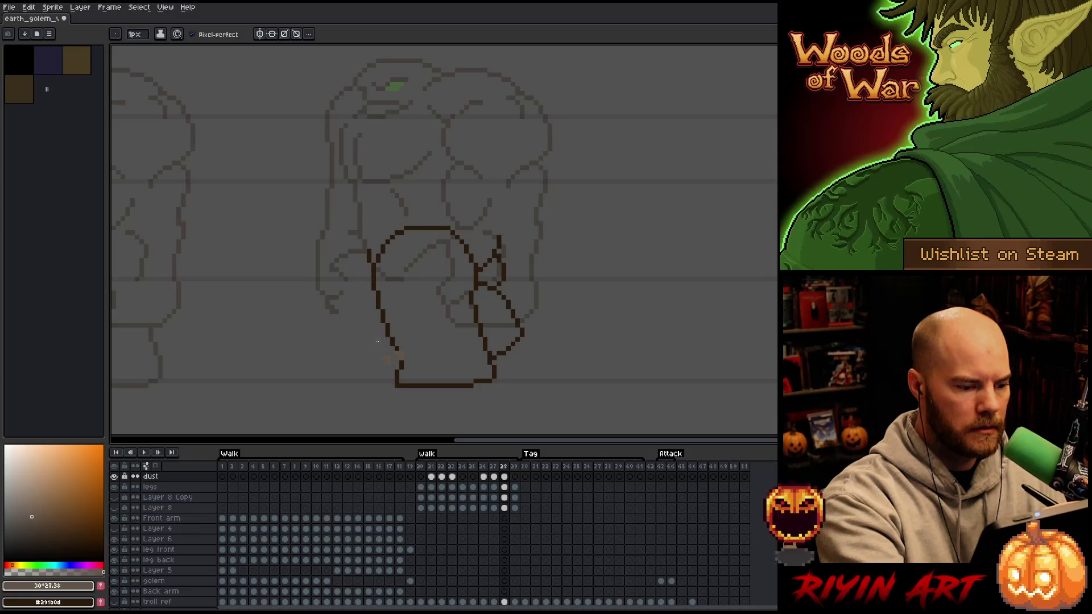
key(e)
key(comma)
key(period)
key(b)
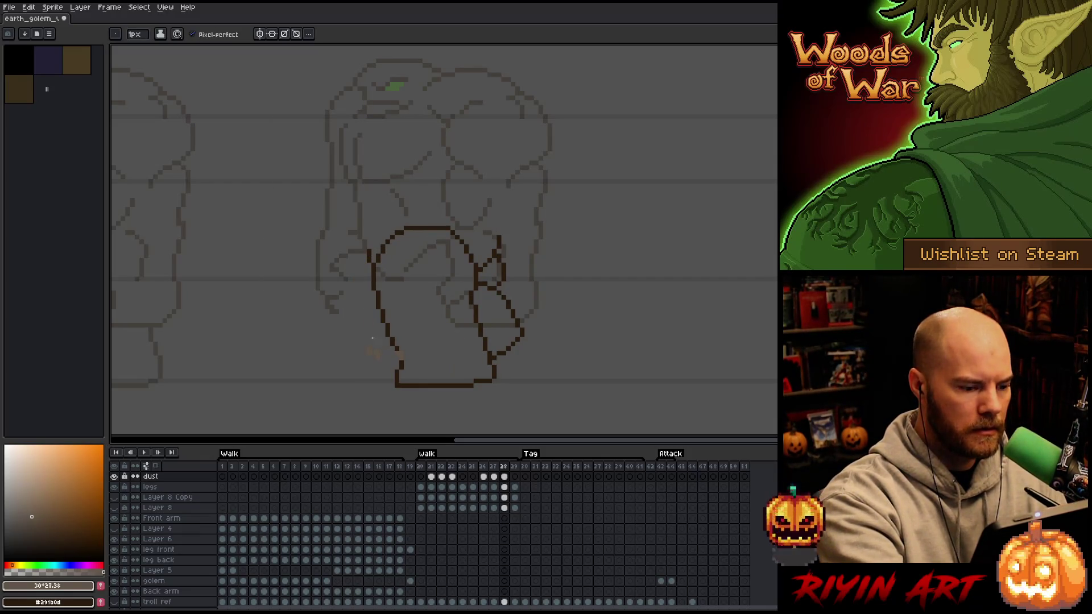
Check the leg poses on frames 28–29 and play the Walk animation.
key(comma)
key(period)
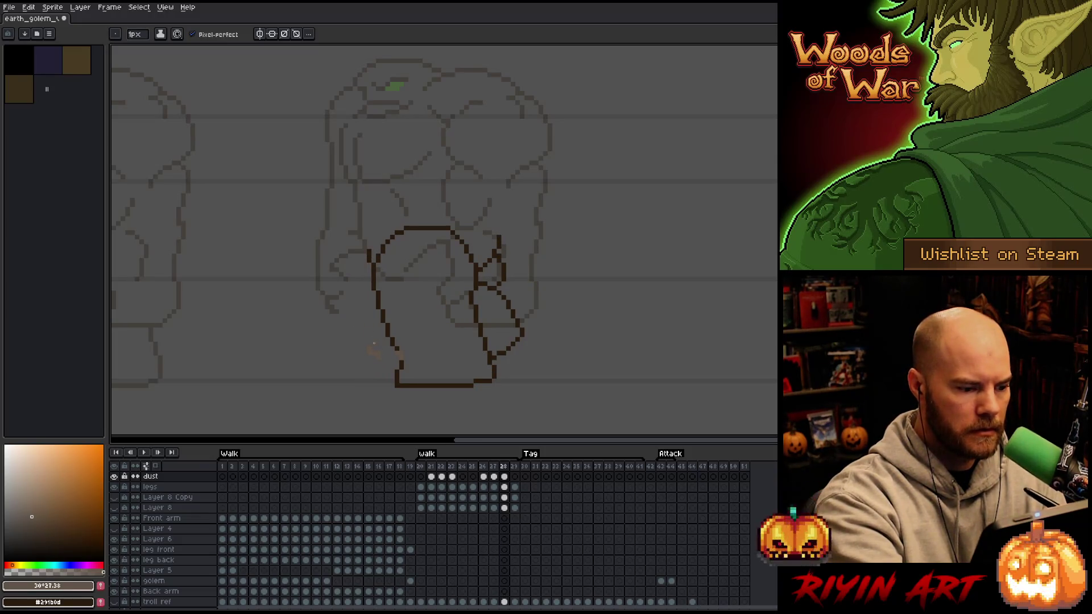
key(comma)
key(period)
key(period)
key(comma)
key(period)
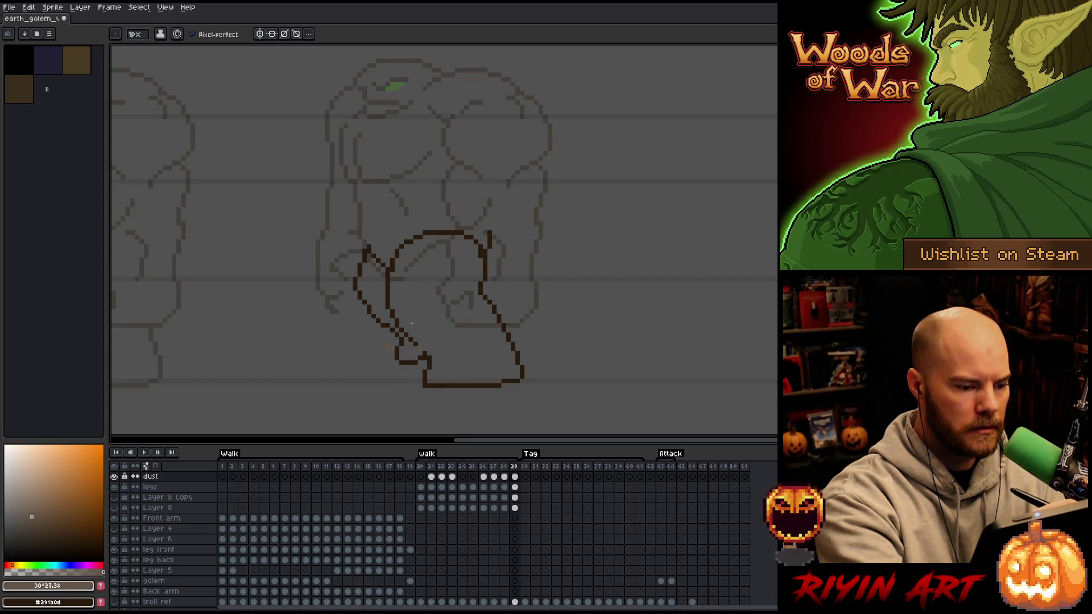
key(Return)
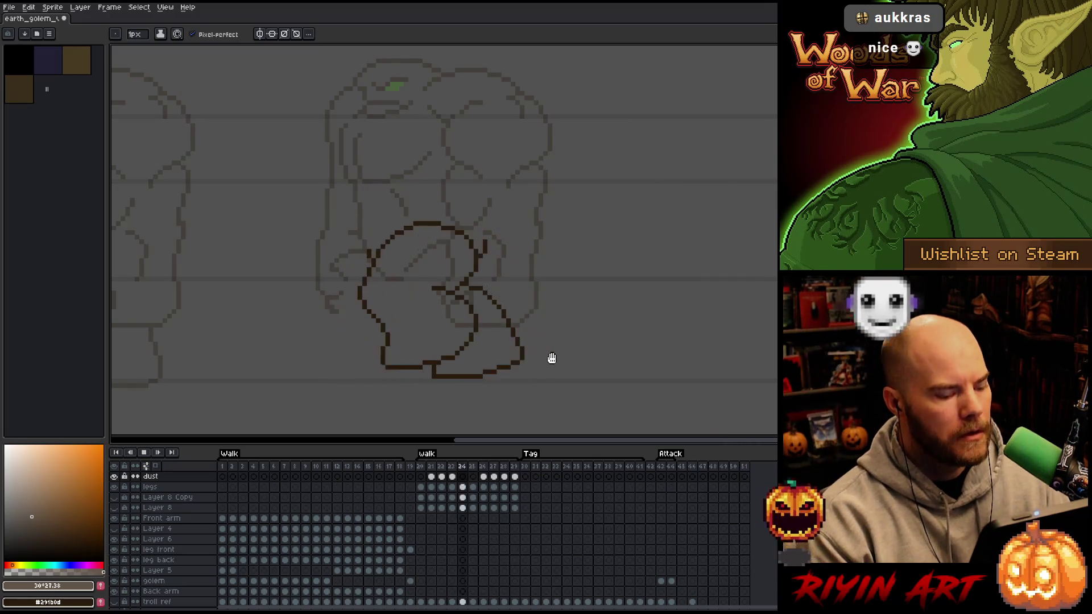
Save, then erase the bottom corner of the front leg outline on the legs layer.
key(ctrl+s)
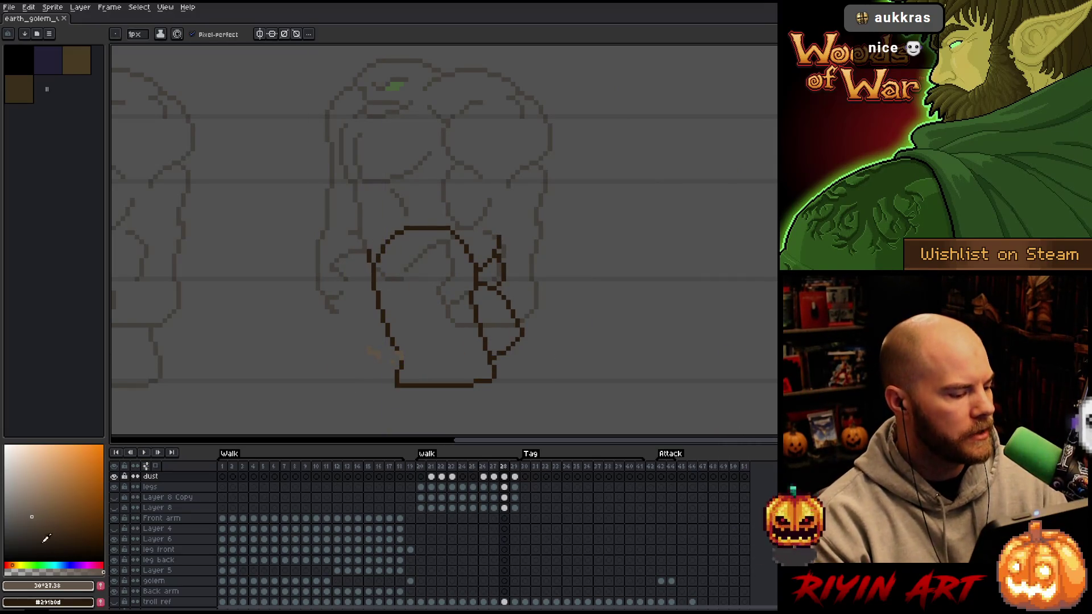
click(150, 487)
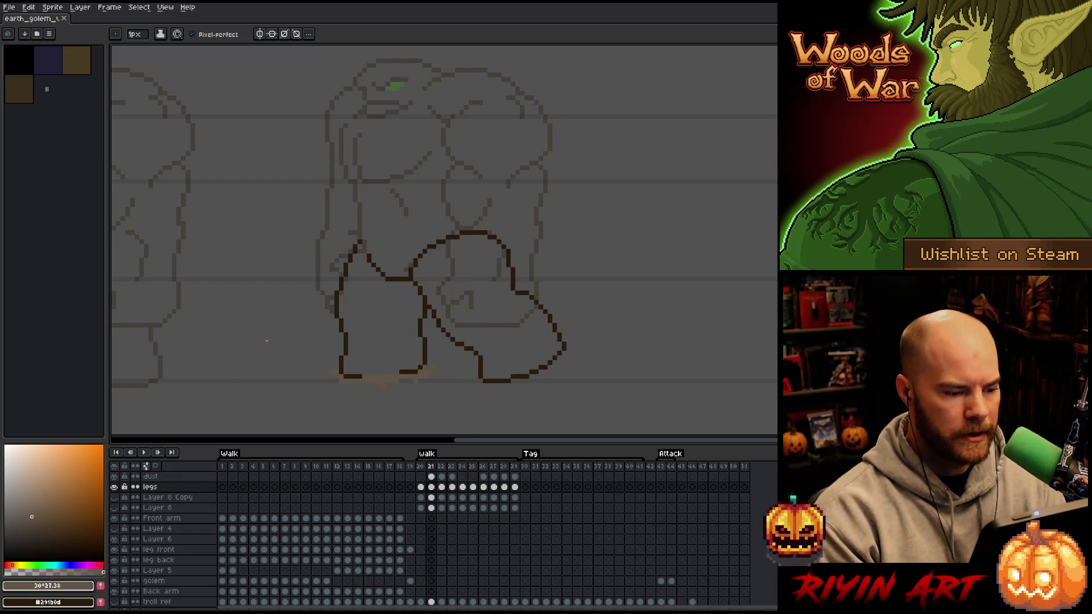
key(e)
drag(420, 376, 430, 367)
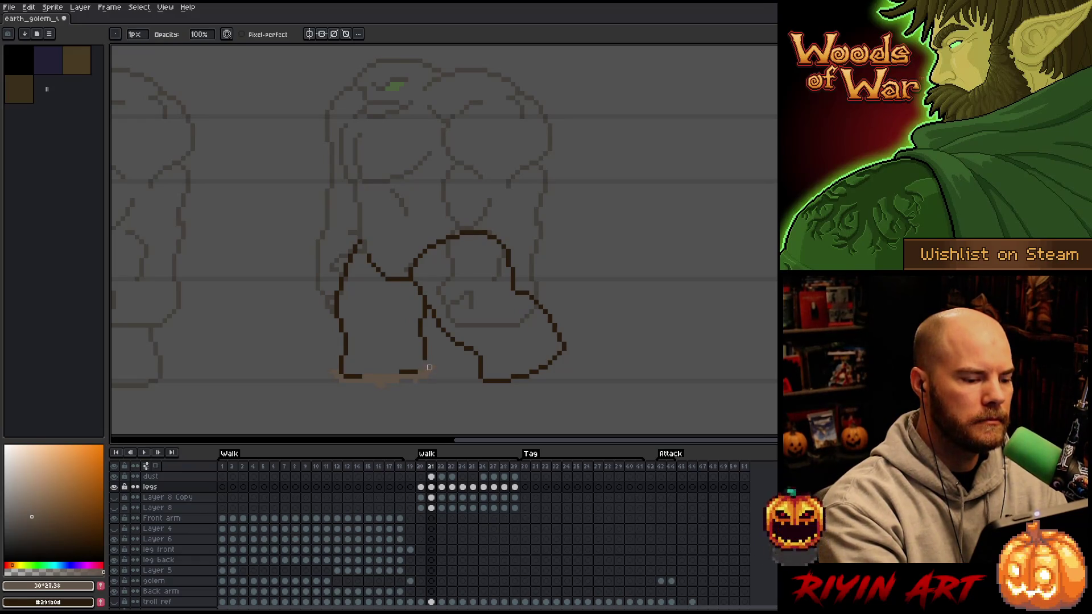
Trim the dust puff on frame 22 of the dust layer.
click(431, 477)
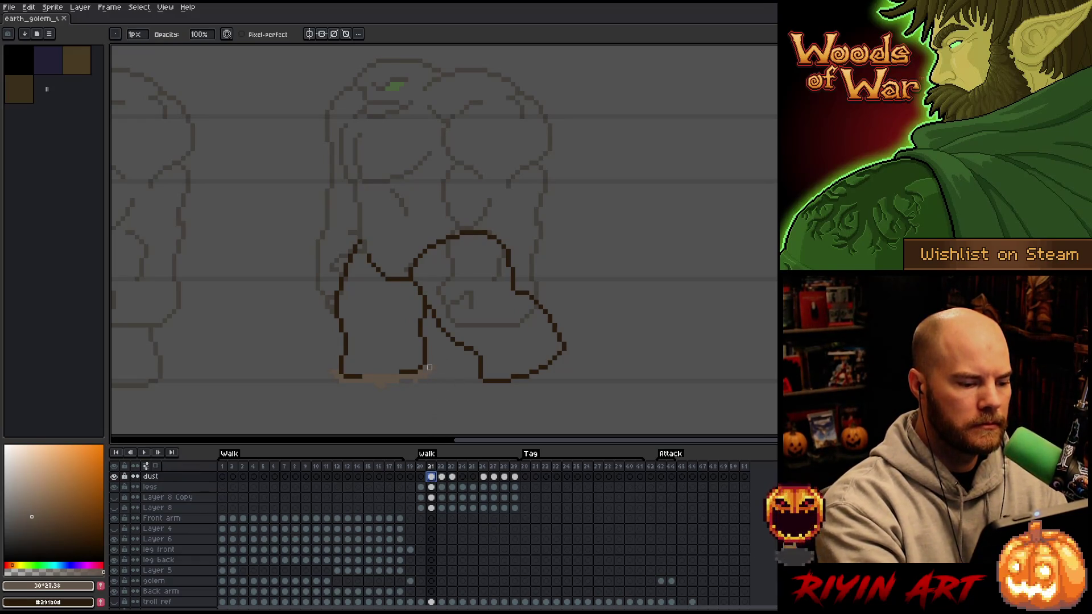
key(b)
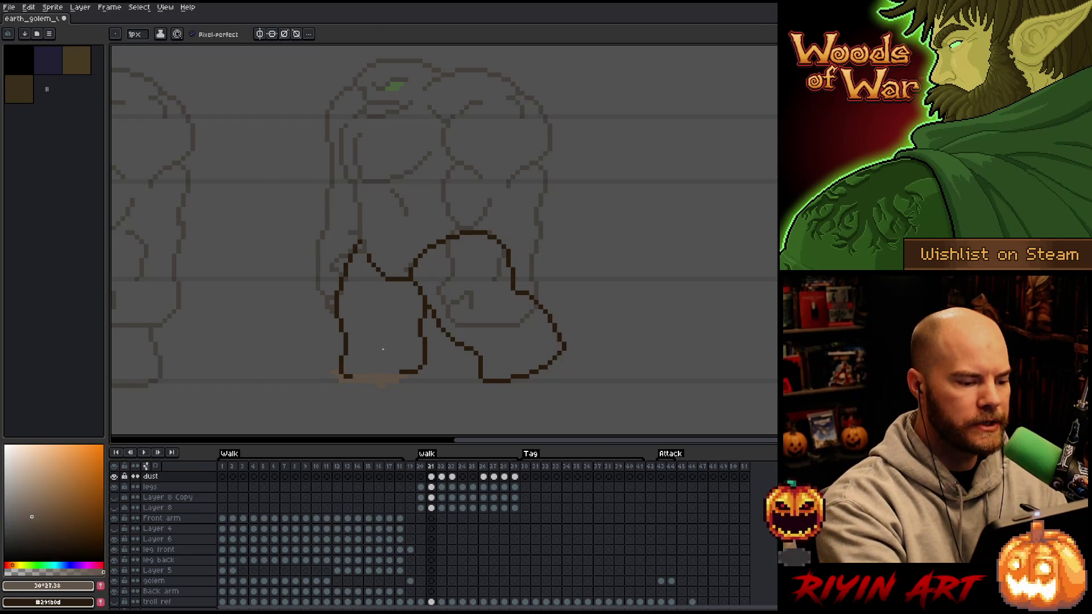
key(Right)
key(e)
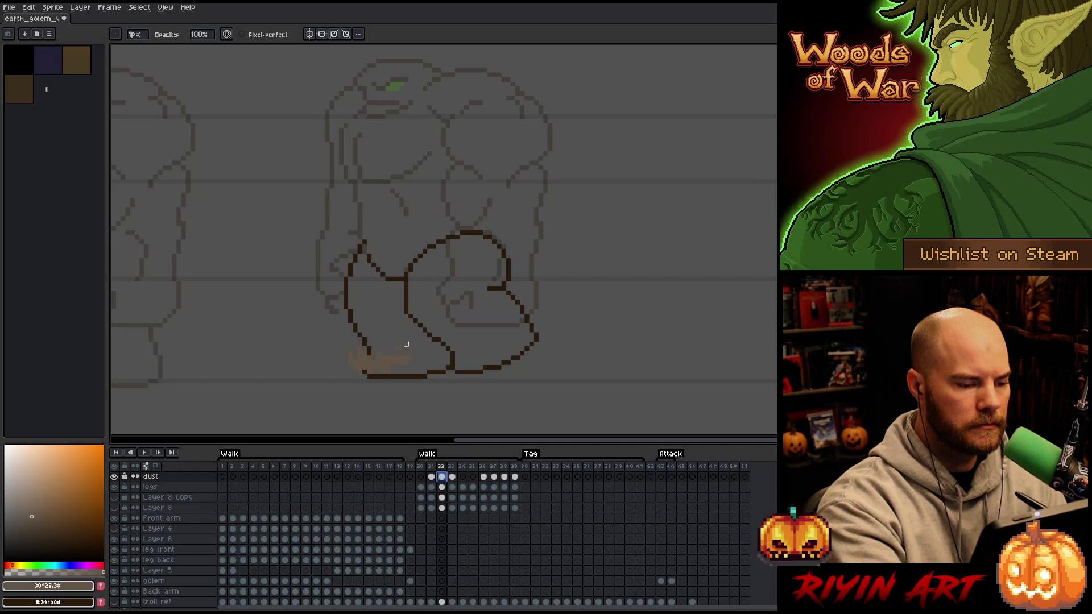
drag(406, 344, 411, 344)
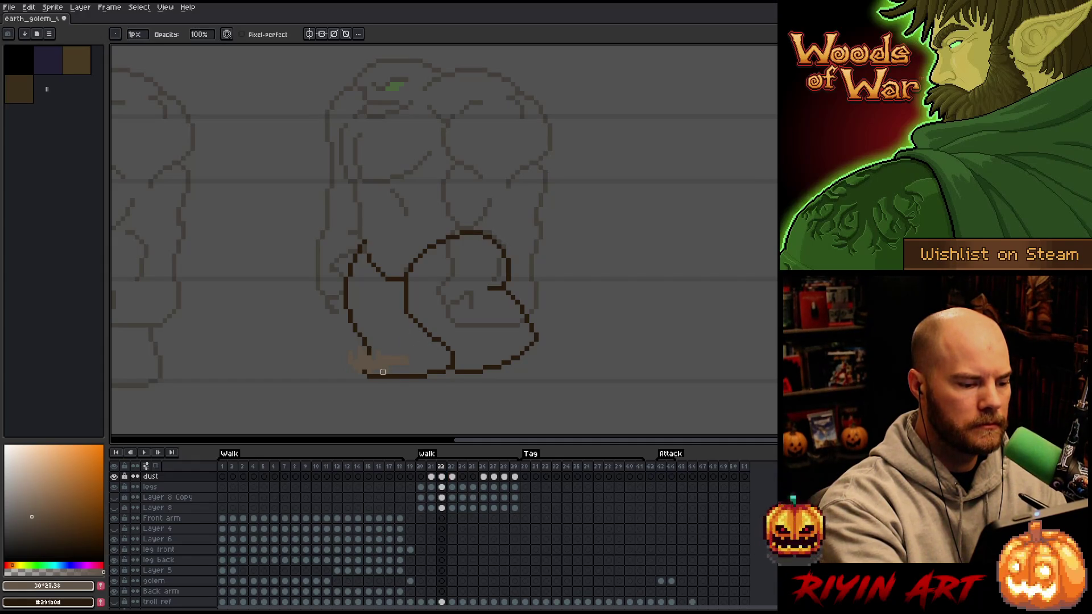
Lasso-select and adjust the dust puff pixels on frame 23.
key(Right)
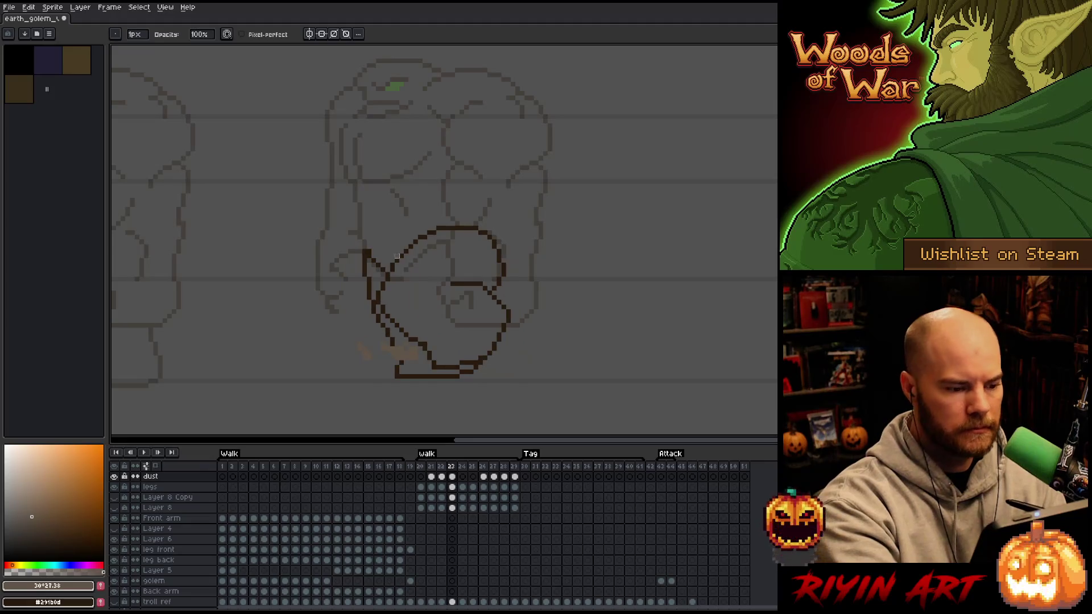
key(Left)
key(Right)
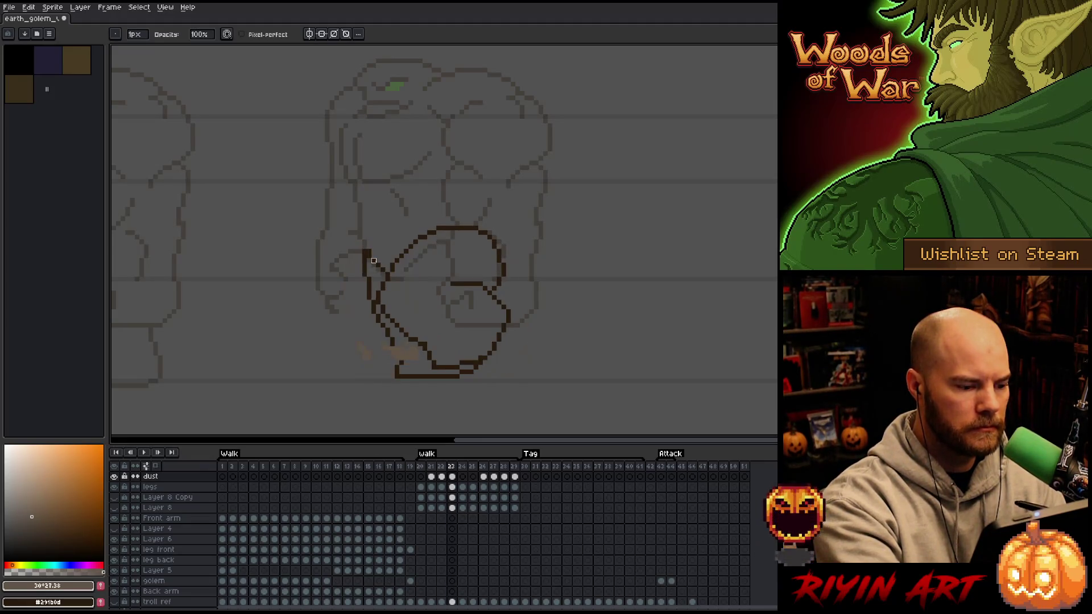
key(q)
mouse_move(369, 330)
mouse_down()
mouse_move(394, 384)
mouse_move(352, 342)
mouse_up()
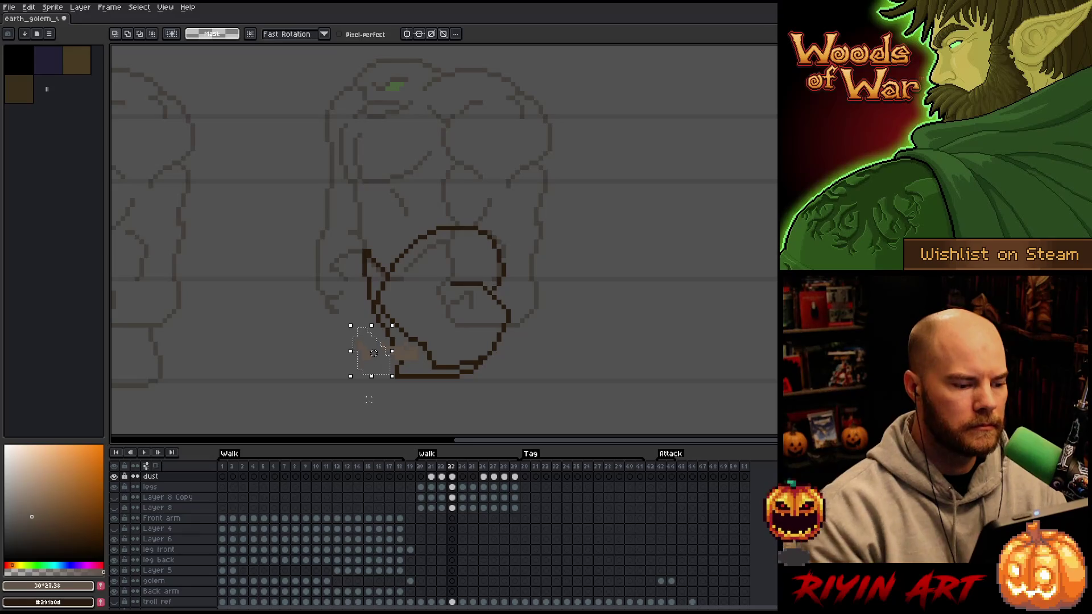
key(ctrl+d)
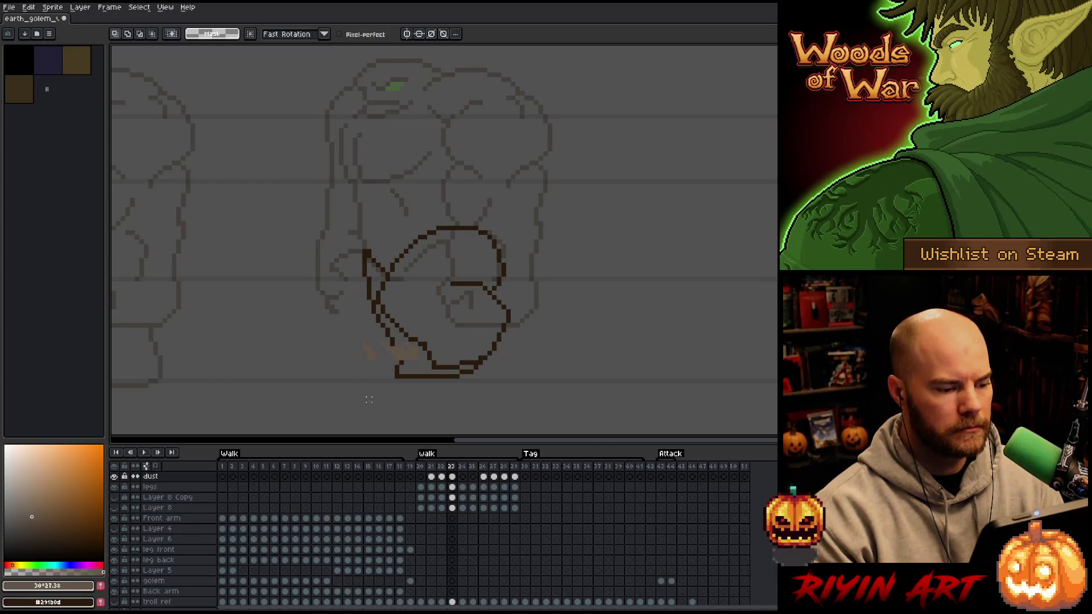
key(b)
Play the walk animation to review the trimmed dust, then stop playback.
key(e)
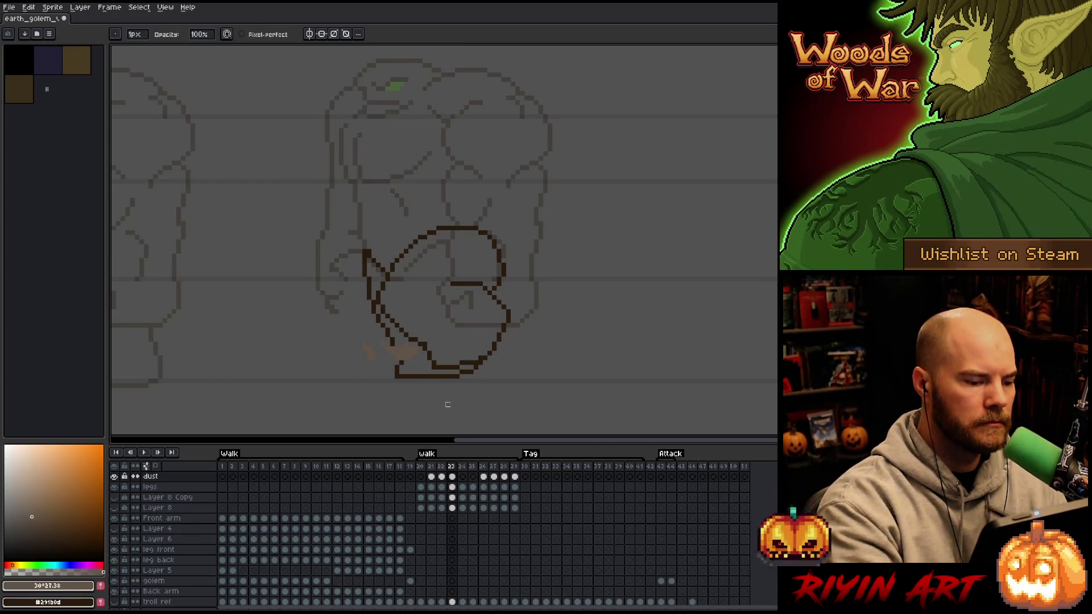
key(Return)
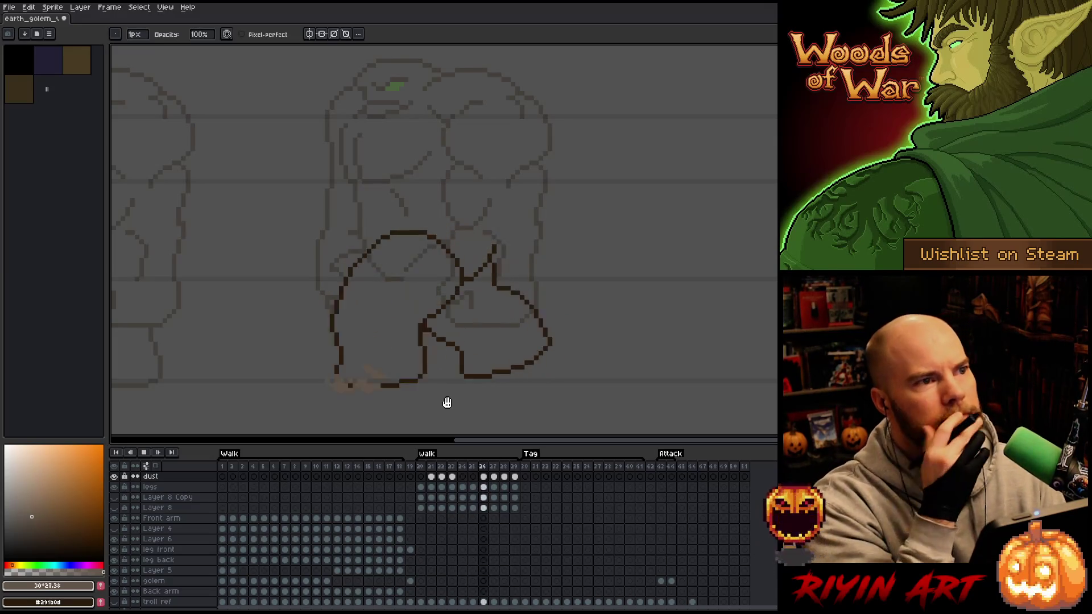
key(v)
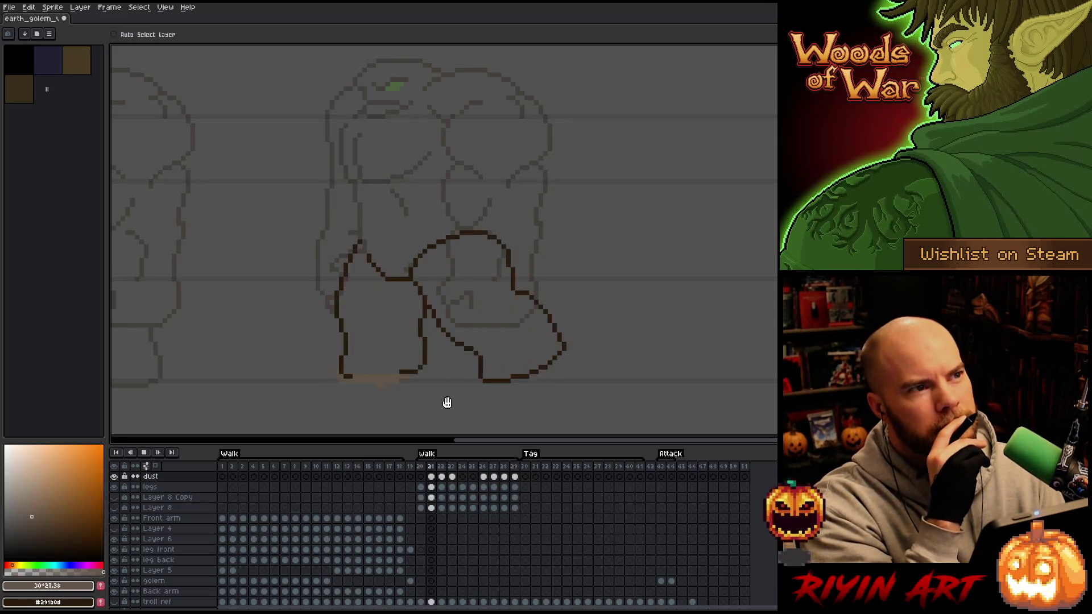
key(Return)
key(Return)
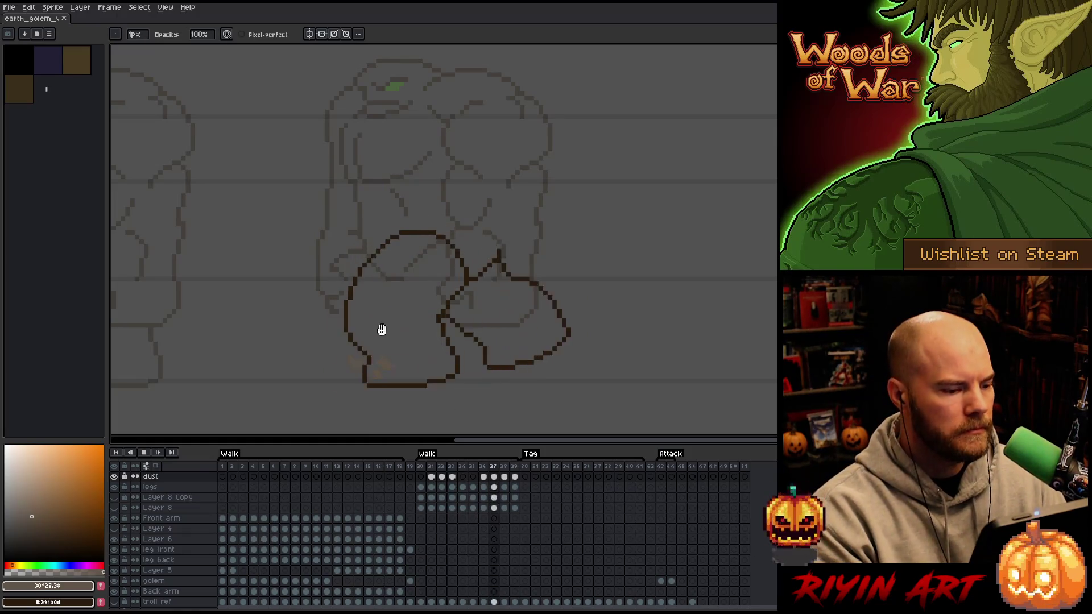
Center the golem in view and move the dust layer below the legs layer.
scroll(332, 287, down, 2)
scroll(363, 290, up, 1)
drag(332, 264, 407, 280)
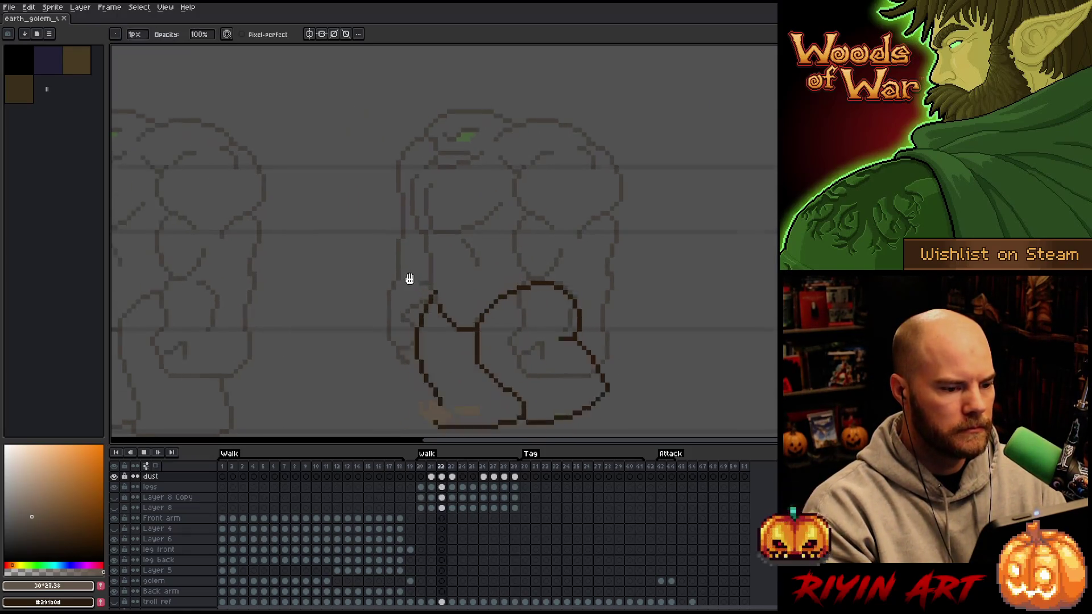
scroll(451, 275, down, 2)
scroll(441, 273, up, 2)
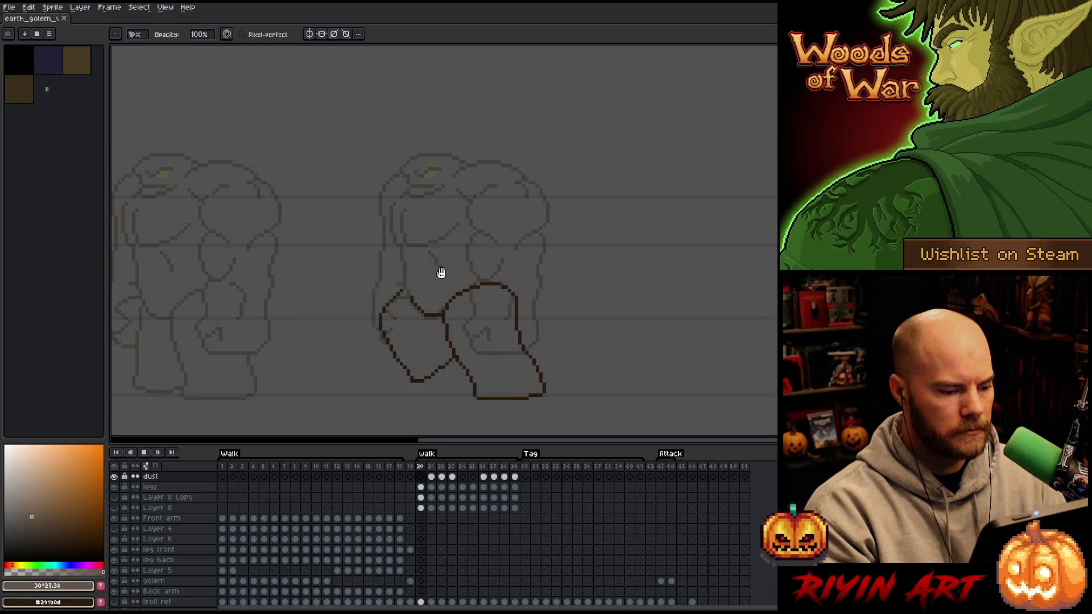
click(160, 479)
drag(163, 481, 168, 497)
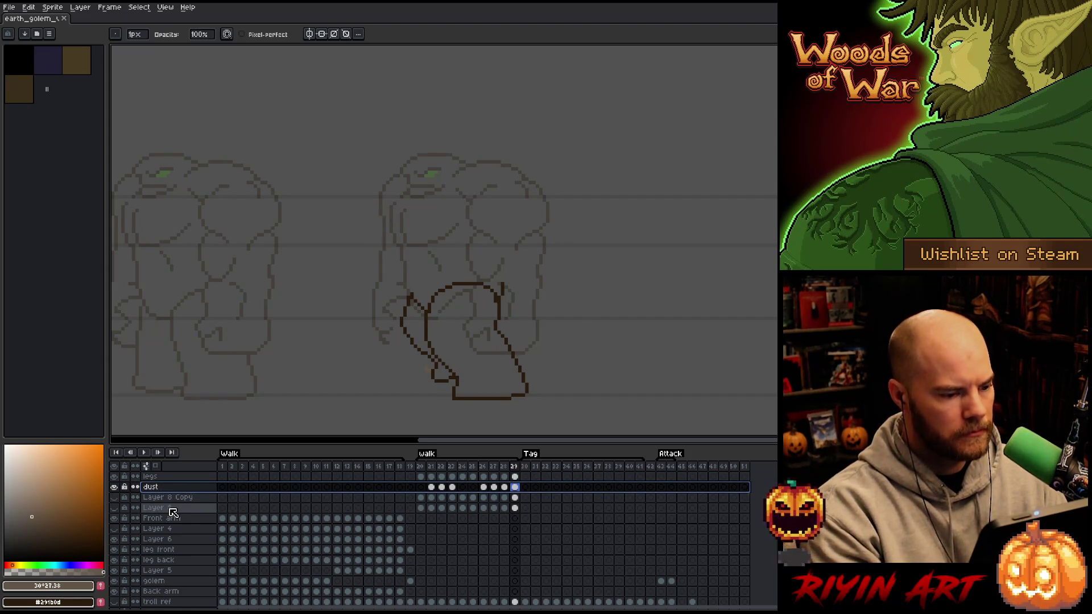
Give walk frames 20–29 a duration of 100 ms each in Frame Properties.
key(Return)
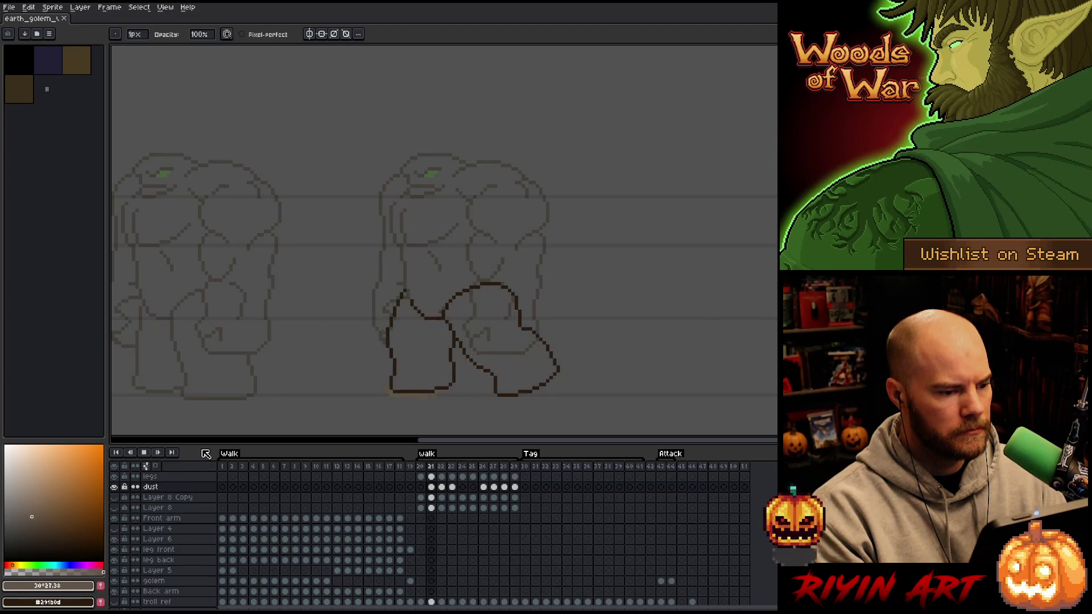
click(411, 470)
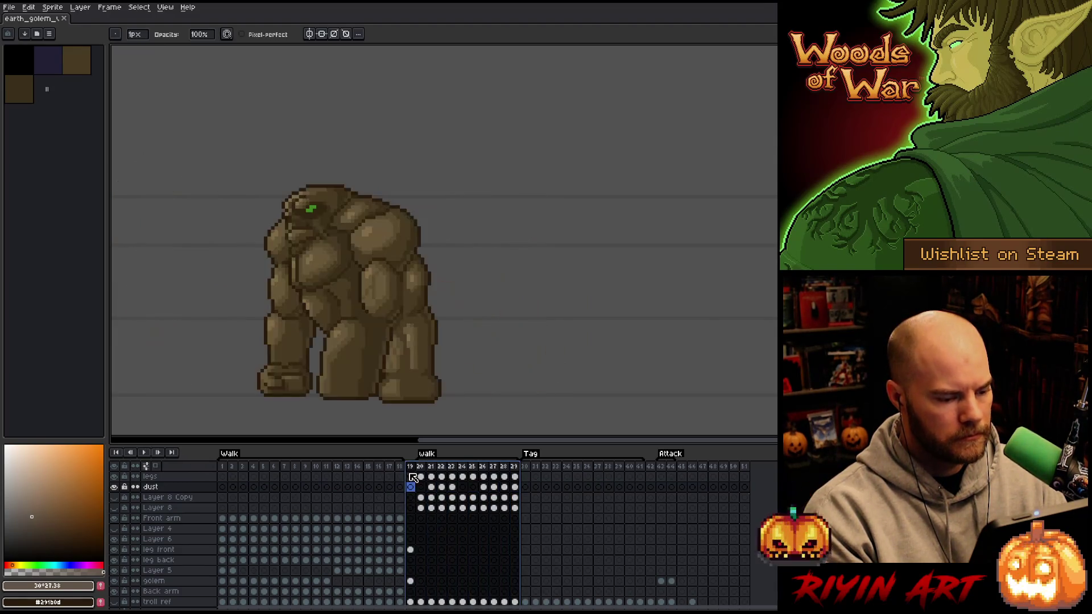
click(421, 466)
right_click(426, 467)
click(451, 477)
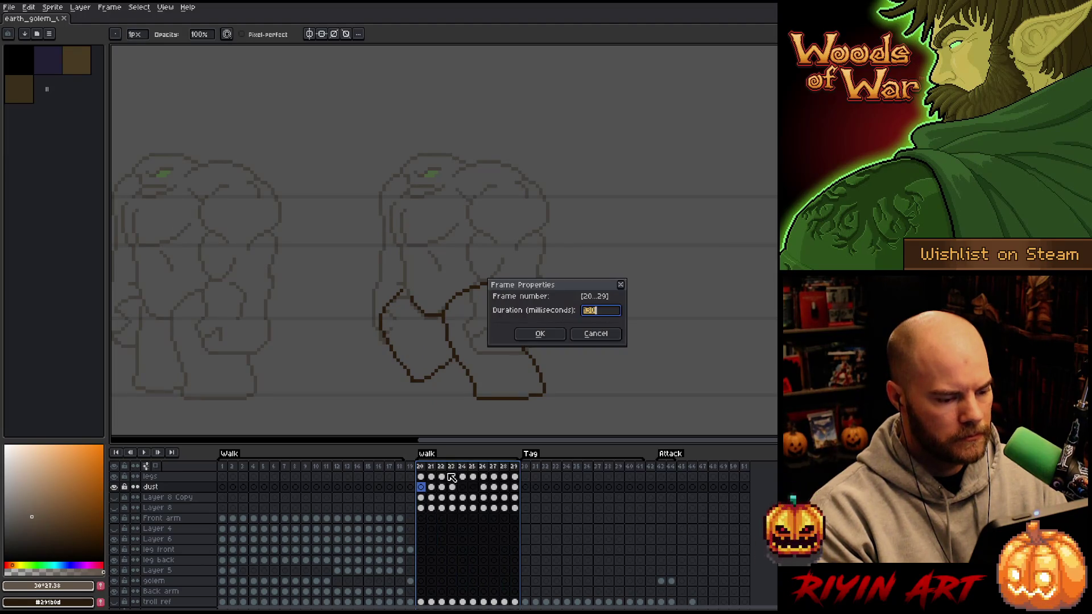
text(100)
key(Return)
key(Return)
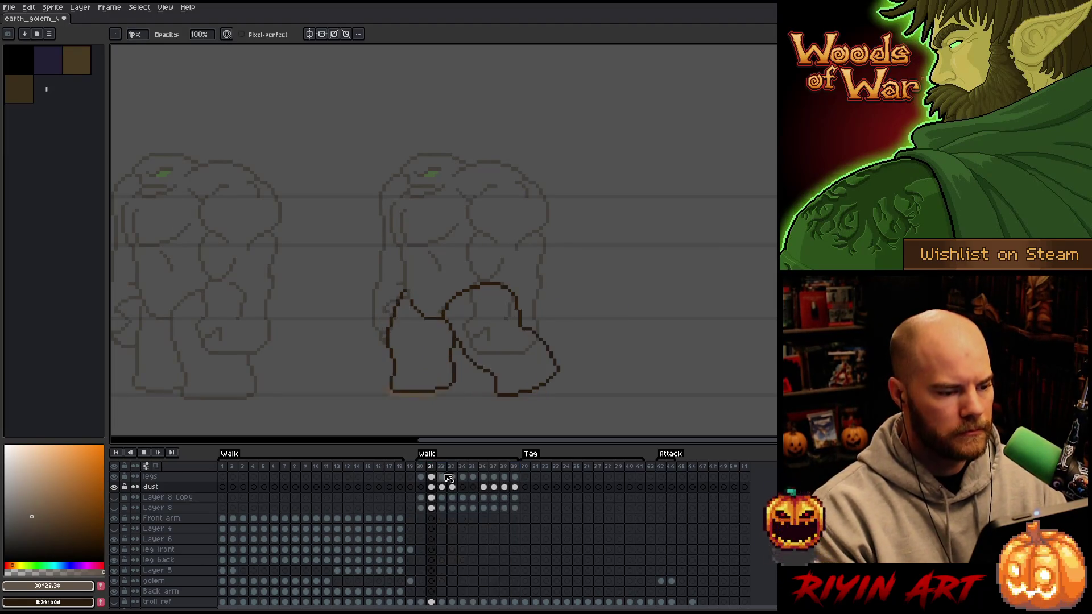
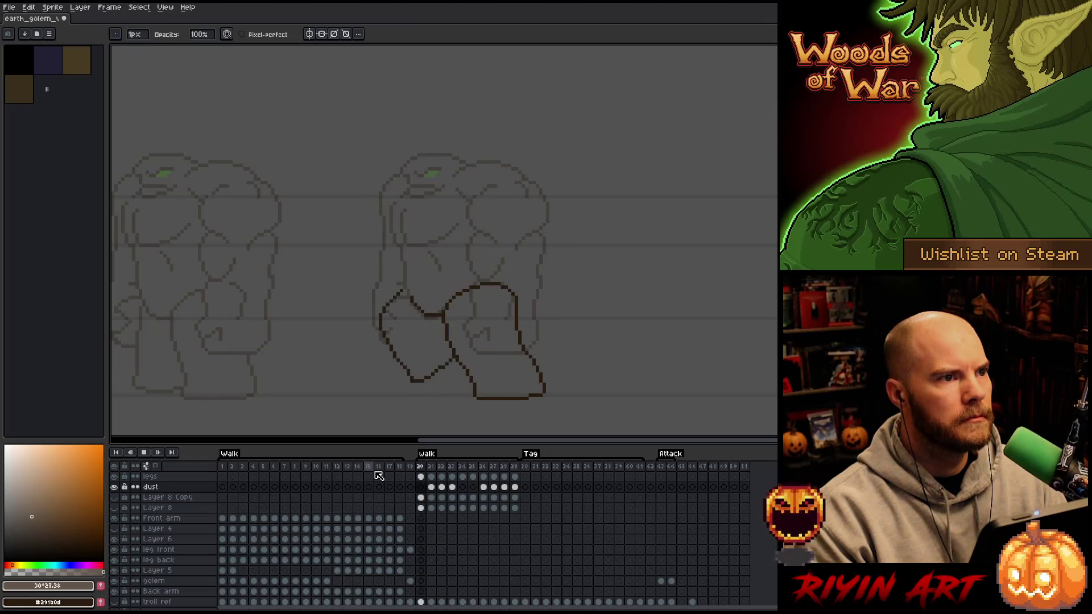
Rename Layer 7 to body and set its opacity to 100%.
scroll(168, 501, up, 1)
click(164, 479)
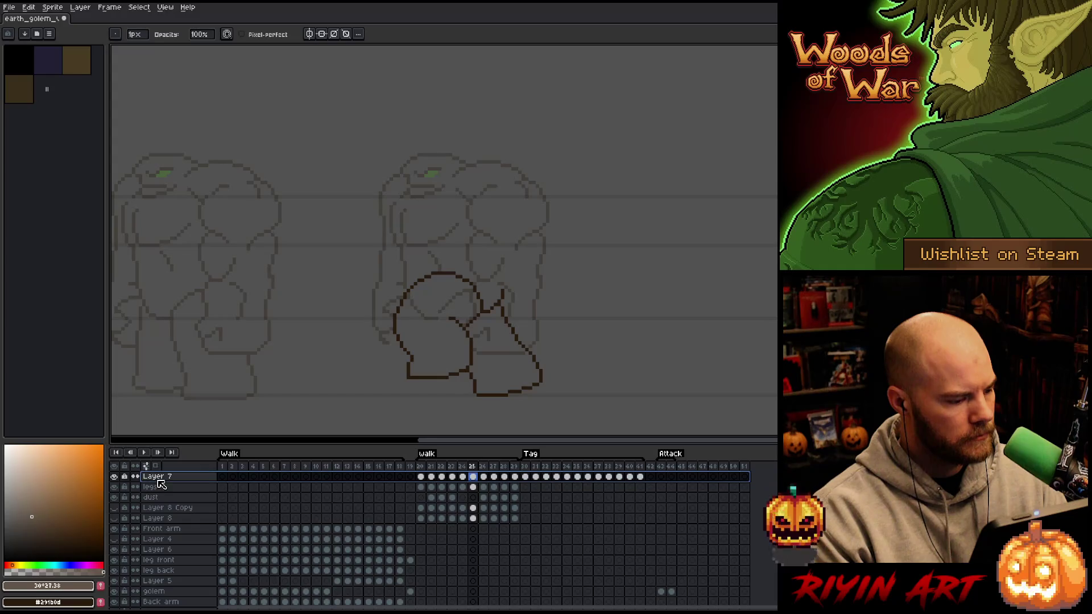
double_click(165, 479)
text(body)
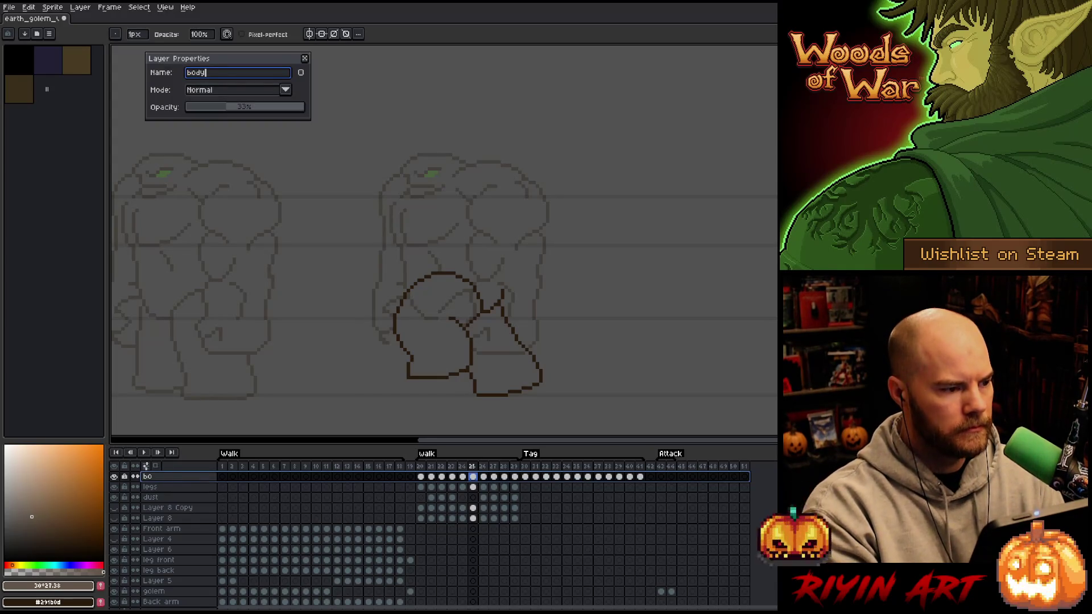
key(Return)
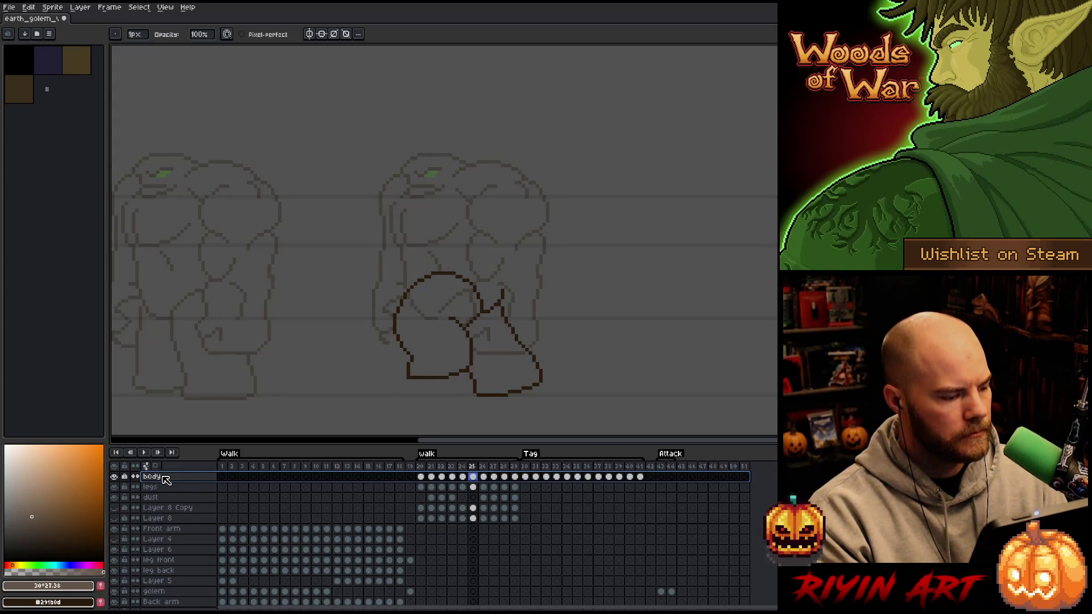
double_click(162, 477)
mouse_move(228, 107)
mouse_down()
mouse_move(380, 114)
mouse_move(407, 170)
mouse_up()
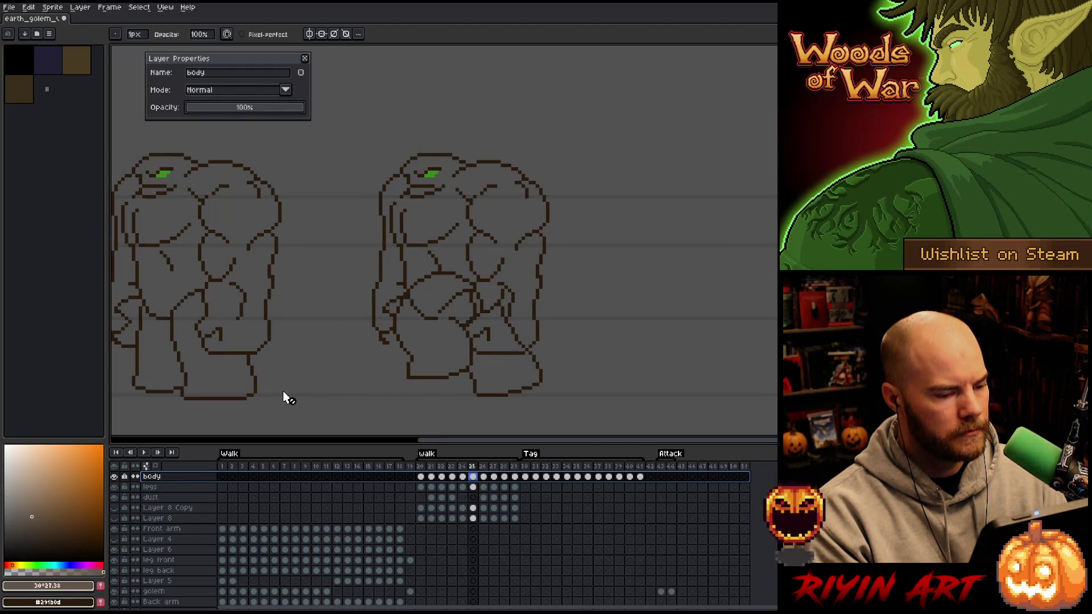
On frame 20, lasso-select the golem's front arm on the body layer.
click(421, 478)
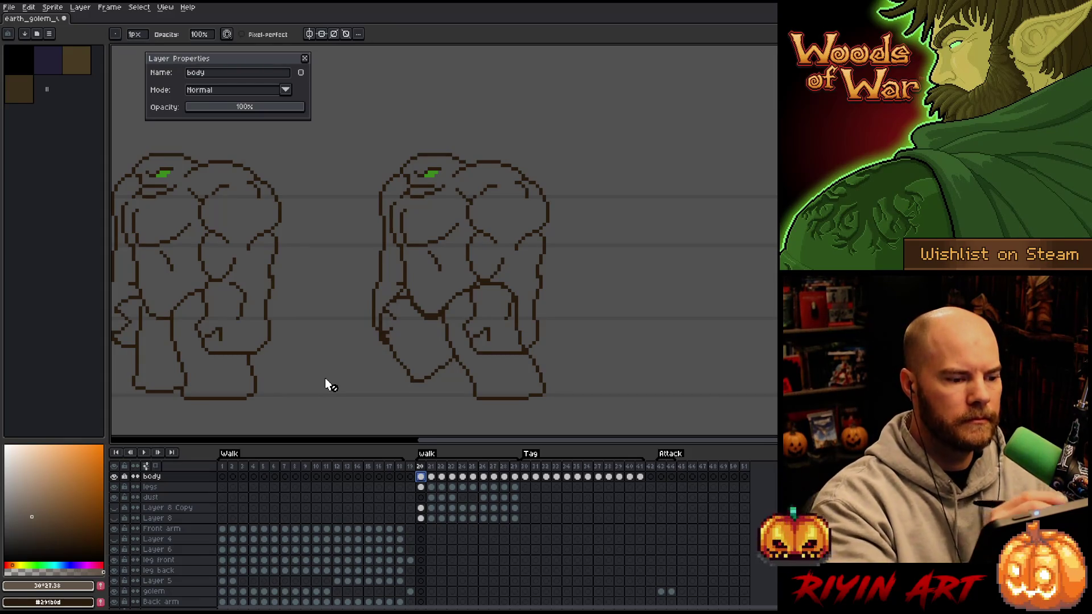
key(m)
mouse_move(572, 282)
mouse_down()
mouse_move(556, 191)
mouse_move(539, 175)
mouse_move(483, 183)
mouse_move(468, 202)
mouse_move(456, 335)
mouse_move(585, 371)
mouse_move(607, 358)
mouse_up()
mouse_move(438, 256)
mouse_down()
mouse_move(468, 301)
mouse_move(460, 364)
mouse_up()
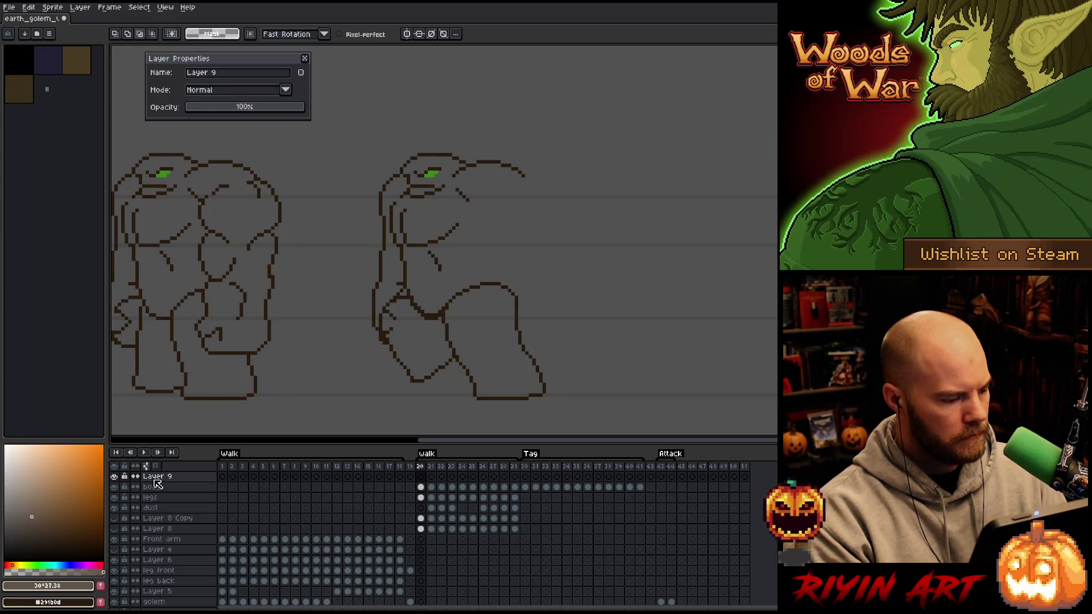
Paste the cut front arm onto a new hidden layer named Lft Arm.
key(shift+n)
text(Lft Arm)
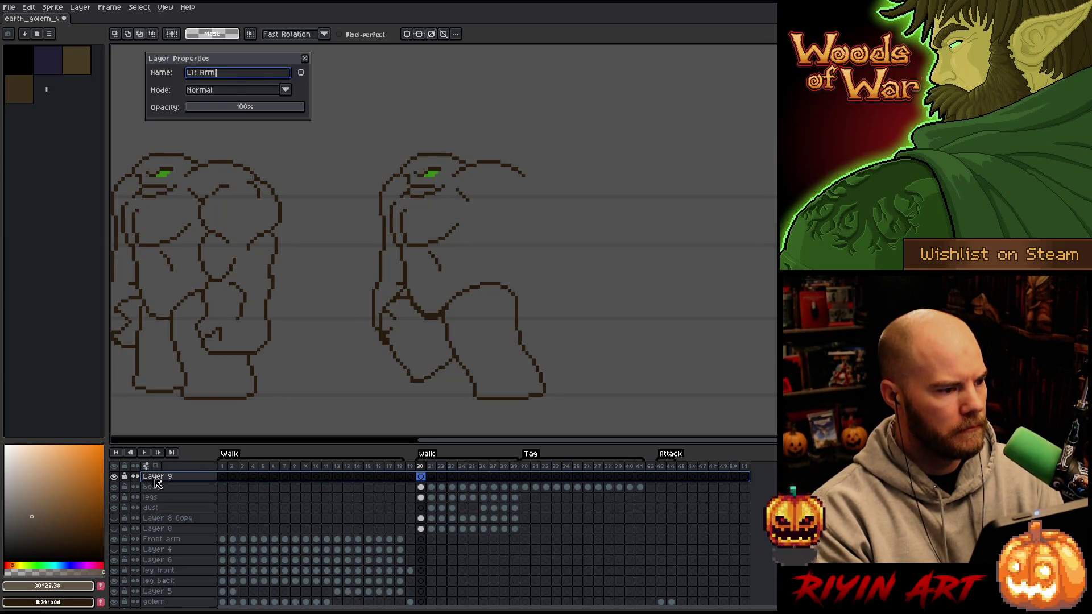
key(Return)
key(ctrl+v)
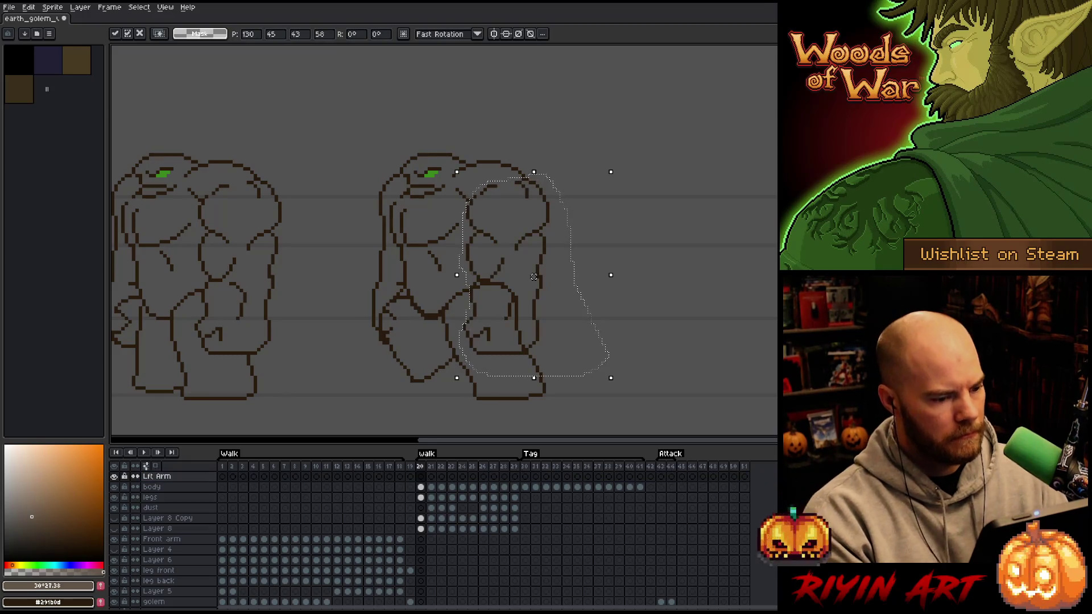
click(114, 476)
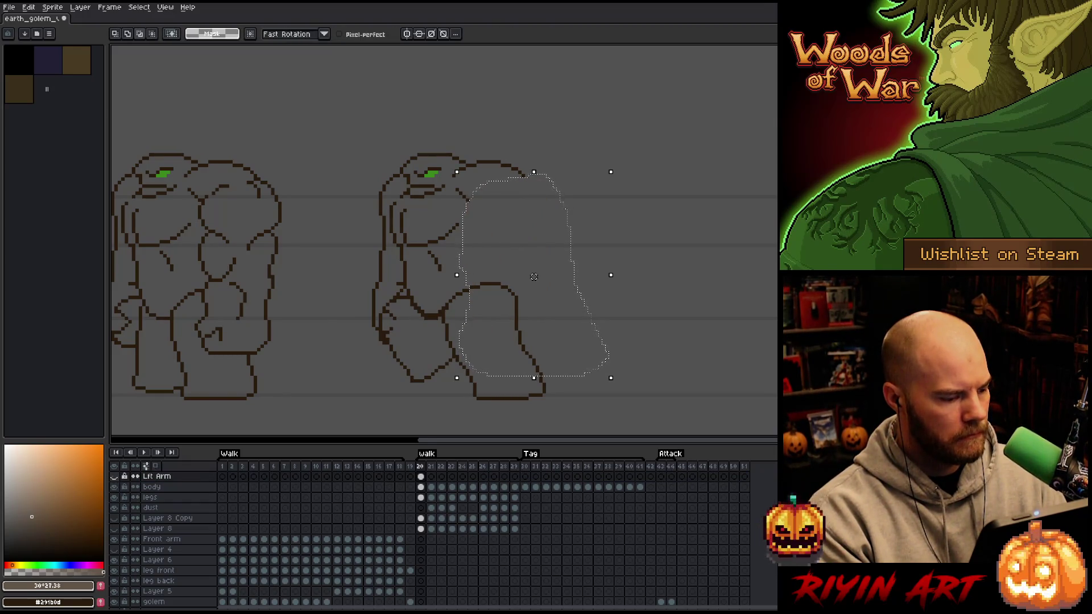
click(154, 488)
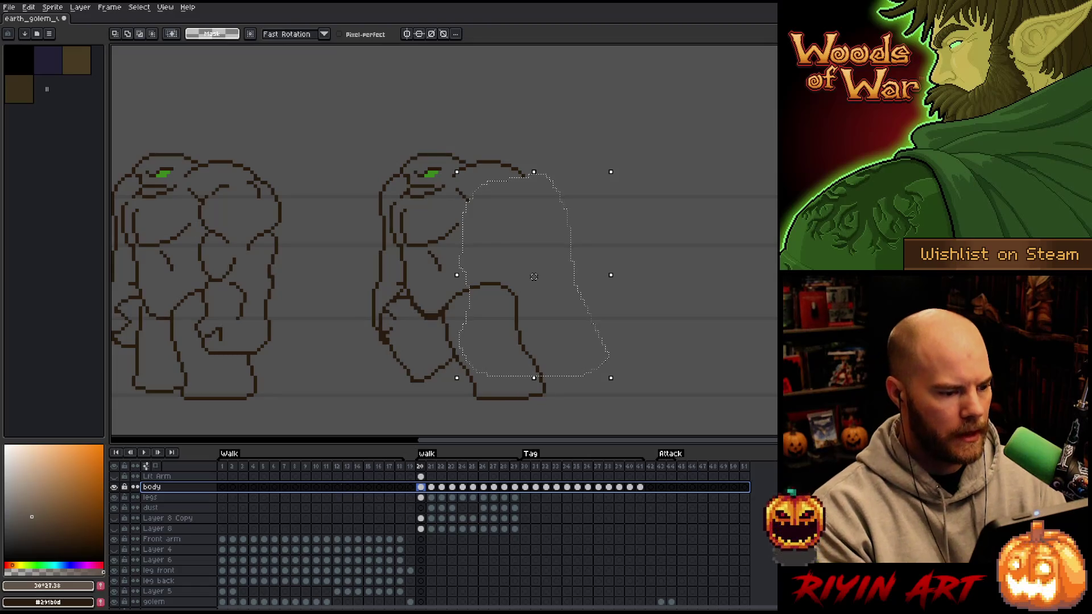
key(ctrl+d)
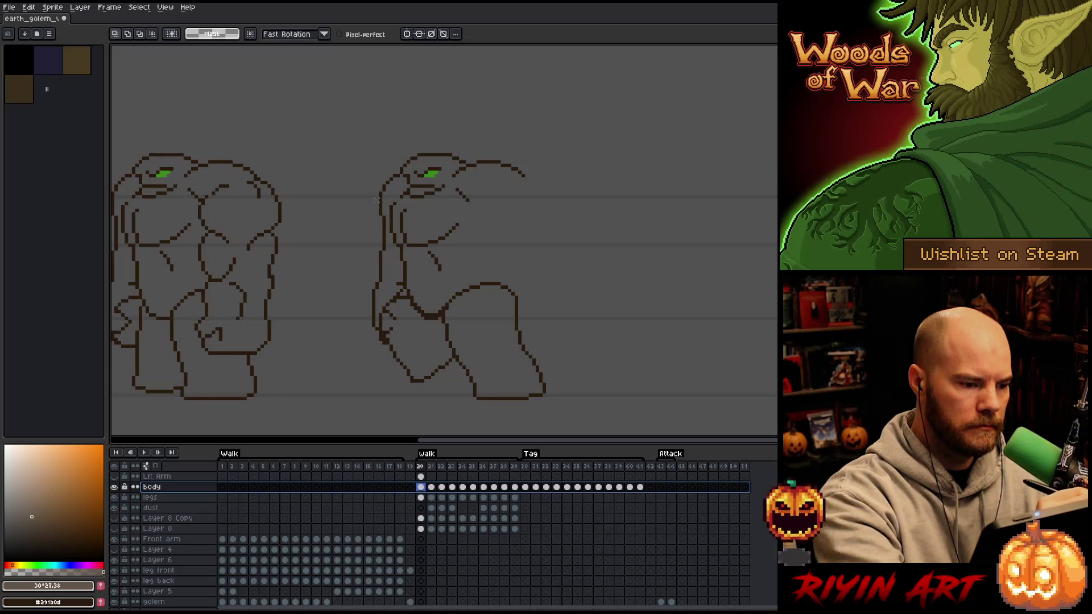
Lasso the golem's back arm on the body layer and cut it out.
mouse_move(375, 198)
mouse_down()
mouse_move(396, 307)
mouse_move(354, 247)
mouse_move(392, 271)
mouse_move(405, 306)
mouse_up()
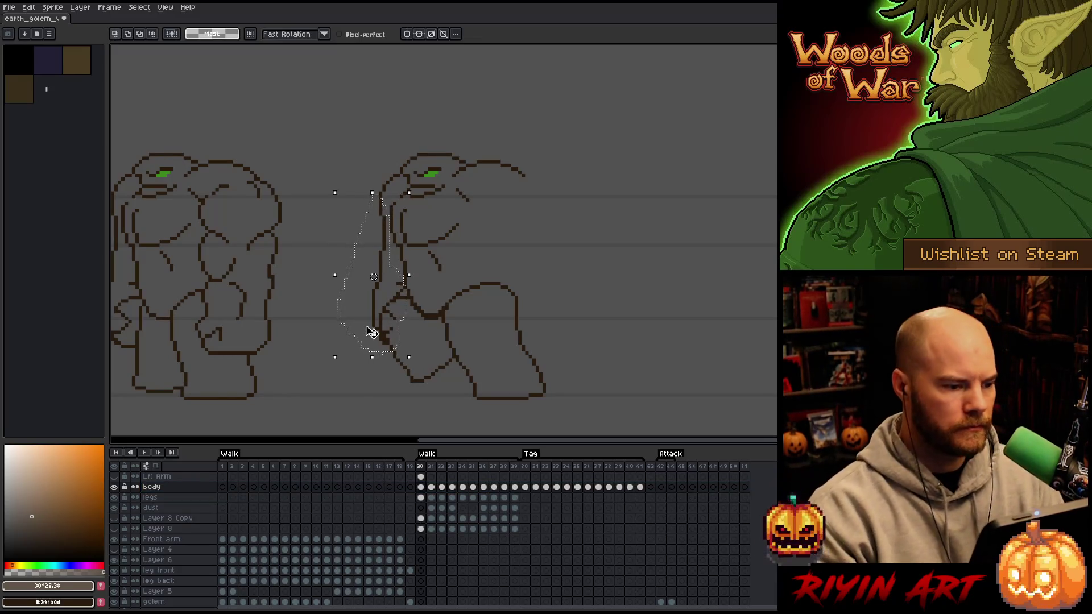
key(Delete)
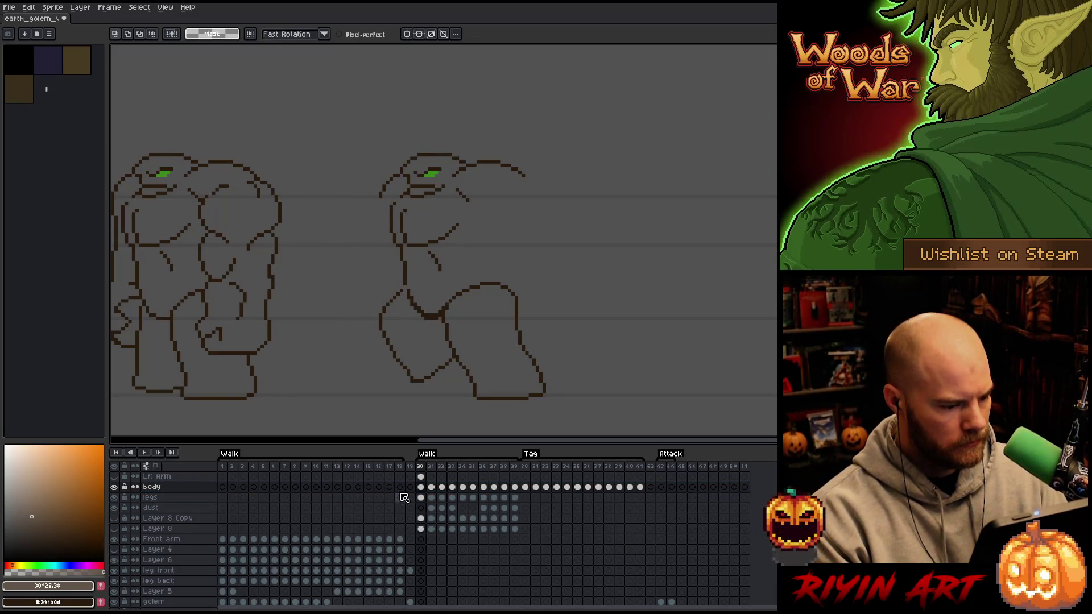
right_click(161, 478)
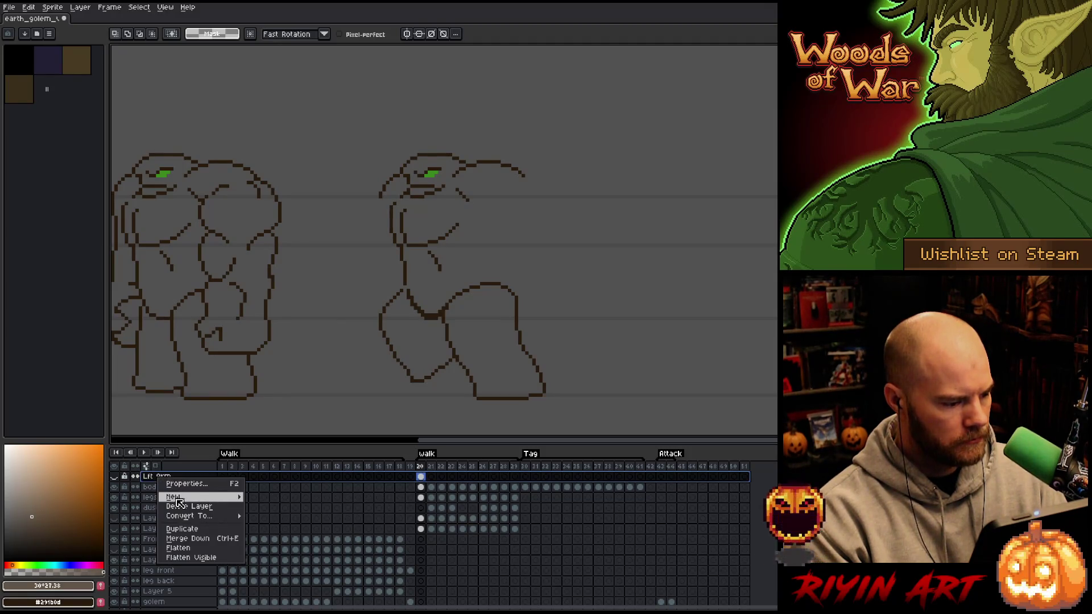
click(274, 497)
click(193, 480)
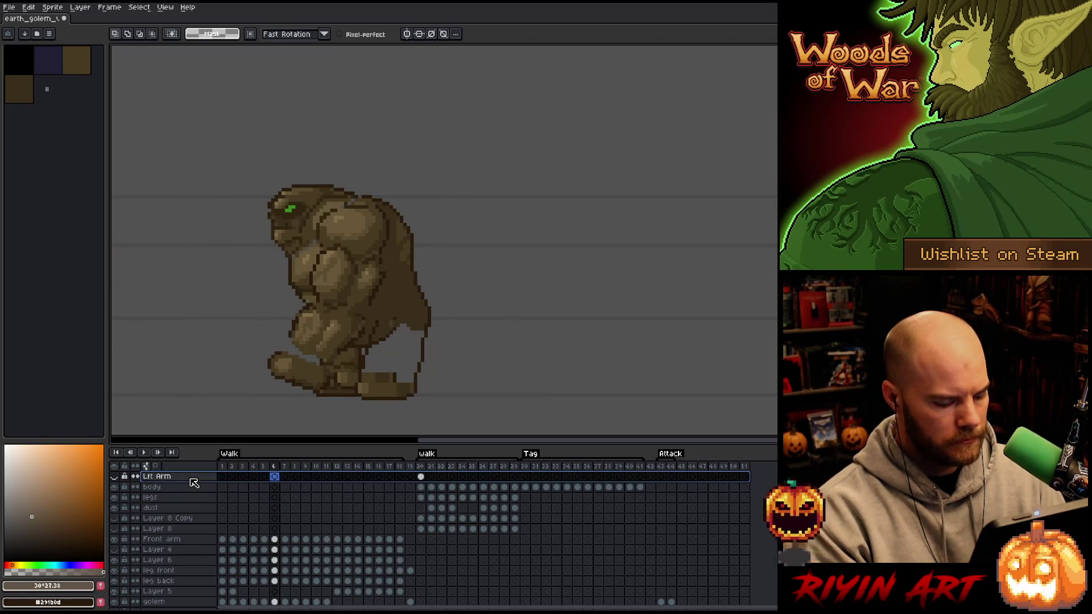
Paste the back arm on frame 20 of a new hidden layer named Rt Arm.
key(shift+n)
click(420, 479)
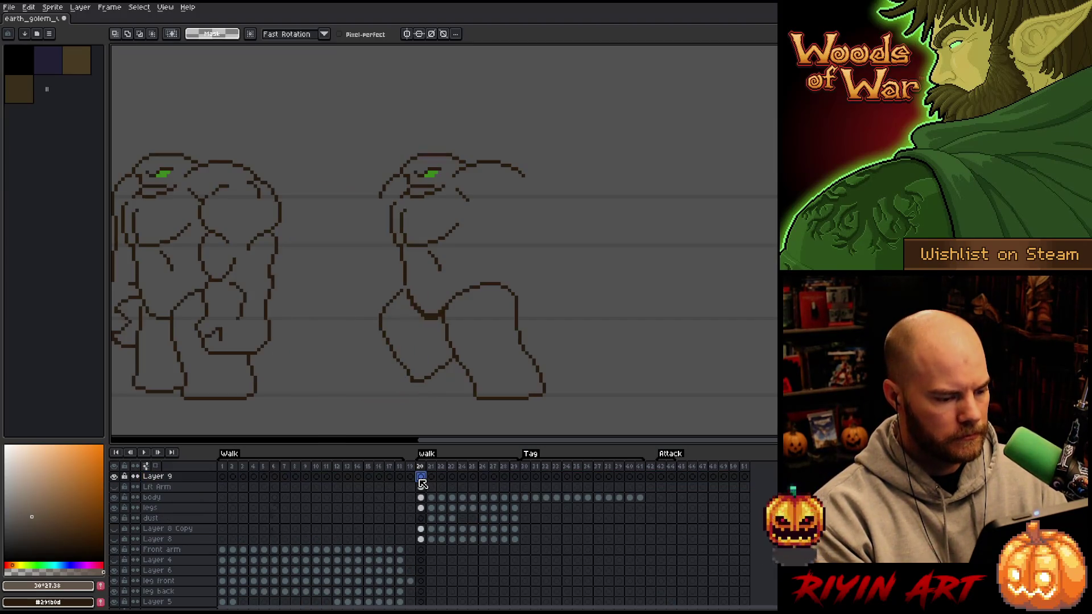
key(ctrl+v)
double_click(157, 476)
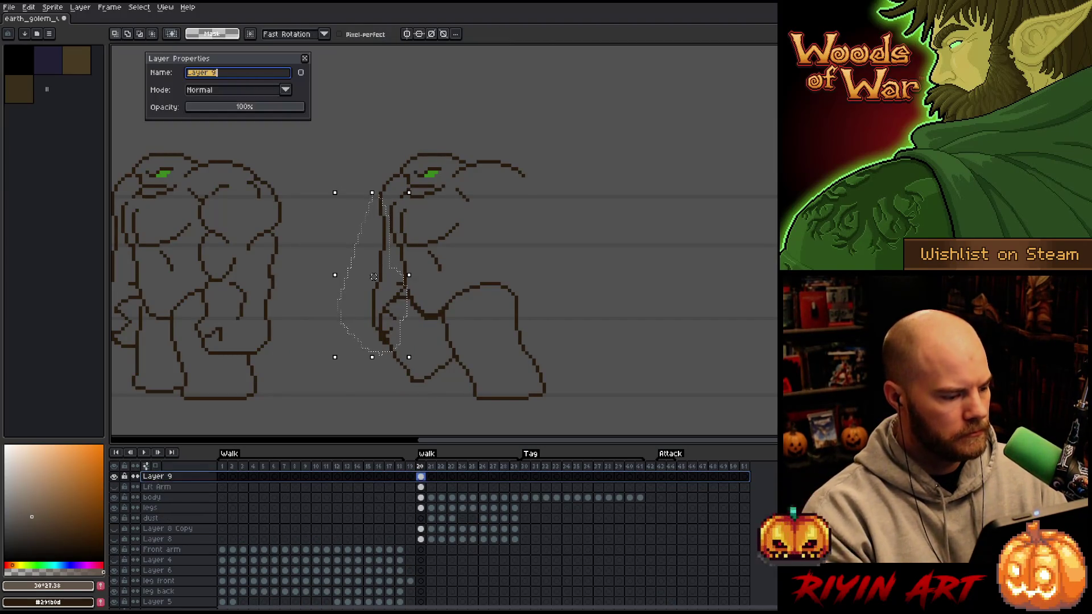
text(Rt A)
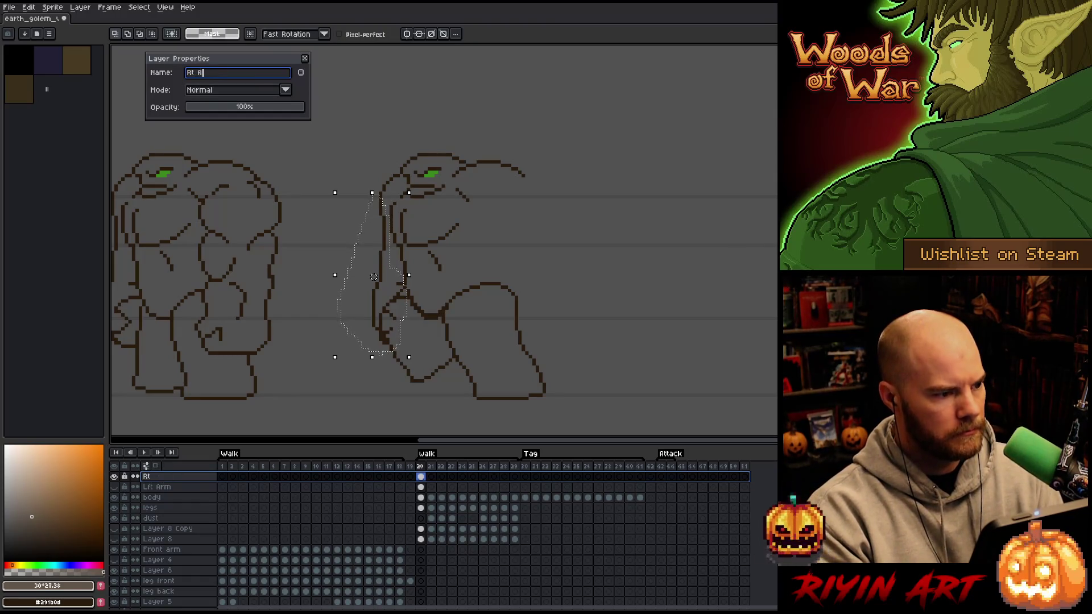
text(rm)
key(Return)
click(115, 477)
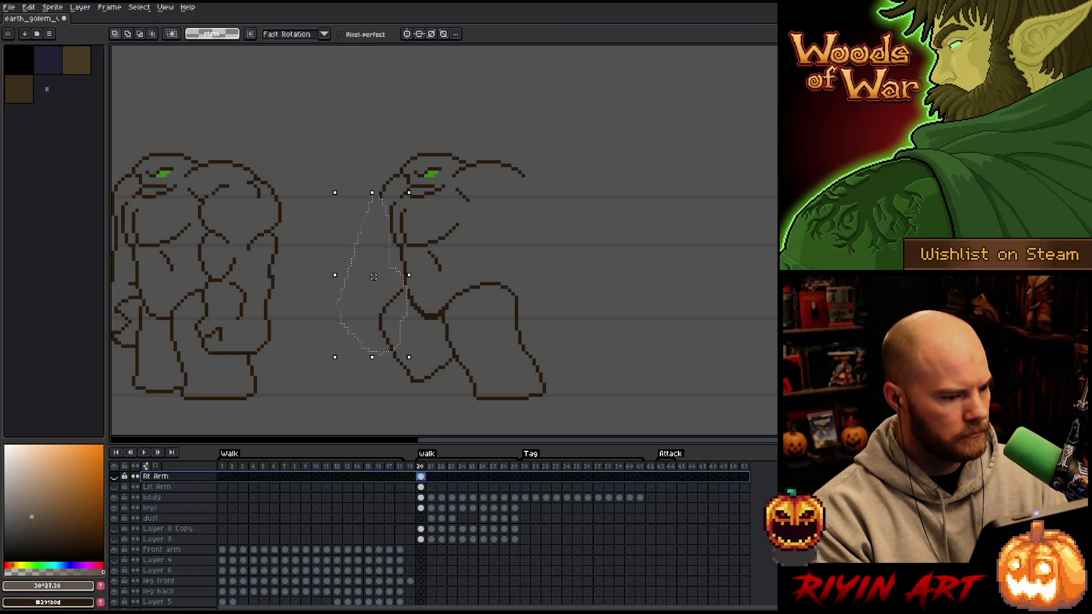
key(ctrl+d)
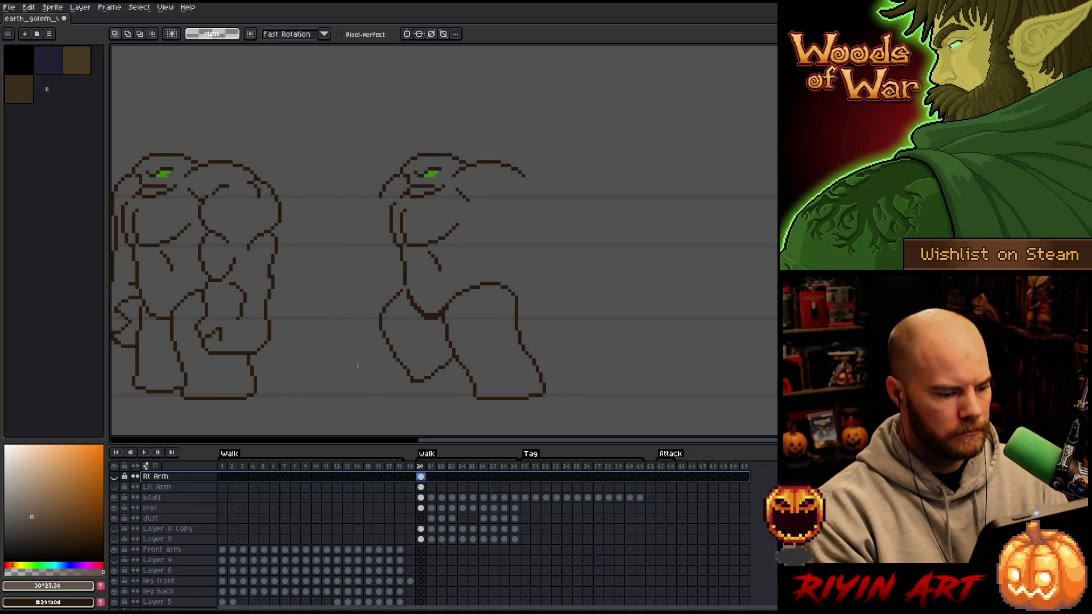
click(422, 487)
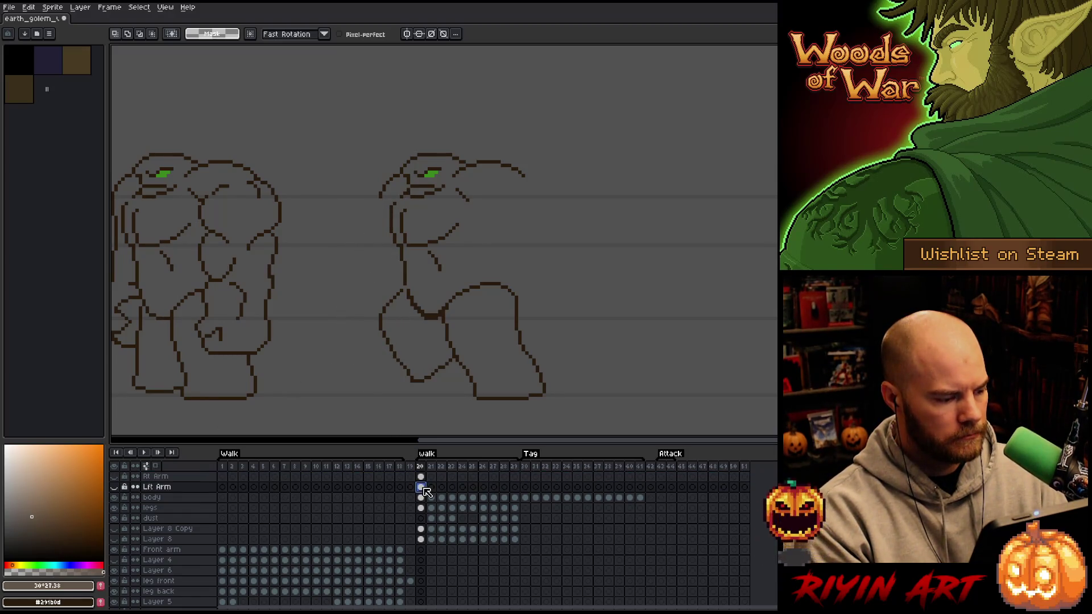
click(432, 498)
Clear the old lines from the body and Lft Arm cels in frames 21–29.
drag(433, 501, 516, 502)
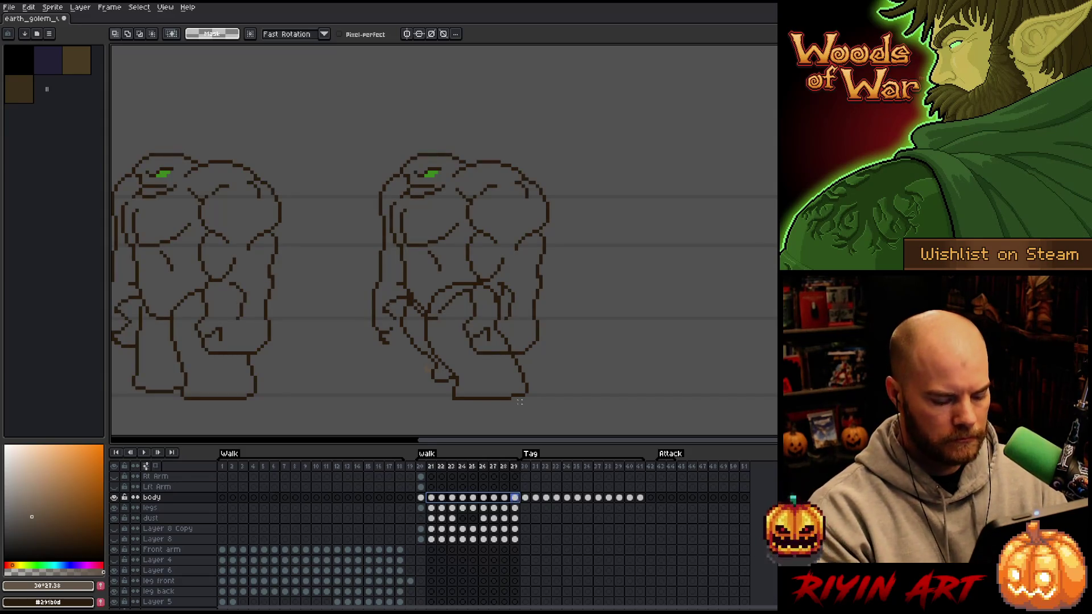
drag(600, 99, 335, 377)
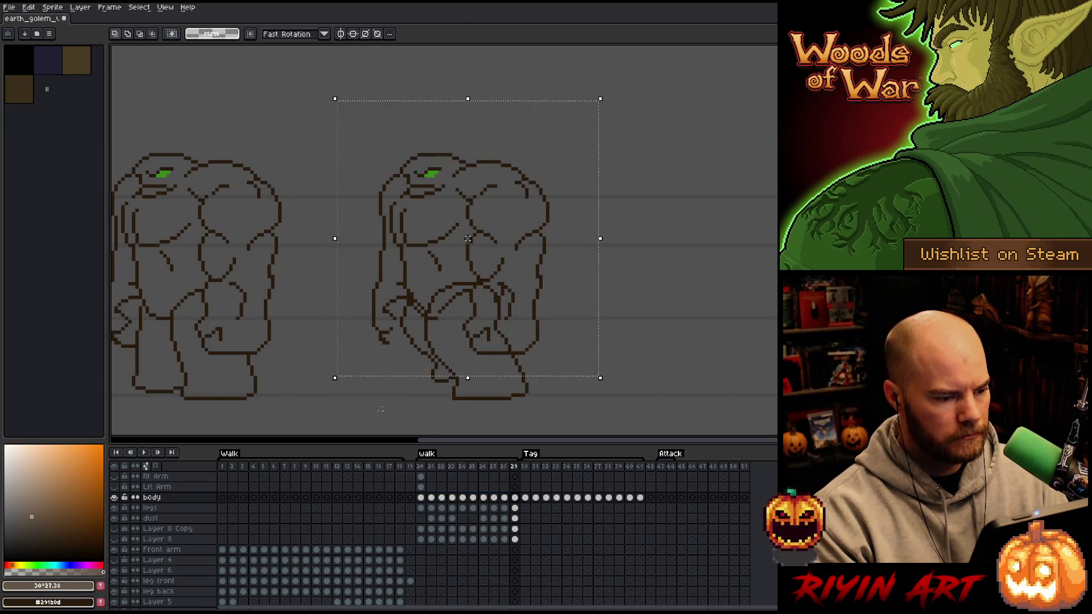
mouse_move(514, 503)
mouse_down()
mouse_move(433, 506)
mouse_move(453, 487)
mouse_move(514, 488)
mouse_up()
key(Delete)
key(ctrl+d)
right_click(515, 488)
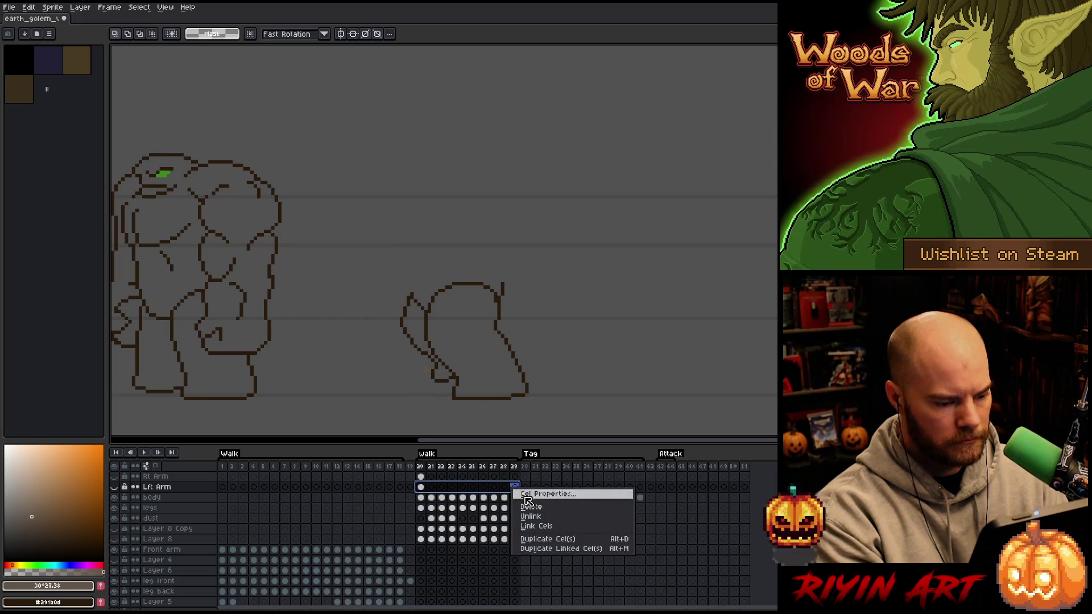
click(533, 526)
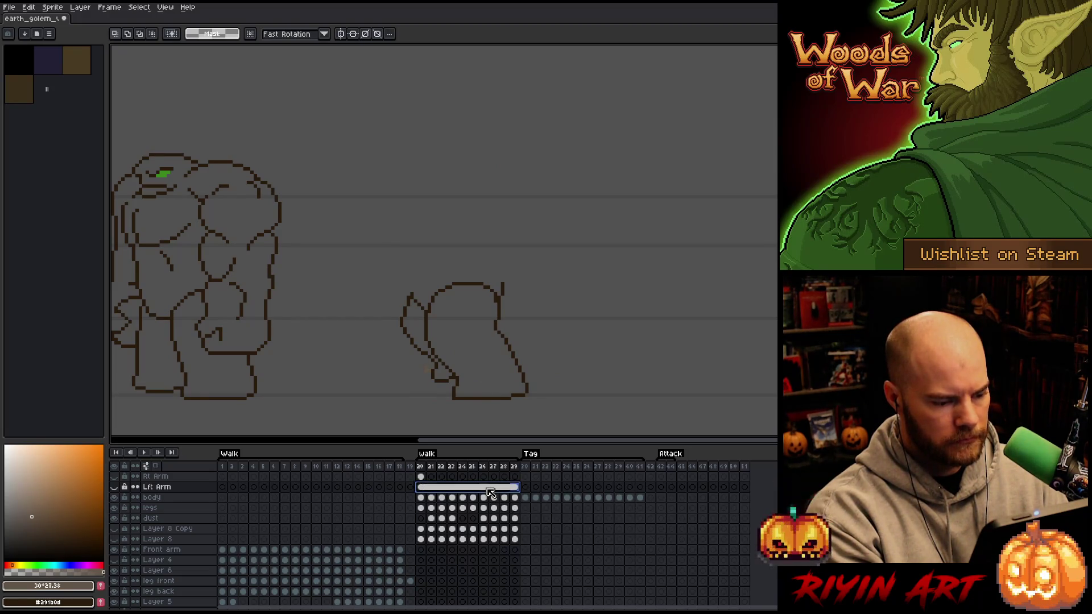
key(Delete)
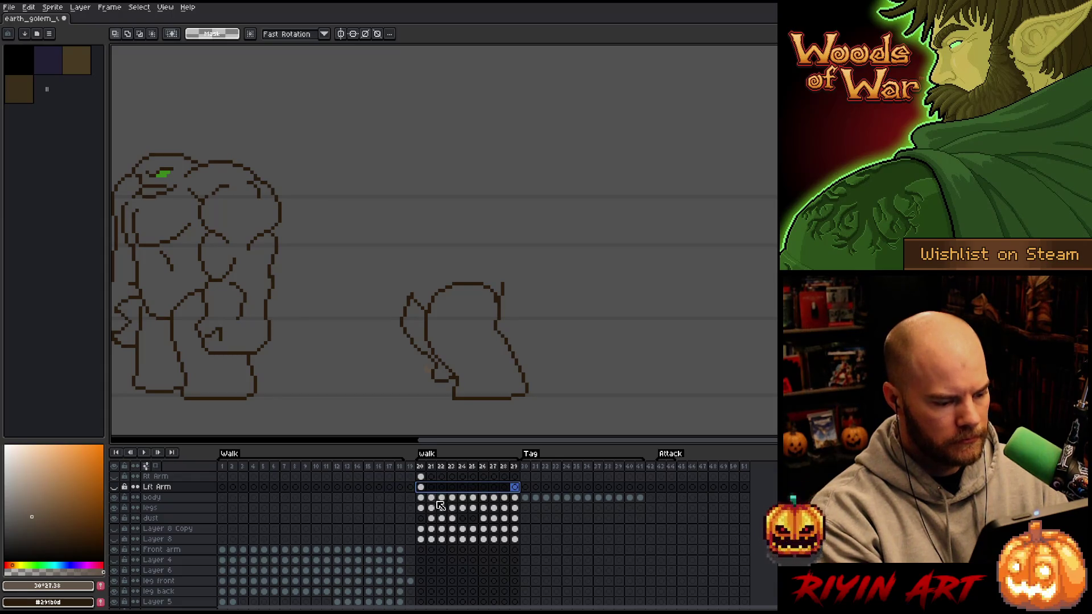
Paste the golem body into frames 21–29, then clear those body cels again.
click(431, 498)
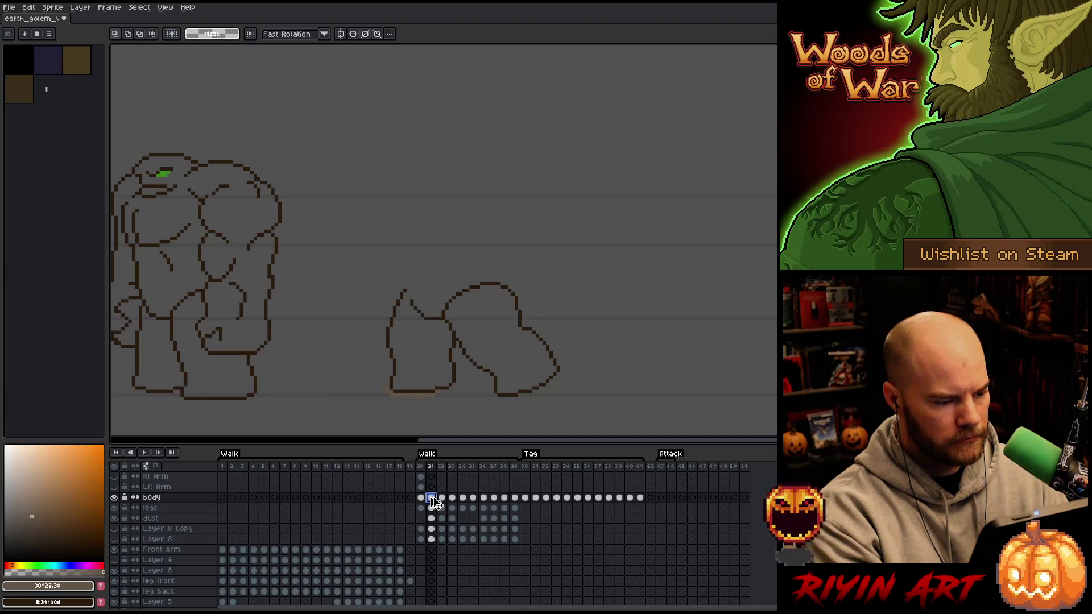
key(ctrl+v)
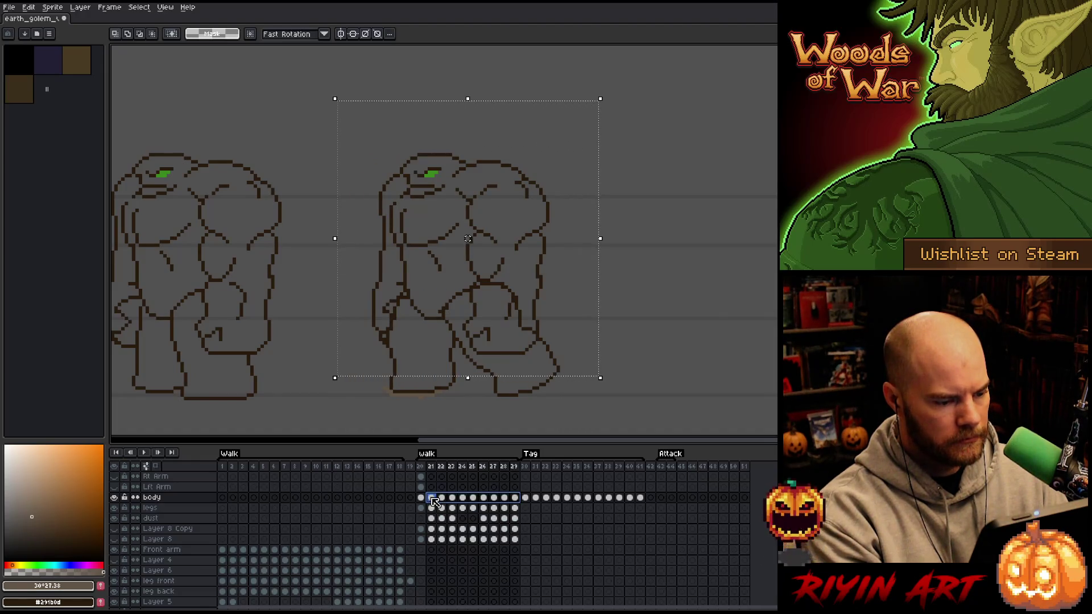
click(432, 499)
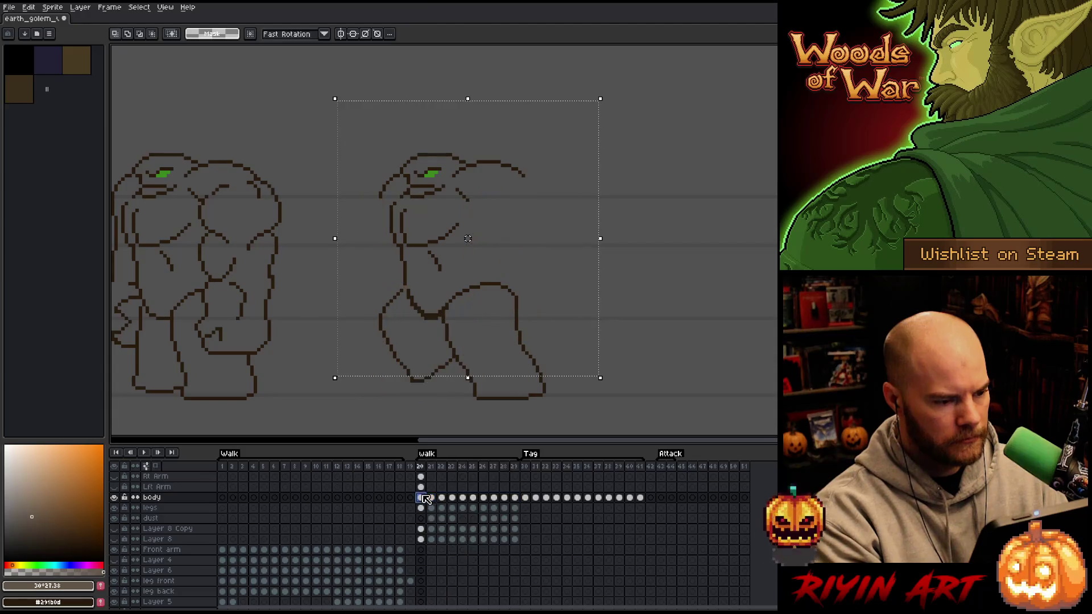
drag(434, 499, 515, 499)
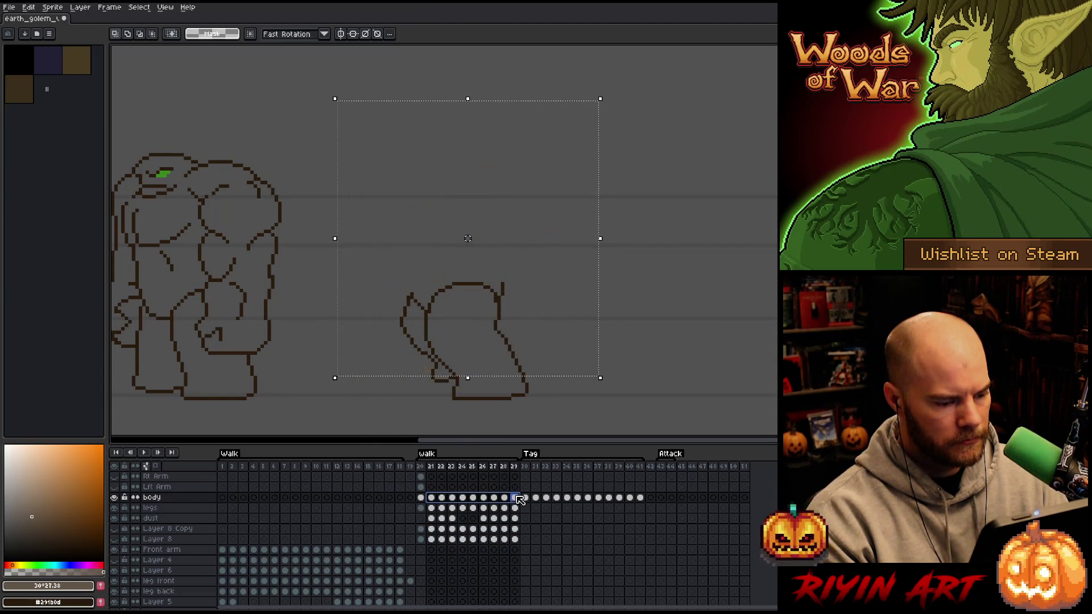
click(421, 498)
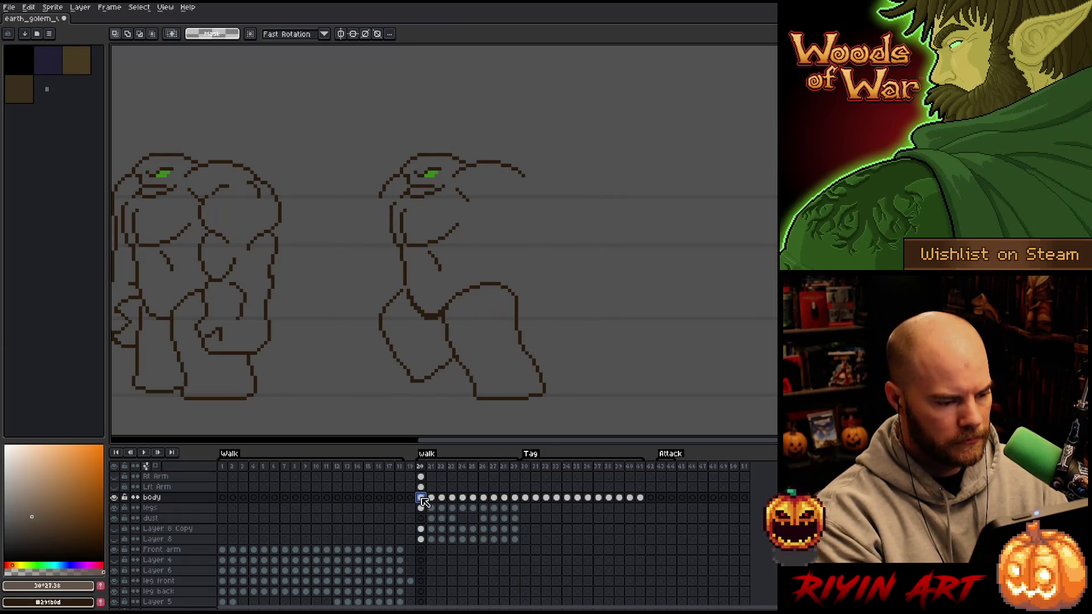
click(434, 499)
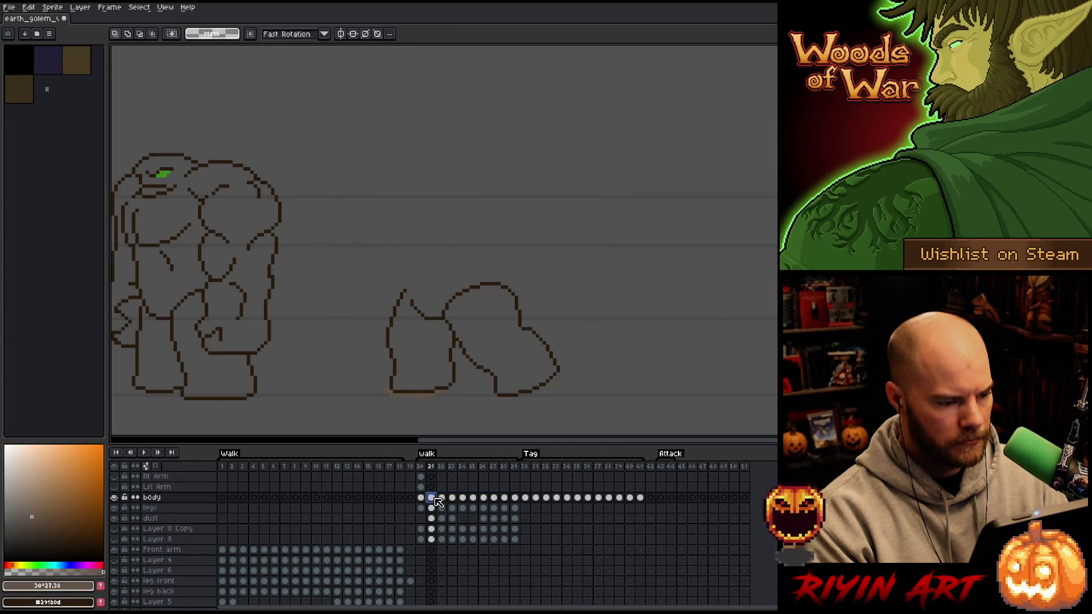
drag(435, 499, 515, 499)
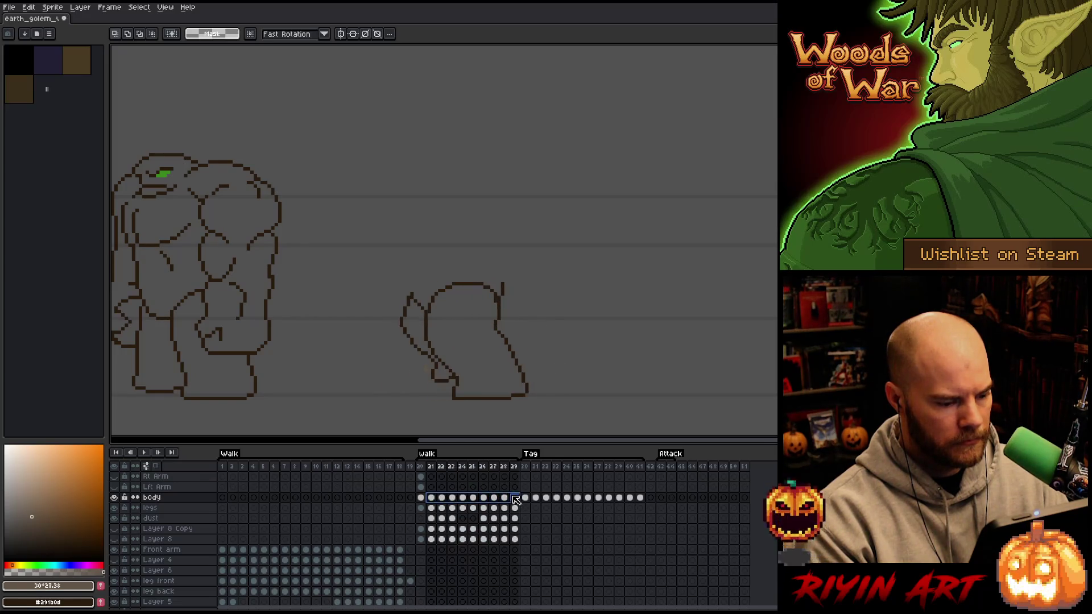
key(Delete)
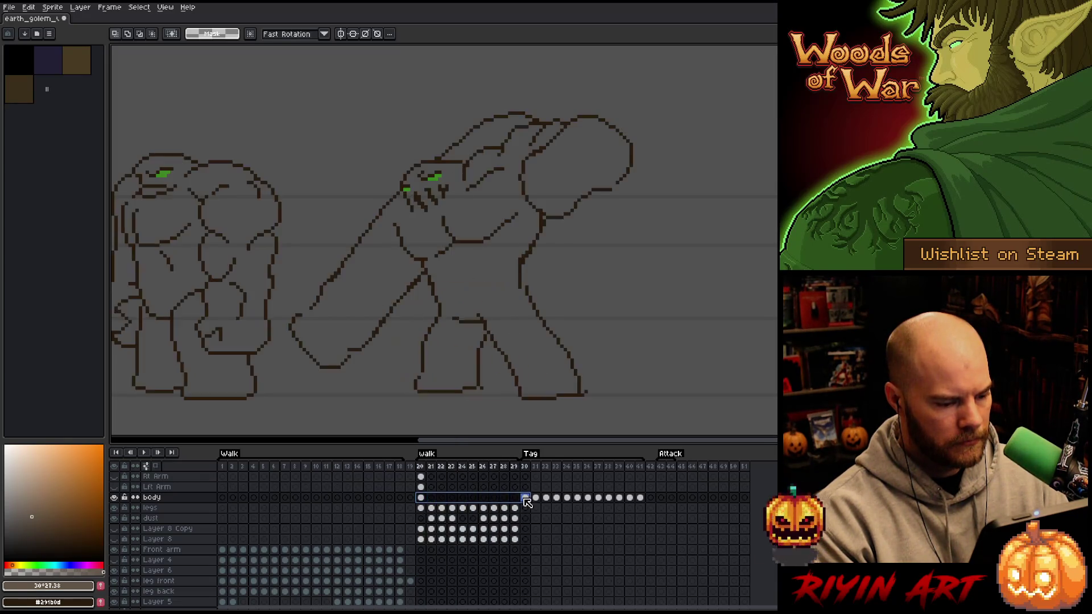
Fill body frames 21–29 with linked copies of frame 20, then unlink them.
right_click(519, 500)
click(532, 526)
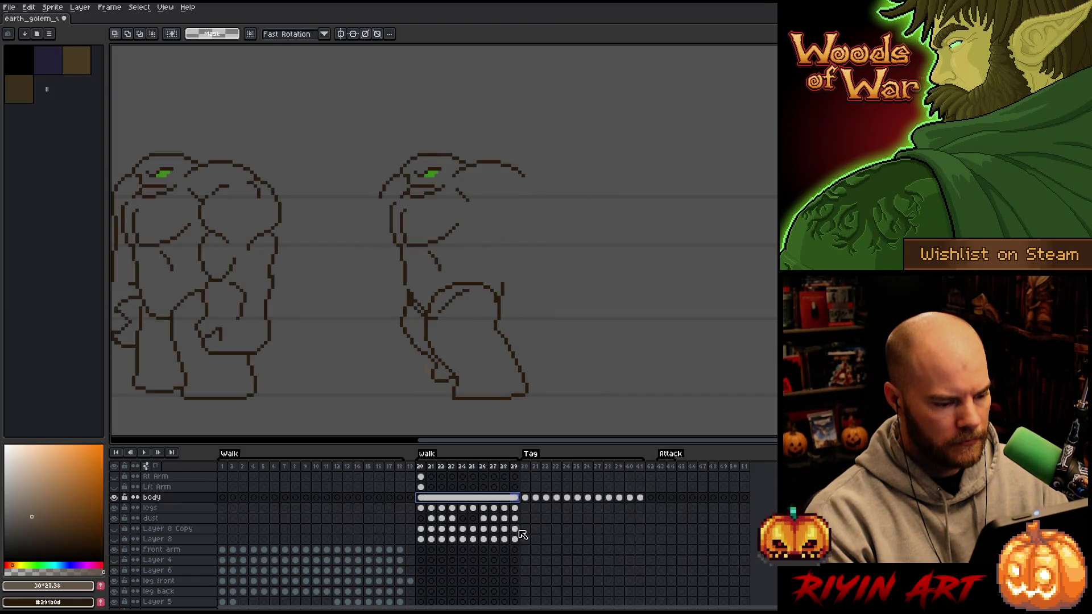
right_click(436, 499)
click(446, 514)
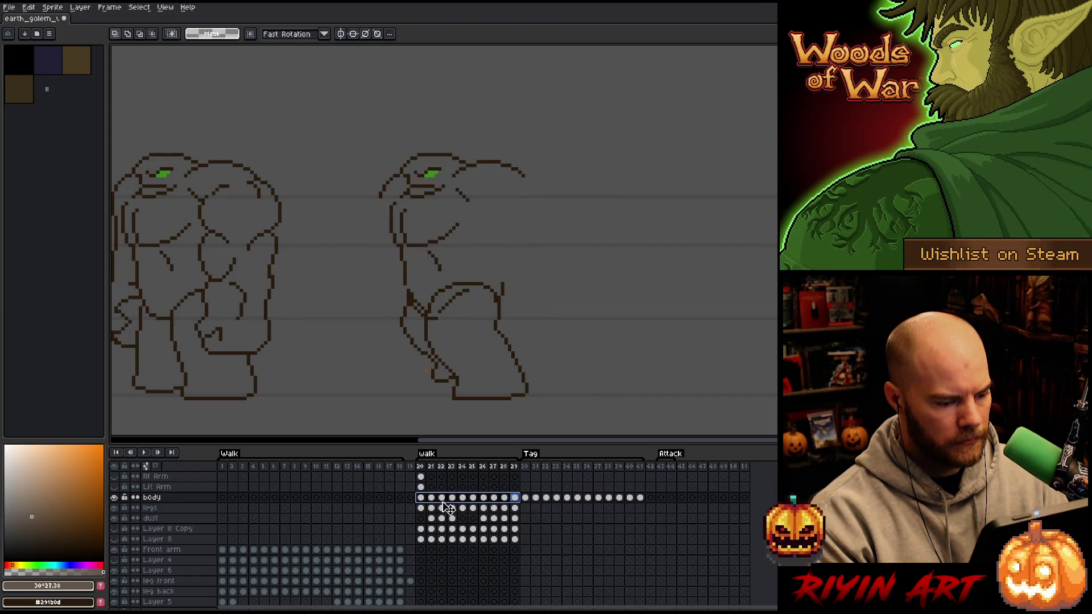
click(421, 499)
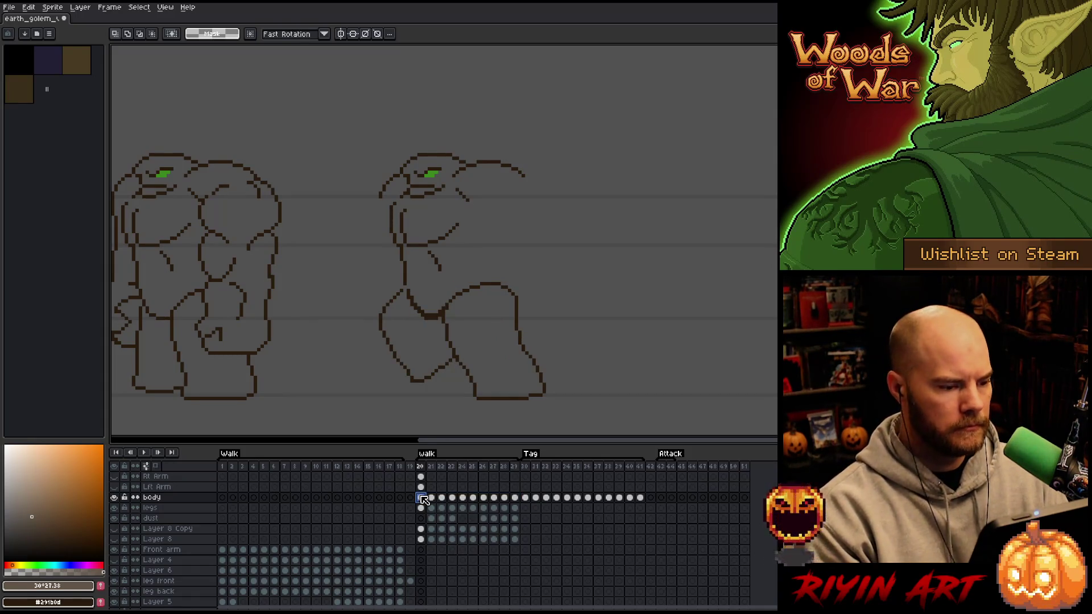
Play the walk animation and review the body cels across frames 20–29.
key(Return)
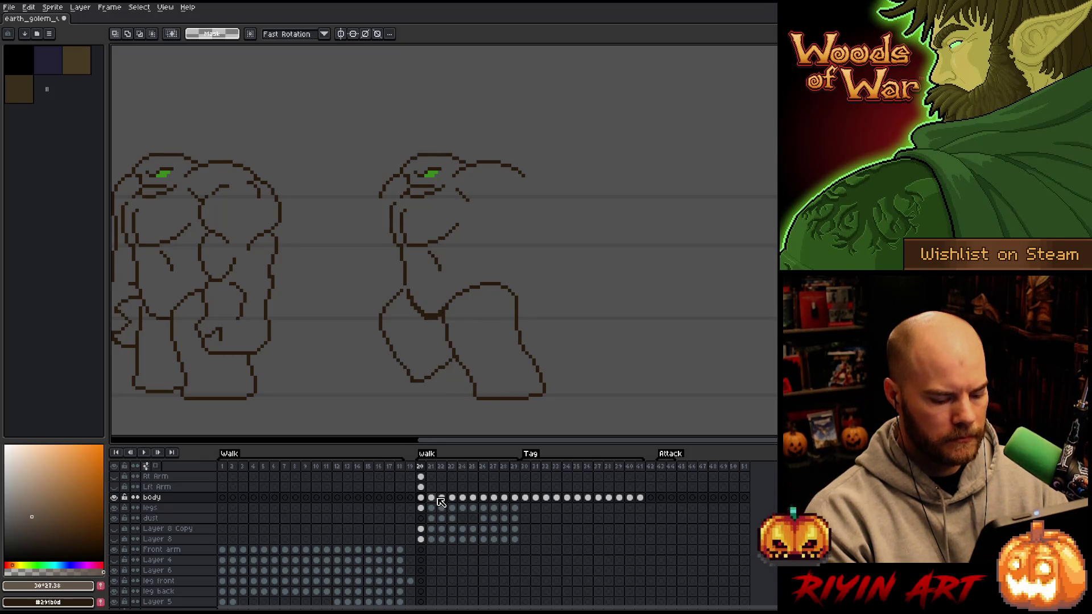
mouse_move(594, 395)
mouse_down()
mouse_move(507, 378)
mouse_move(362, 290)
mouse_up()
drag(519, 499, 423, 505)
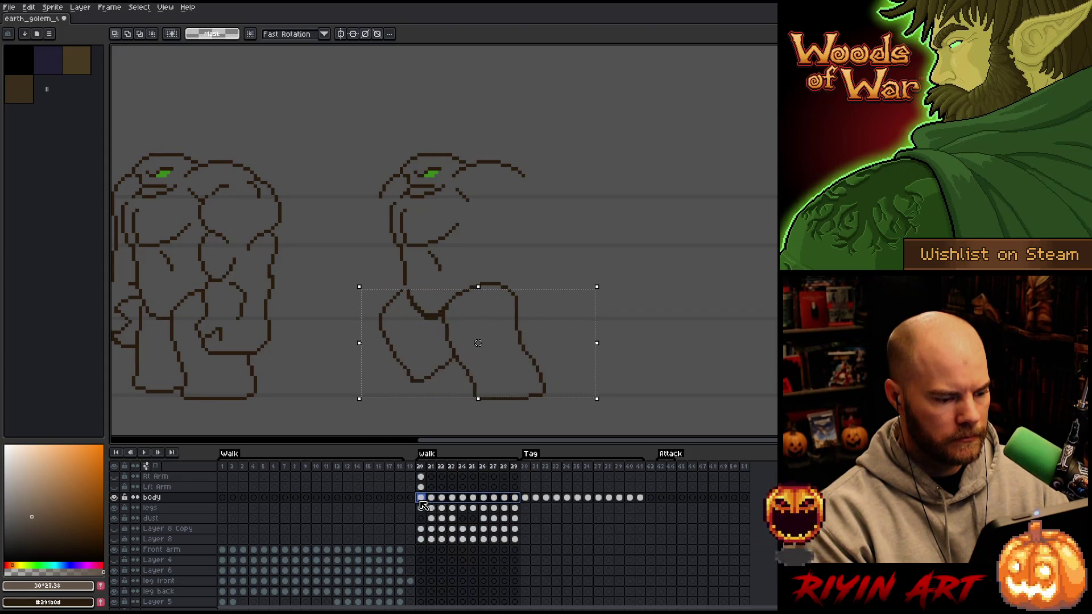
click(422, 504)
key(Return)
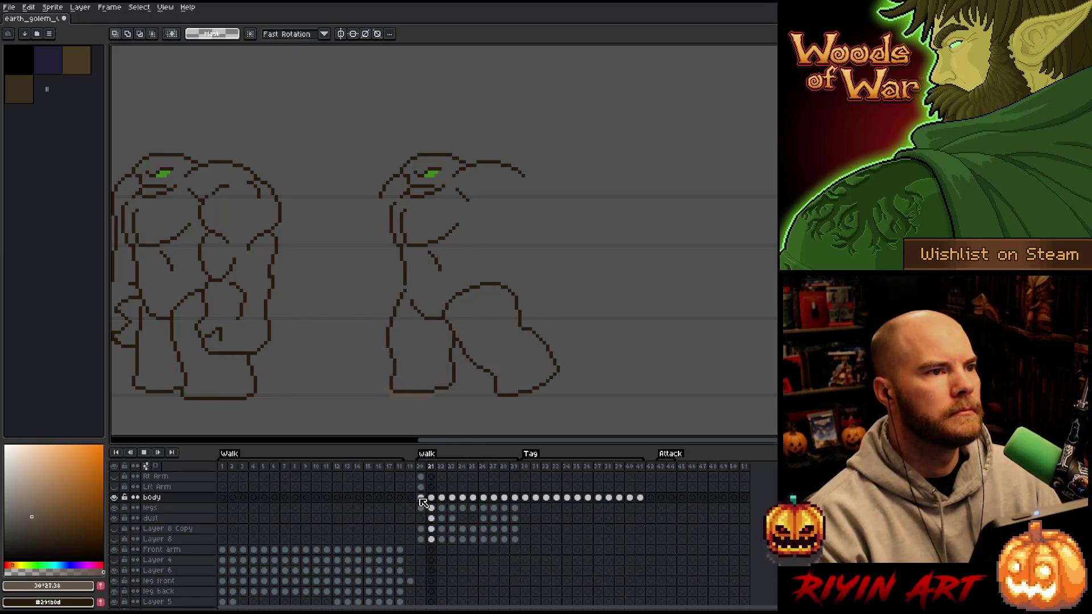
Set the duration of the selected walk frames to 100 in Frame Properties.
drag(514, 467, 421, 472)
right_click(432, 469)
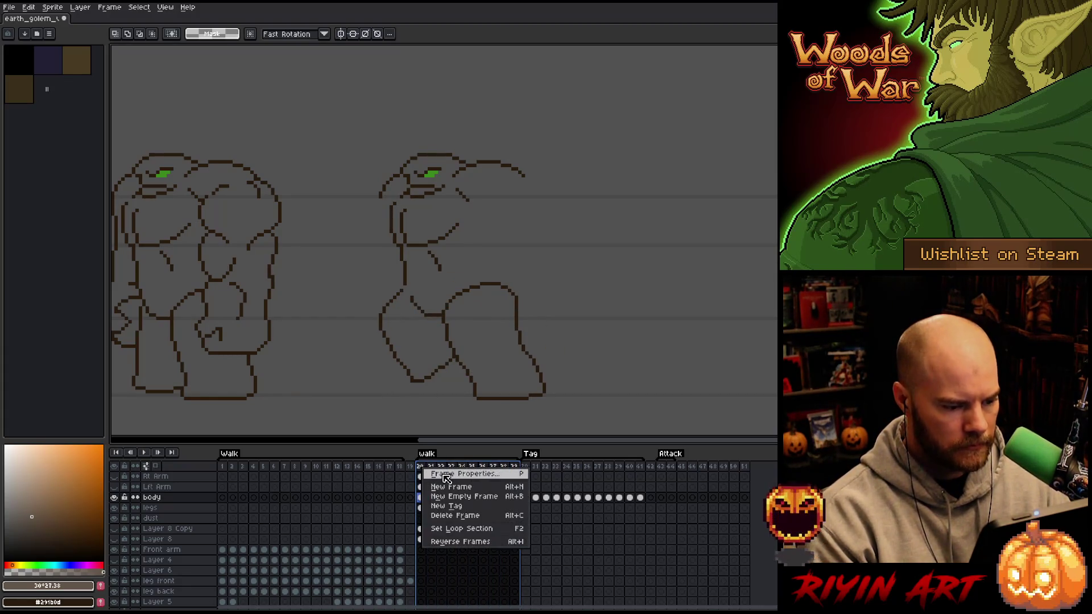
click(448, 479)
text(100)
key(Return)
key(Return)
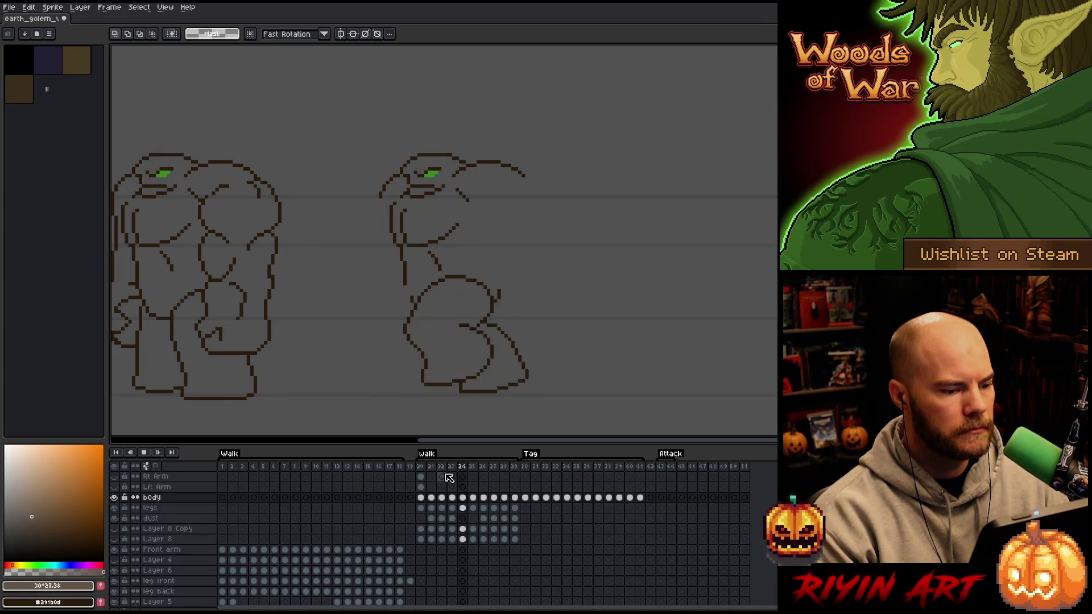
Stop playback and step through the body cels from frame 20 to 23.
key(Return)
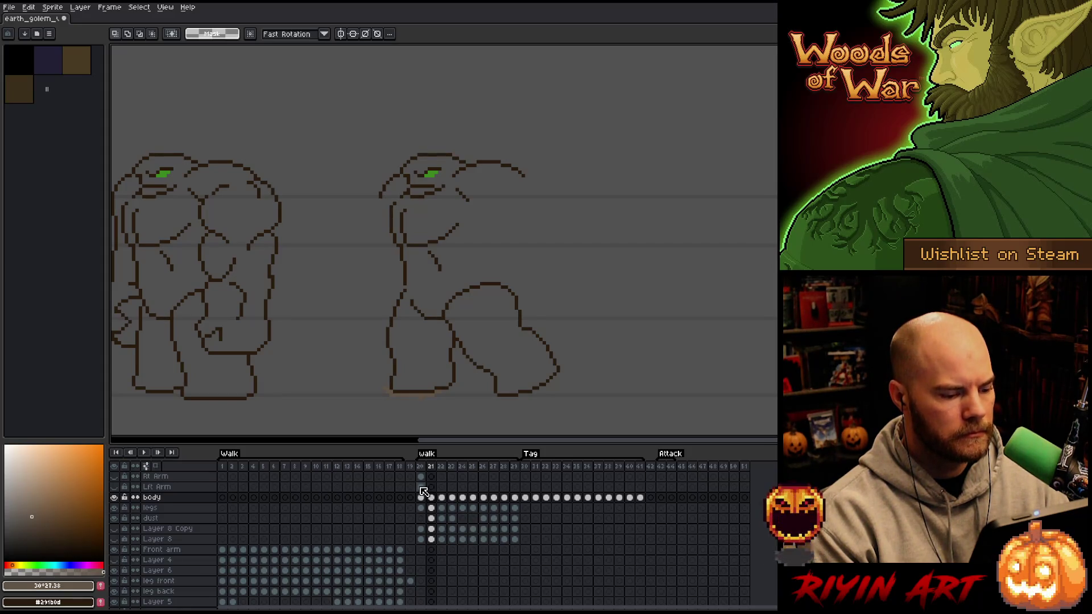
click(420, 487)
click(421, 498)
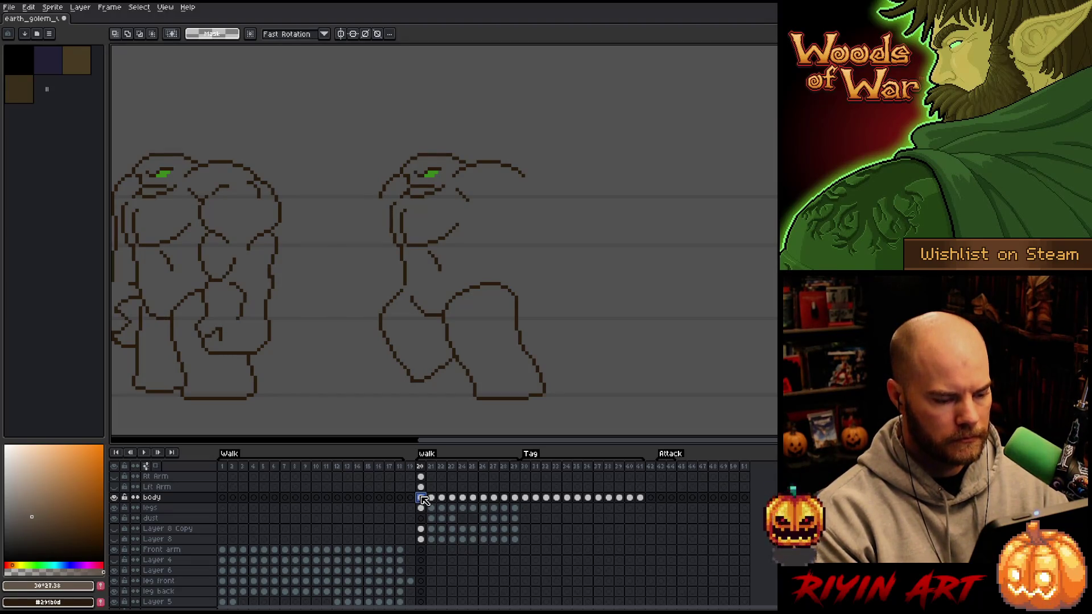
key(Right)
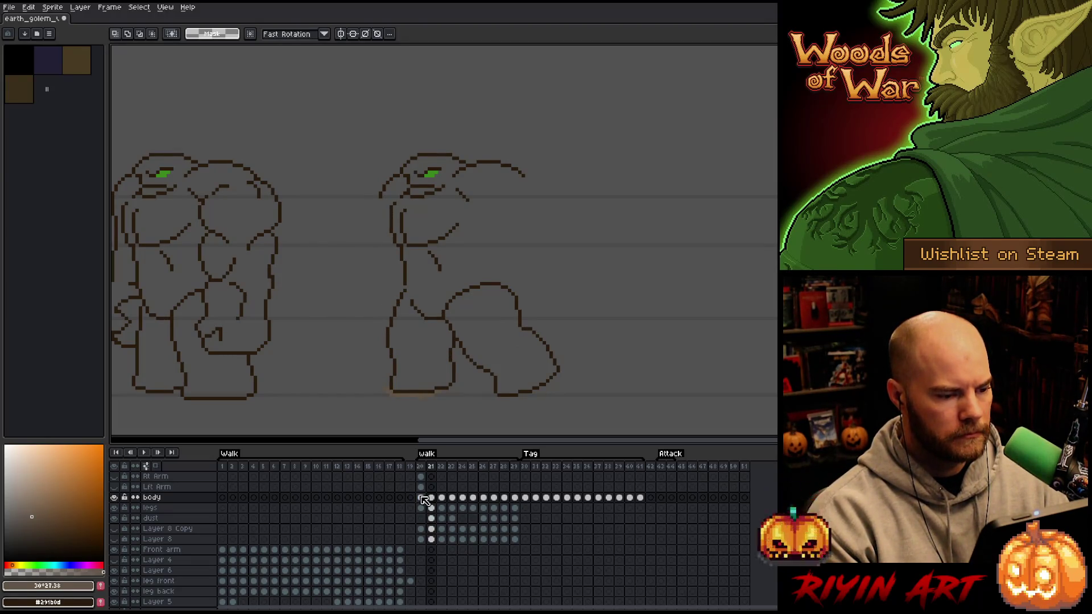
key(Right)
key(Right)
key(Right)
key(Right)
key(Right)
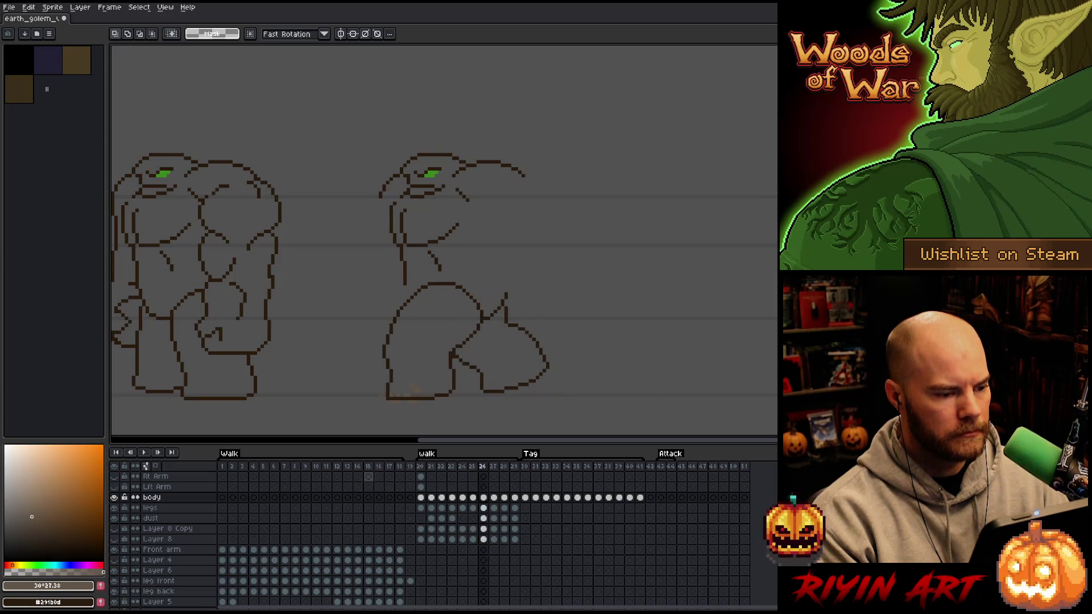
right_click(483, 499)
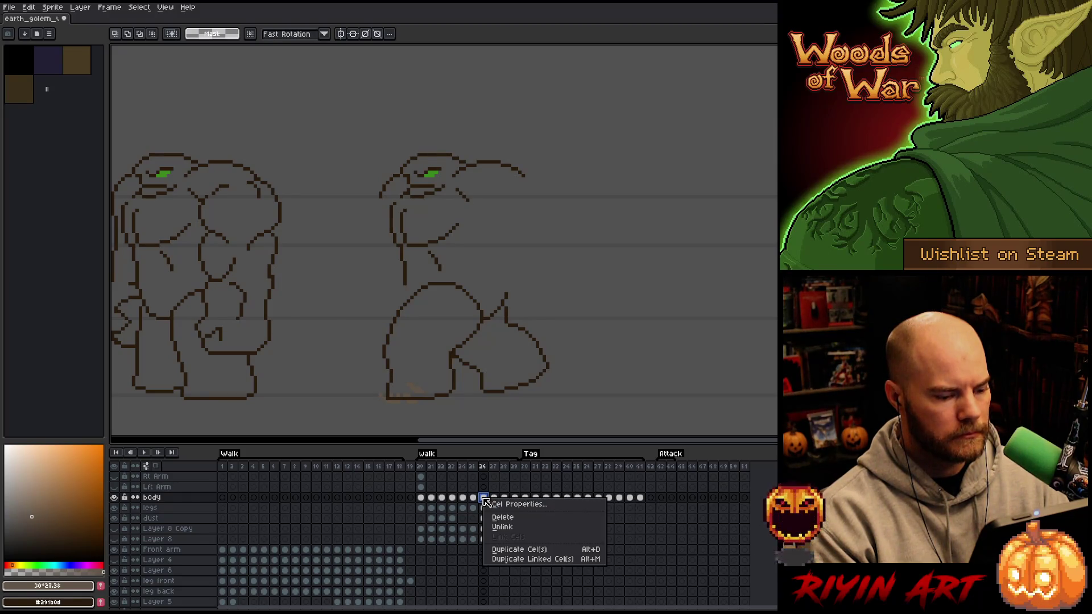
key(Escape)
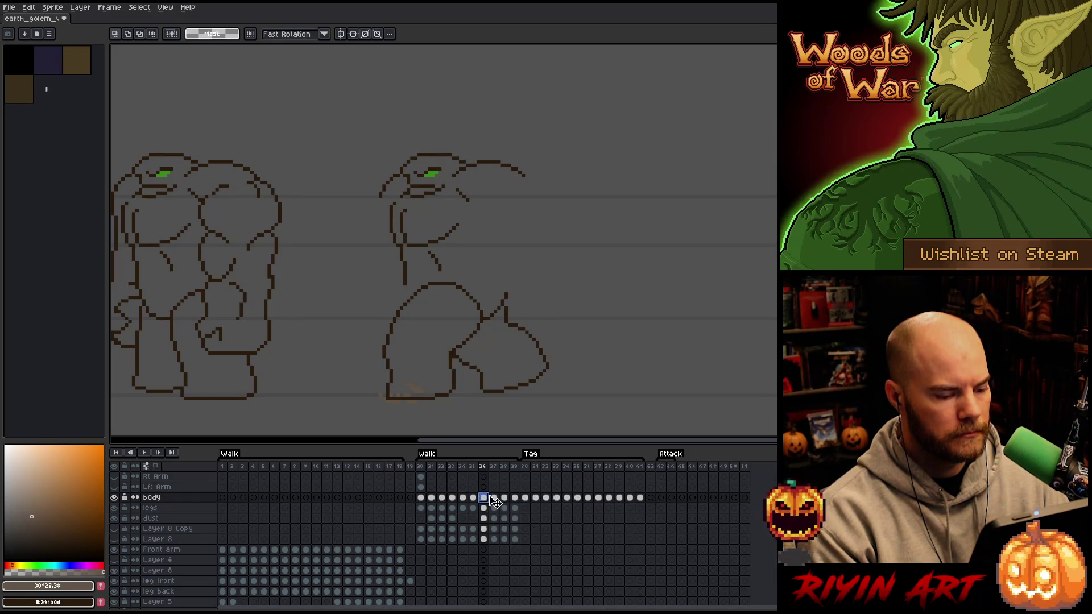
Create a single-frame animation tag named 1 over walk frame 25.
right_click(485, 469)
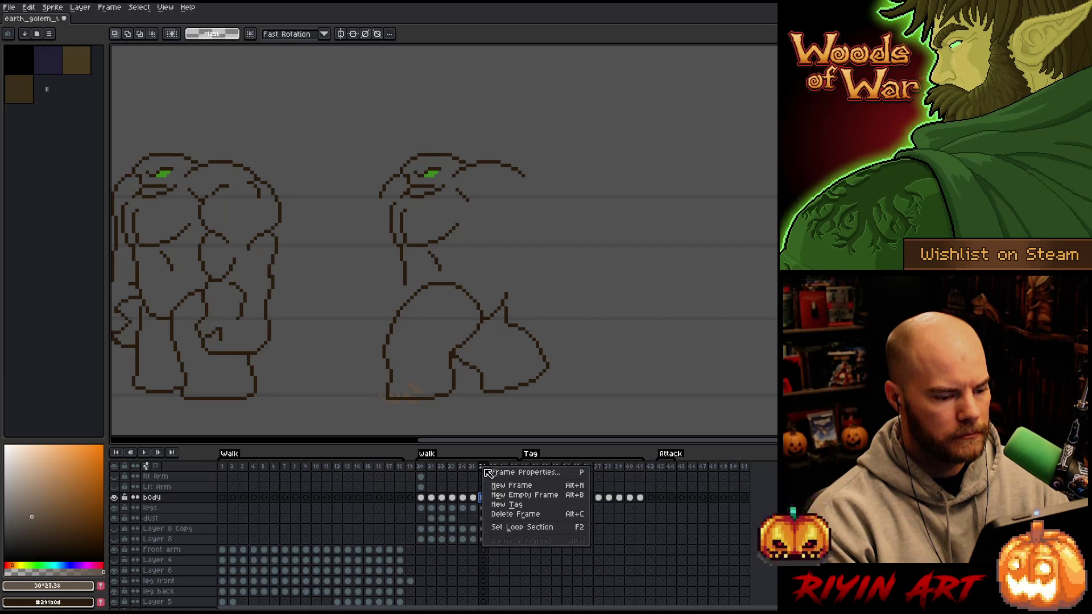
click(477, 498)
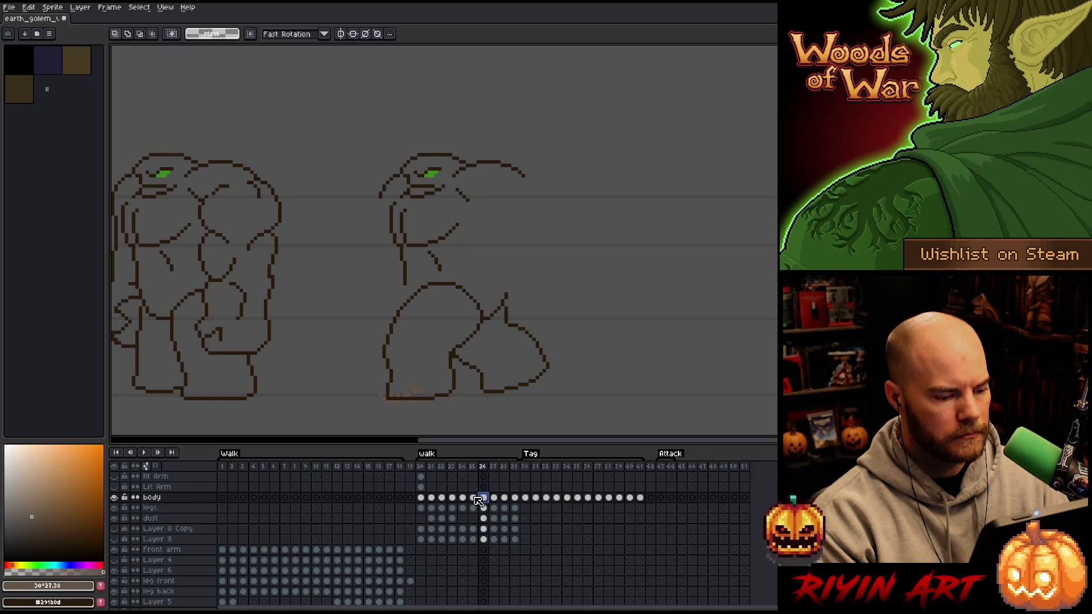
click(473, 498)
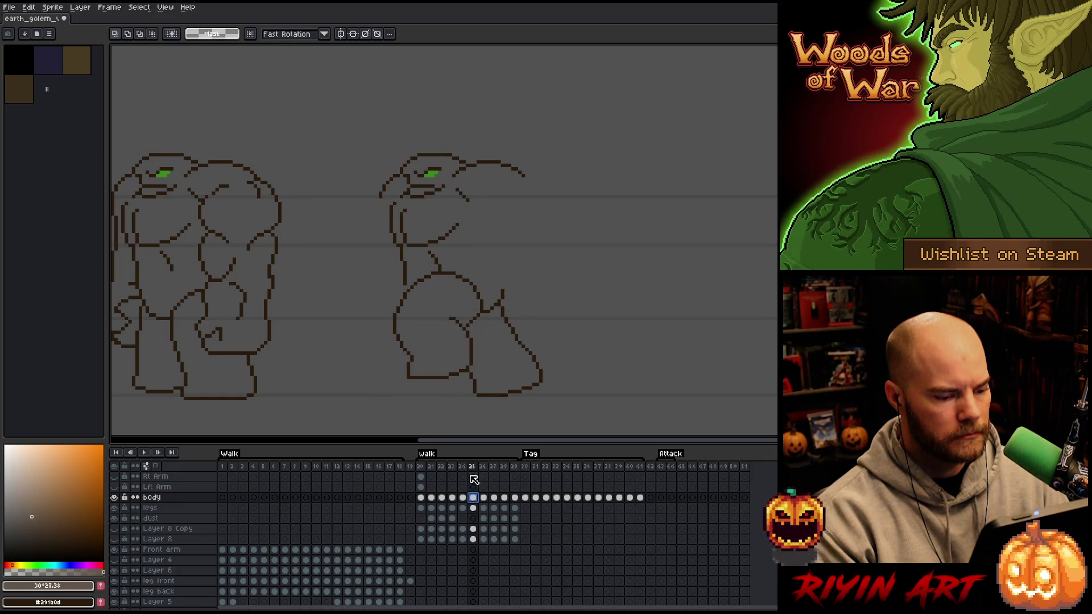
right_click(472, 467)
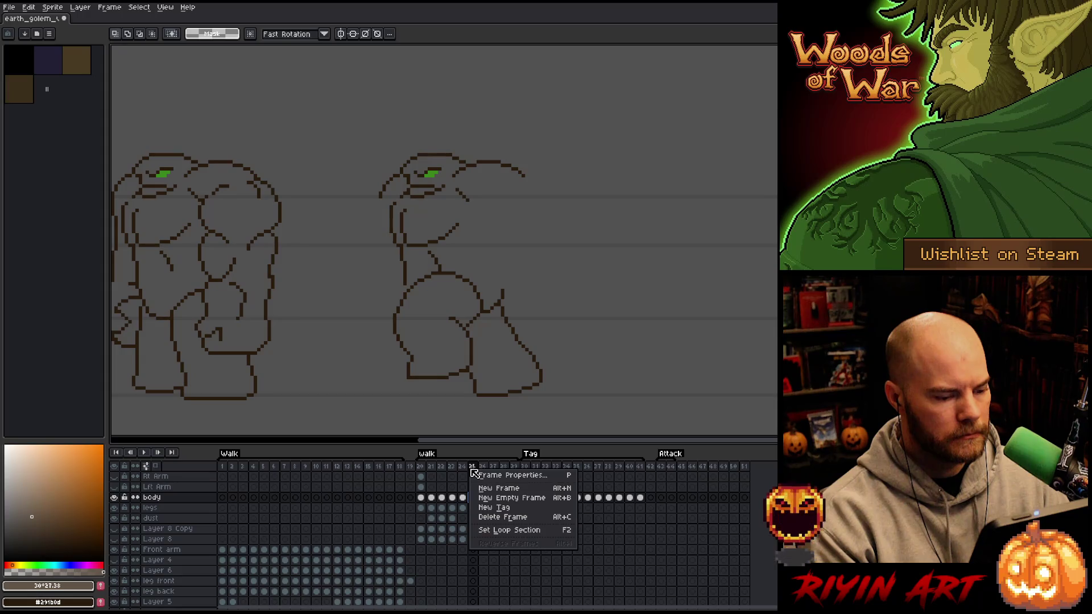
click(487, 508)
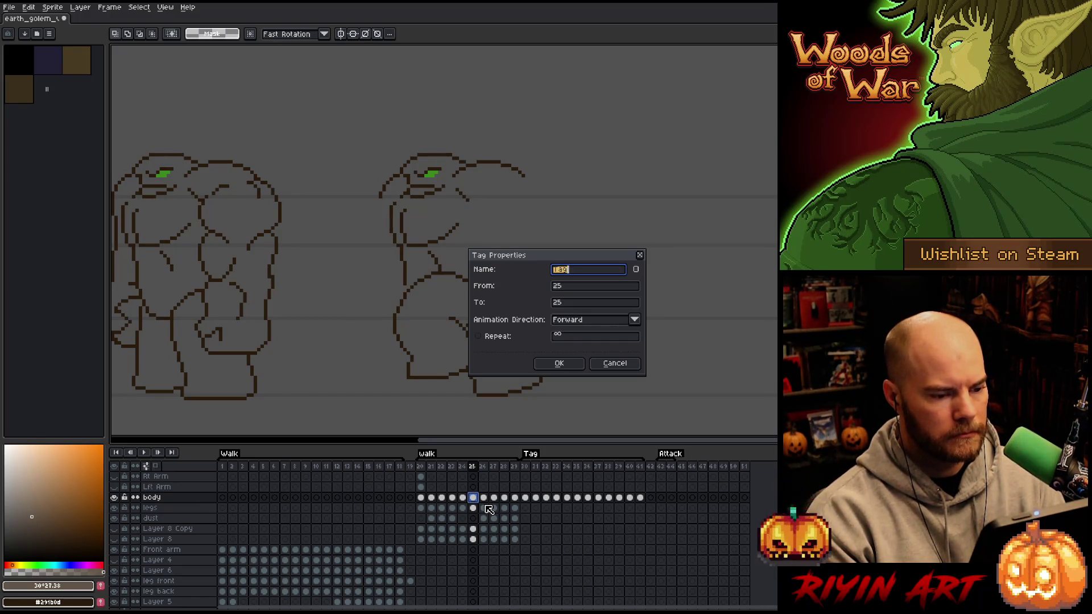
text(1)
key(Return)
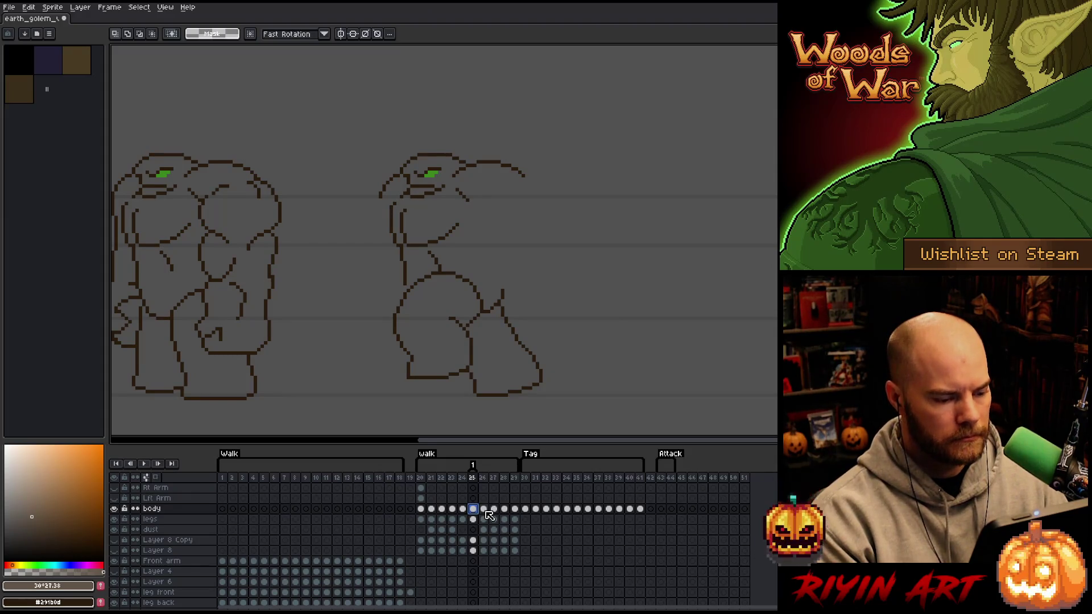
click(485, 509)
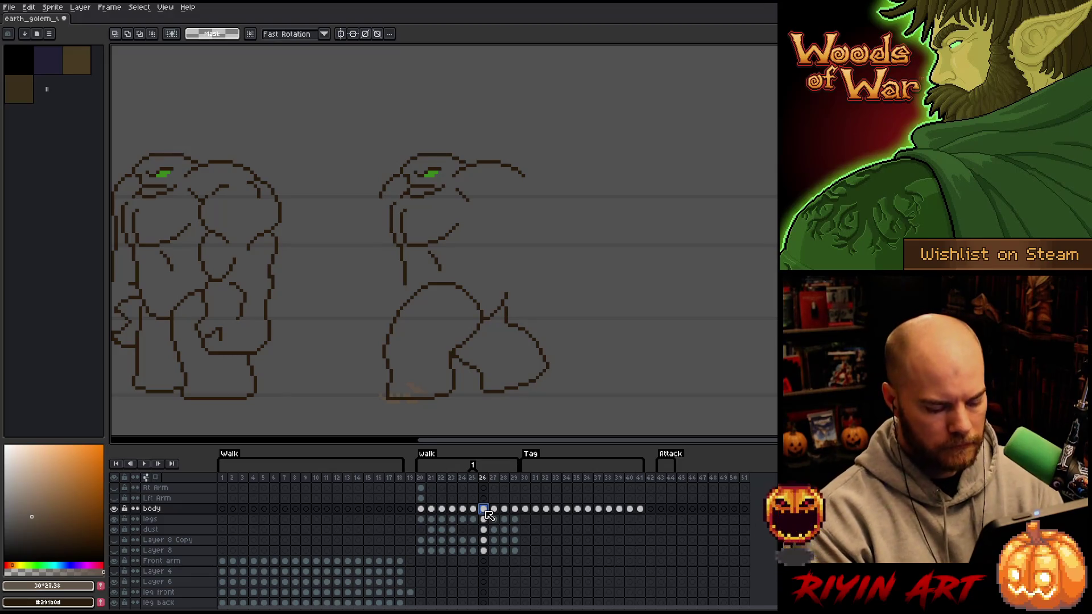
Lasso the golem's head on frame 26 and shift it slightly right.
key(b)
drag(567, 203, 515, 148)
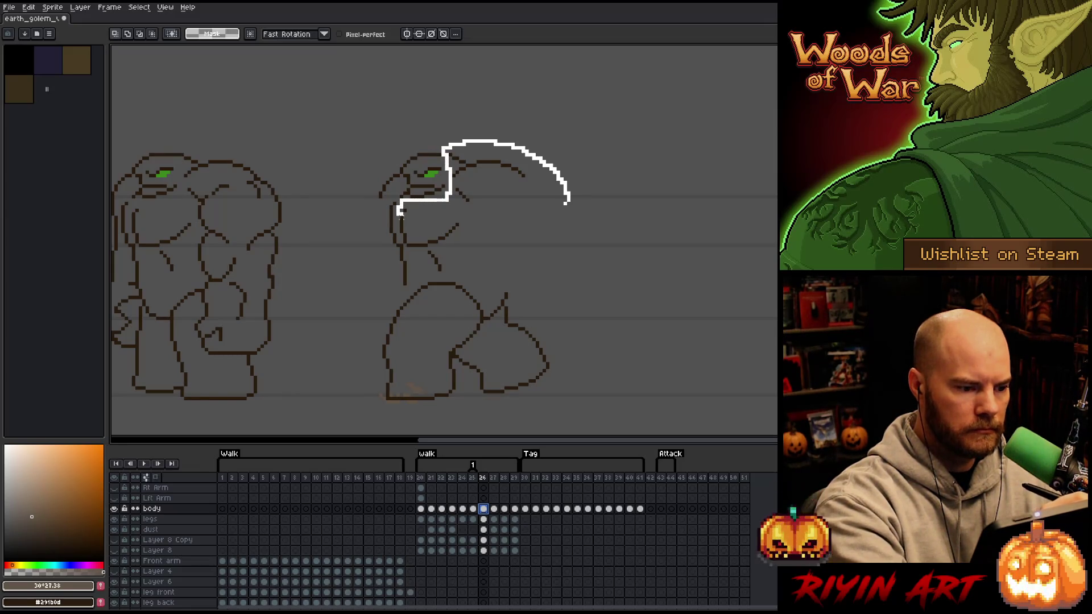
mouse_move(417, 271)
mouse_down()
mouse_move(468, 279)
mouse_move(534, 265)
mouse_move(558, 246)
mouse_up()
drag(485, 210, 488, 210)
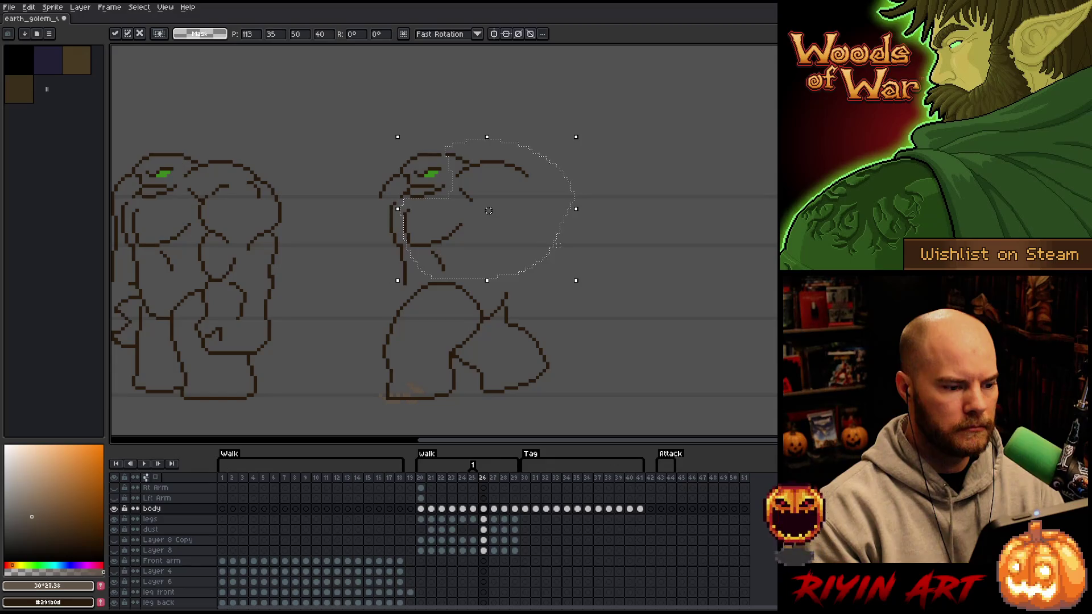
key(ctrl+d)
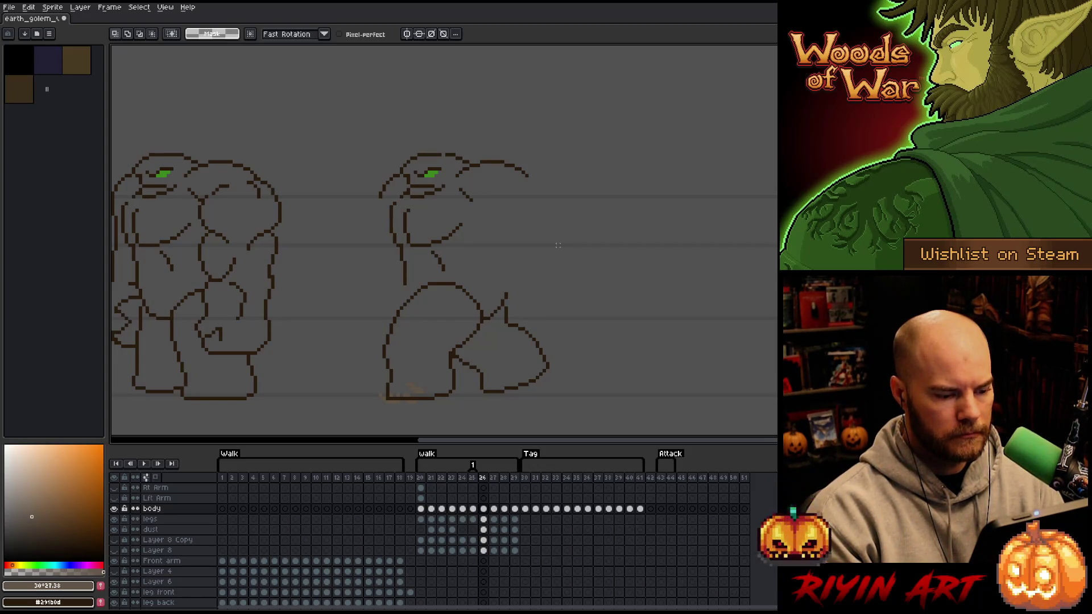
Compare frames 26 and 27, then lower frame 27's head and upper torso one pixel.
key(Right)
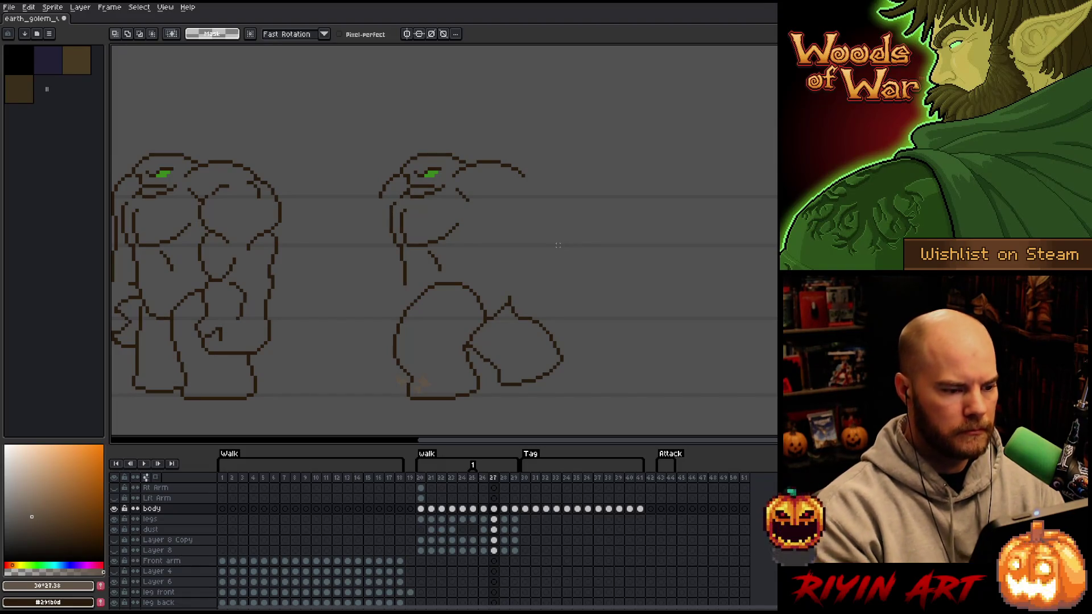
click(483, 509)
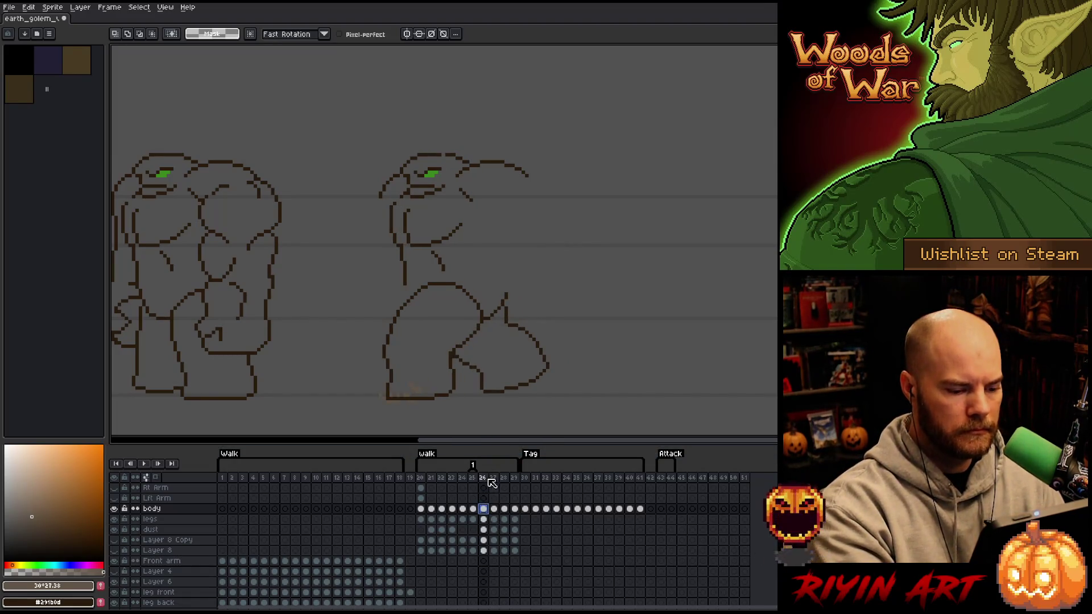
key(Right)
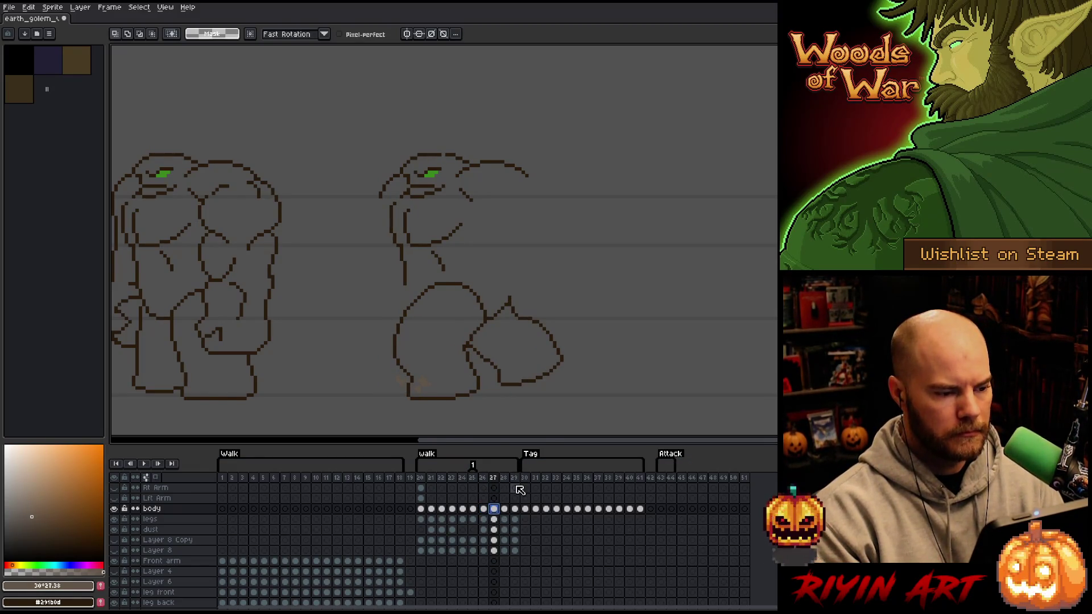
key(Left)
key(Right)
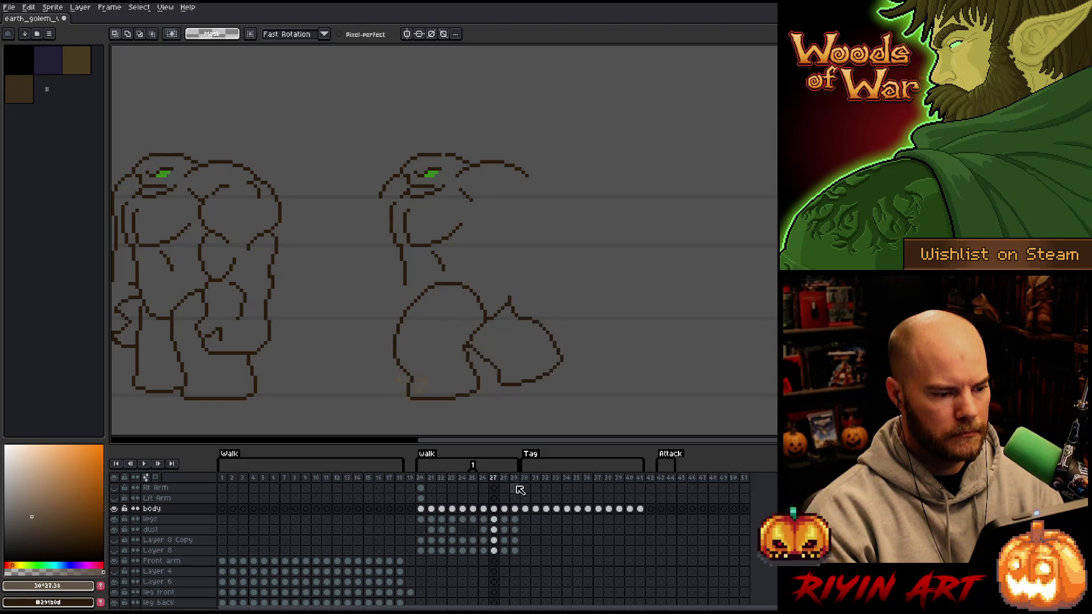
key(Left)
key(Right)
mouse_move(589, 171)
mouse_down()
mouse_move(370, 171)
mouse_move(401, 301)
mouse_move(467, 268)
mouse_move(589, 168)
mouse_up()
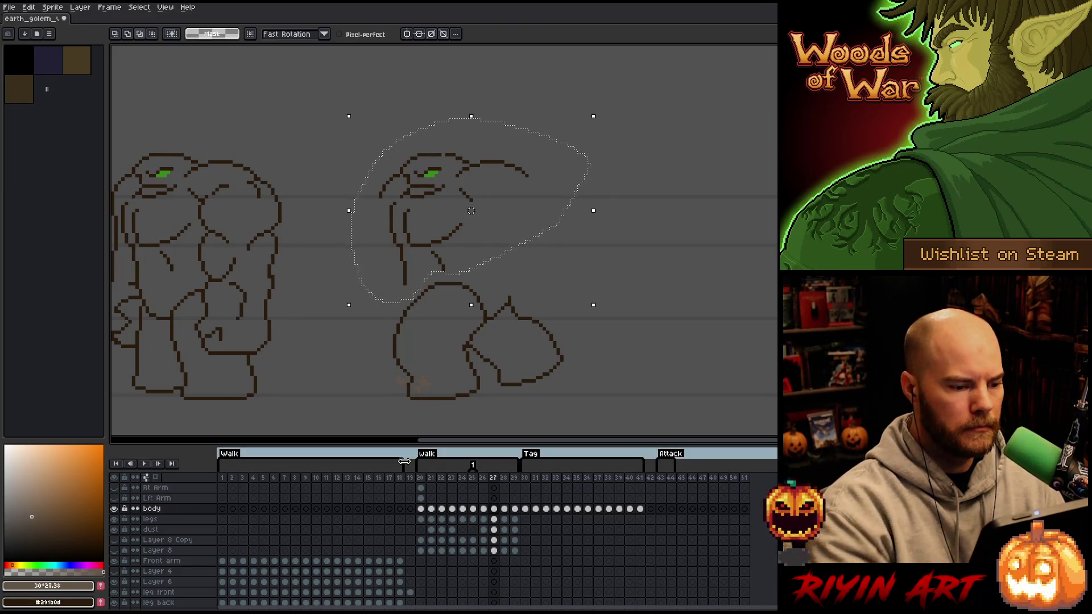
key(Down)
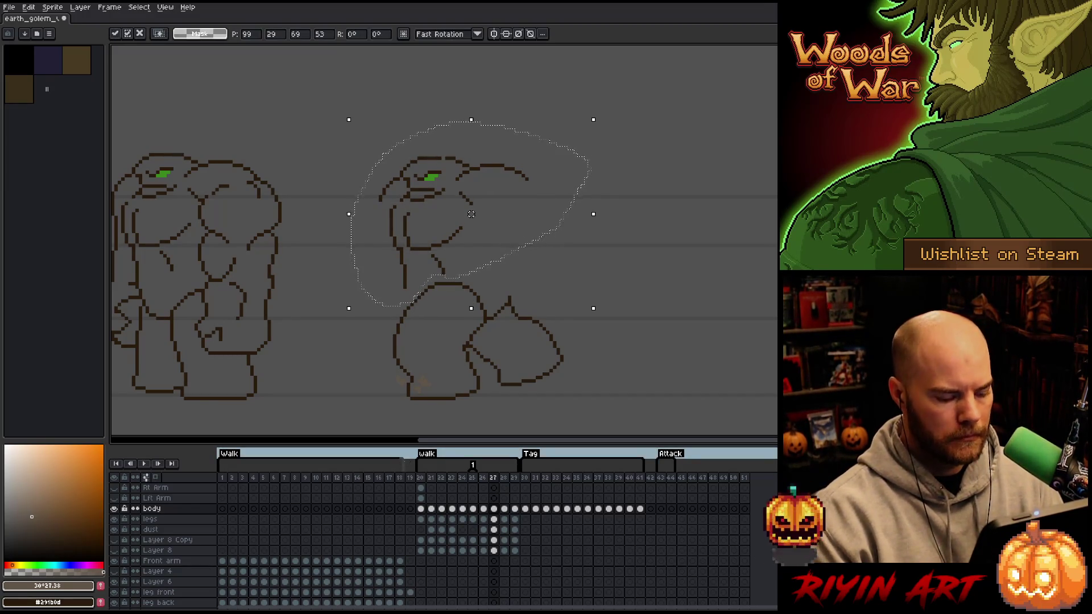
key(ctrl+d)
key(Left)
key(Left)
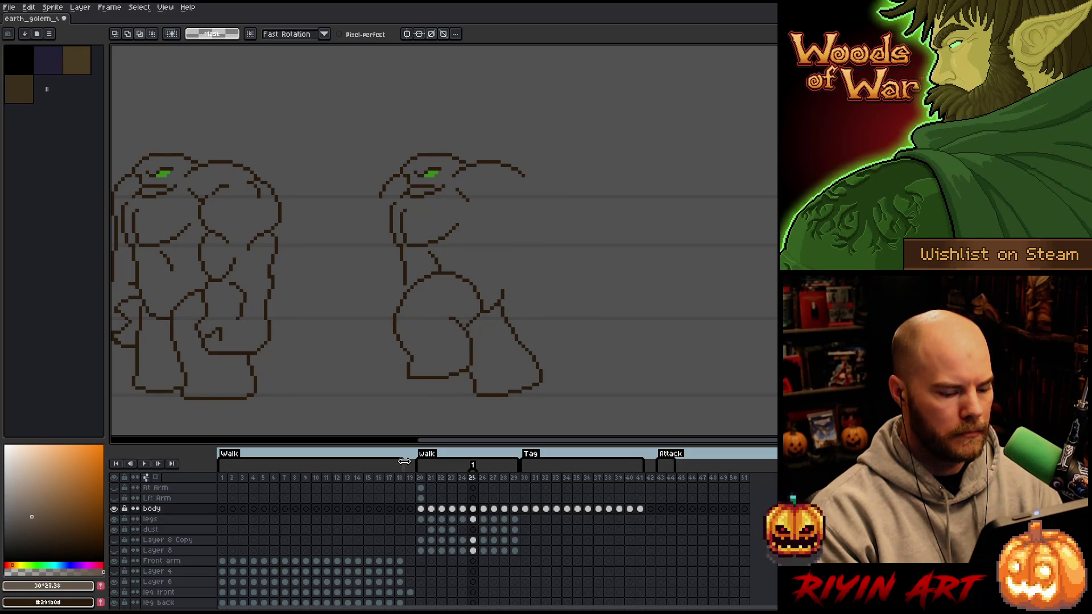
Select and reposition the head and upper torso on frame 25.
click(476, 510)
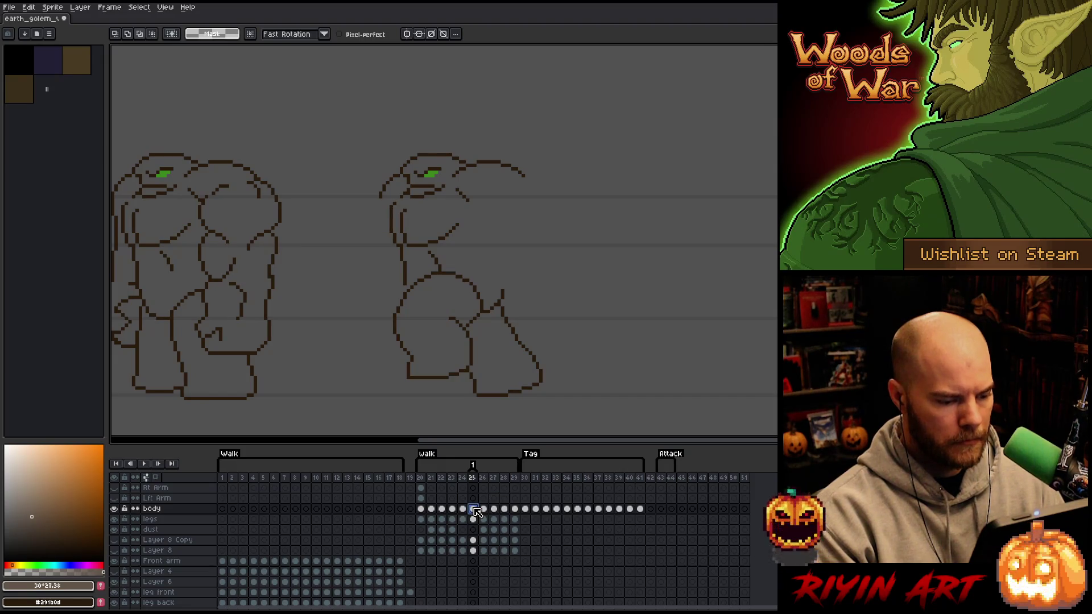
mouse_move(557, 144)
mouse_down()
mouse_move(461, 264)
mouse_move(394, 288)
mouse_move(438, 95)
mouse_up()
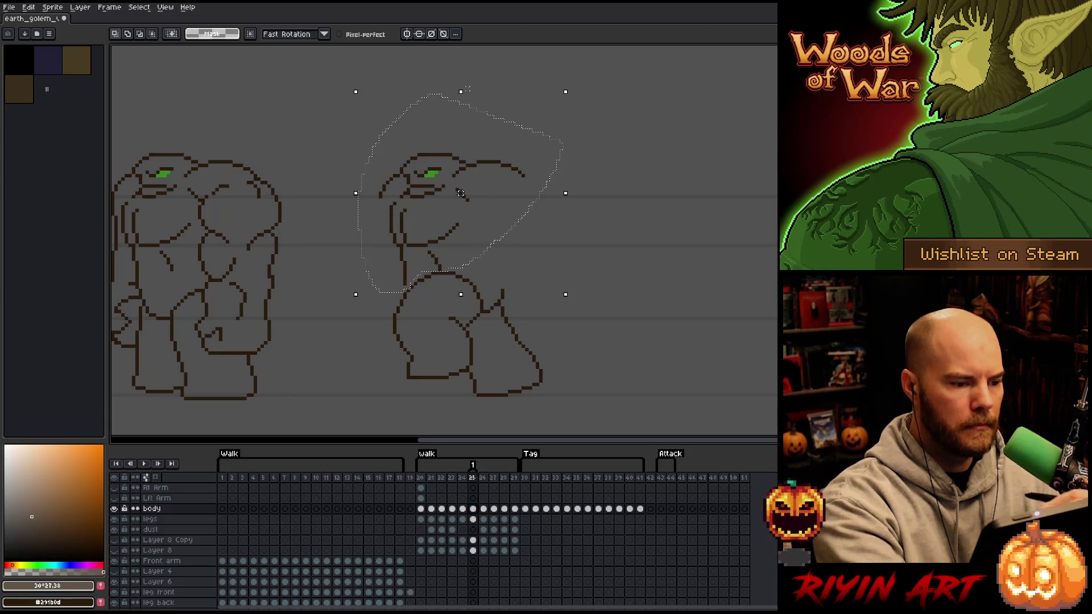
click(467, 88)
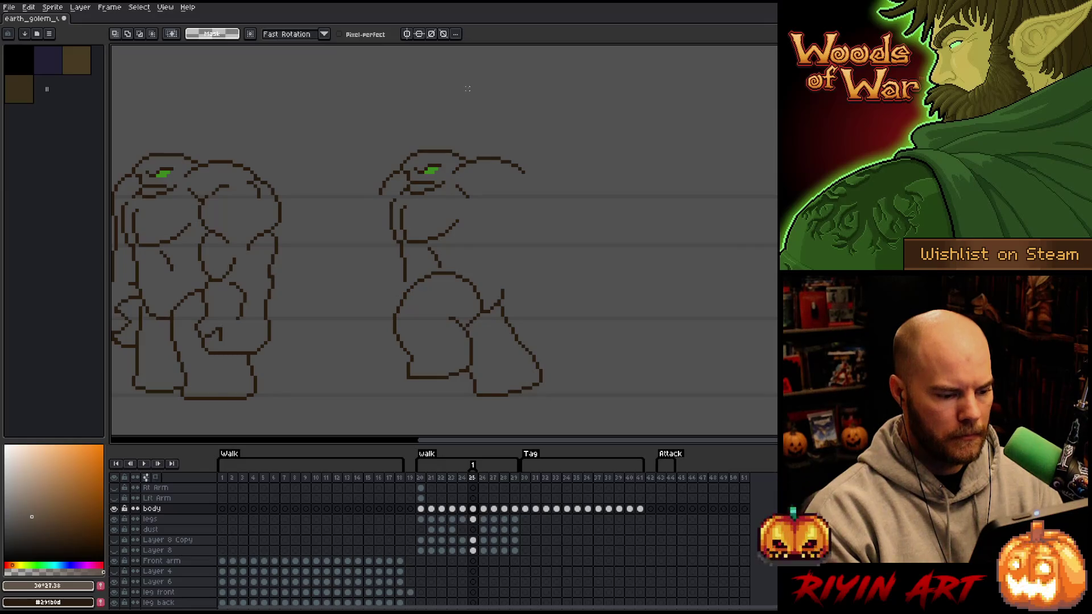
right_click(476, 481)
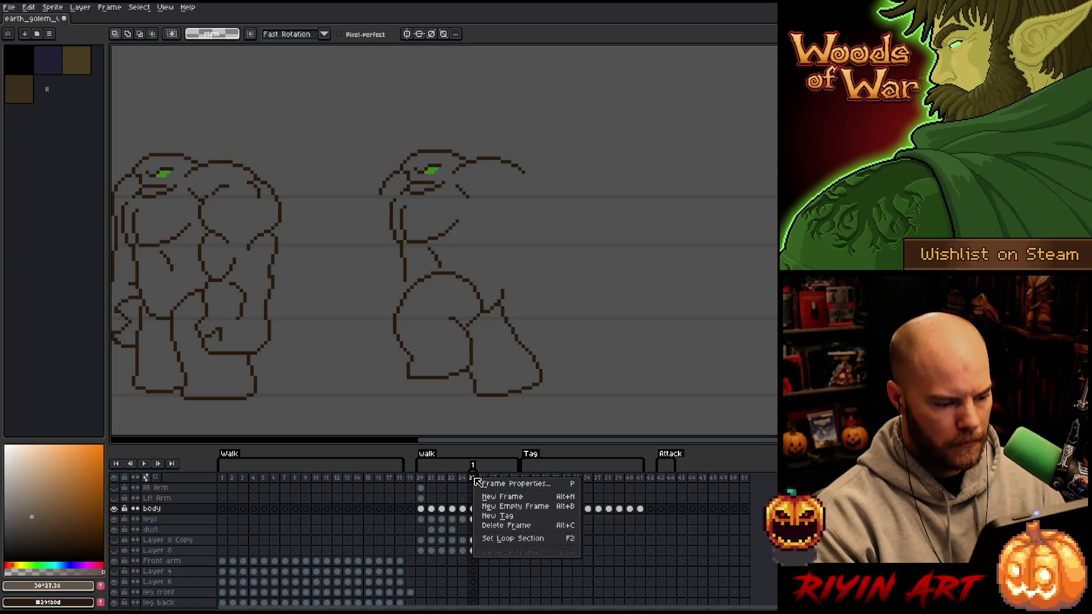
Delete the tag labelled 1 from frame 25, leaving frame properties unchanged.
click(493, 484)
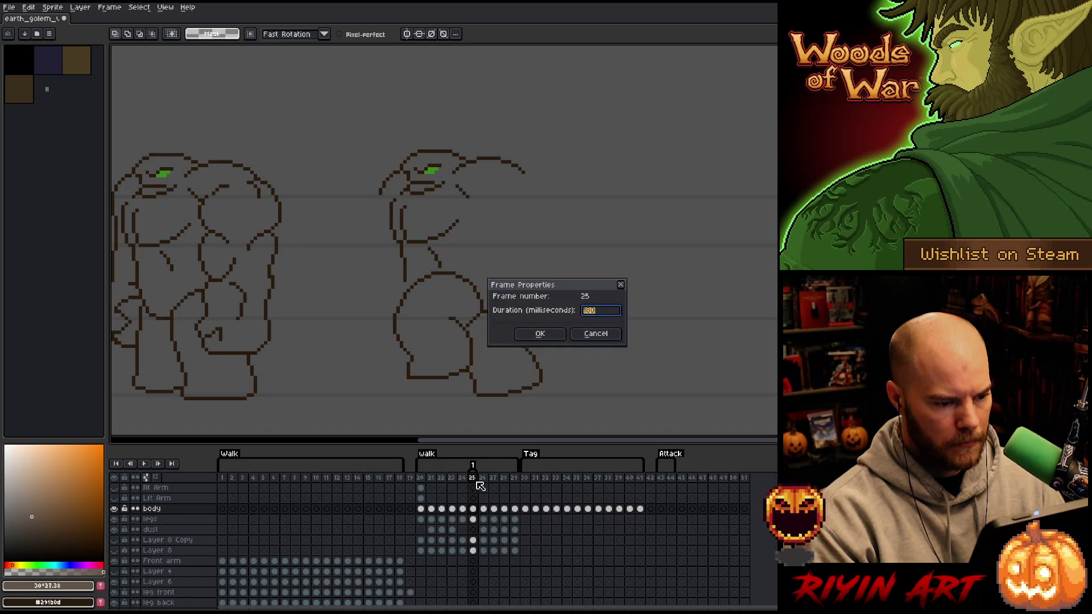
click(592, 336)
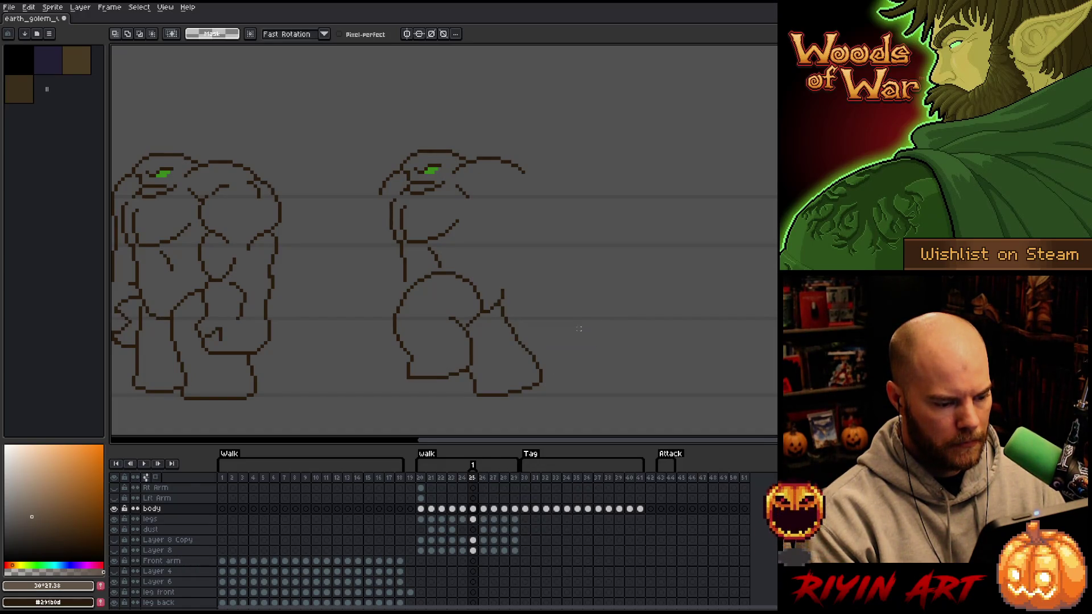
right_click(476, 471)
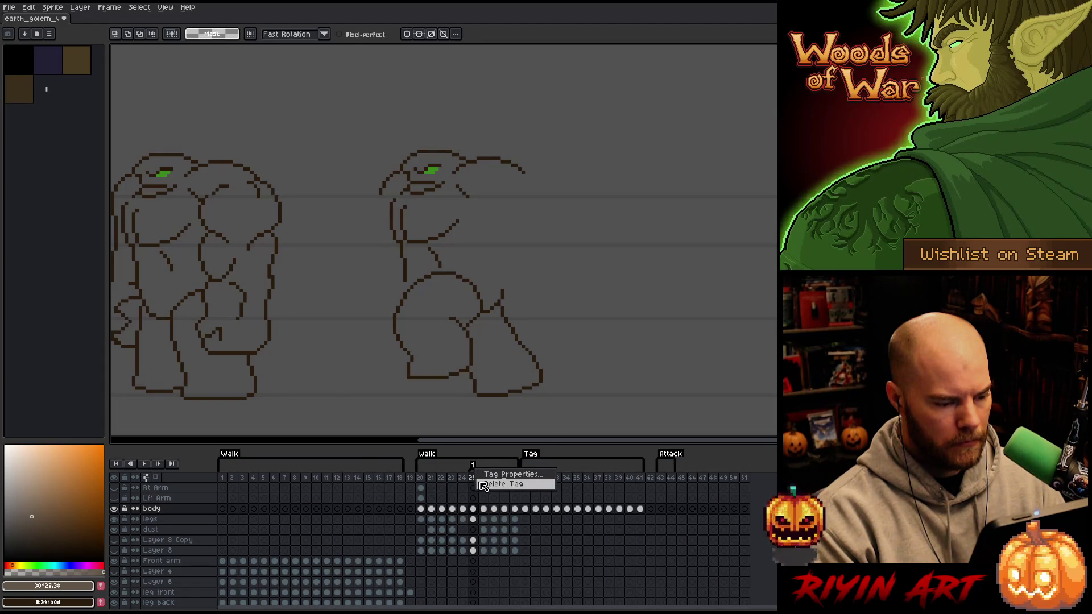
click(482, 484)
Step back and forth through frames 27–29 to check the walk poses.
key(Right)
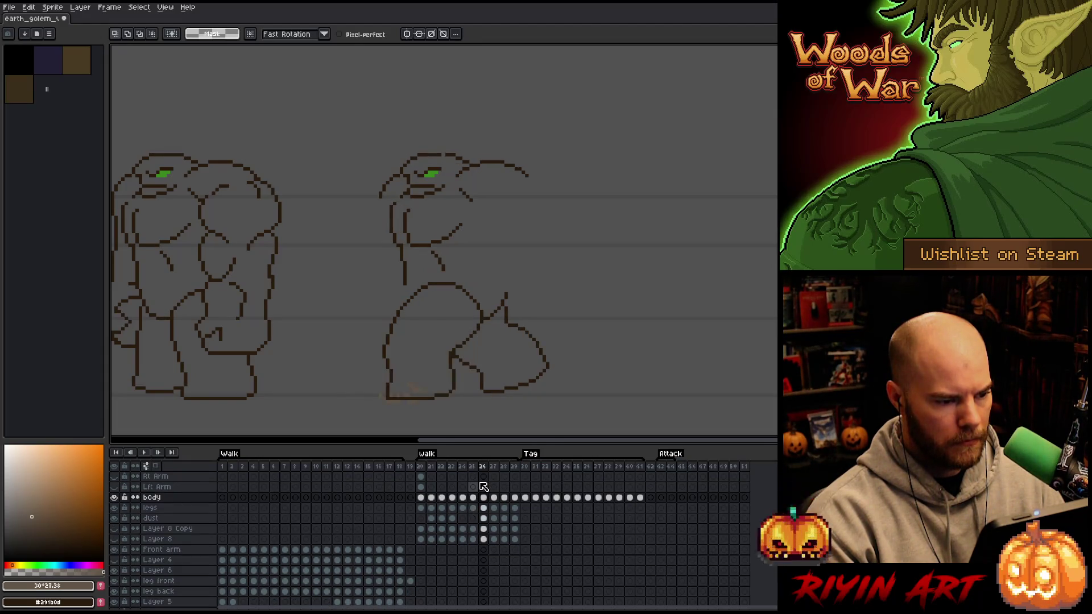
key(Right)
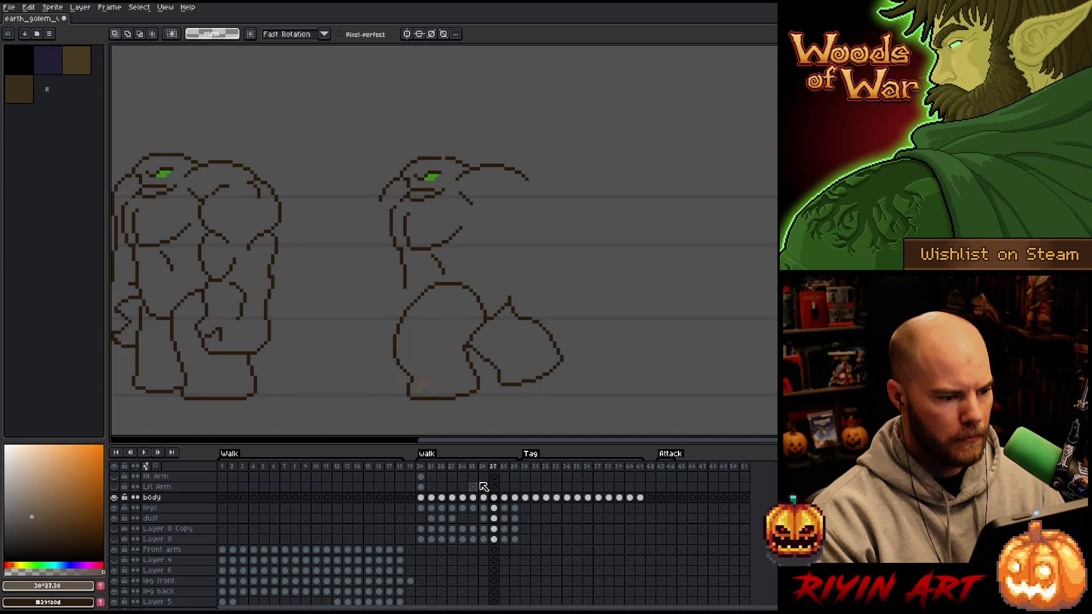
key(Right)
key(Left)
key(Right)
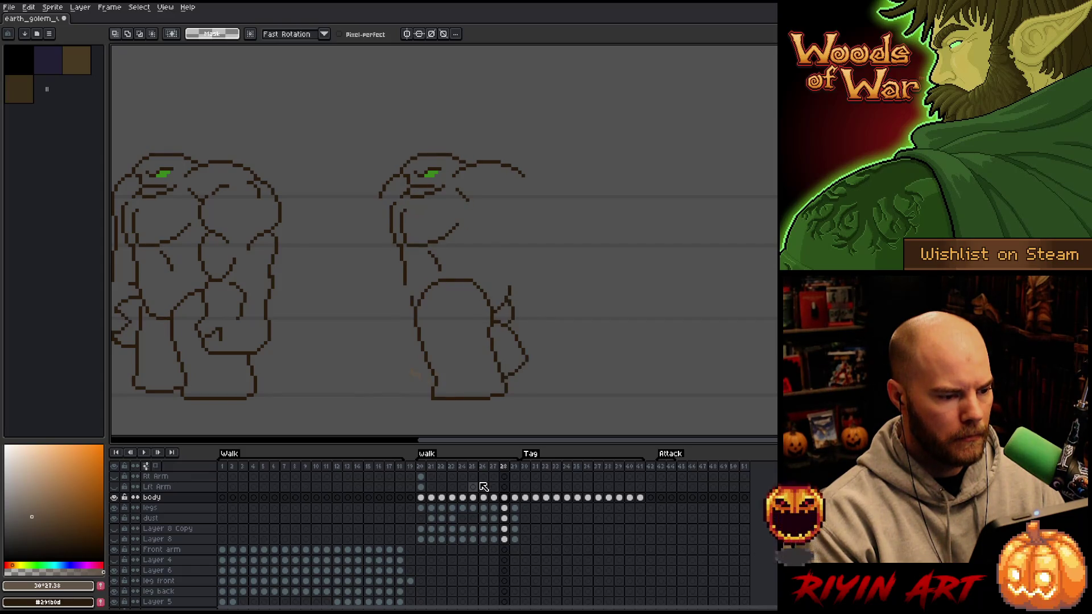
key(Left)
key(Right)
key(Right)
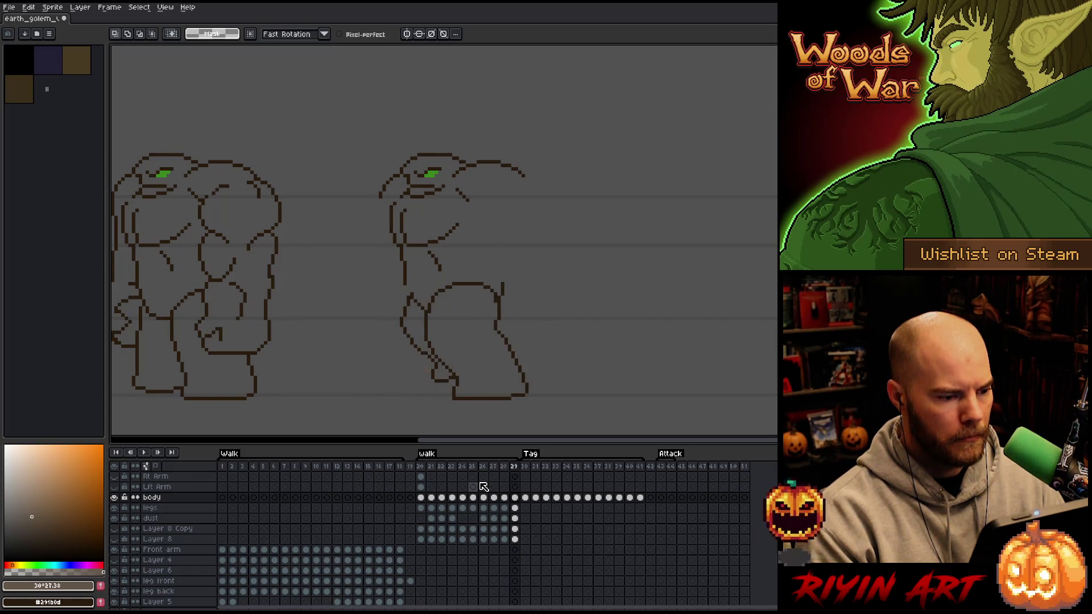
key(Left)
key(Left)
key(Right)
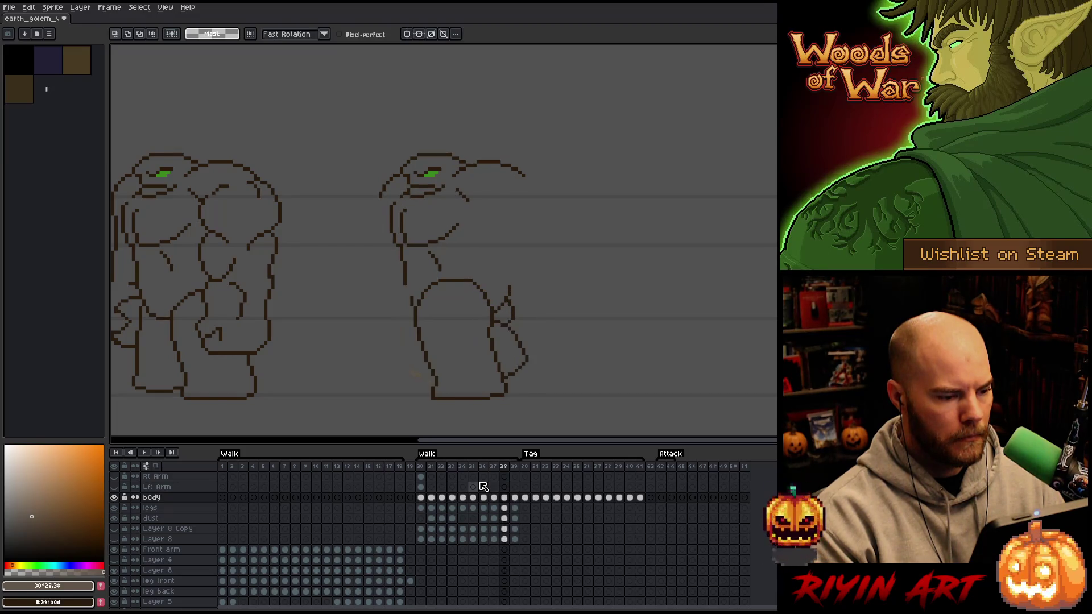
key(Right)
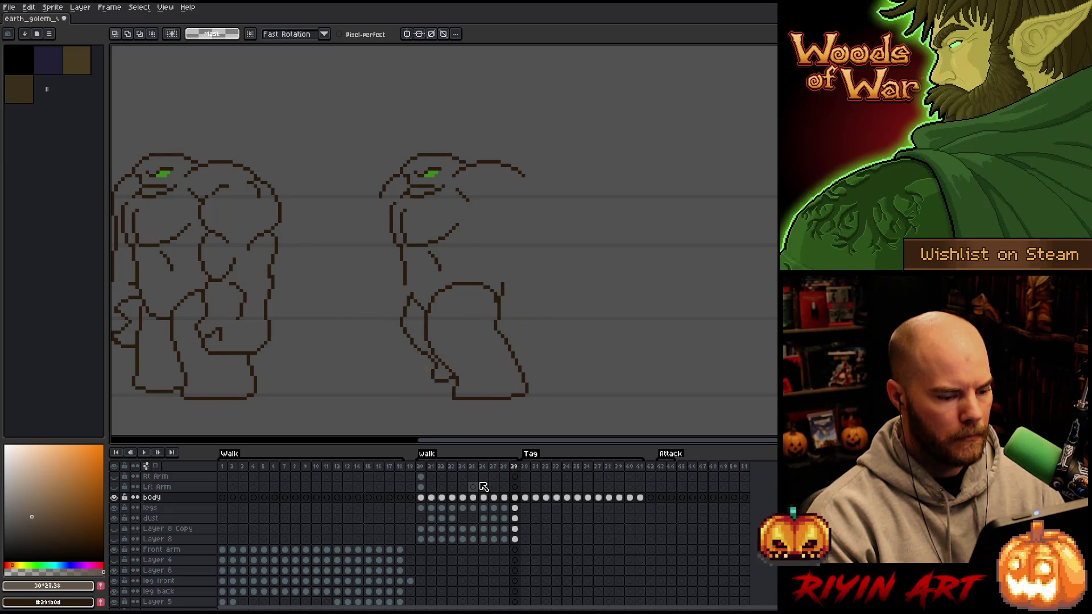
Select the golem's head on frame 29 and raise it one pixel.
mouse_move(534, 148)
mouse_down()
mouse_move(481, 257)
mouse_move(432, 287)
mouse_move(401, 244)
mouse_move(407, 143)
mouse_move(506, 134)
mouse_up()
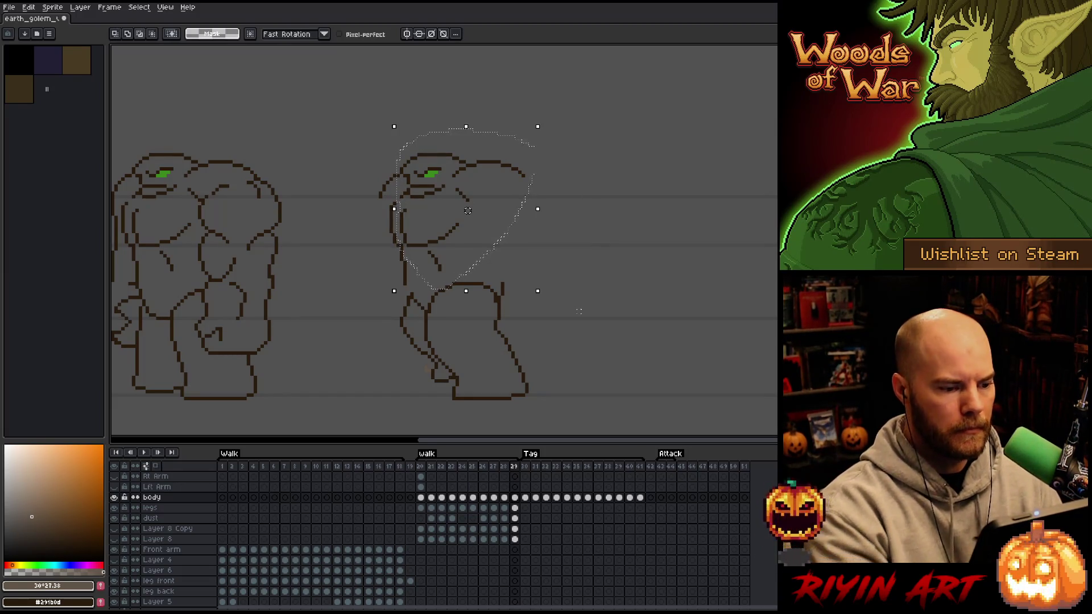
drag(477, 268, 443, 416)
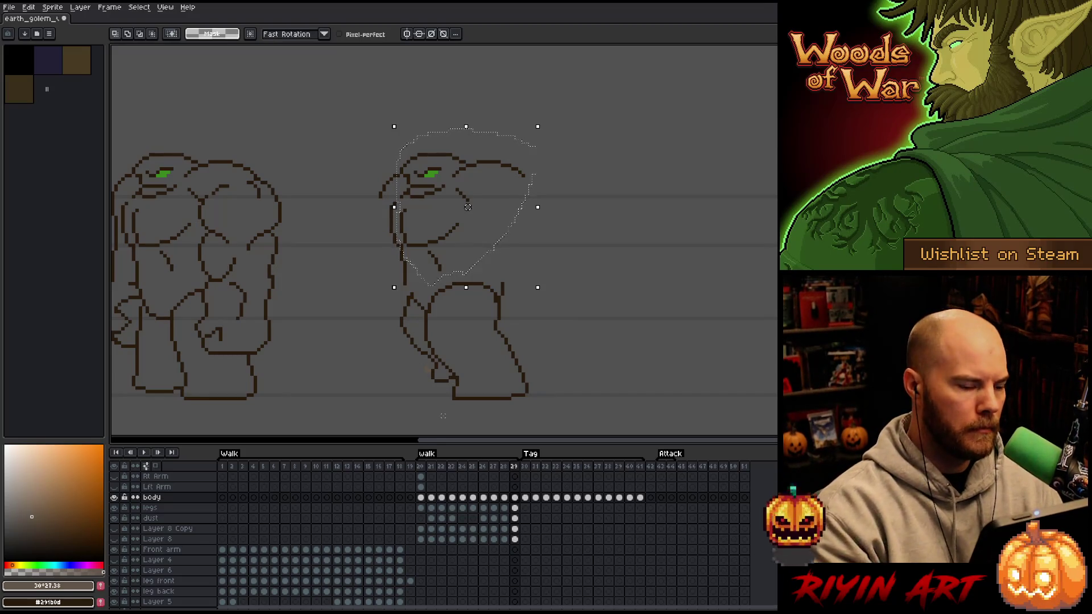
mouse_move(568, 134)
mouse_down()
mouse_move(460, 102)
mouse_move(368, 268)
mouse_move(427, 291)
mouse_up()
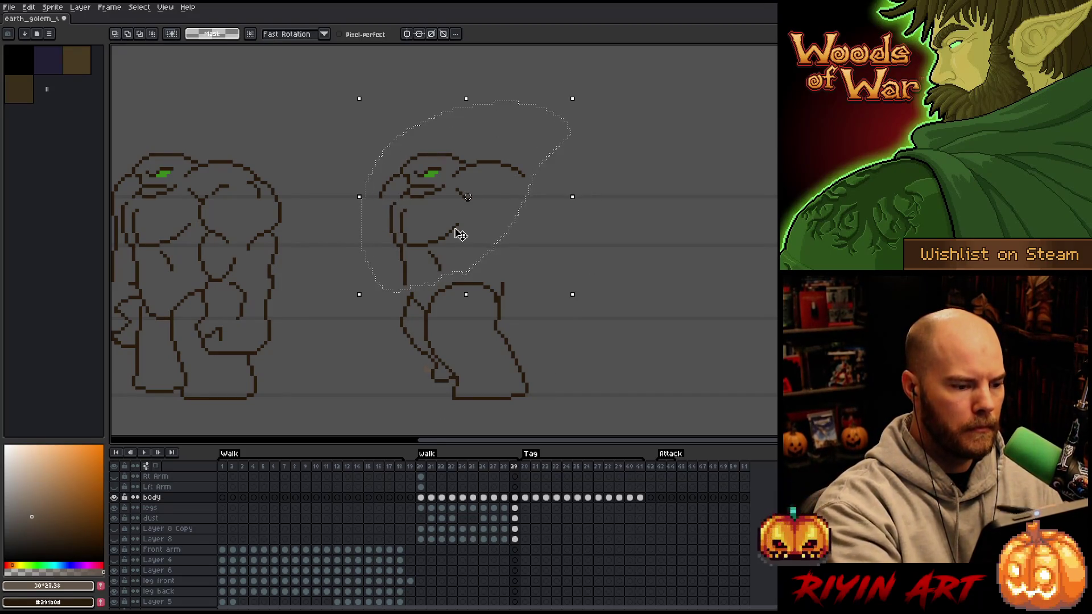
key(Up)
key(ctrl+d)
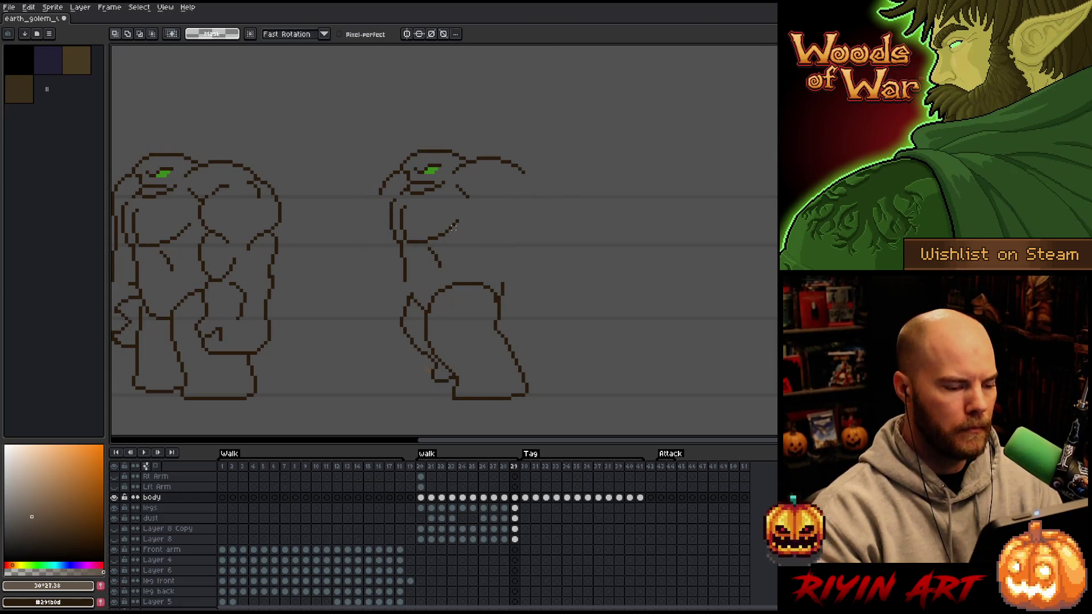
Select the head and upper torso and shift them about 6 px left.
mouse_move(563, 176)
mouse_down()
mouse_move(519, 139)
mouse_move(441, 121)
mouse_move(414, 145)
mouse_up()
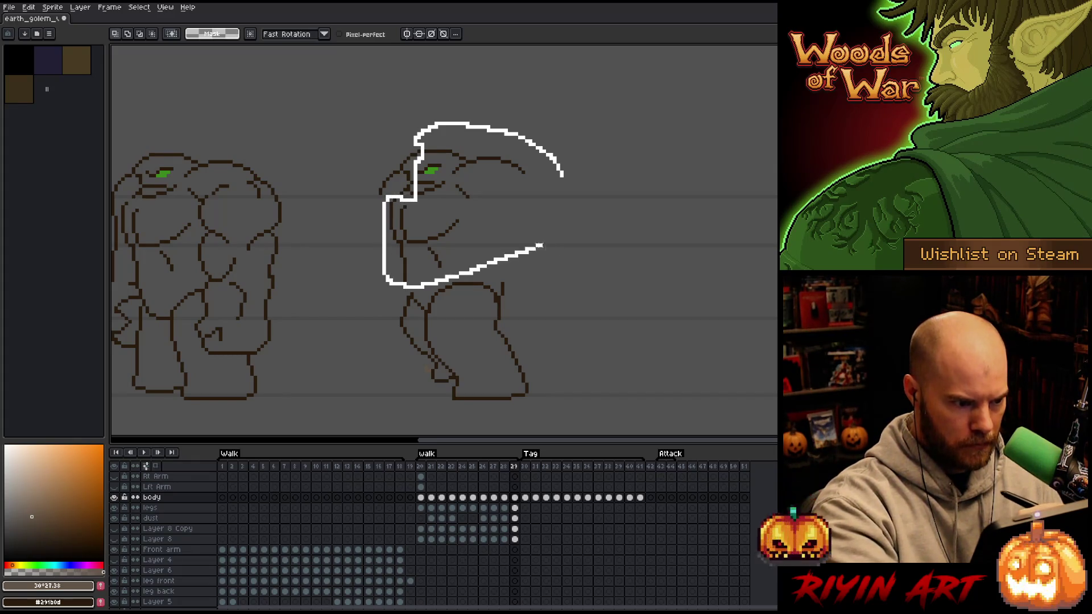
drag(537, 245, 545, 243)
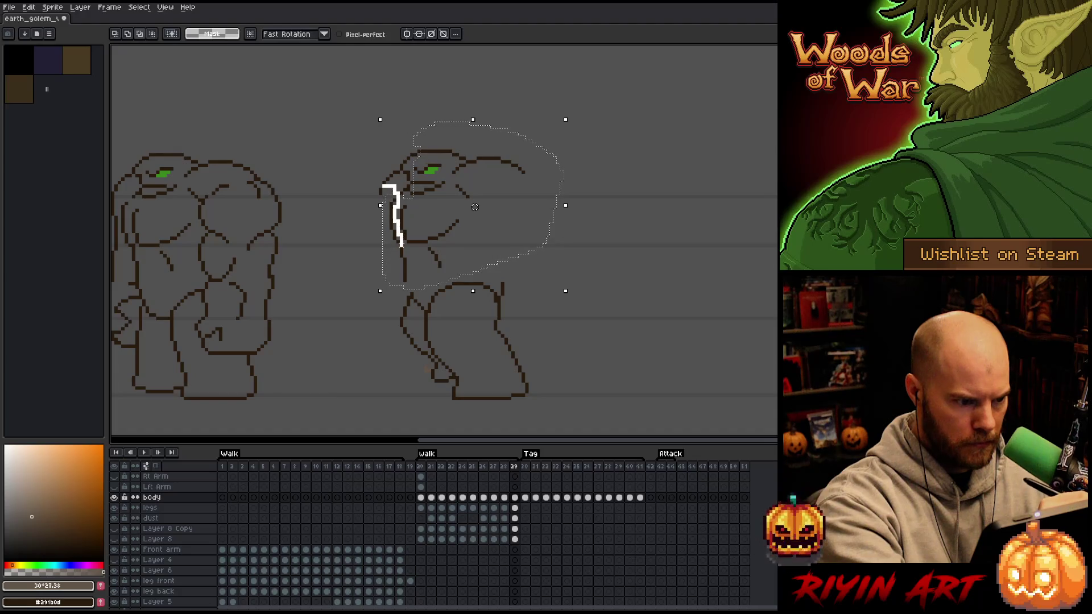
drag(365, 282, 367, 283)
drag(482, 207, 479, 207)
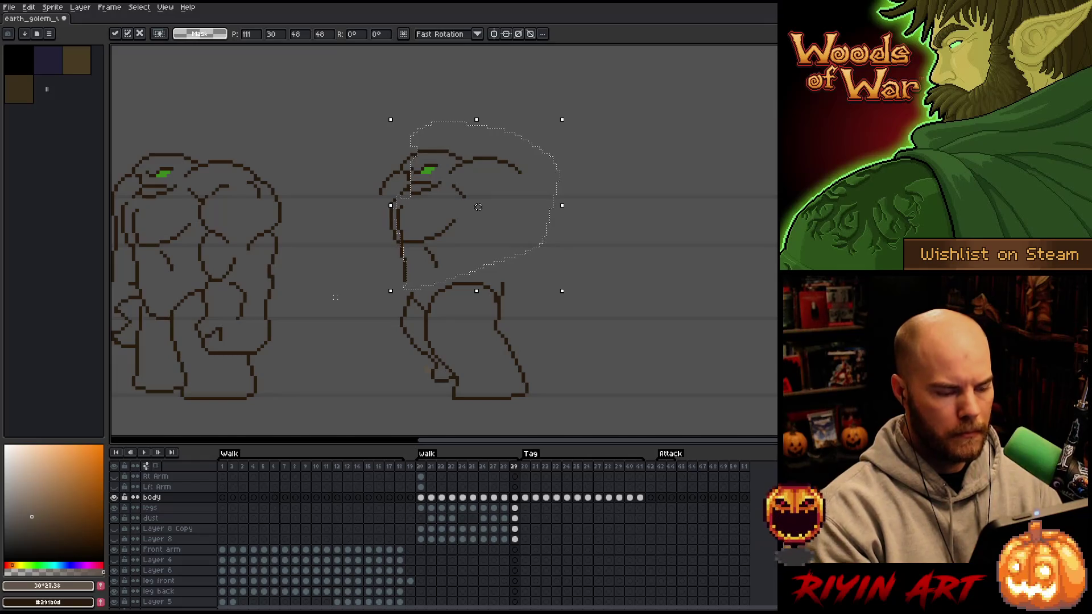
key(Return)
Add the head's top spike to the selection and nudge it one pixel left.
key(ctrl+t)
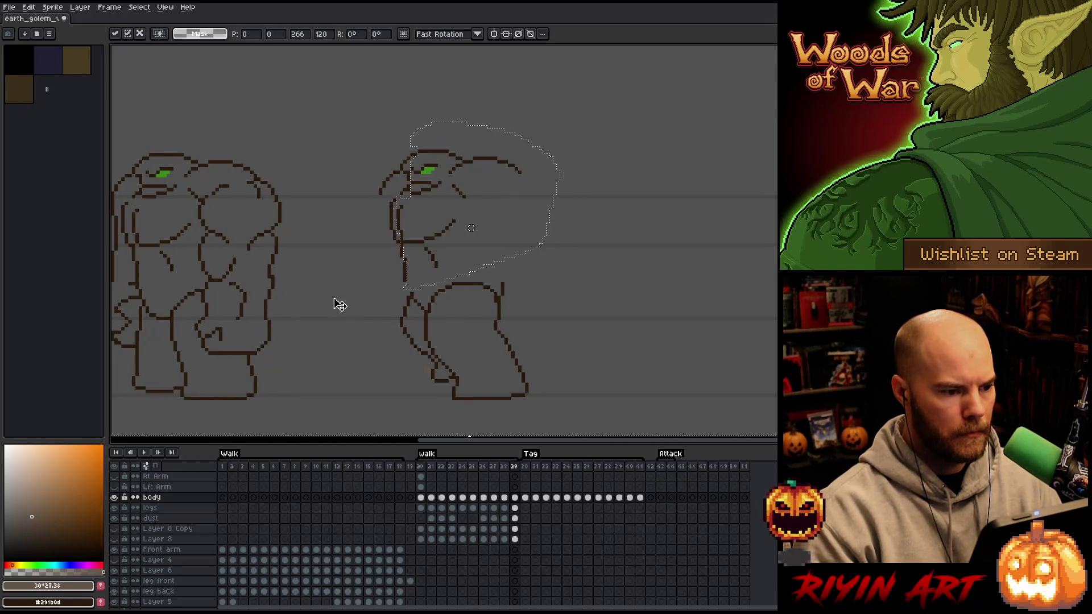
key(q)
mouse_move(396, 151)
mouse_down()
mouse_move(500, 88)
mouse_move(492, 189)
mouse_up()
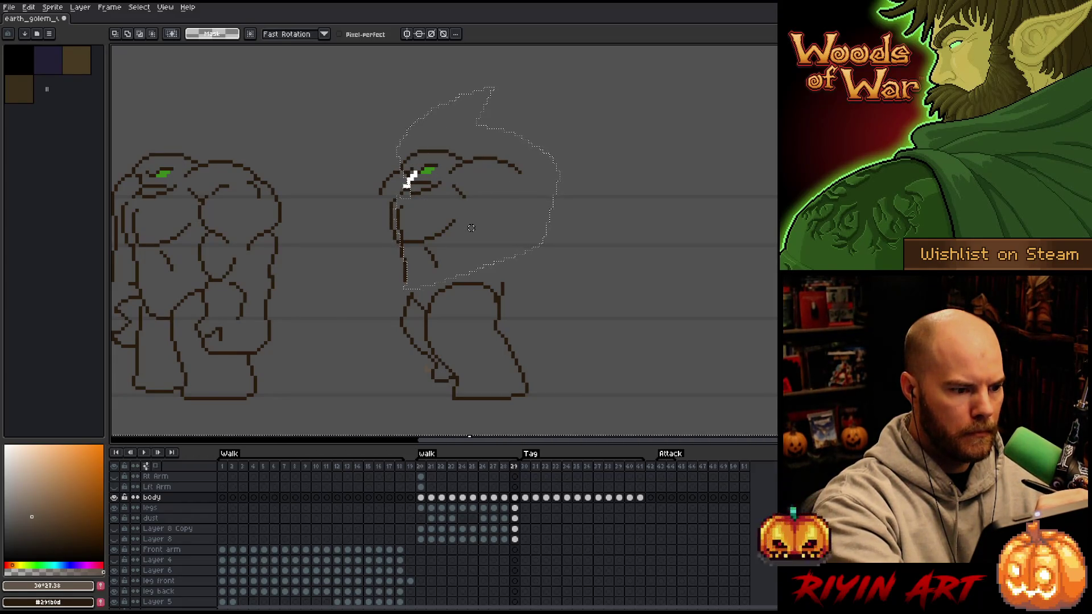
key(ctrl+t)
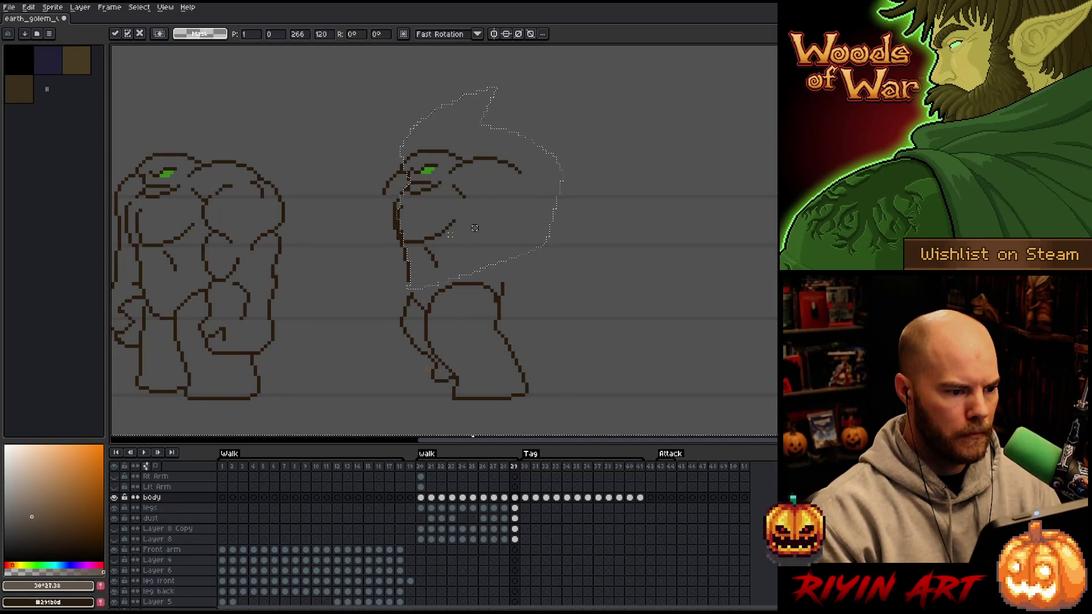
drag(475, 228, 470, 228)
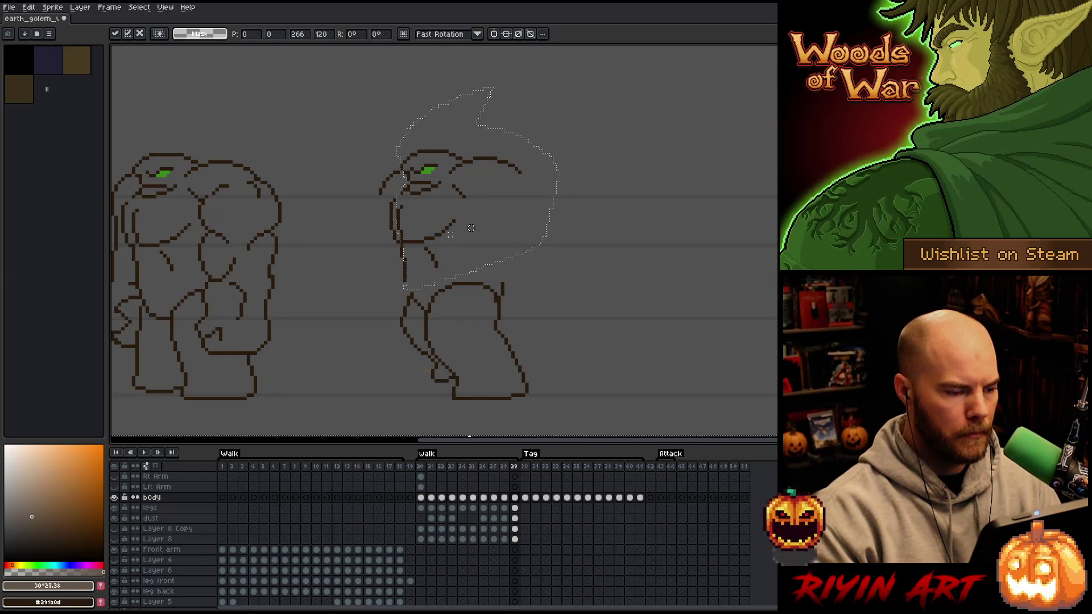
scroll(449, 236, left, 5)
key(Return)
Extend the selection to the golem's left side and commit the repositioned upper body.
mouse_move(474, 191)
mouse_down()
mouse_move(473, 224)
mouse_move(219, 354)
mouse_move(475, 185)
mouse_up()
key(ctrl+t)
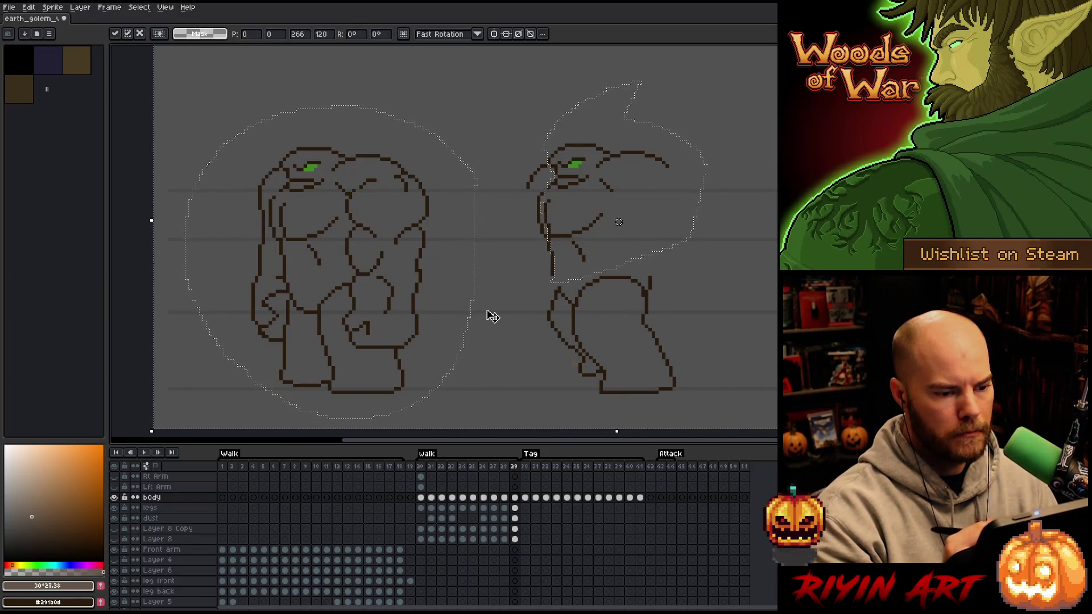
key(Return)
mouse_move(555, 219)
mouse_down()
mouse_move(536, 302)
mouse_move(546, 171)
mouse_up()
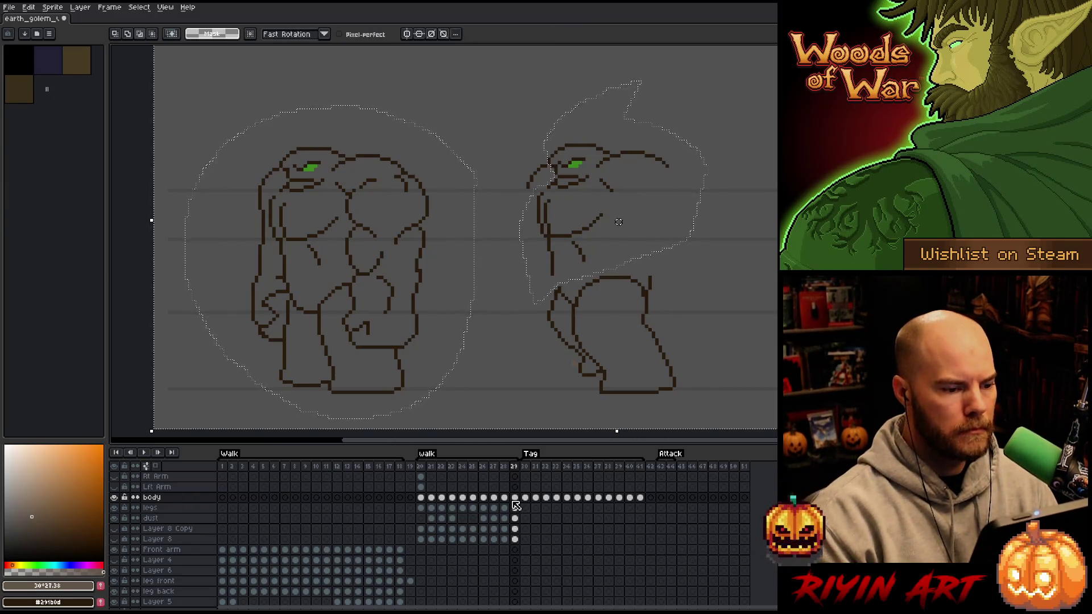
key(ctrl+t)
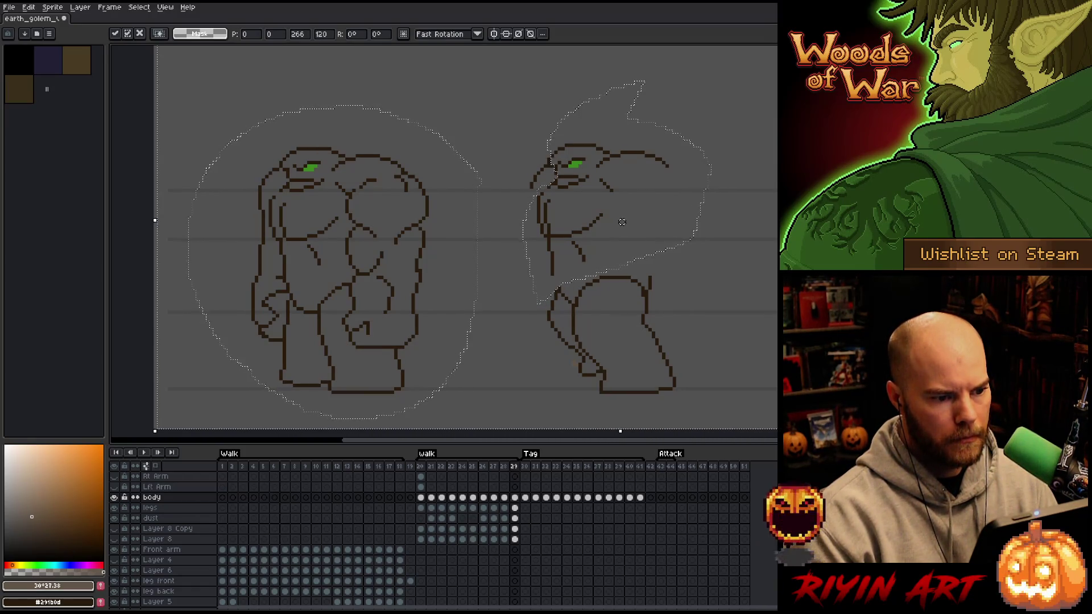
key(ctrl+d)
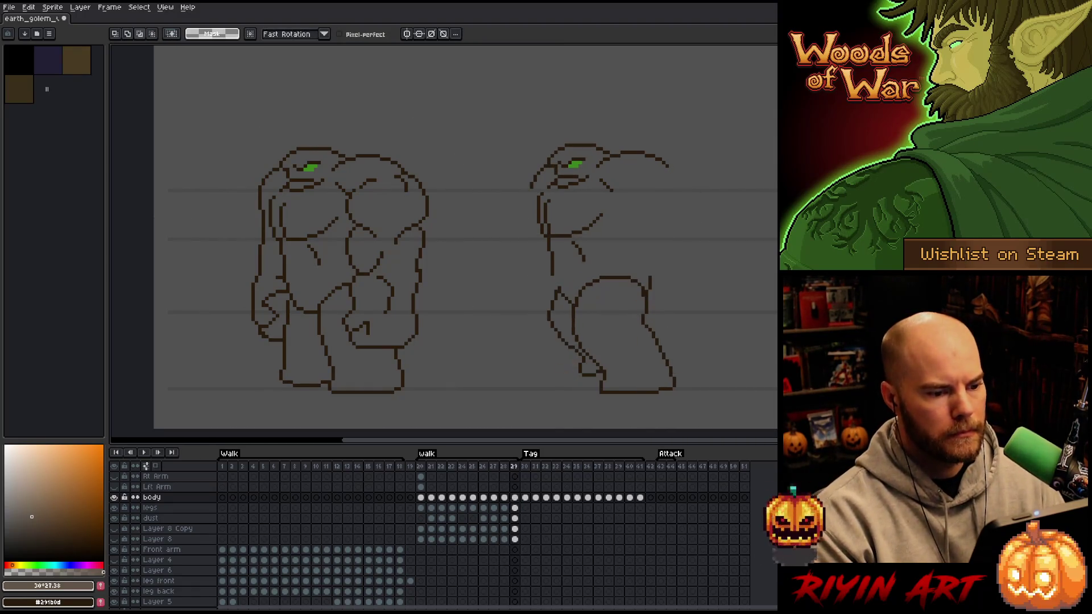
key(h)
drag(590, 268, 493, 265)
key(m)
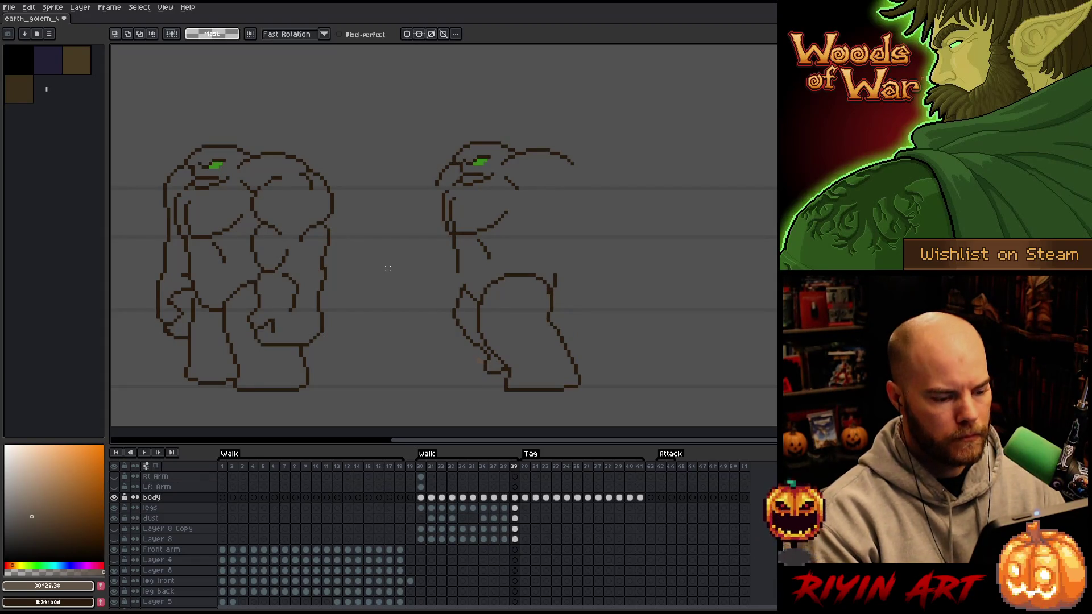
click(515, 499)
click(421, 498)
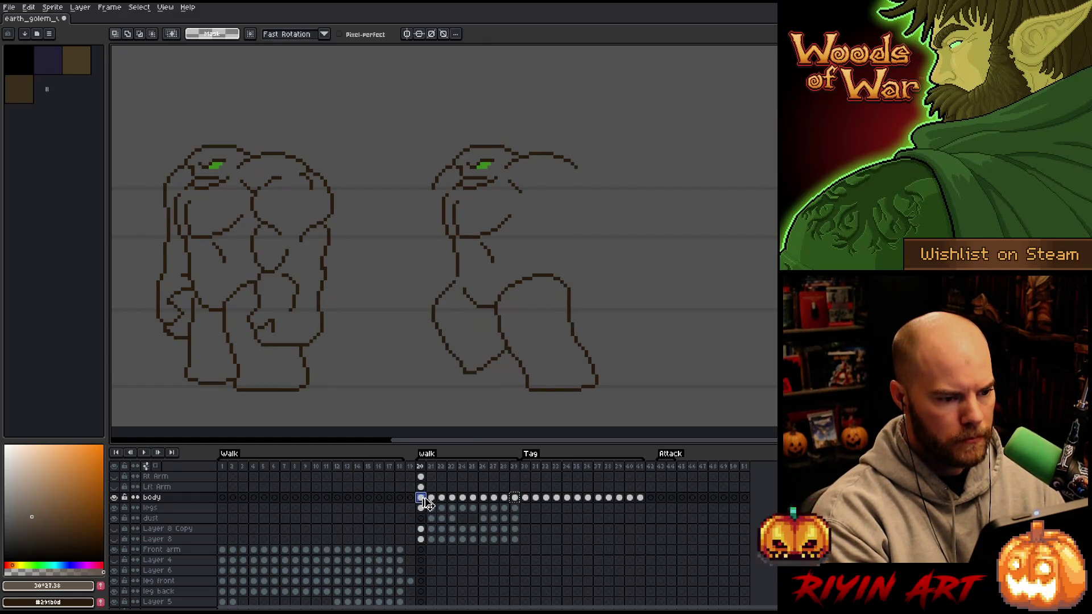
key(Left)
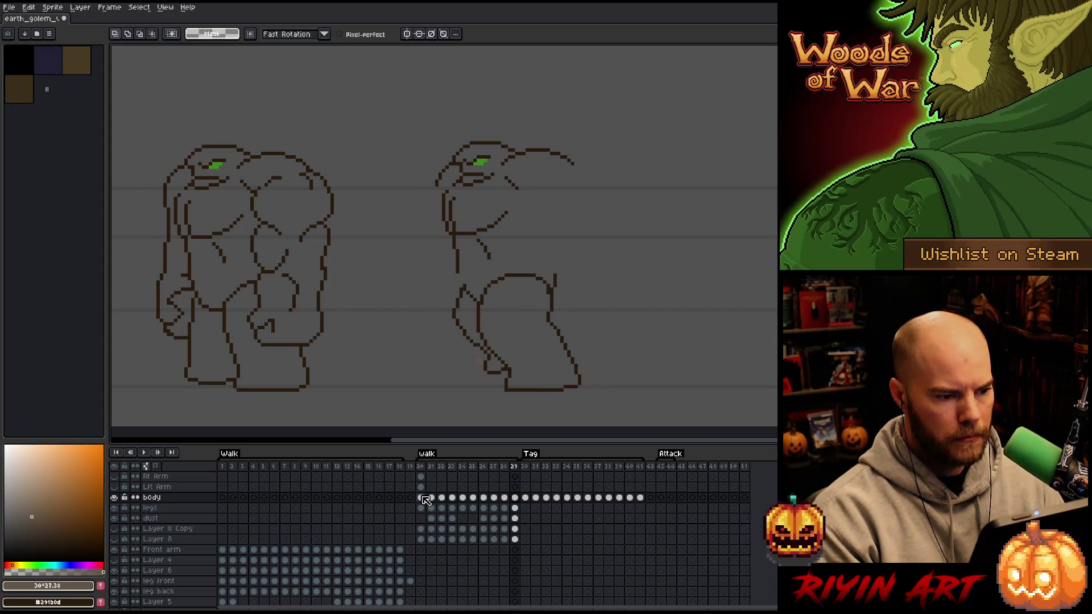
key(Right)
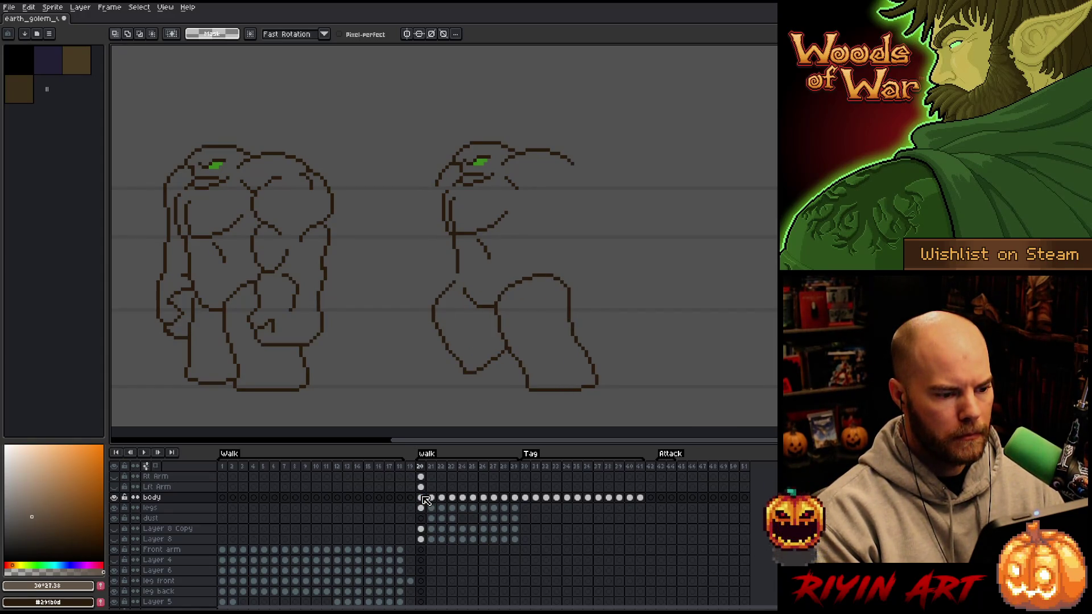
key(Left)
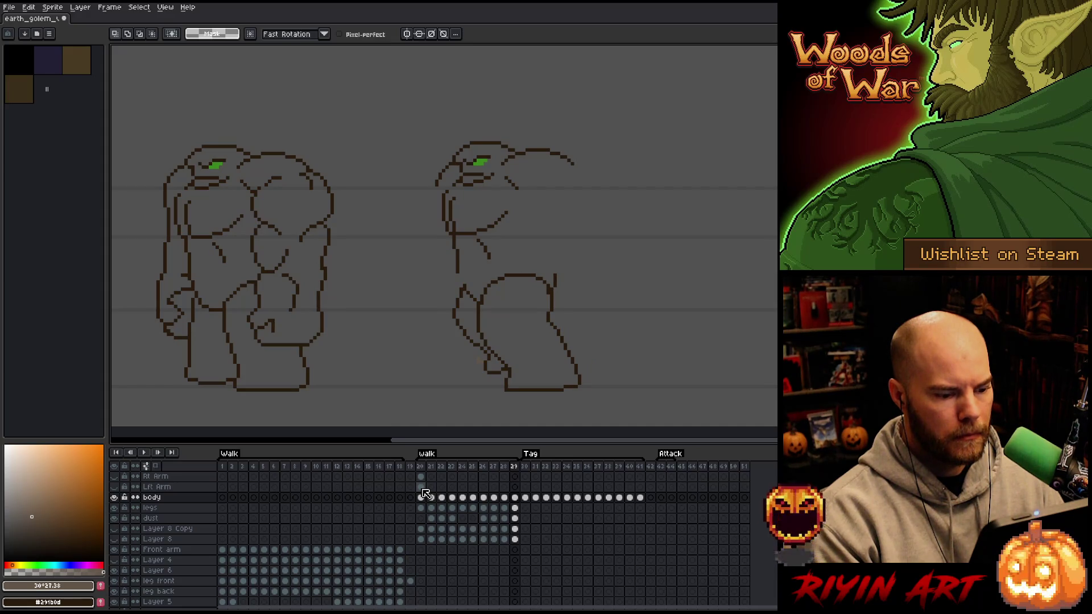
key(Right)
key(Left)
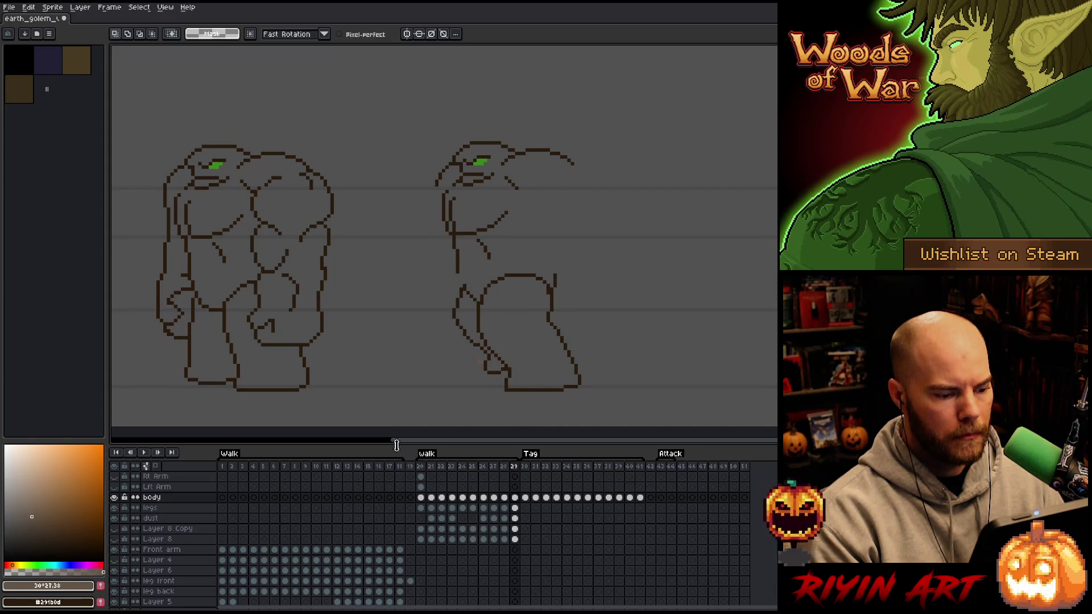
key(Right)
mouse_move(609, 121)
mouse_down()
mouse_move(586, 202)
mouse_move(458, 280)
mouse_move(608, 123)
mouse_up()
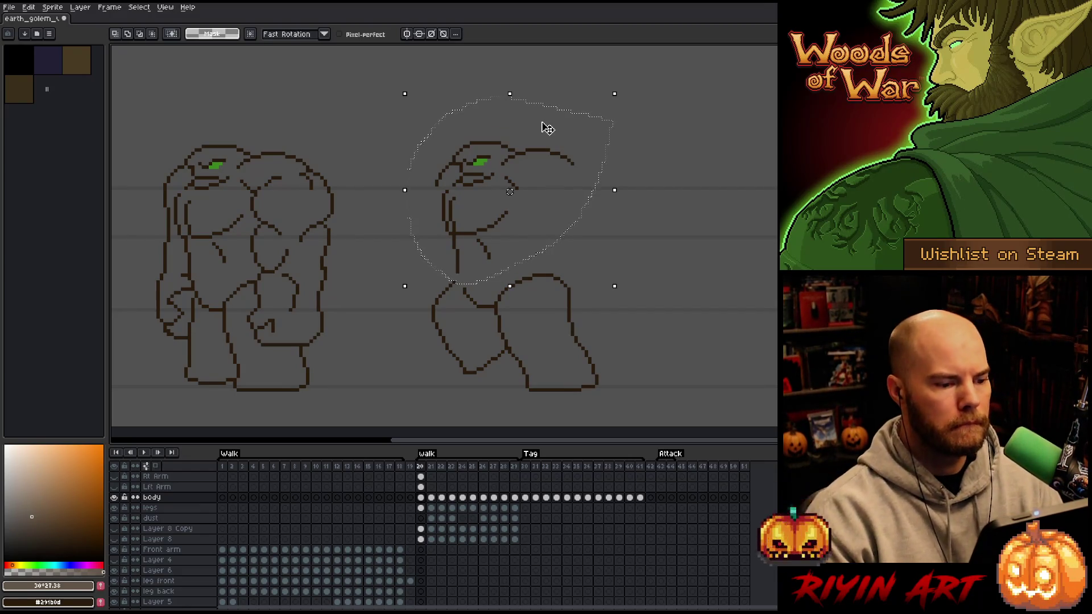
Raise the golem's head one pixel and shift the neck outline pixels slightly left.
key(Up)
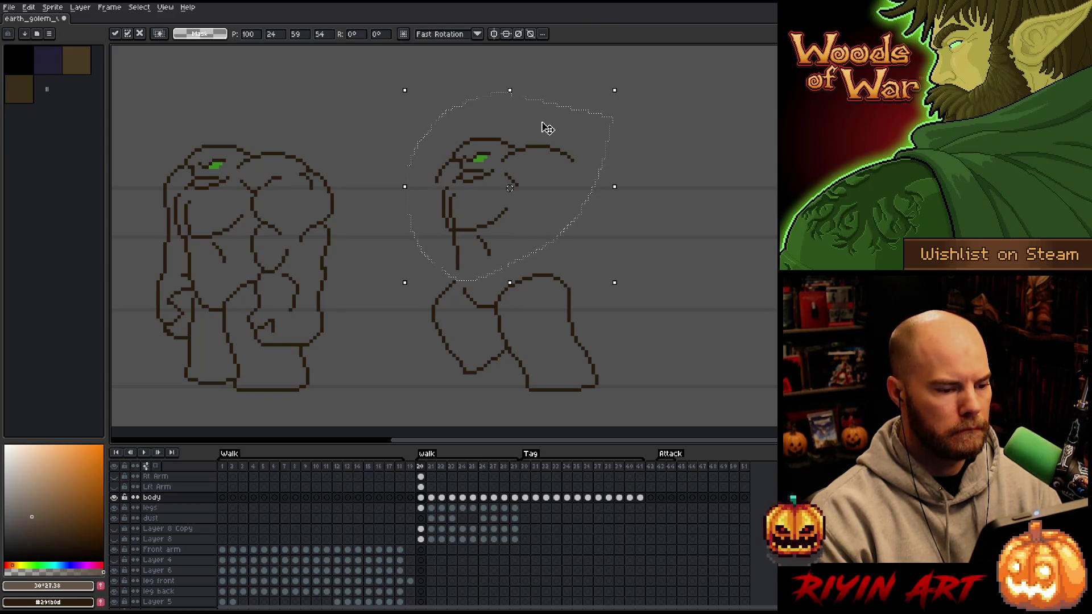
key(ctrl+d)
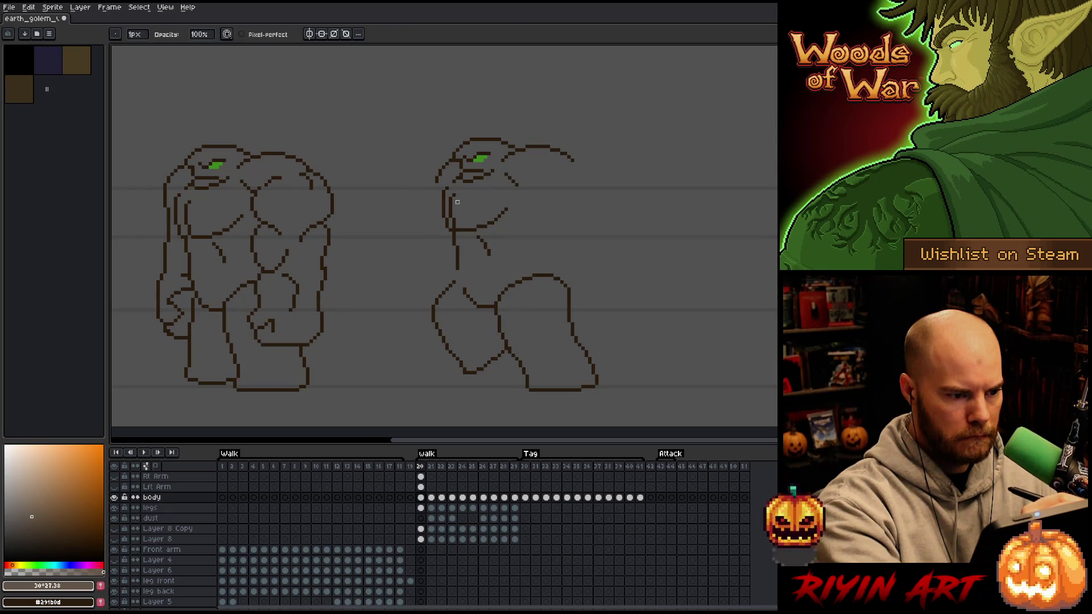
mouse_move(456, 200)
mouse_down()
mouse_move(457, 225)
mouse_move(454, 178)
mouse_up()
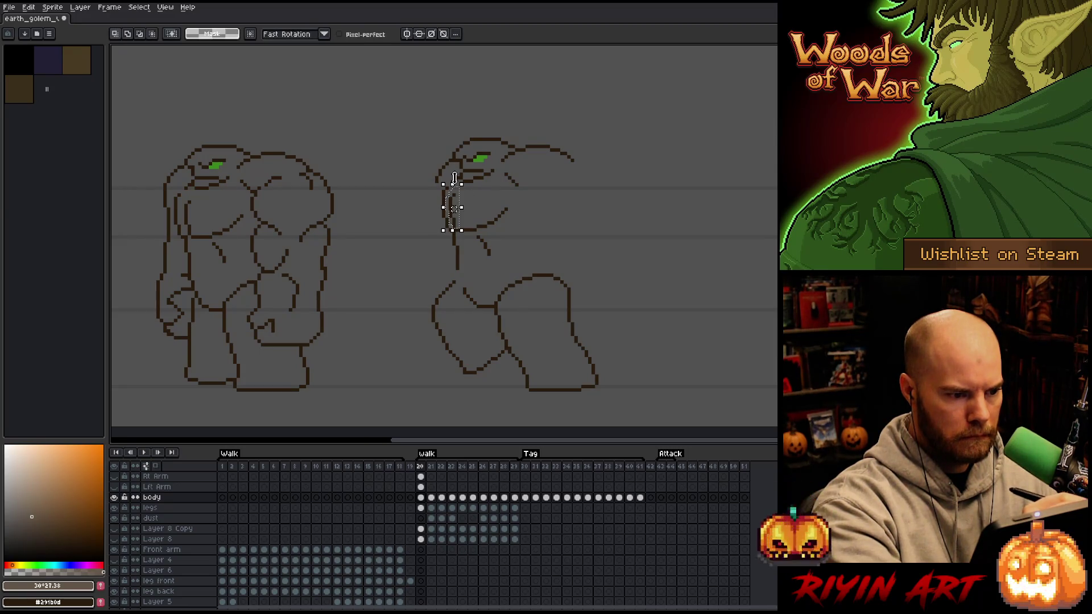
drag(451, 219, 445, 215)
key(Return)
Sample the dark outline colour #291b0d and erase the doubled pixels on the head's left edge.
key(b)
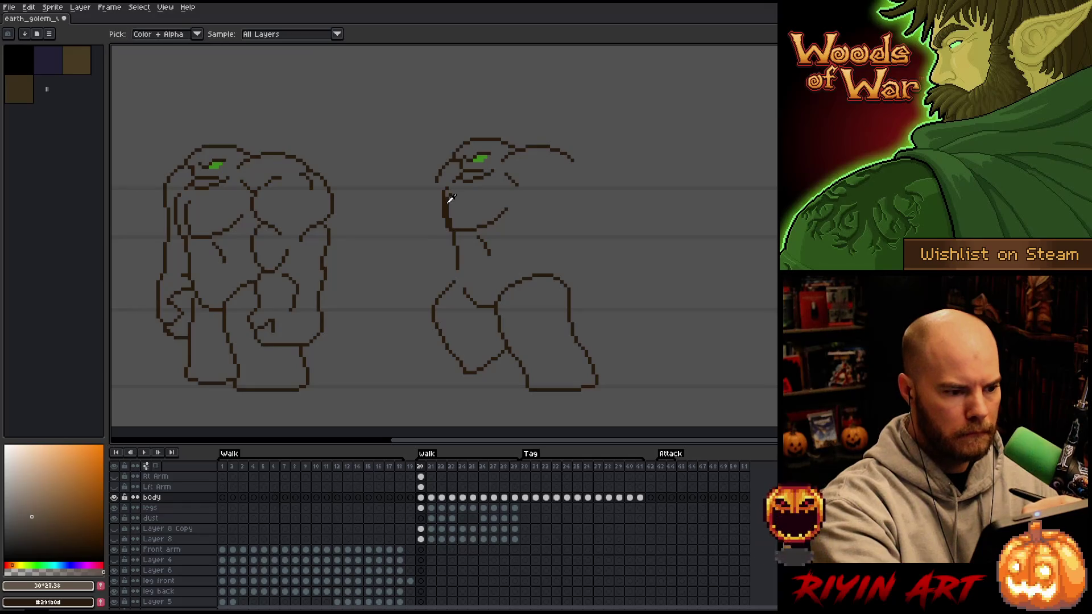
alt+click(451, 194)
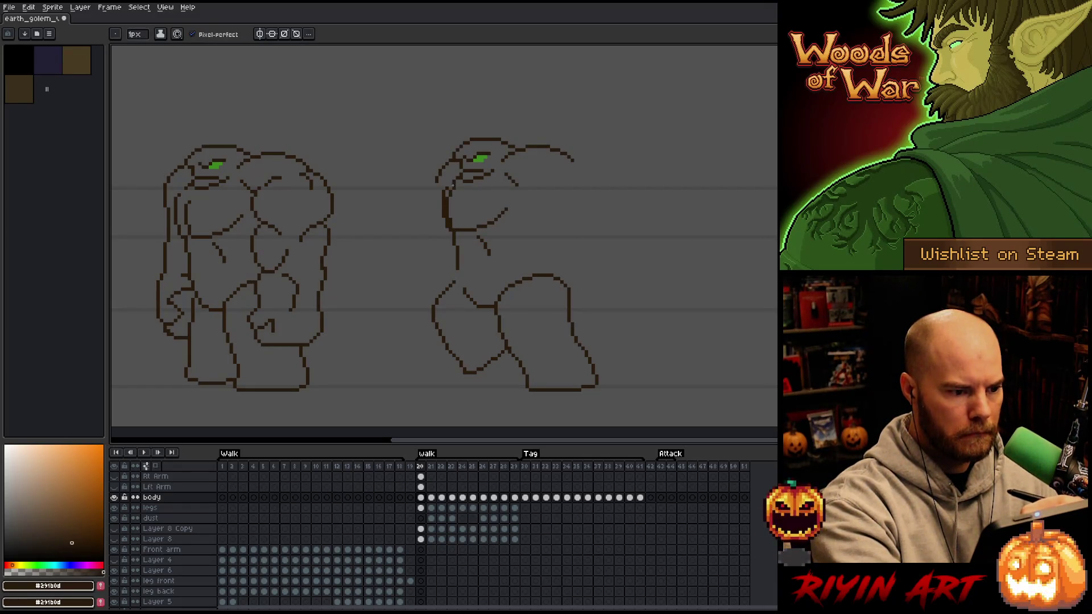
key(e)
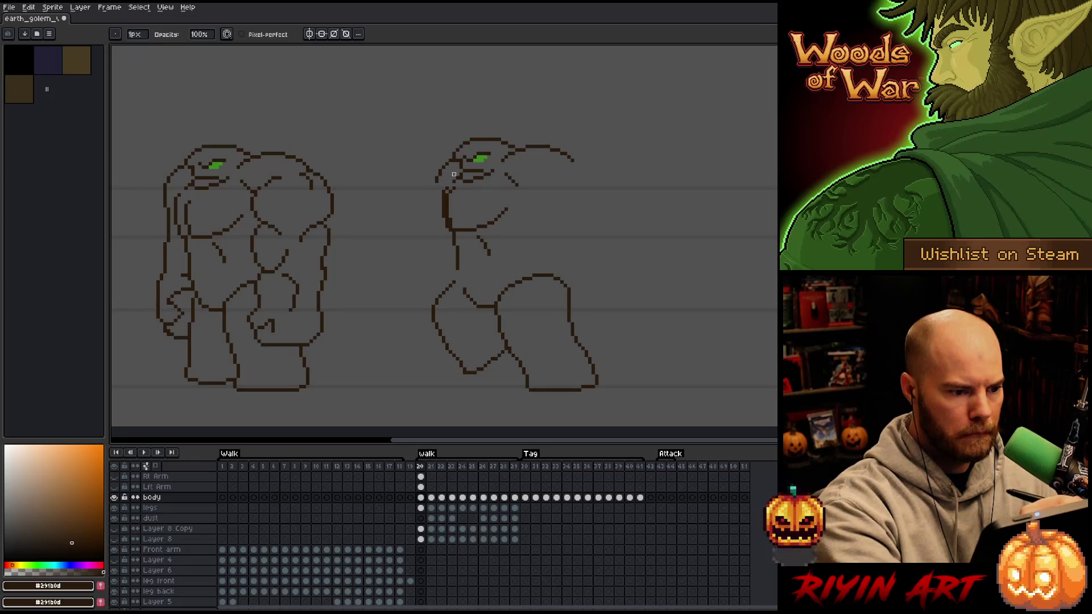
drag(451, 185, 443, 220)
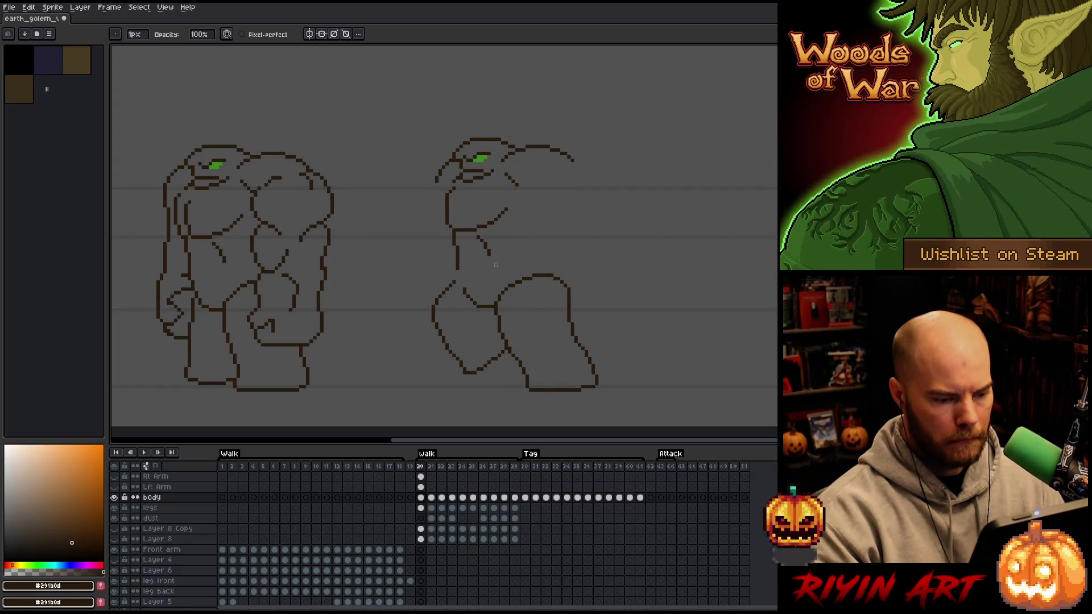
Select the golem's upper torso and compare the walk's first and last frames.
key(m)
key(b)
mouse_move(597, 196)
mouse_down()
mouse_move(567, 149)
mouse_move(501, 159)
mouse_move(466, 223)
mouse_move(494, 267)
mouse_up()
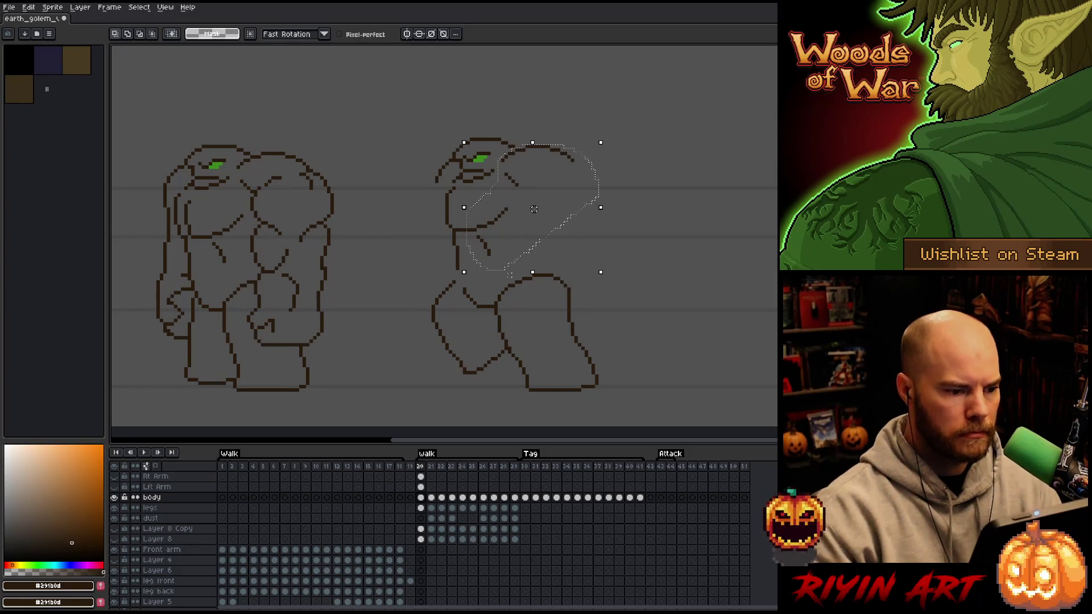
key(comma)
key(period)
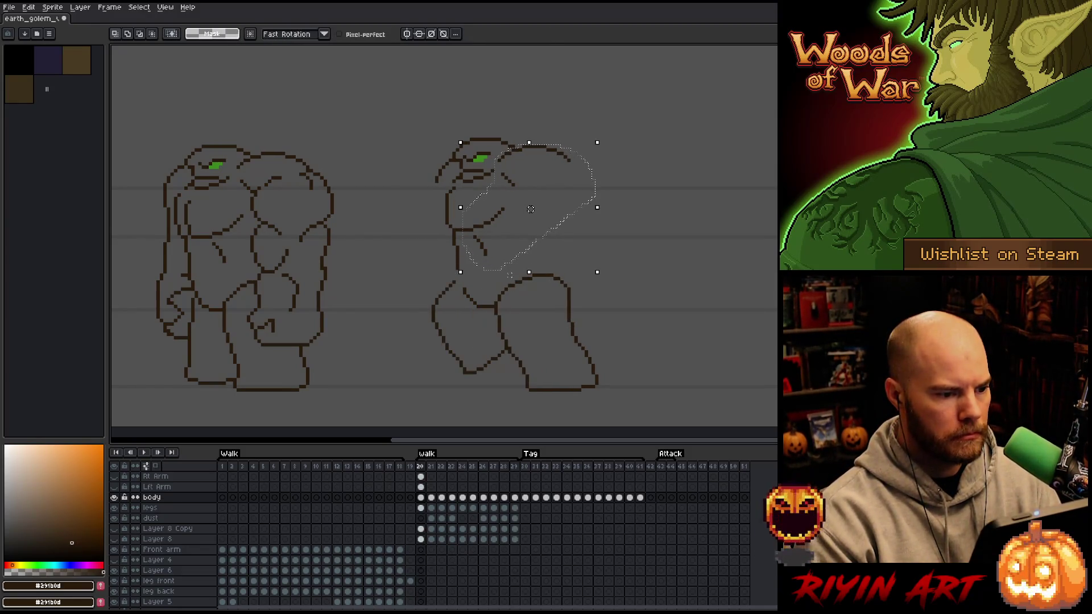
key(comma)
key(period)
key(comma)
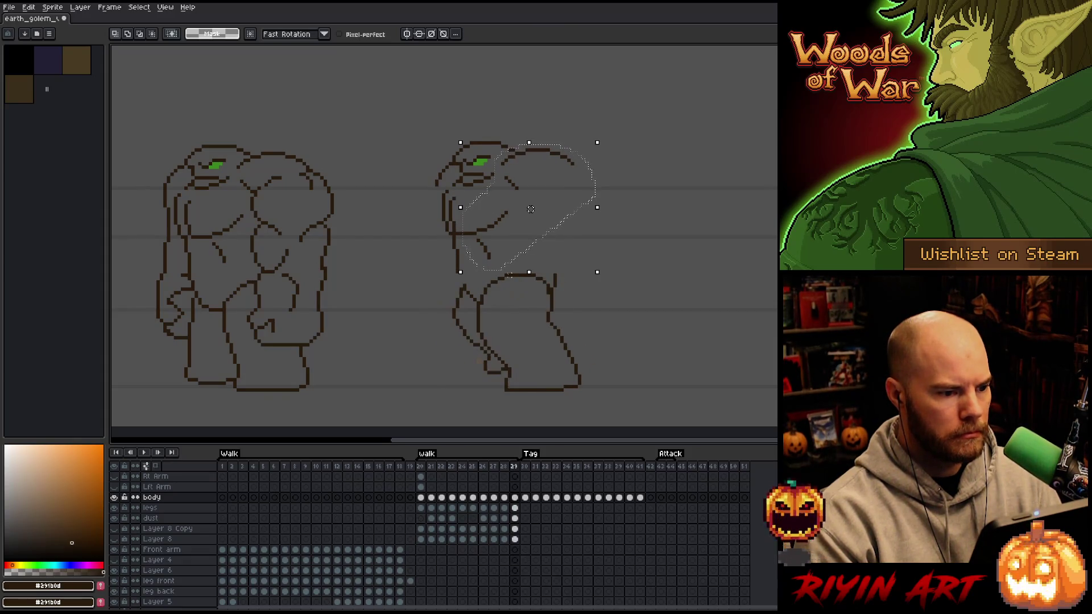
key(period)
key(period)
key(comma)
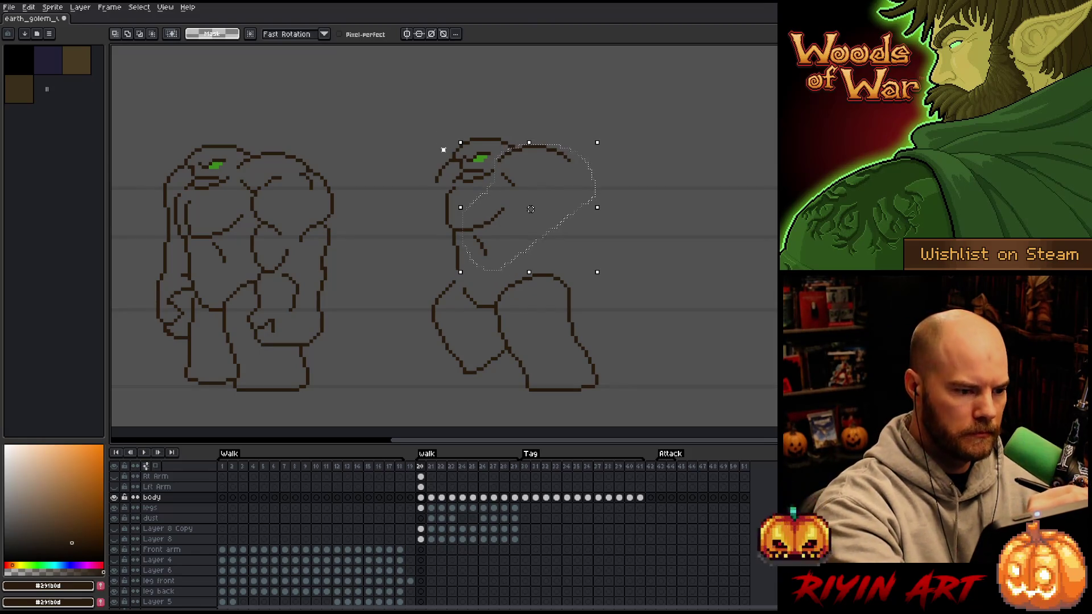
Adjust the head's left edge and nudge the green eye slightly left and up.
drag(450, 165, 455, 139)
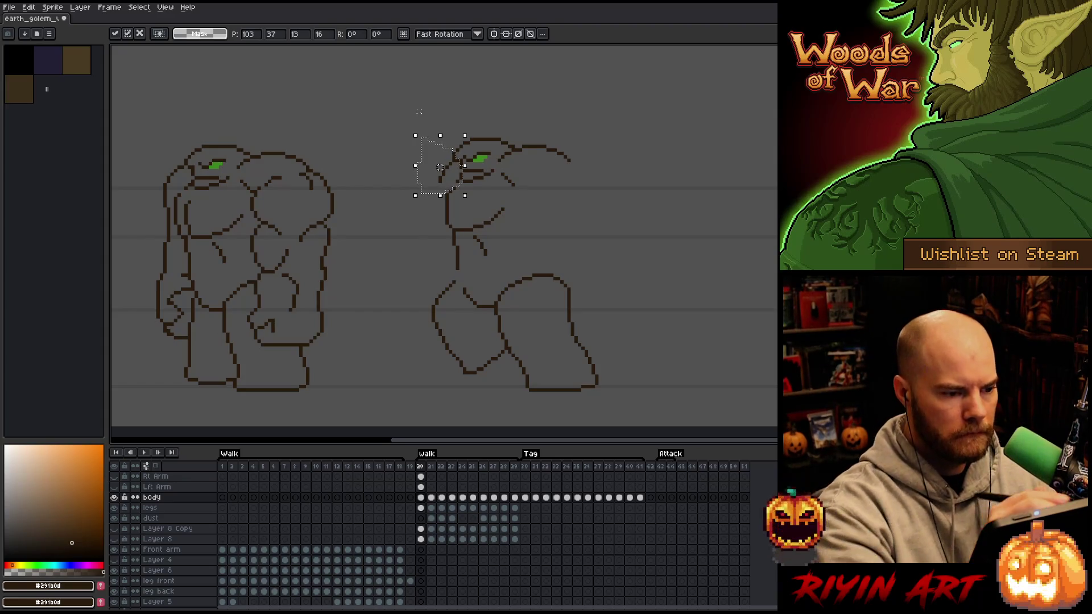
key(ctrl+d)
mouse_move(493, 148)
mouse_down()
mouse_move(474, 176)
mouse_move(462, 161)
mouse_move(491, 147)
mouse_up()
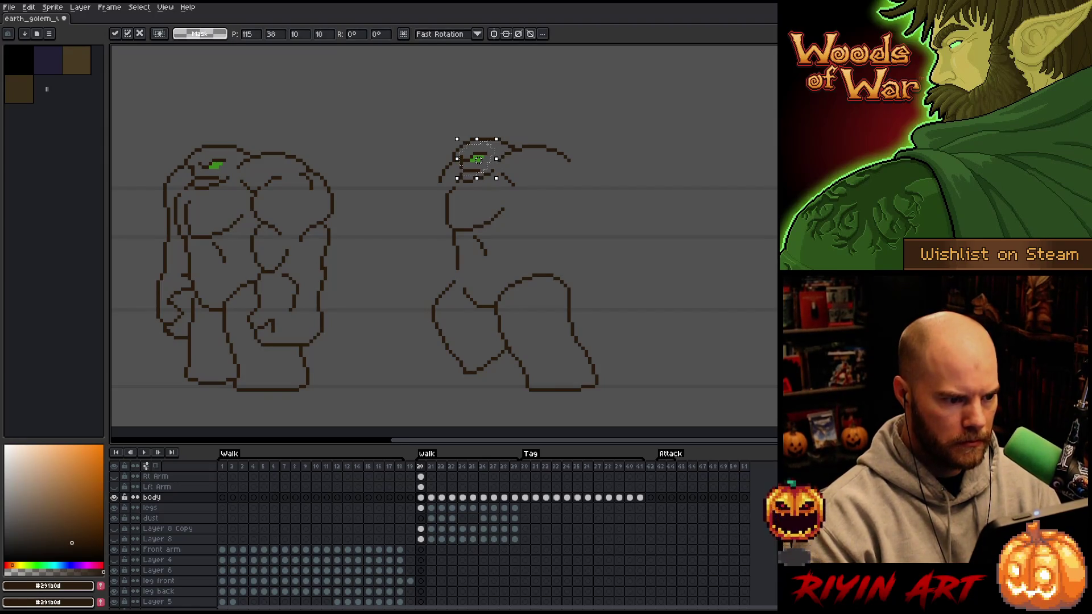
key(ctrl+d)
Flip between neighbouring walk frames to compare the golem's poses.
key(Right)
key(Left)
key(Right)
key(Left)
key(Right)
key(Left)
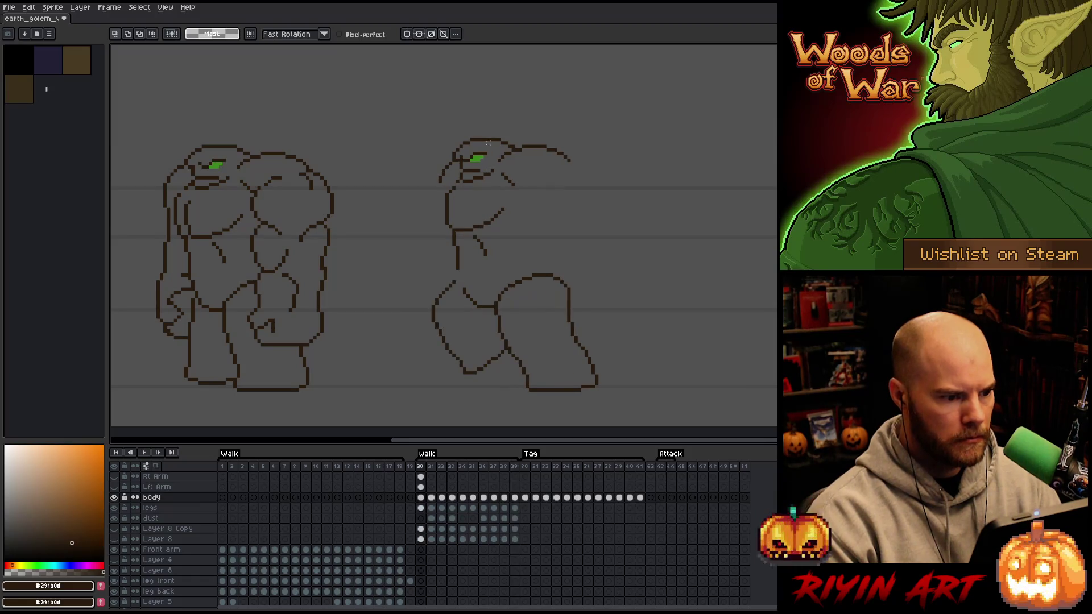
key(Right)
key(Left)
key(Right)
key(Left)
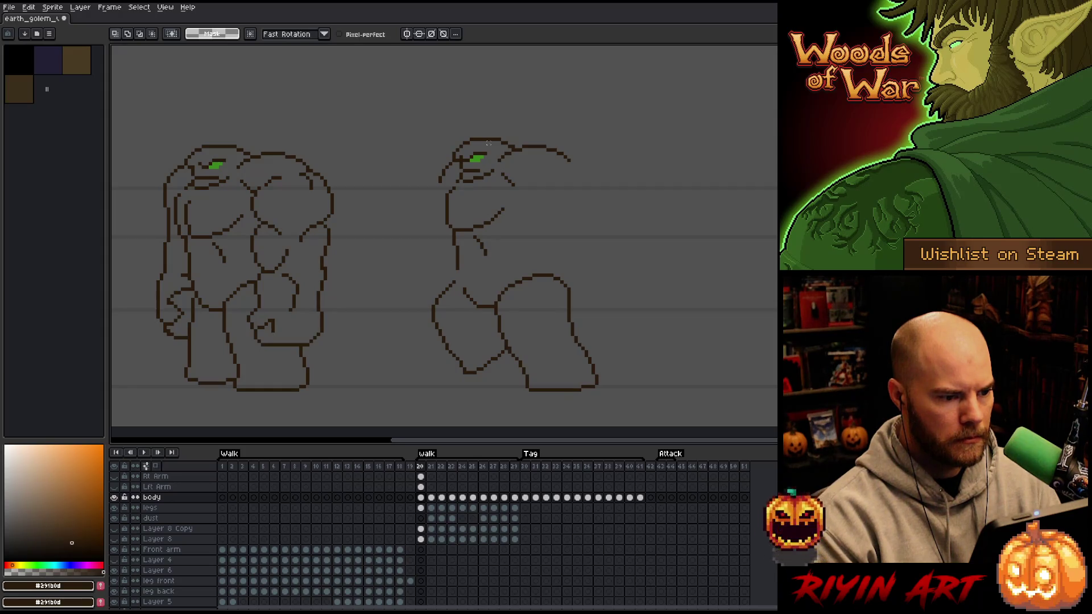
key(Left)
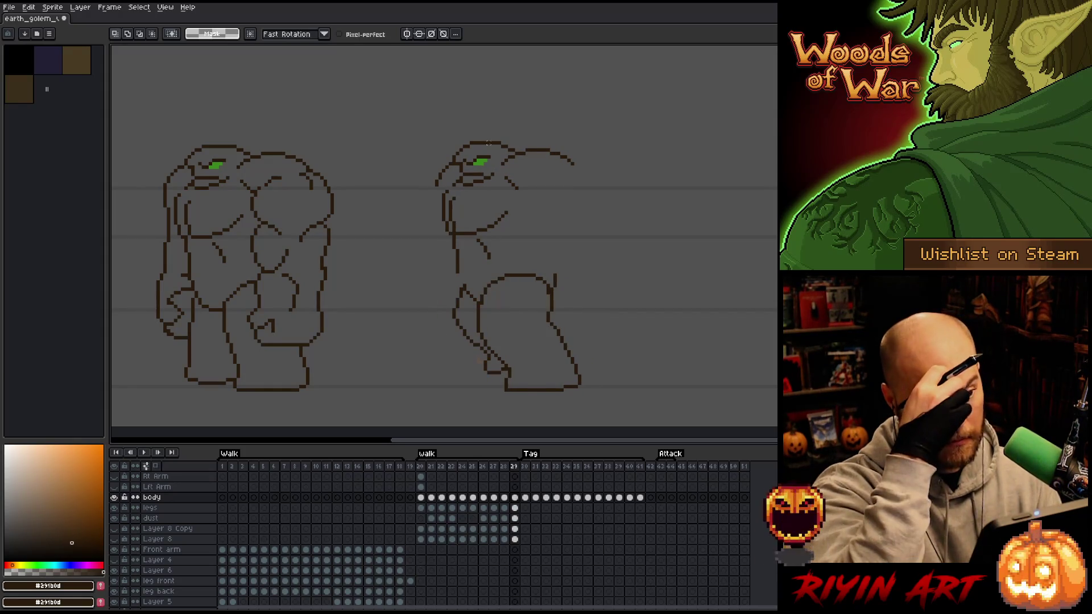
key(Right)
Toggle Pencil and Eraser while comparing the first and last walk poses.
key(b)
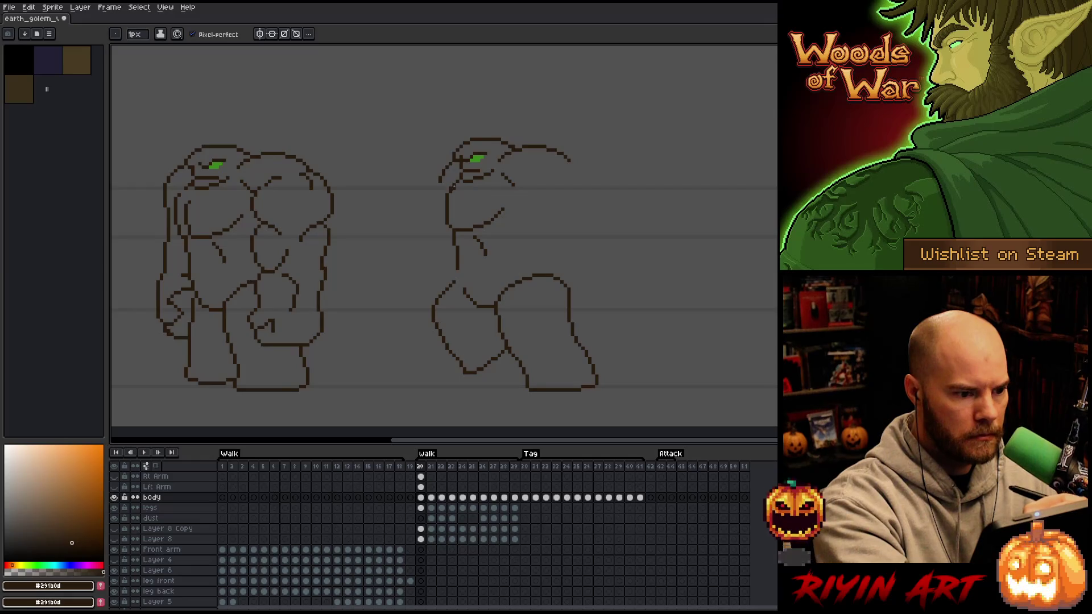
key(e)
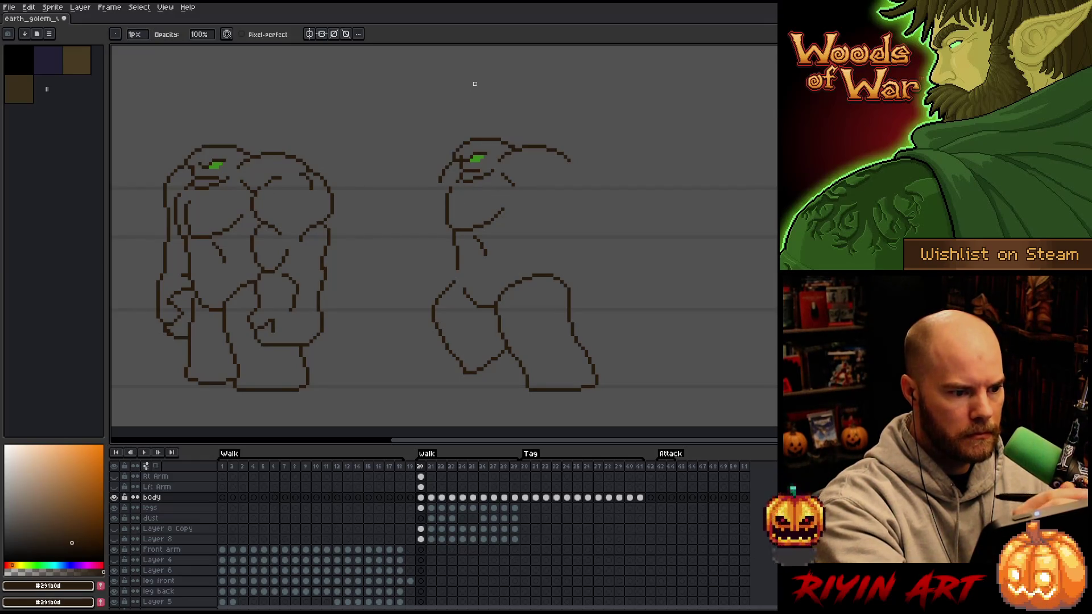
key(Left)
key(Right)
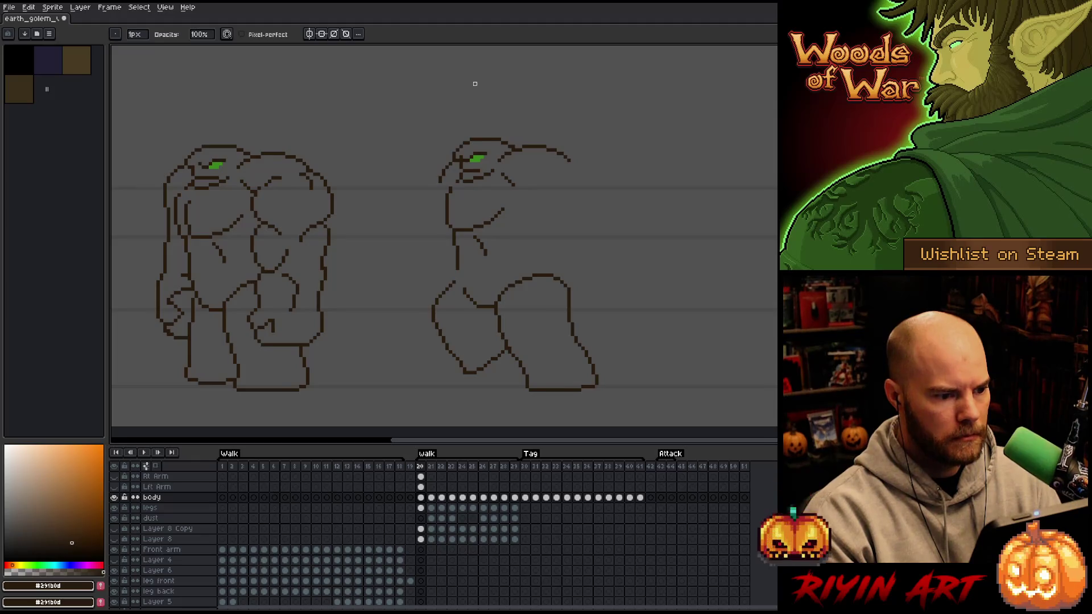
key(Left)
key(Right)
key(Left)
key(Right)
key(Left)
key(Right)
key(Left)
key(Right)
key(Right)
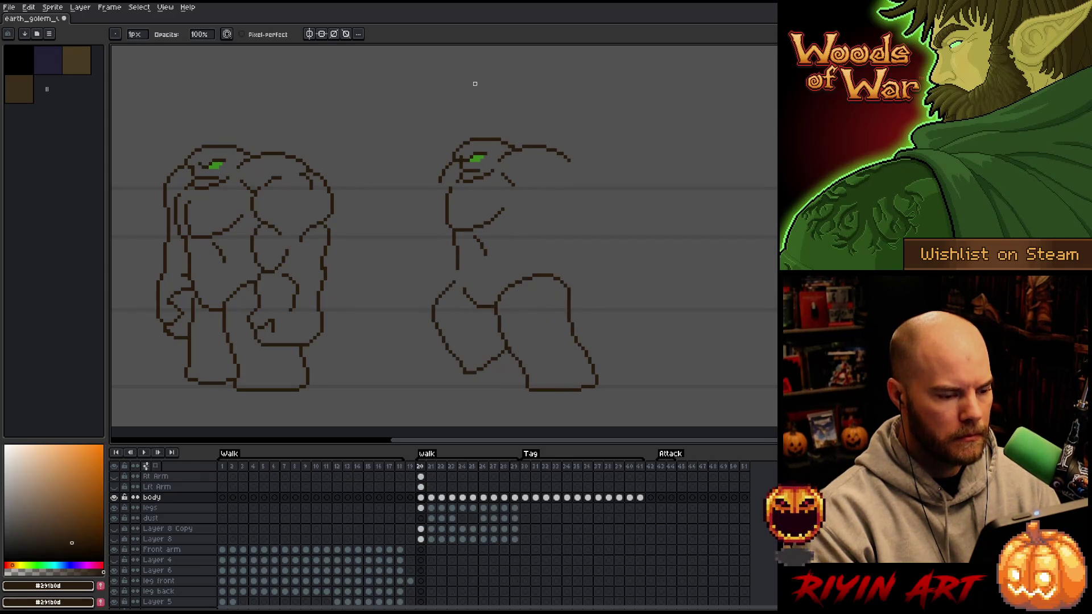
Raise the golem's hip one pixel on the frame 29 legs cel and play the walk.
key(m)
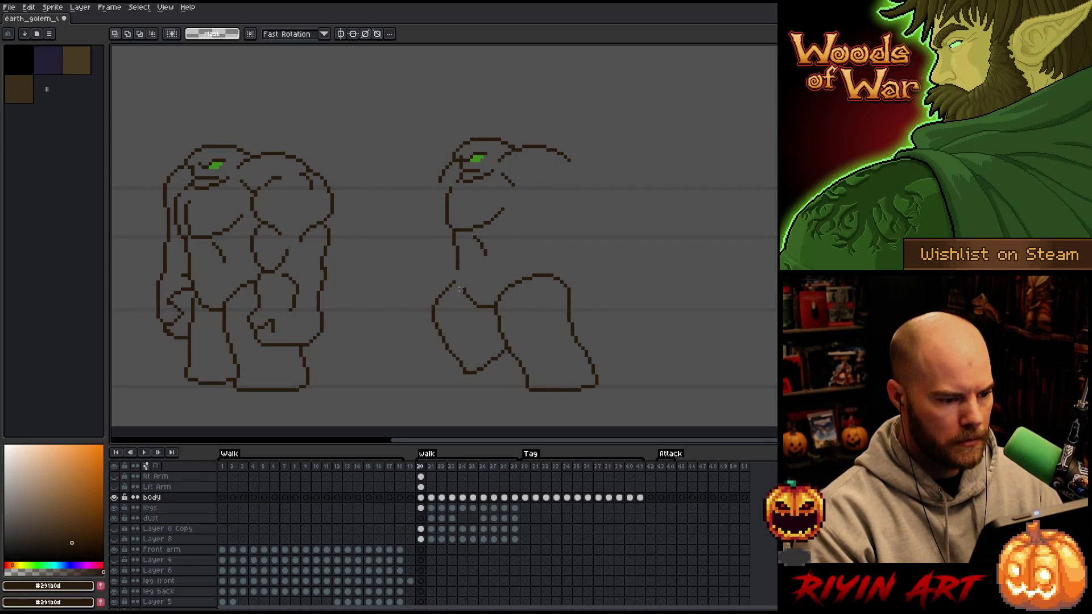
drag(457, 279, 497, 313)
key(Down)
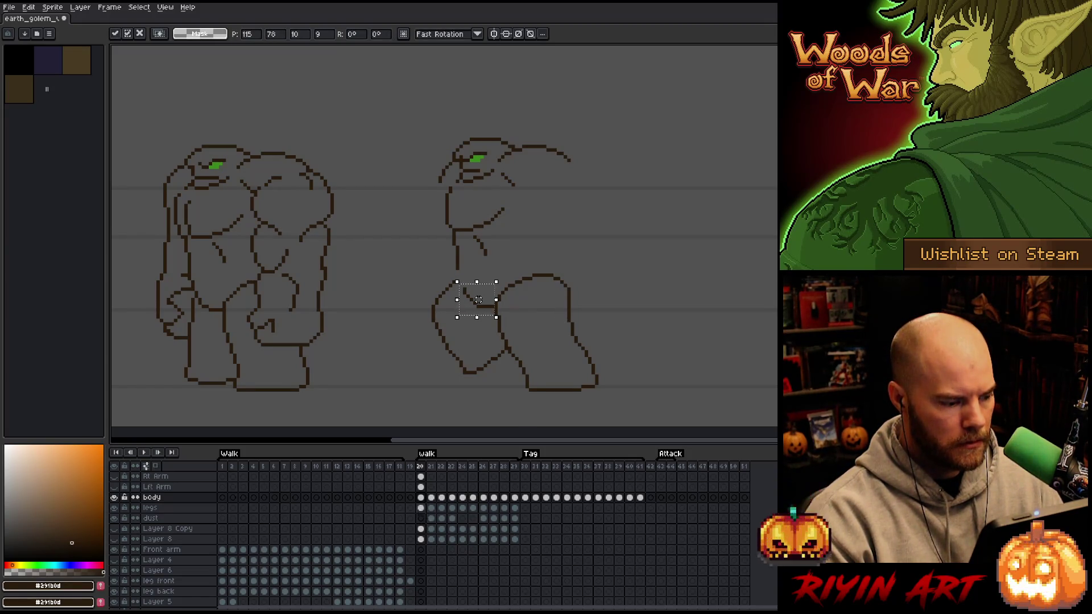
click(420, 508)
key(comma)
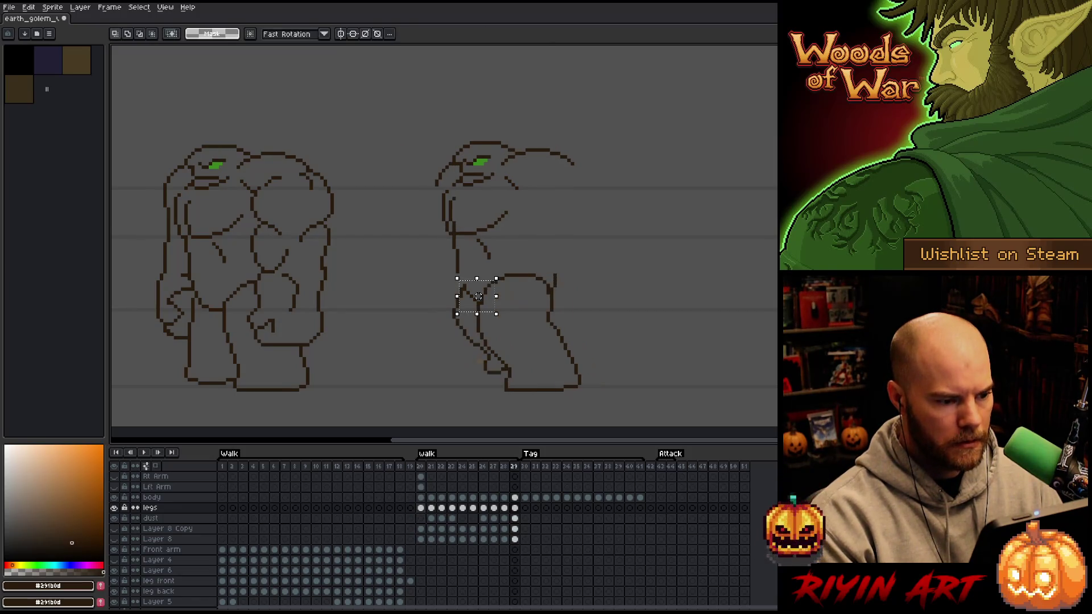
drag(478, 296, 478, 292)
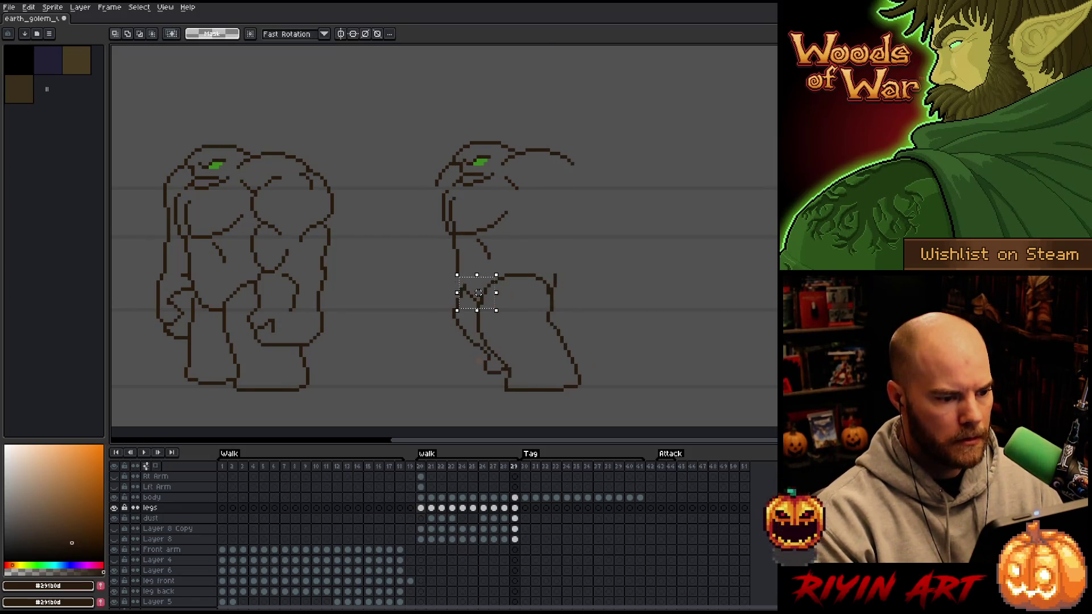
key(period)
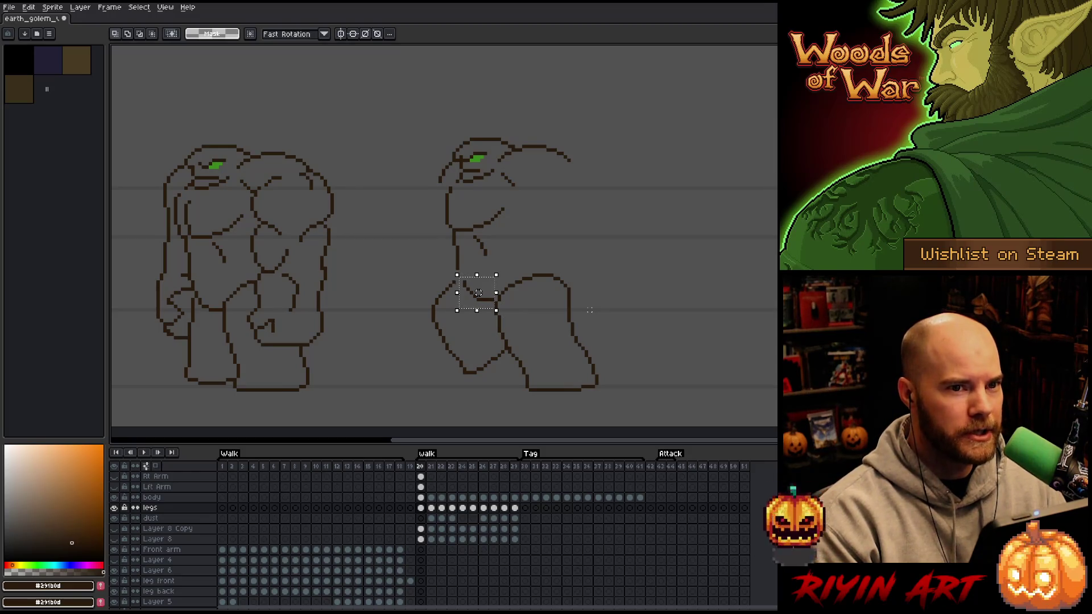
key(Return)
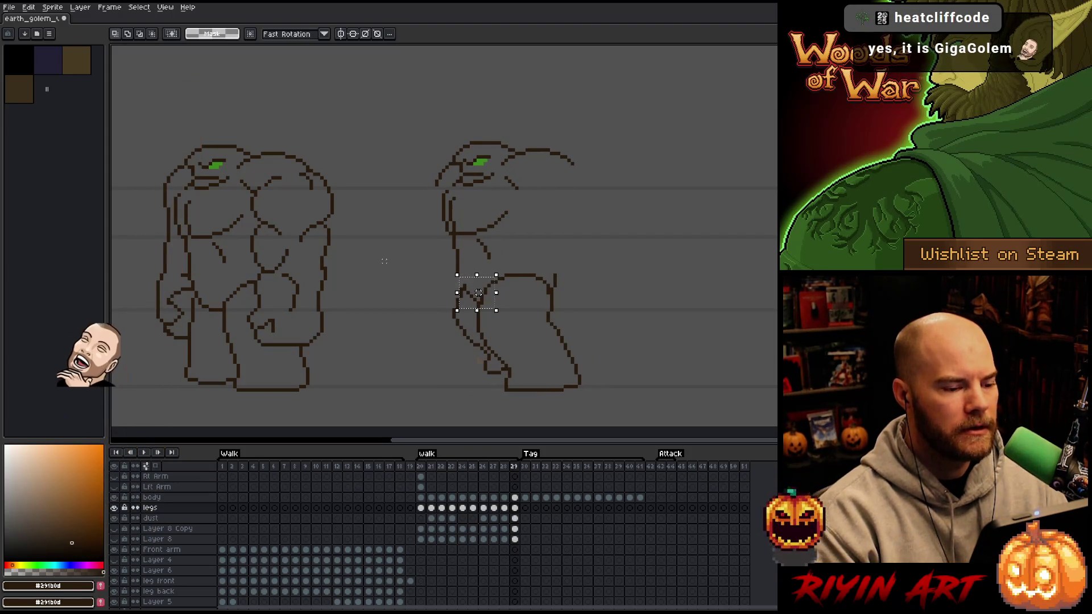
Select a small patch of the golem's neck, stop playback, and activate the frame 29 body cel.
key(b)
drag(443, 192, 462, 214)
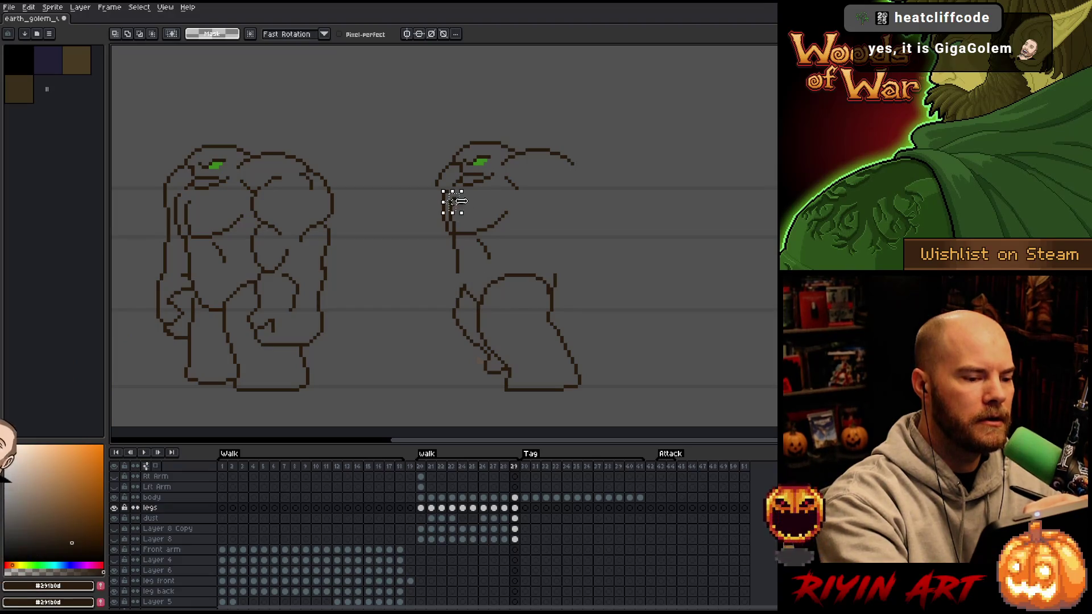
key(Return)
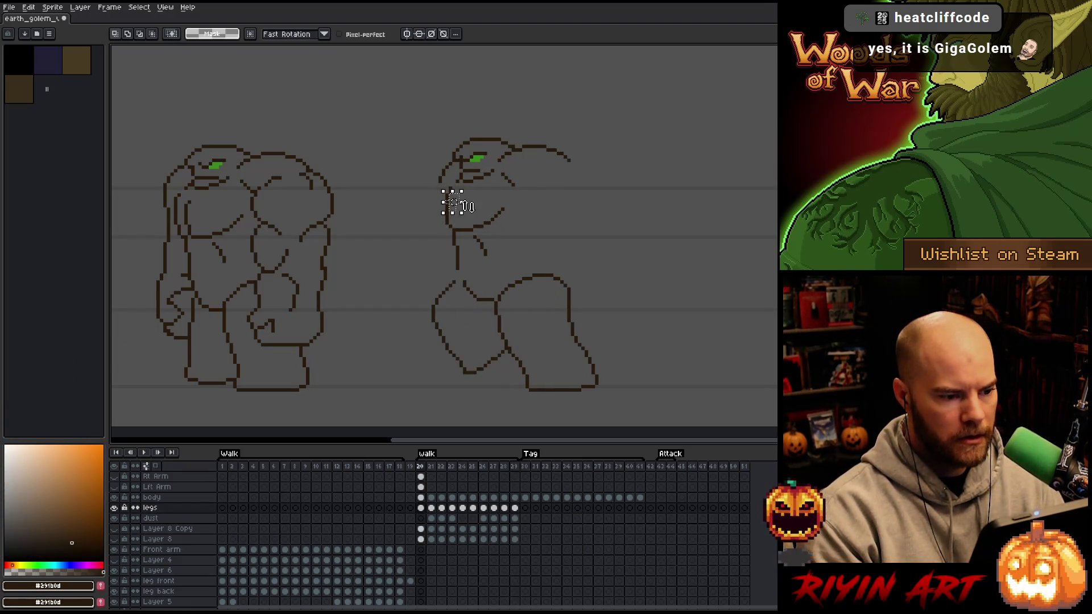
key(ctrl+t)
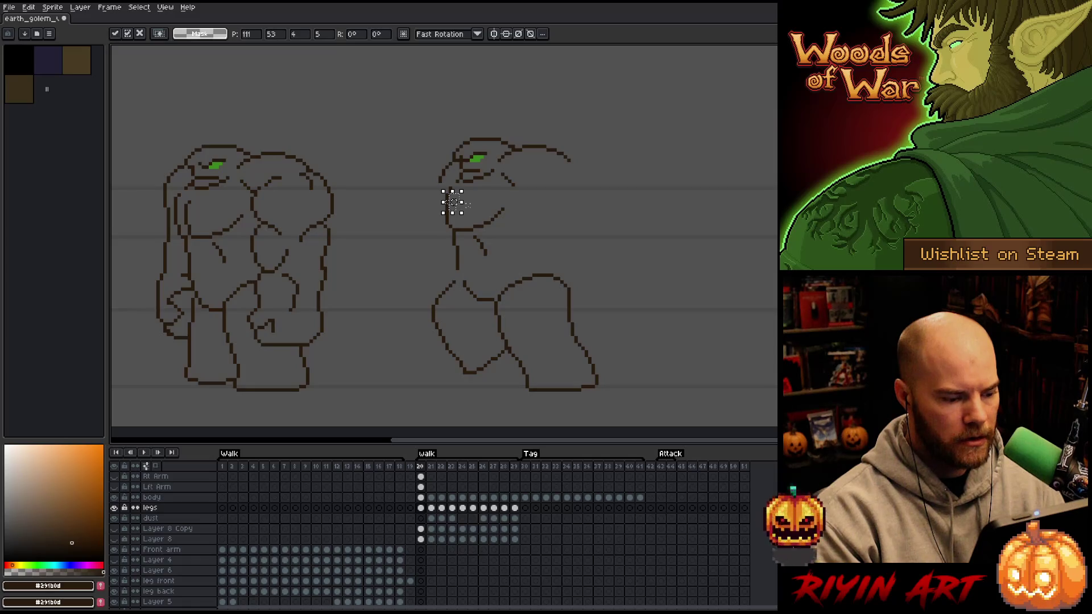
key(Return)
key(Left)
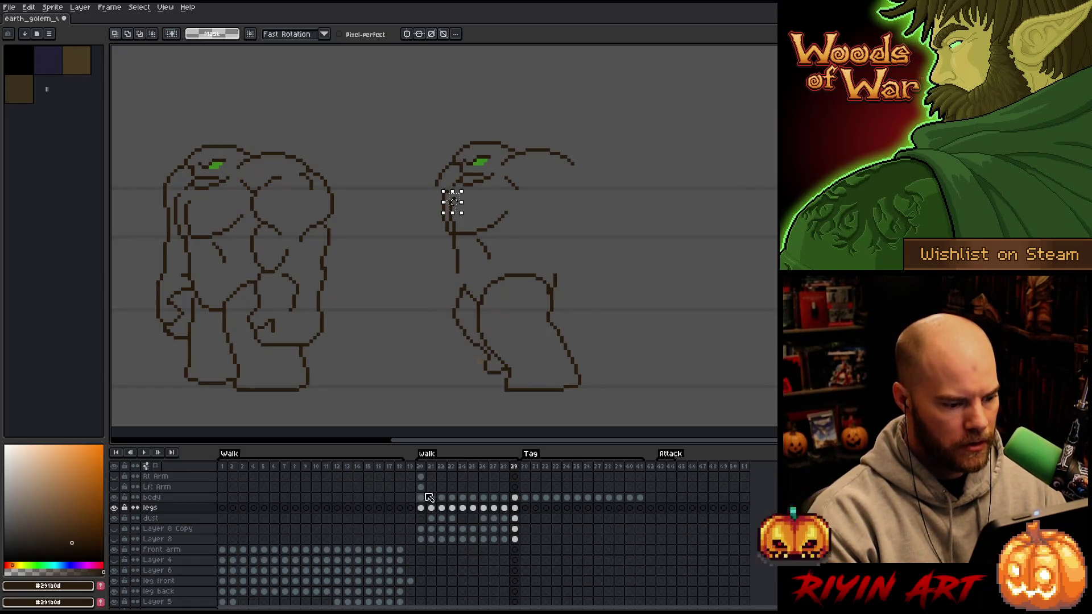
click(515, 498)
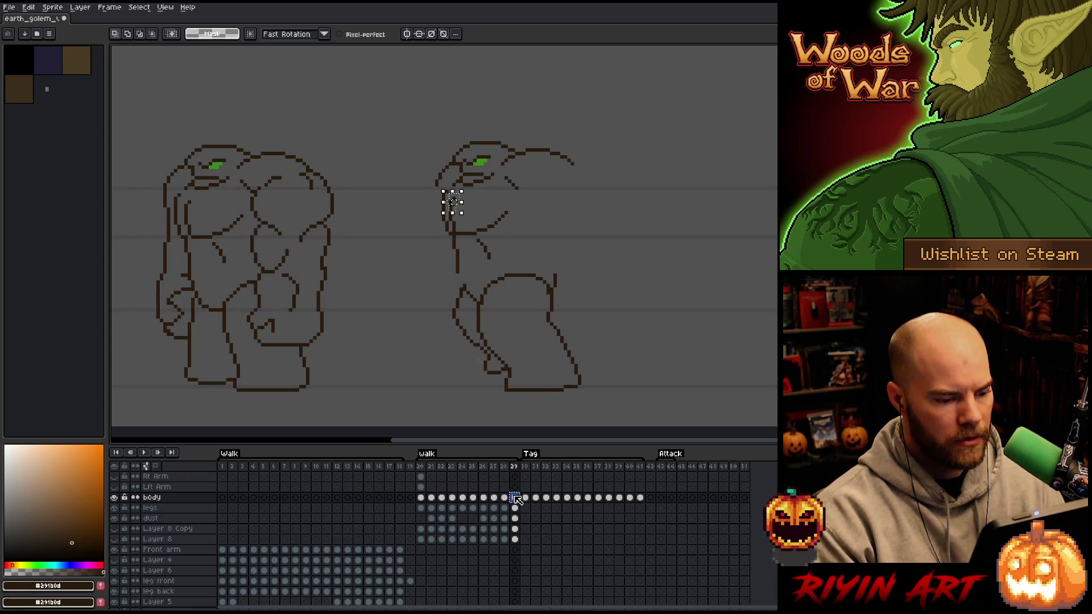
Shift the selected neck pixels one pixel left and drop them in place.
scroll(454, 207, up, 3)
click(461, 212)
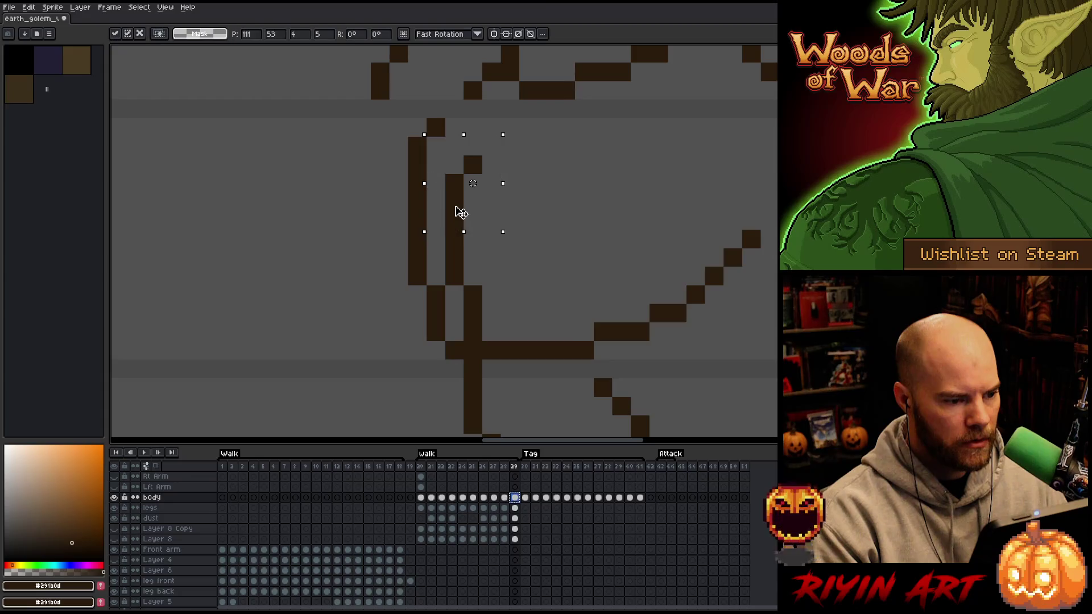
scroll(461, 212, down, 3)
key(period)
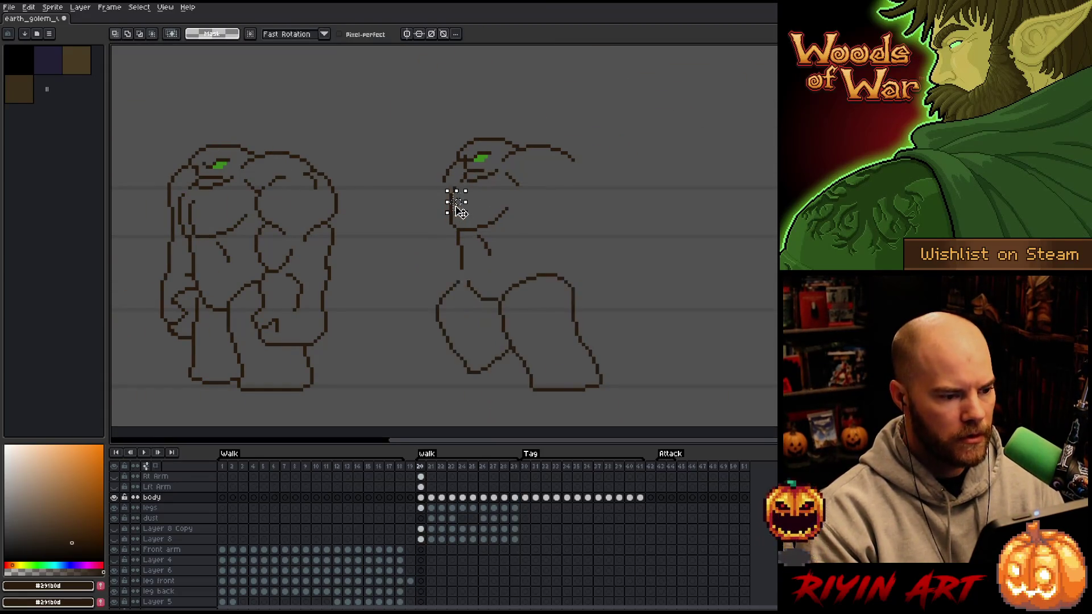
key(Left)
key(ctrl+d)
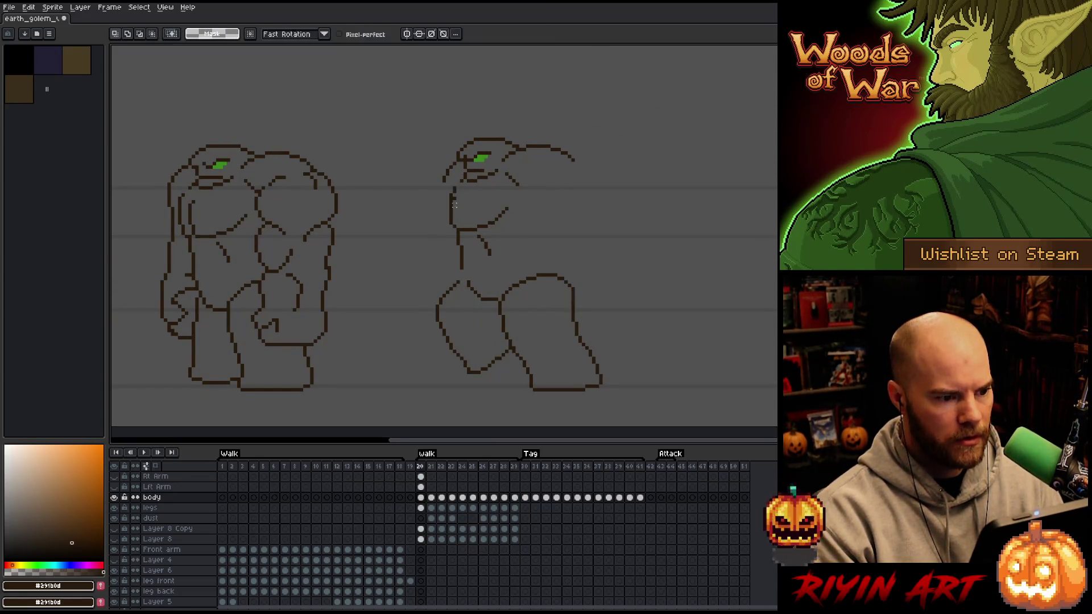
Toggle between the first and last walk frames to check the neck change.
key(period)
key(comma)
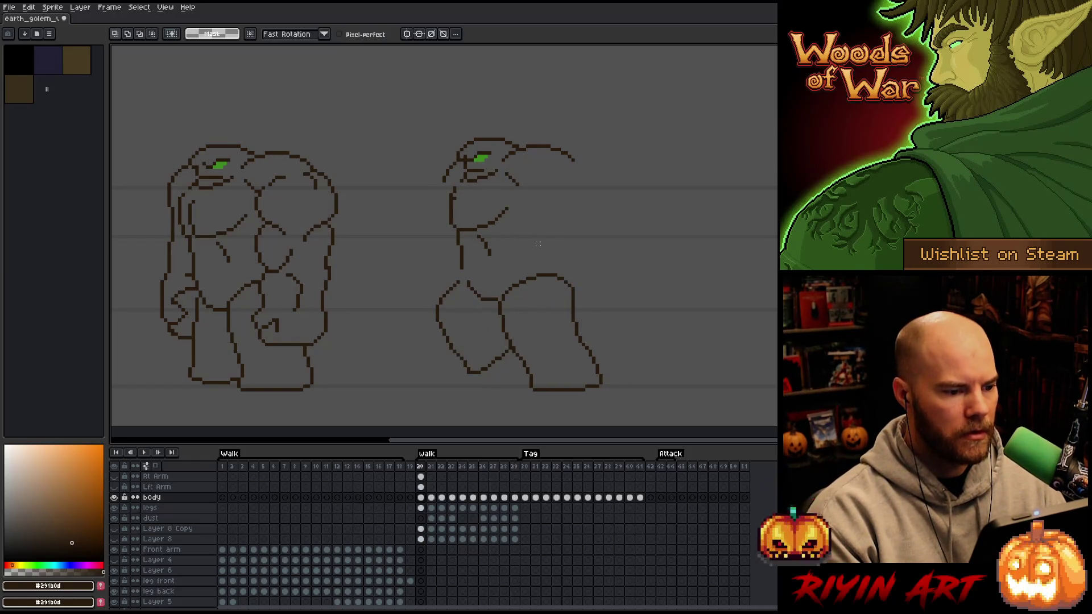
key(comma)
key(period)
key(comma)
key(period)
key(b)
key(e)
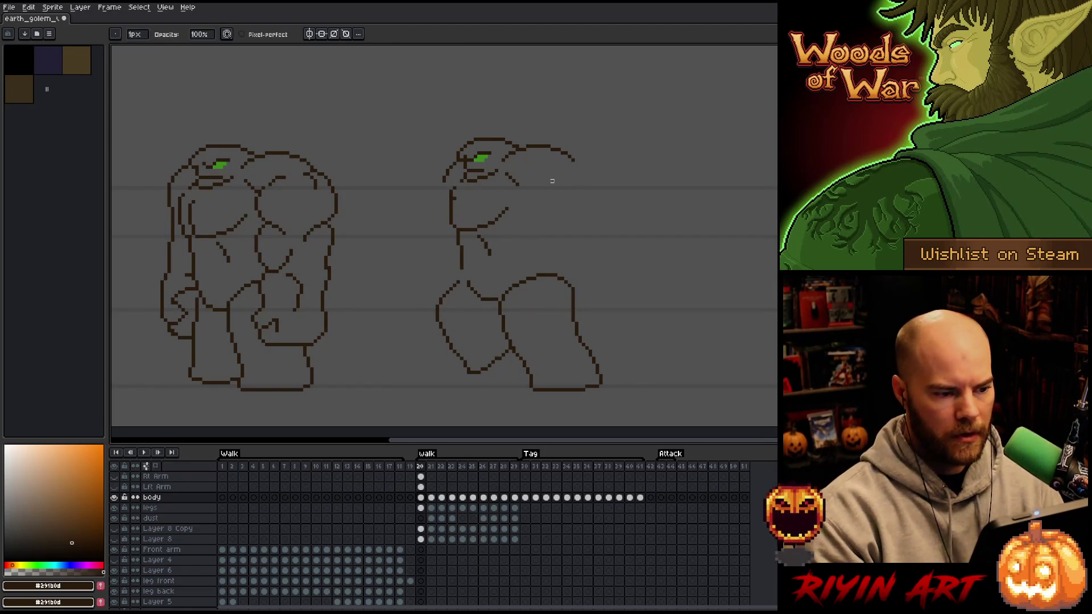
key(comma)
key(period)
Preview walk frames 20, 21 and 29 while switching between Pencil and Eraser.
key(b)
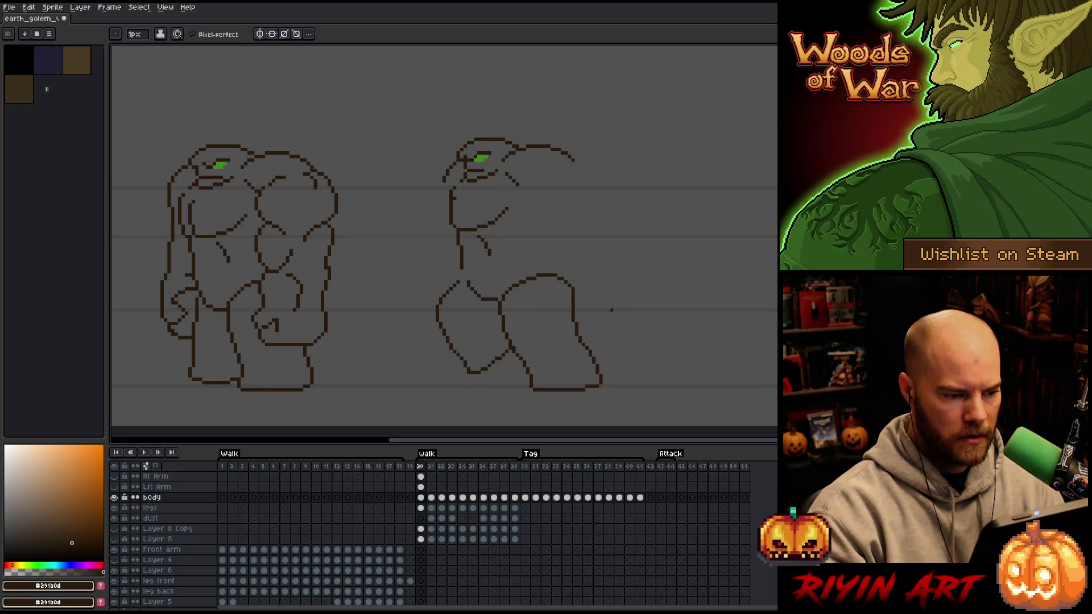
key(e)
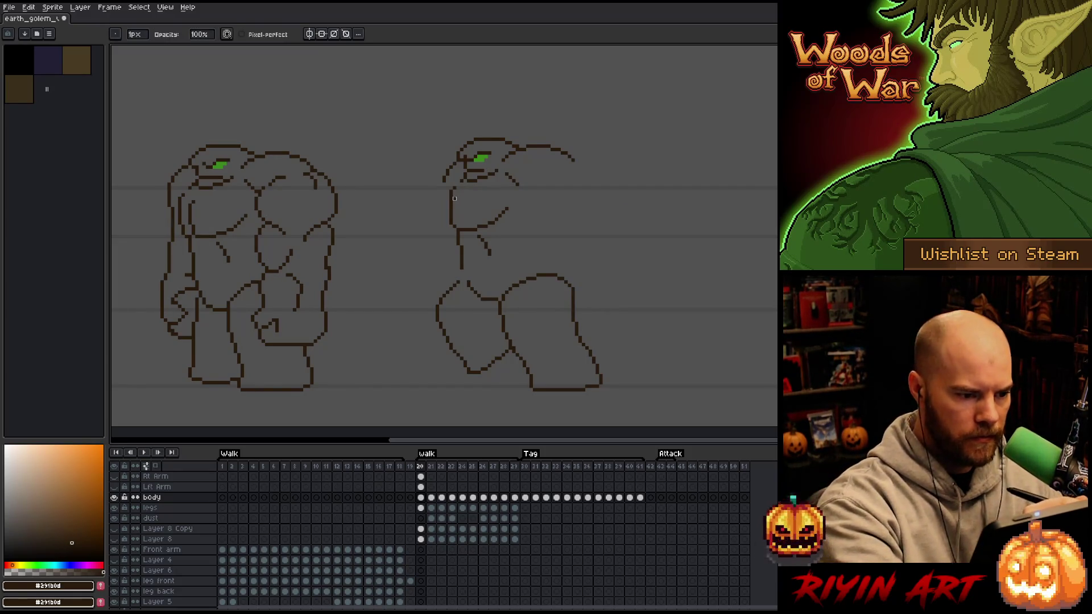
key(period)
key(period)
key(comma)
key(comma)
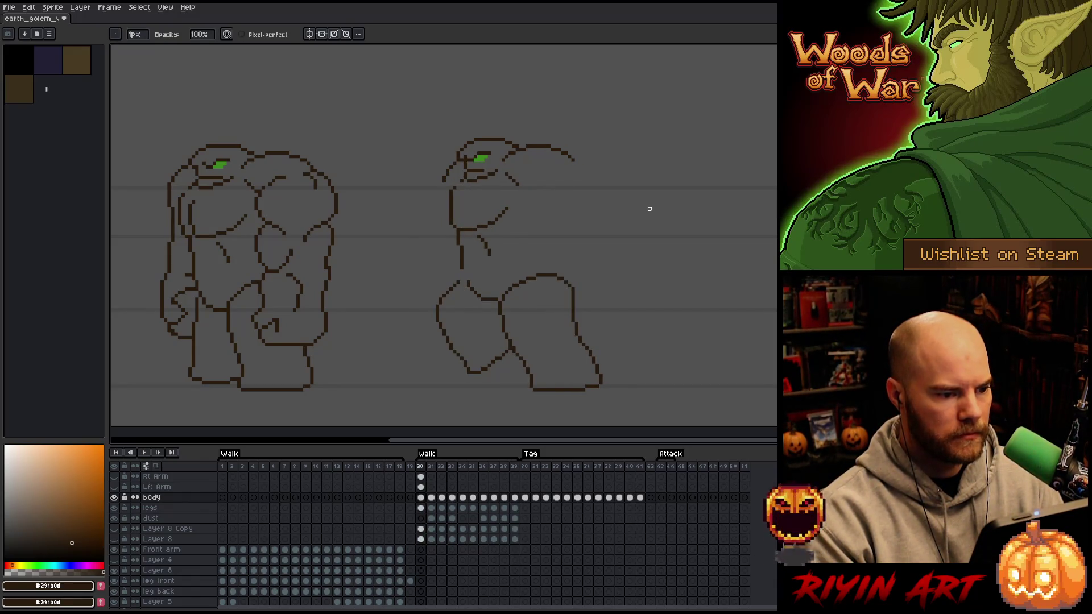
key(comma)
key(period)
key(comma)
key(period)
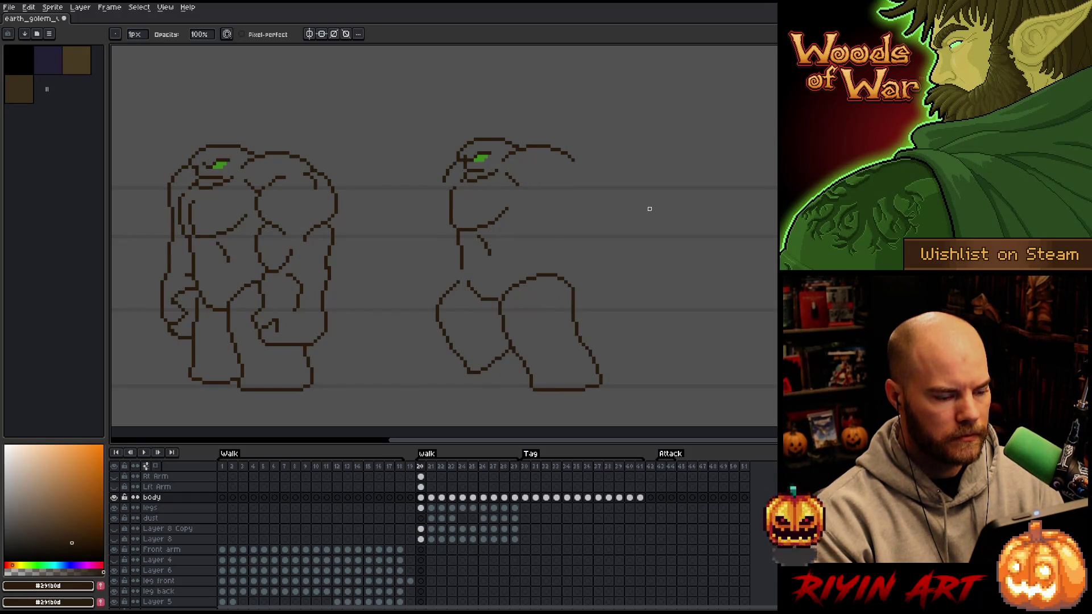
key(period)
key(comma)
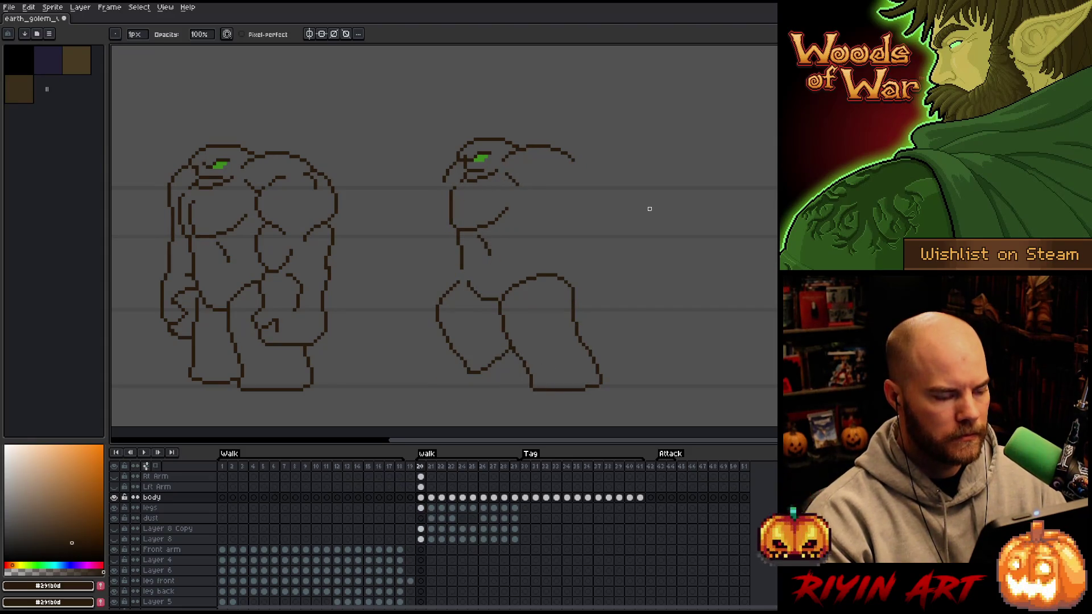
Select the golem's head and upper body on frame 21 and compare it with frame 20.
click(431, 500)
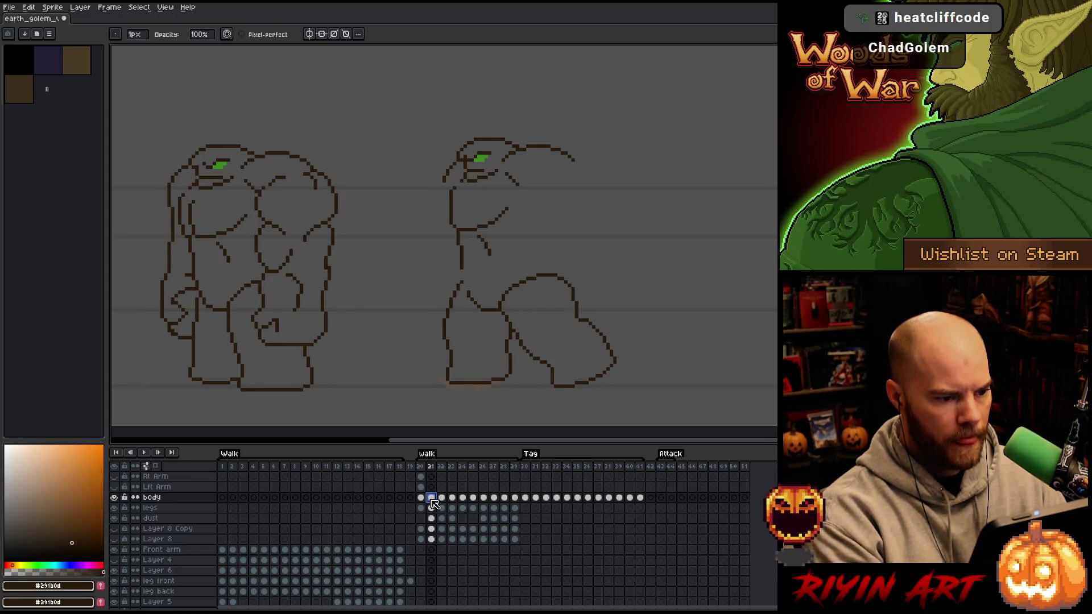
key(m)
mouse_move(605, 121)
mouse_down()
mouse_move(349, 266)
mouse_move(371, 274)
mouse_up()
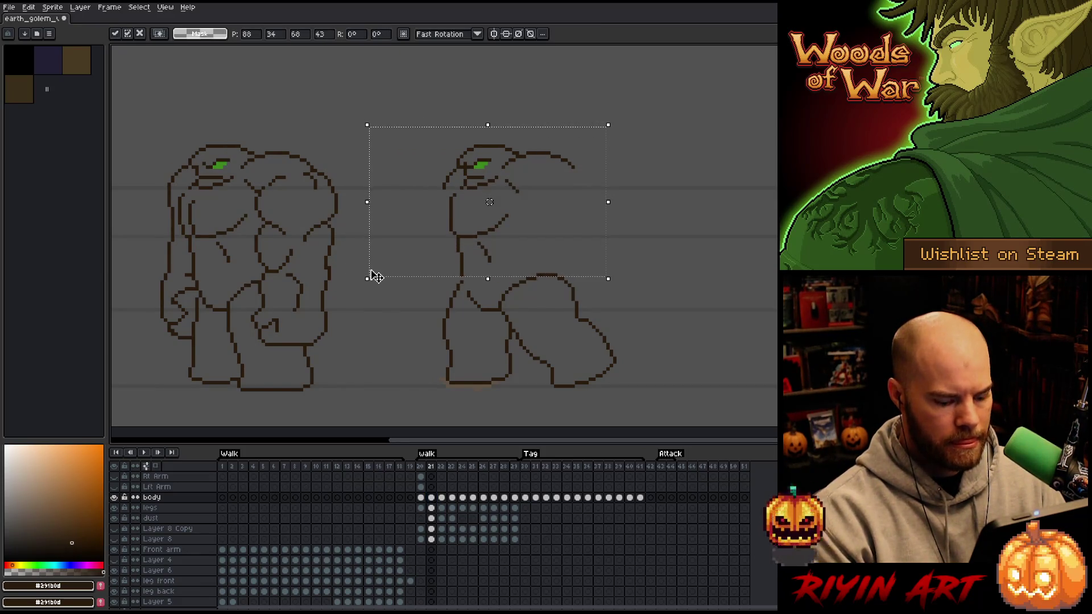
key(Left)
key(Right)
key(Left)
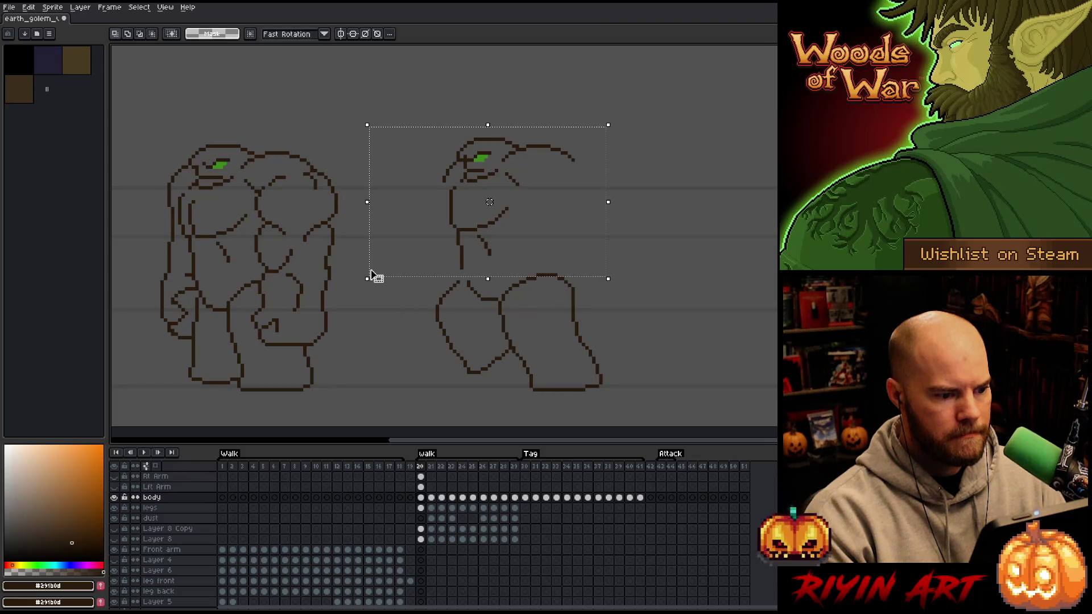
key(Right)
key(Left)
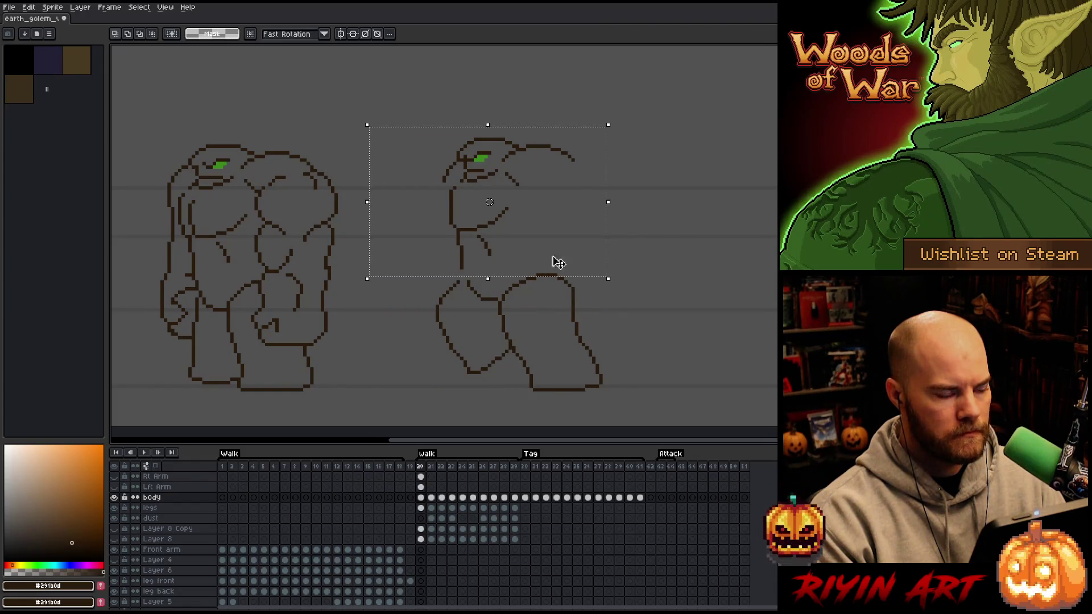
key(Right)
key(ctrl+d)
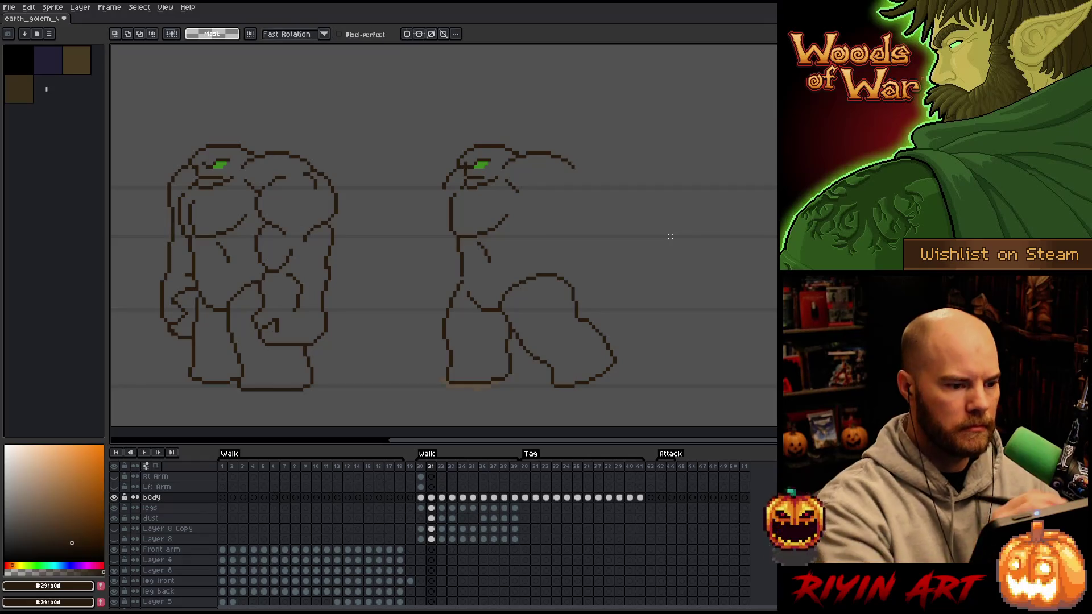
Outline and resize the area around the golem's eye.
key(b)
drag(496, 157, 464, 163)
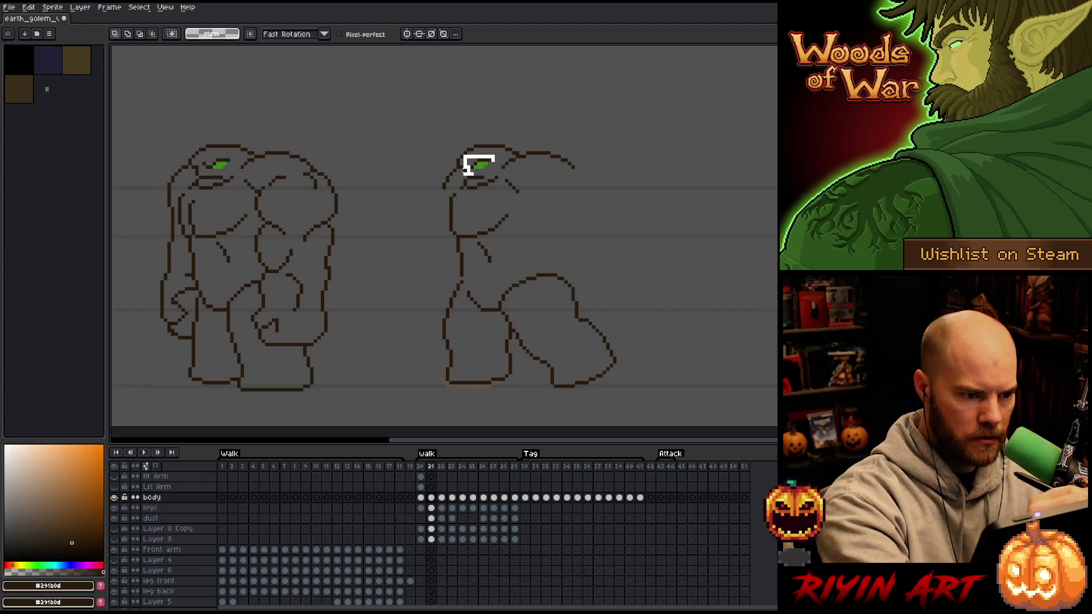
mouse_move(466, 172)
mouse_down()
mouse_move(474, 188)
mouse_move(500, 154)
mouse_up()
key(ctrl+d)
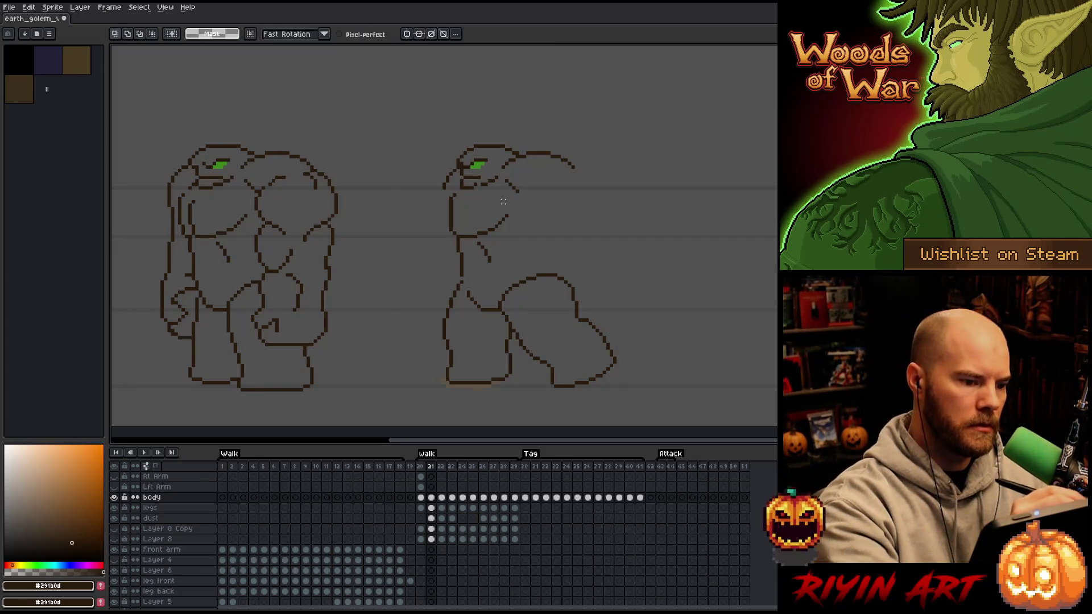
Enlarge the curved arc over the golem's head.
mouse_move(546, 203)
mouse_down()
mouse_move(504, 176)
mouse_move(478, 213)
mouse_move(482, 264)
mouse_move(512, 268)
mouse_up()
key(ctrl+d)
mouse_move(498, 174)
mouse_down()
mouse_move(547, 152)
mouse_move(670, 205)
mouse_up()
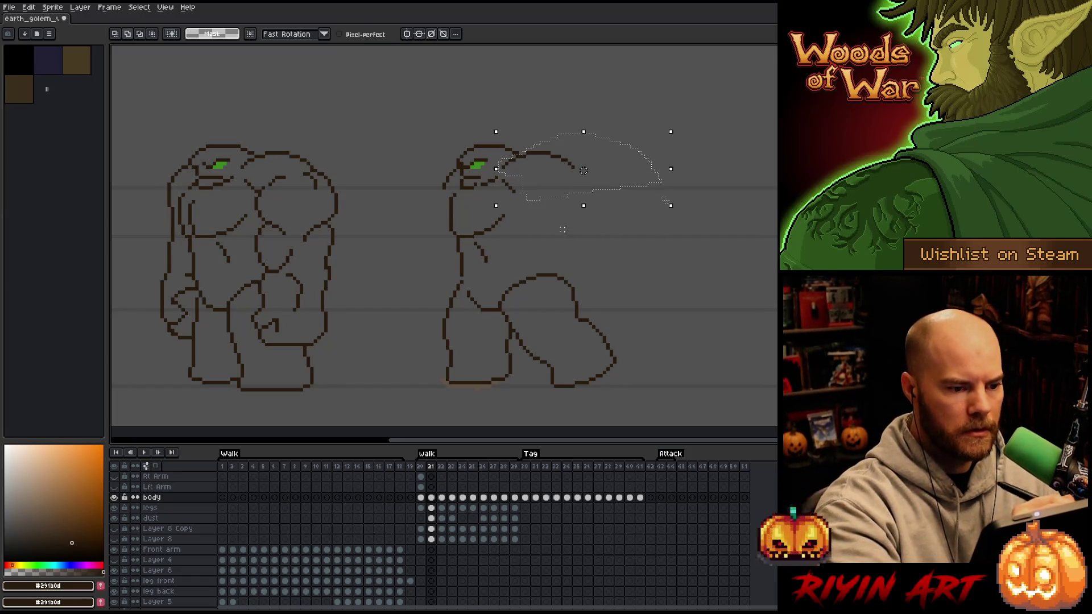
key(Return)
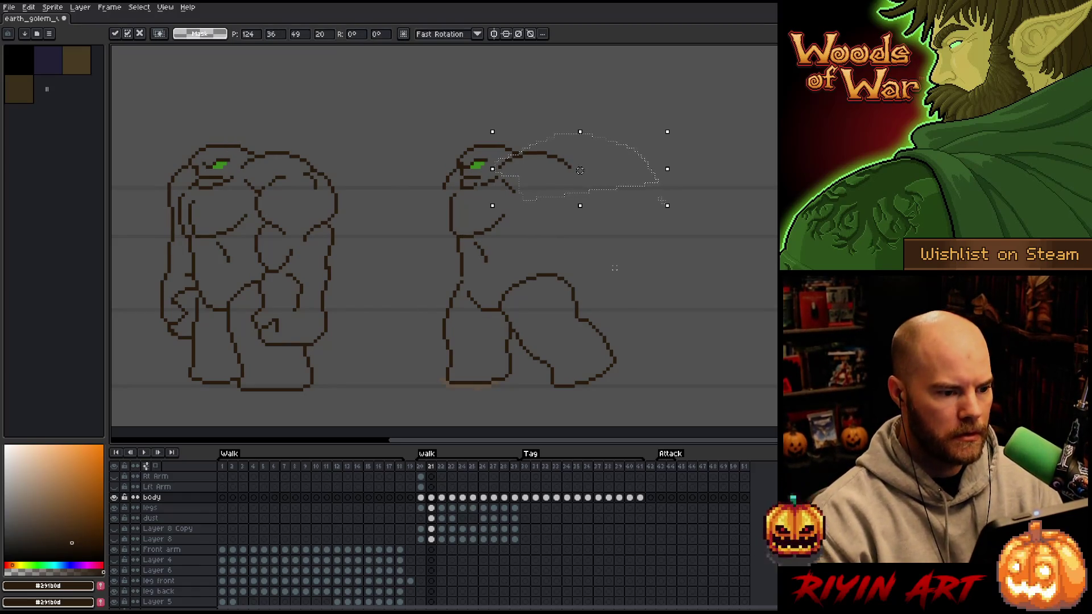
key(ctrl+d)
Reshape the left edge of the golem's head and compare the walk frames.
drag(454, 167, 445, 184)
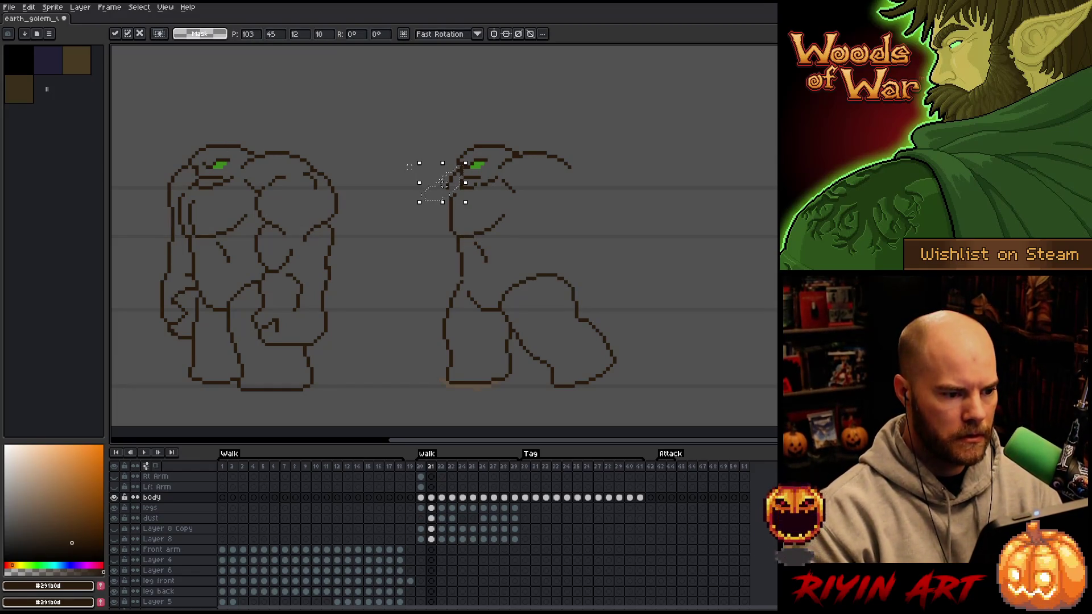
key(Return)
key(Left)
key(Return)
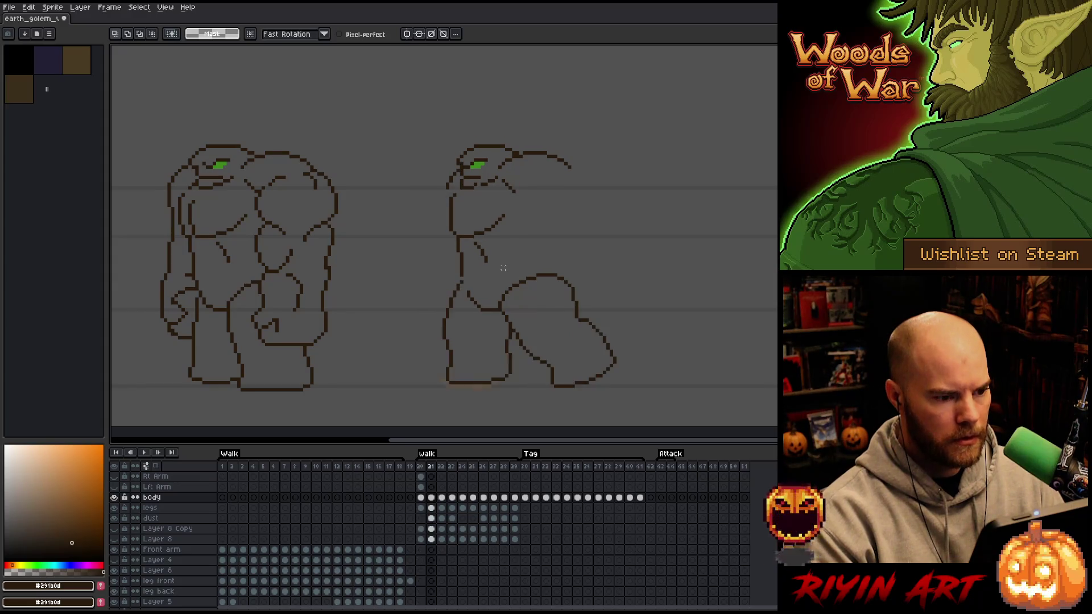
click(431, 498)
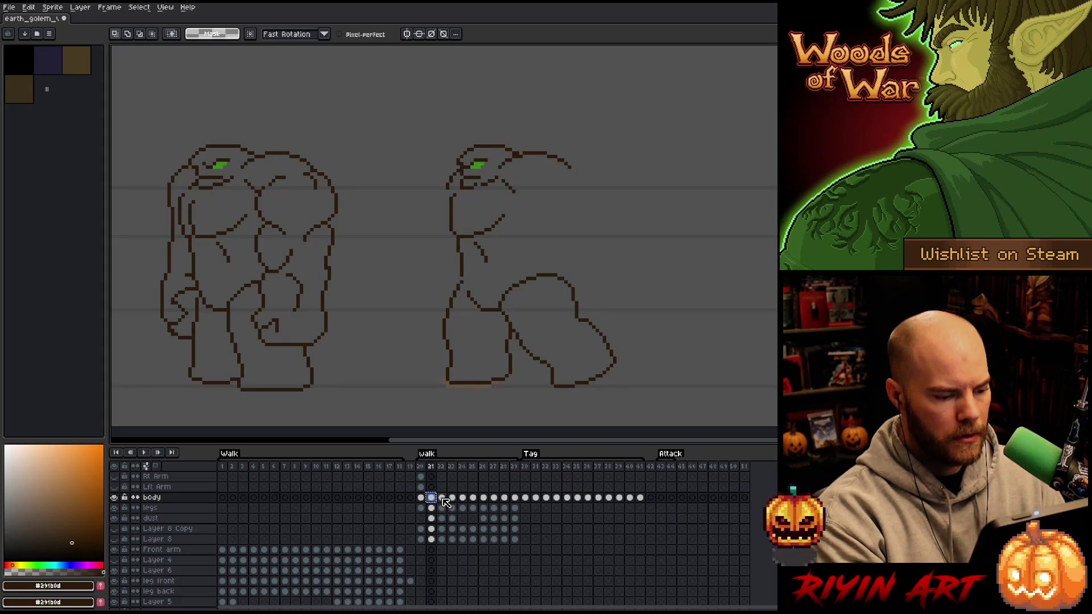
Place the body cel onto frame 22 and play the walk animation.
click(442, 498)
drag(444, 503, 445, 503)
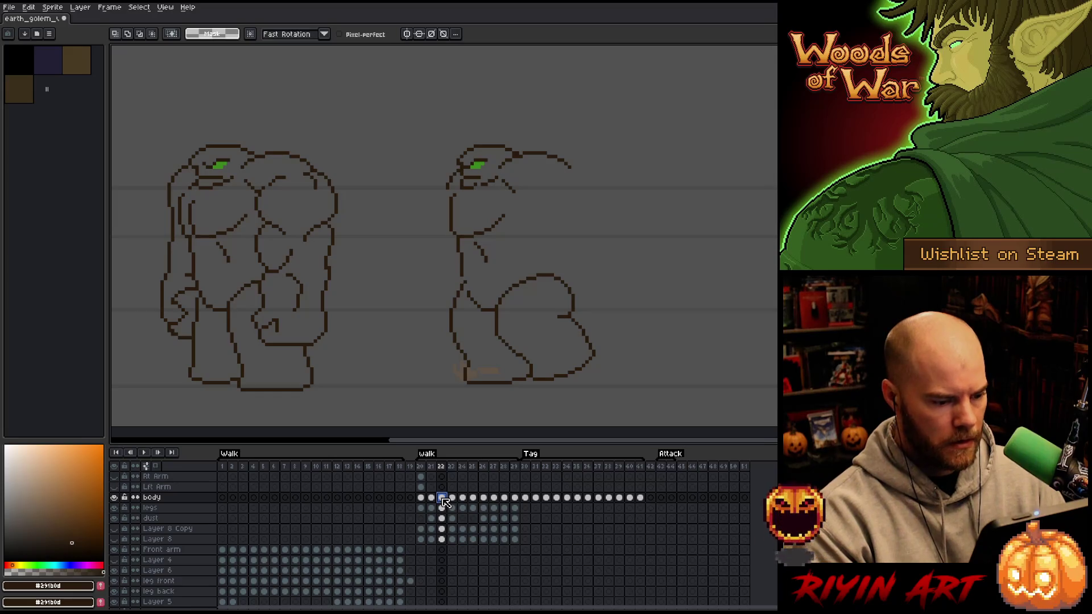
key(Return)
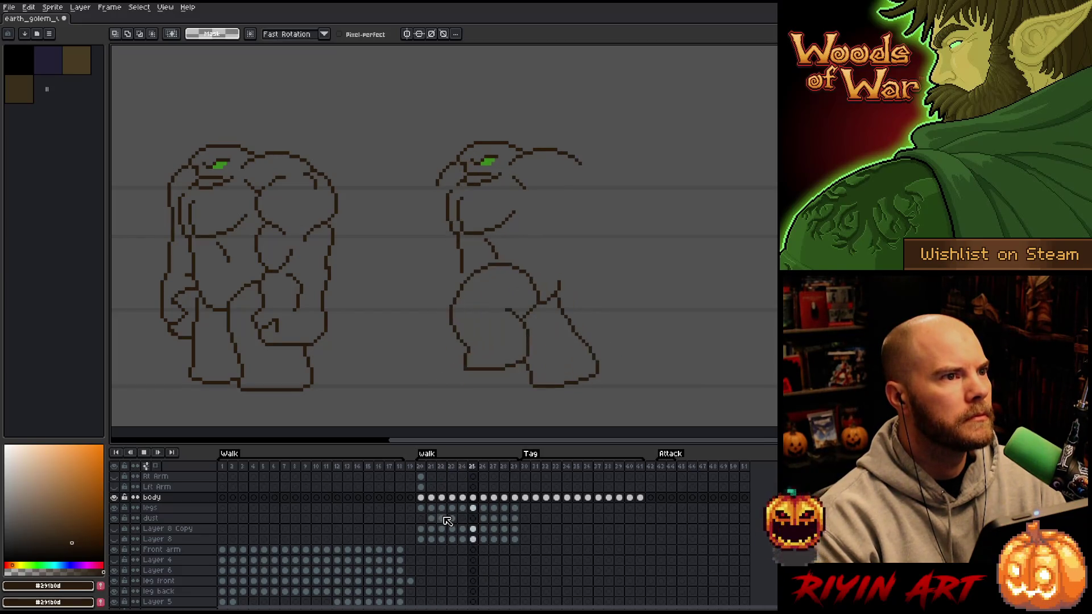
click(442, 518)
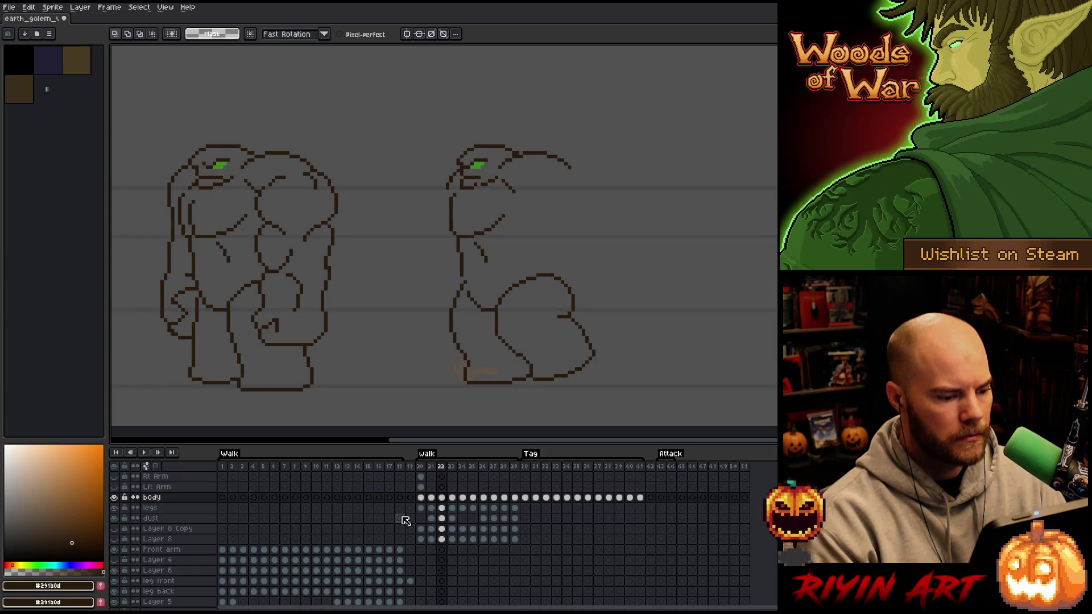
Step through walk frames 20 to 23 to check the poses.
click(432, 498)
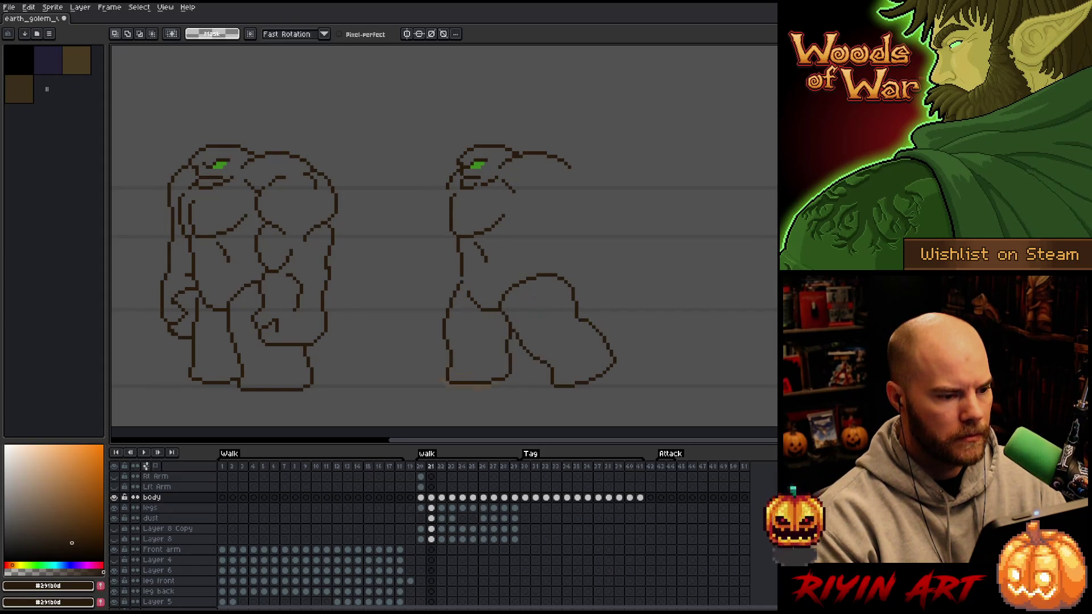
click(441, 498)
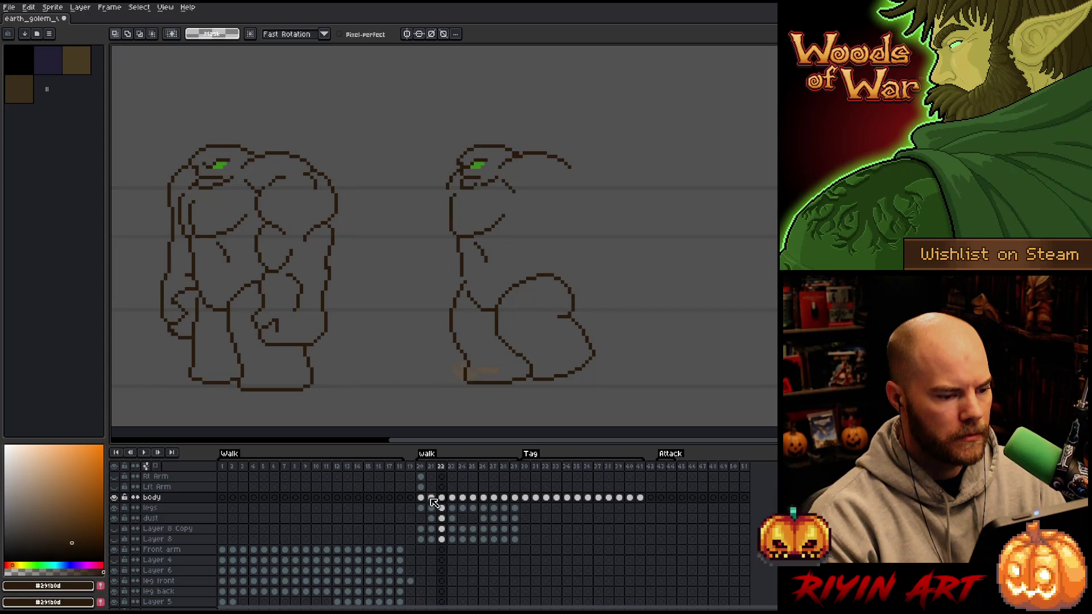
click(421, 499)
key(Right)
key(Right)
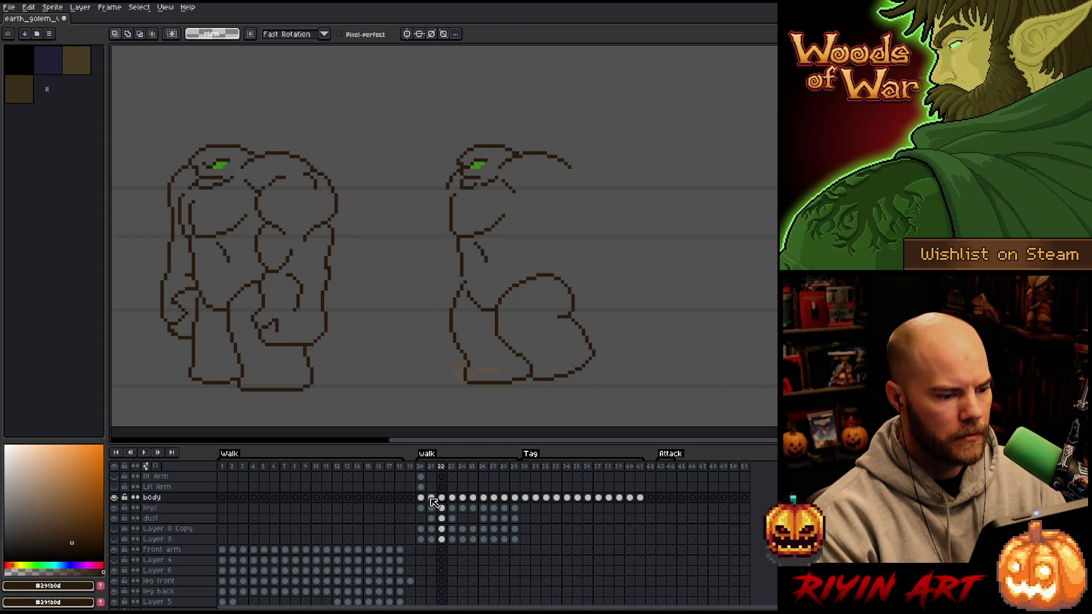
key(Right)
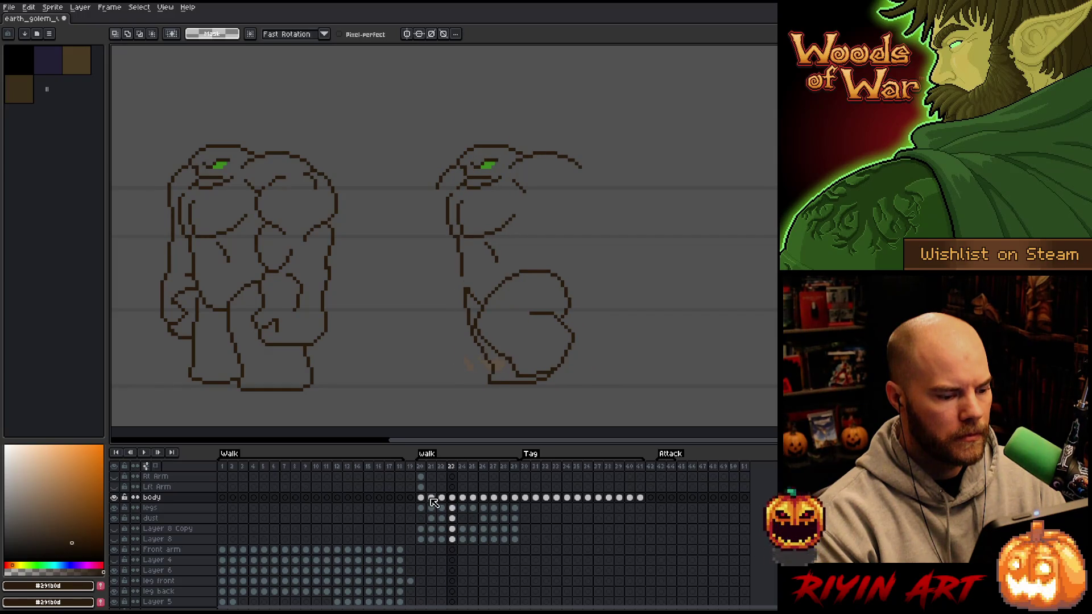
key(Left)
key(Left)
key(Left)
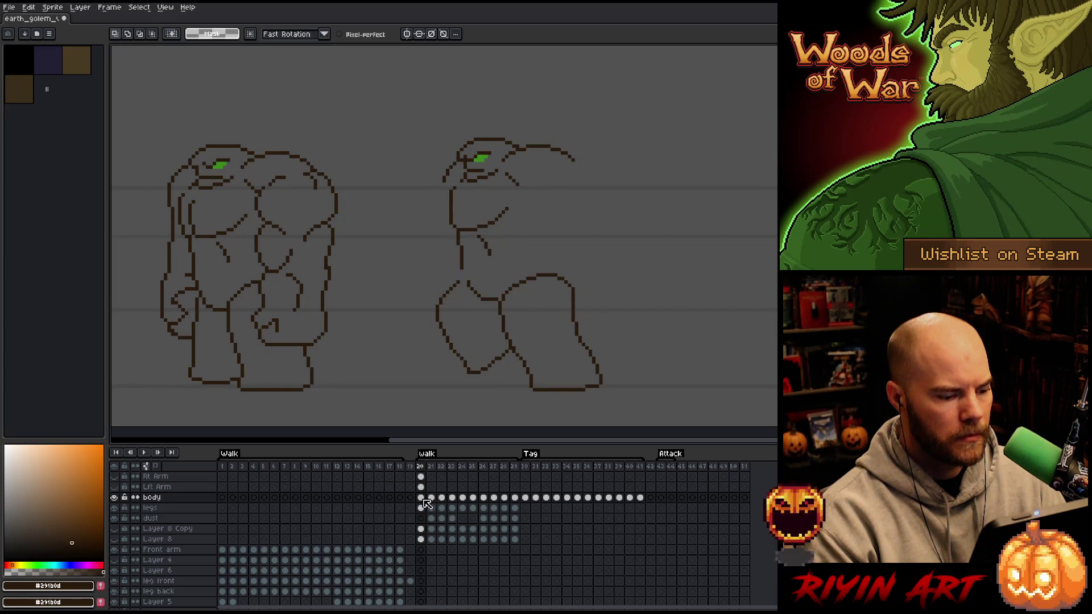
Copy the frame 20 body cel into frame 22.
click(422, 498)
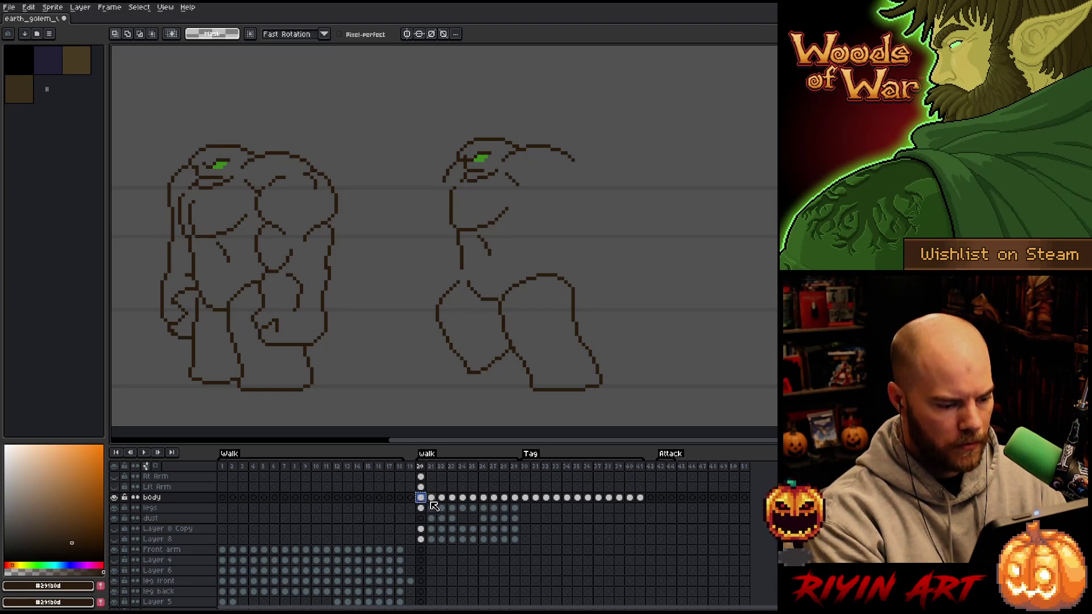
key(ctrl+c)
click(431, 499)
click(443, 498)
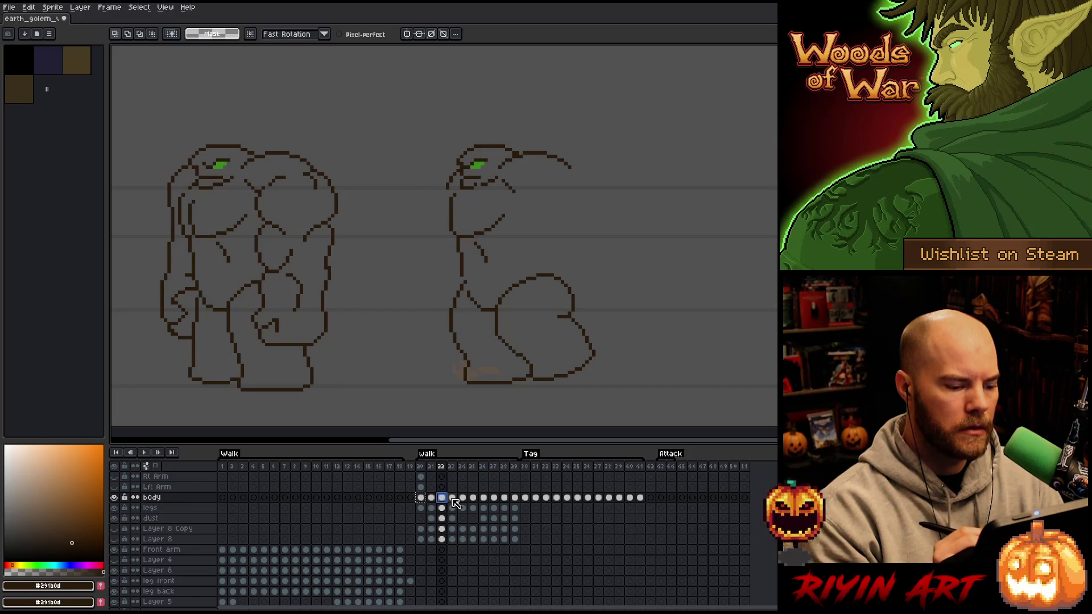
Compare frames 20 and 21, play the walk, and step through frames 27 to 29.
key(Left)
key(Left)
key(Right)
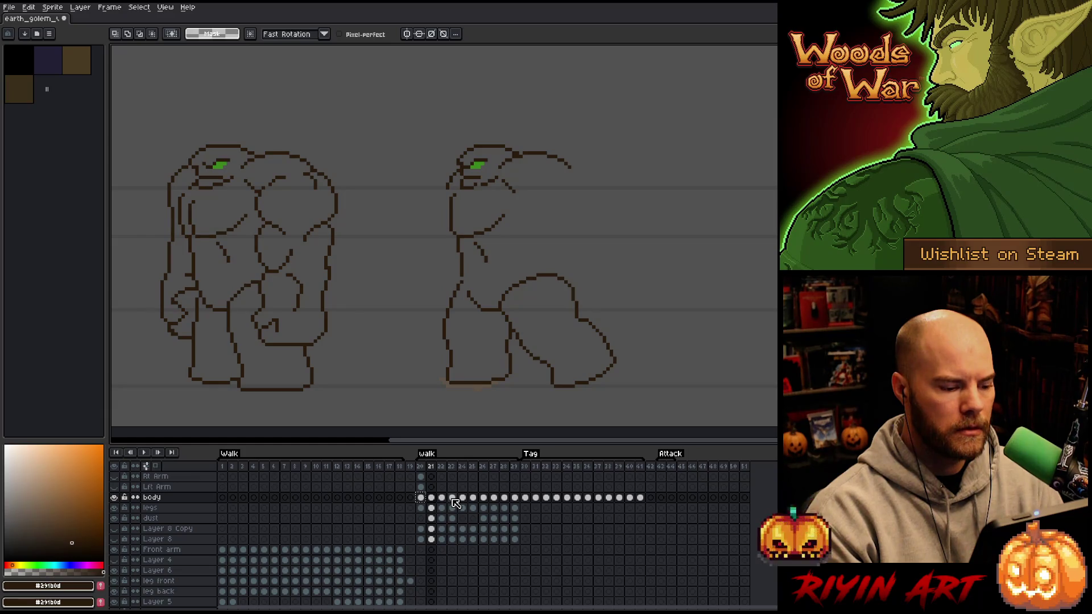
key(Left)
key(Right)
key(Left)
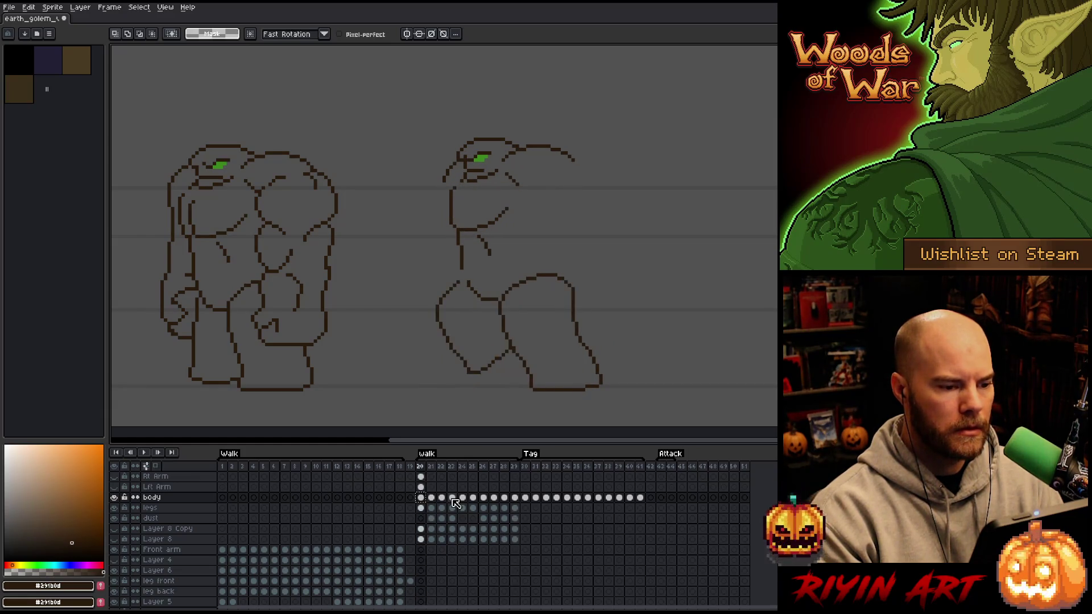
key(Return)
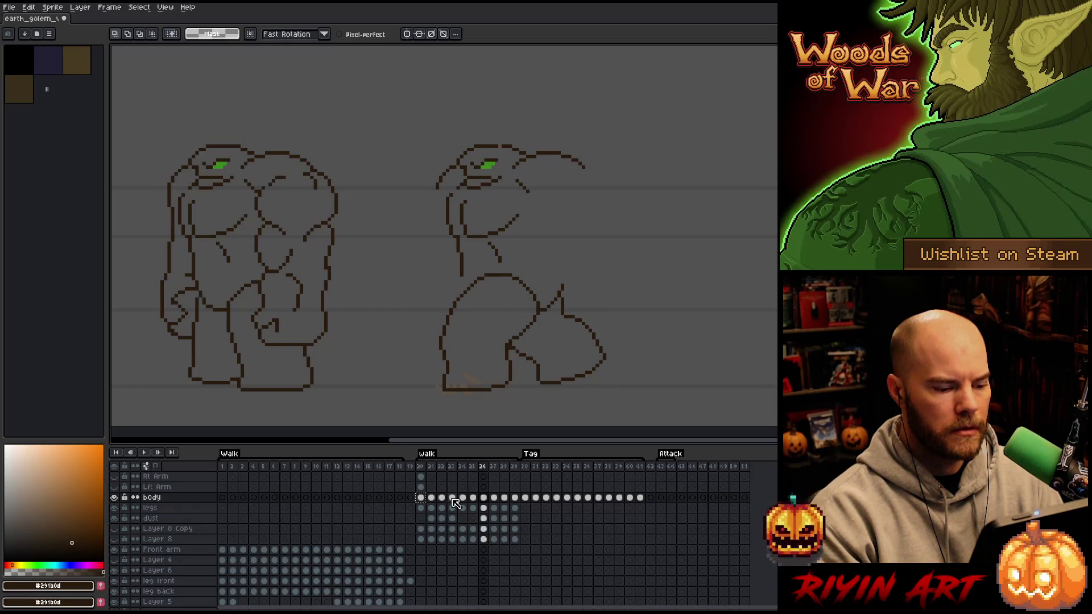
key(Right)
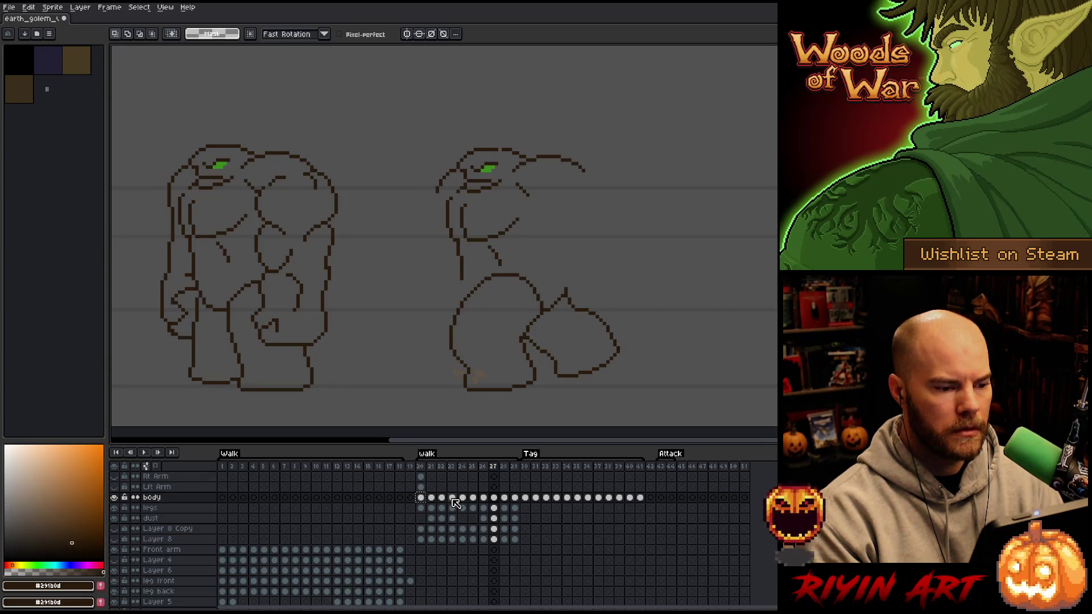
key(Right)
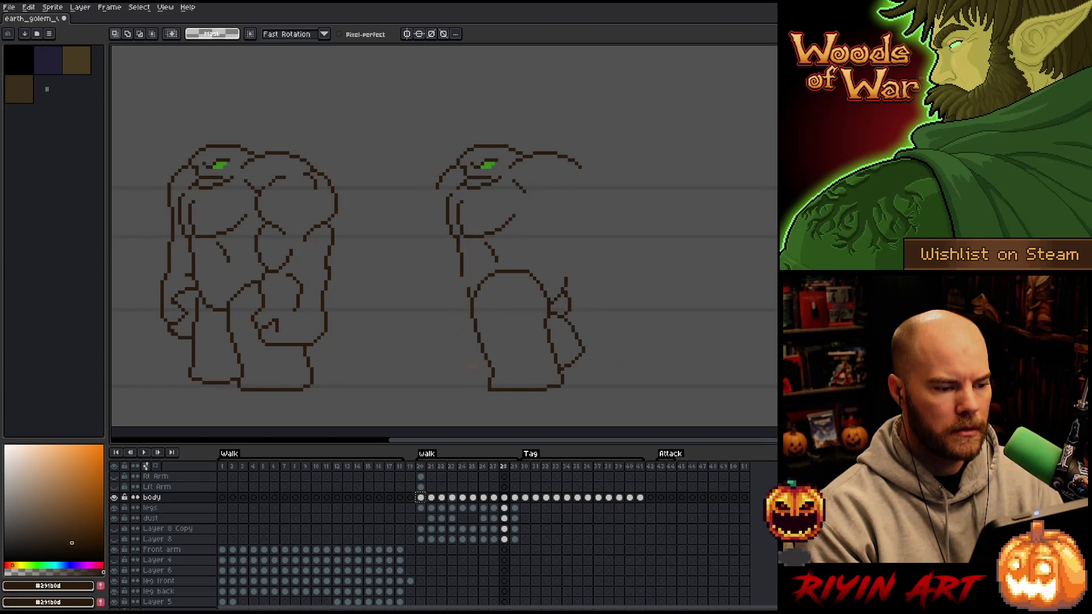
key(Right)
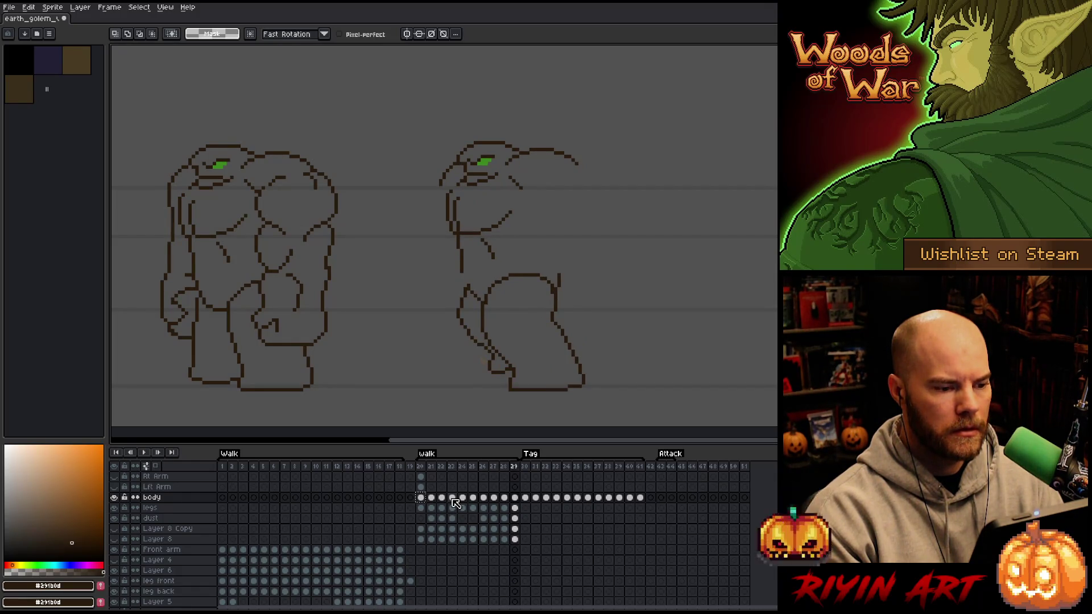
key(Right)
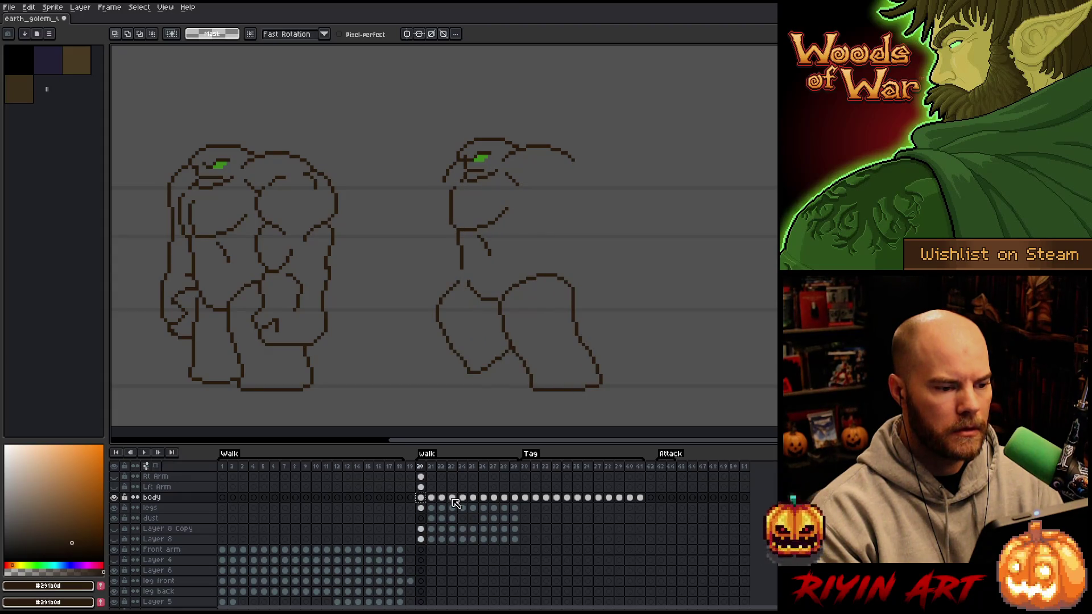
On frame 20, trim the arm tip, rotate the arm upward and reposition the stroke near the head.
mouse_move(589, 173)
mouse_down()
mouse_move(550, 149)
mouse_move(504, 156)
mouse_move(497, 166)
mouse_move(543, 219)
mouse_up()
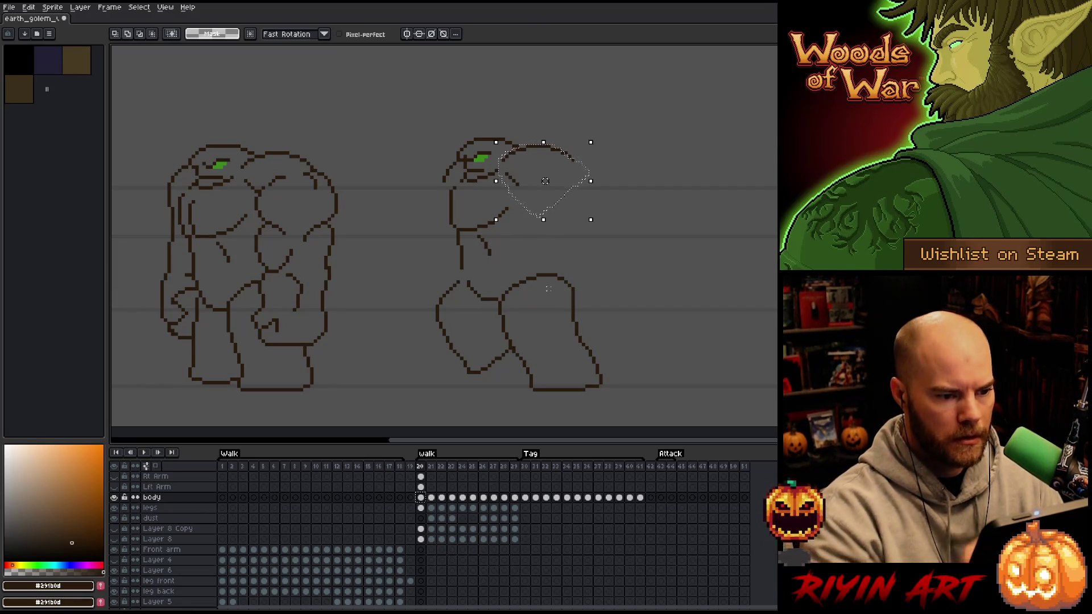
drag(548, 289, 597, 291)
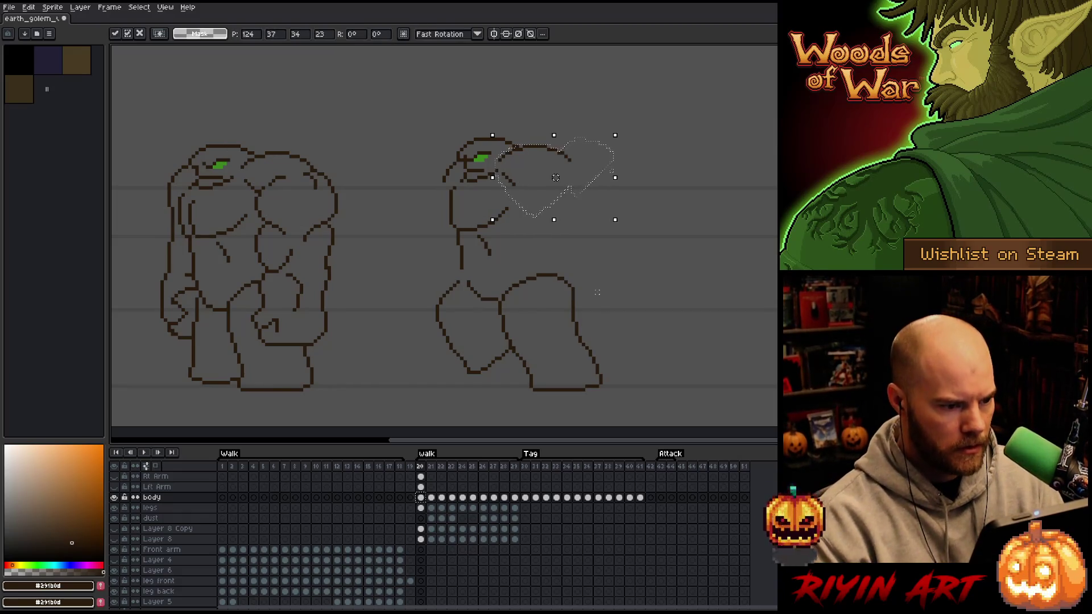
mouse_move(455, 155)
mouse_down()
mouse_move(417, 202)
mouse_move(445, 177)
mouse_up()
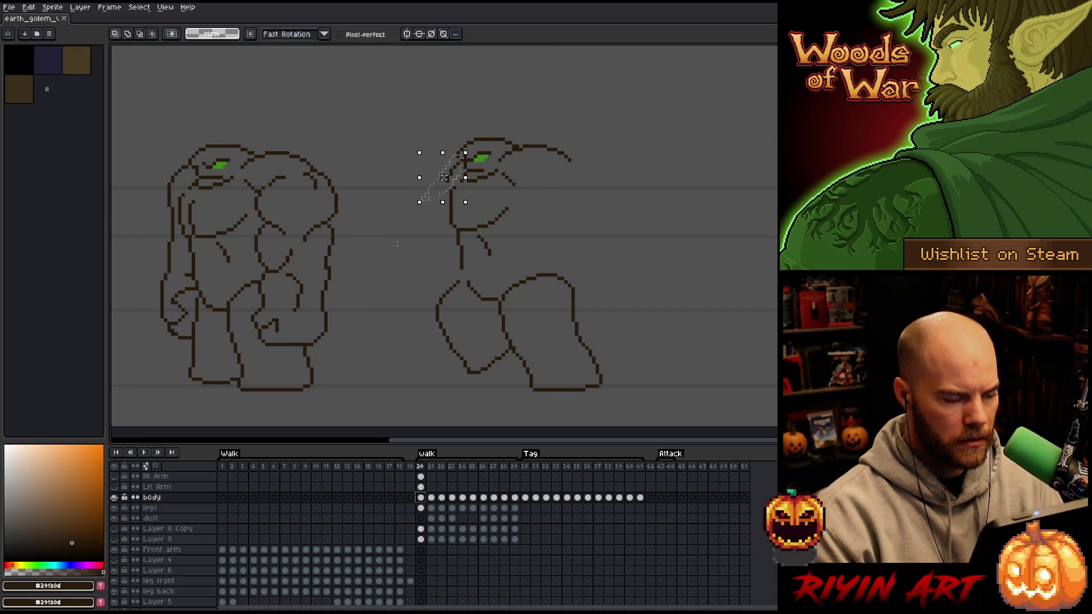
click(396, 244)
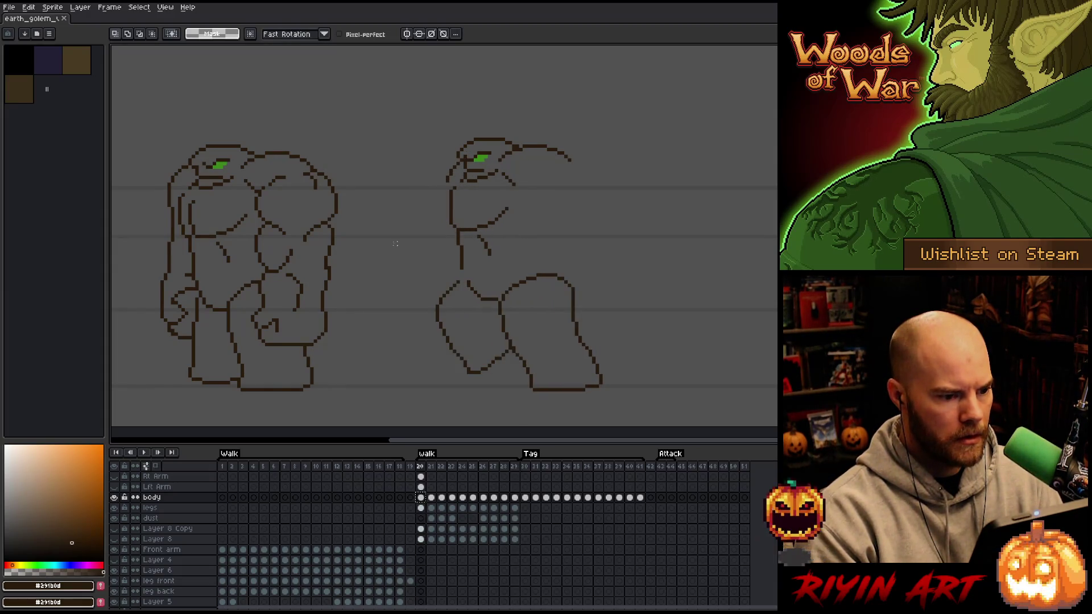
On frame 21, delete the arm above the head and tidy the small stroke beside it.
key(Right)
key(Left)
key(Right)
mouse_move(595, 172)
mouse_down()
mouse_move(529, 155)
mouse_move(498, 165)
mouse_move(499, 188)
mouse_move(566, 225)
mouse_up()
mouse_move(477, 205)
mouse_down()
mouse_move(466, 212)
mouse_move(483, 267)
mouse_move(569, 241)
mouse_up()
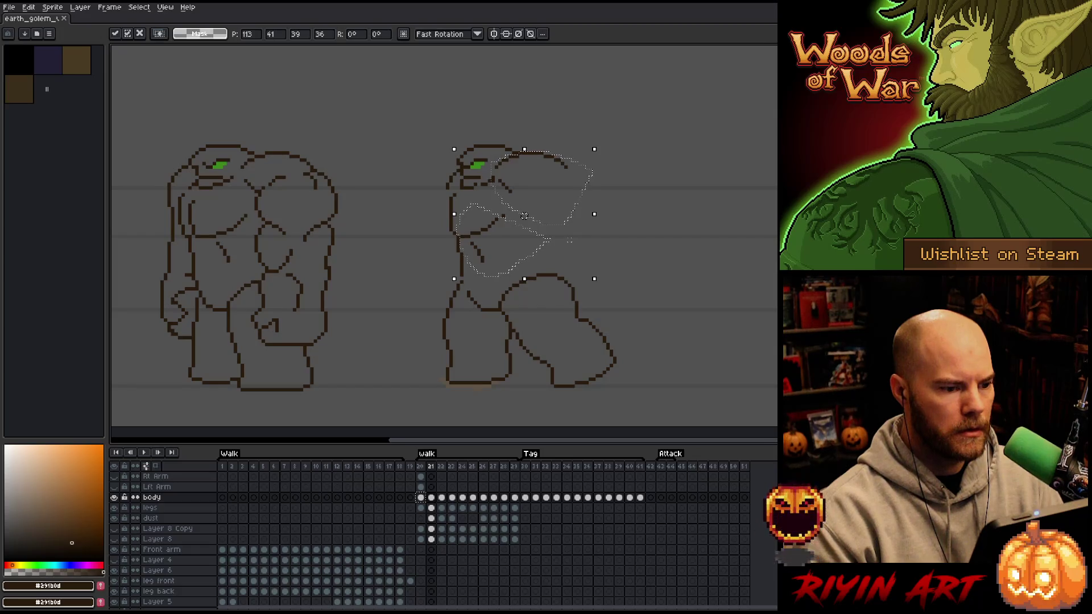
key(Delete)
mouse_move(458, 165)
mouse_down()
mouse_move(427, 179)
mouse_move(447, 181)
mouse_up()
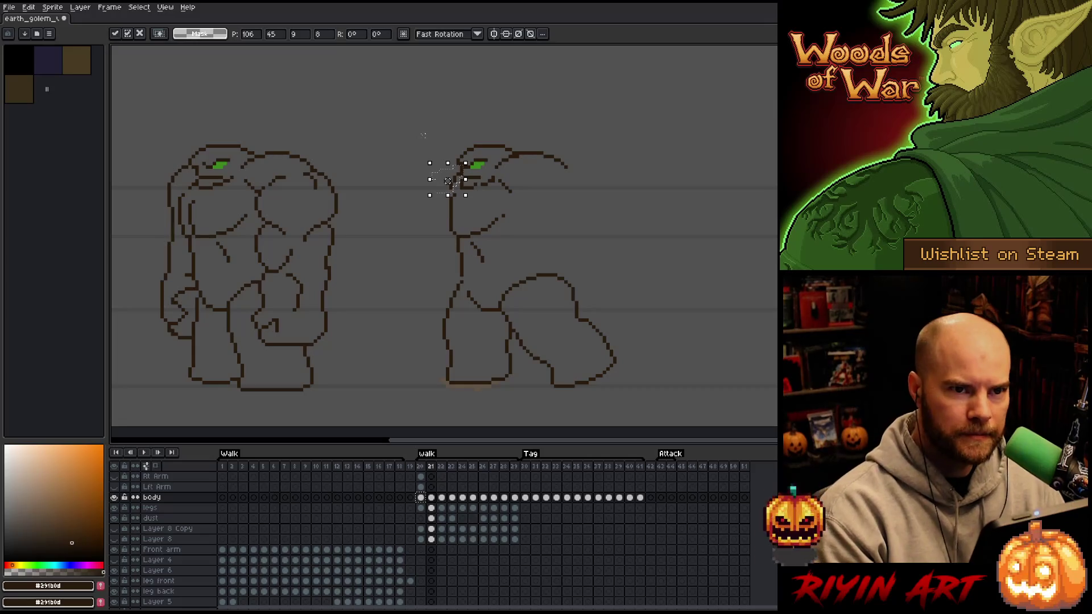
key(ctrl+s)
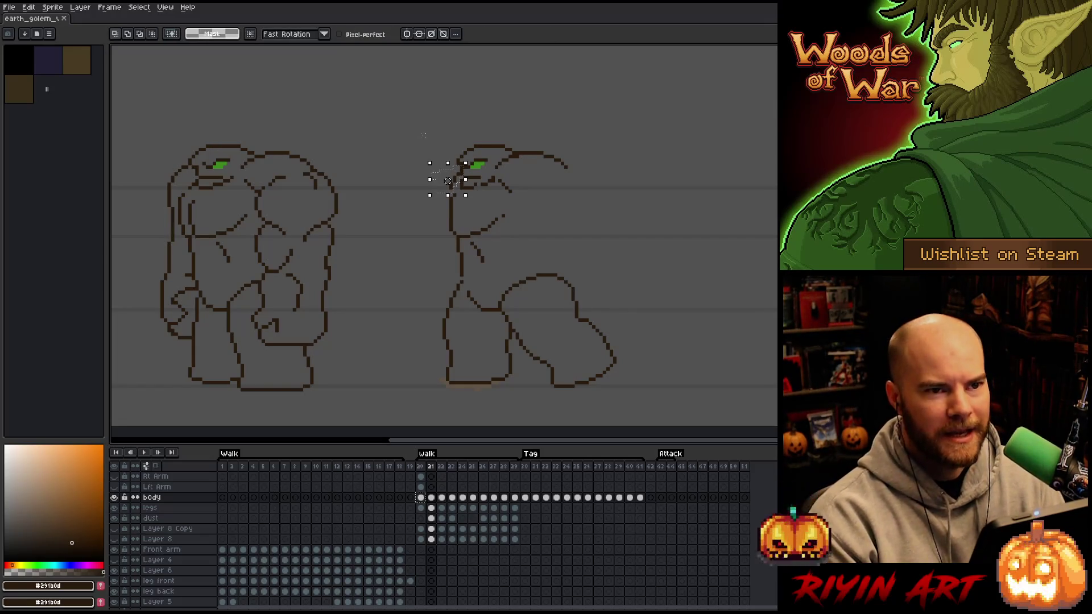
key(ctrl+d)
Flip between frames 20 and 21 to compare, ending on frame 21.
key(Left)
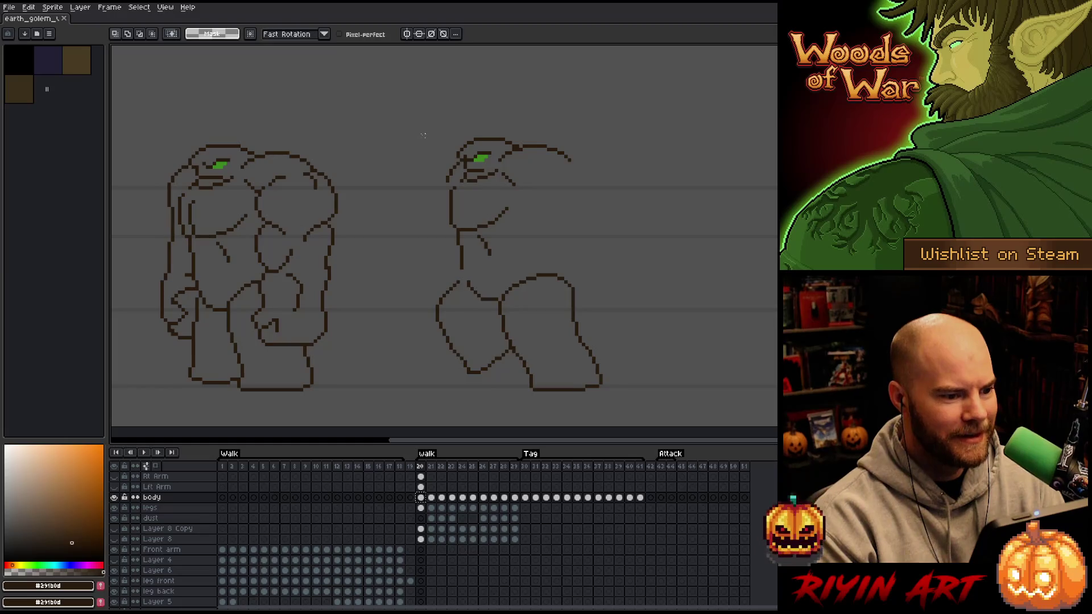
key(Right)
key(Left)
key(Right)
key(Left)
key(Right)
key(Left)
key(Right)
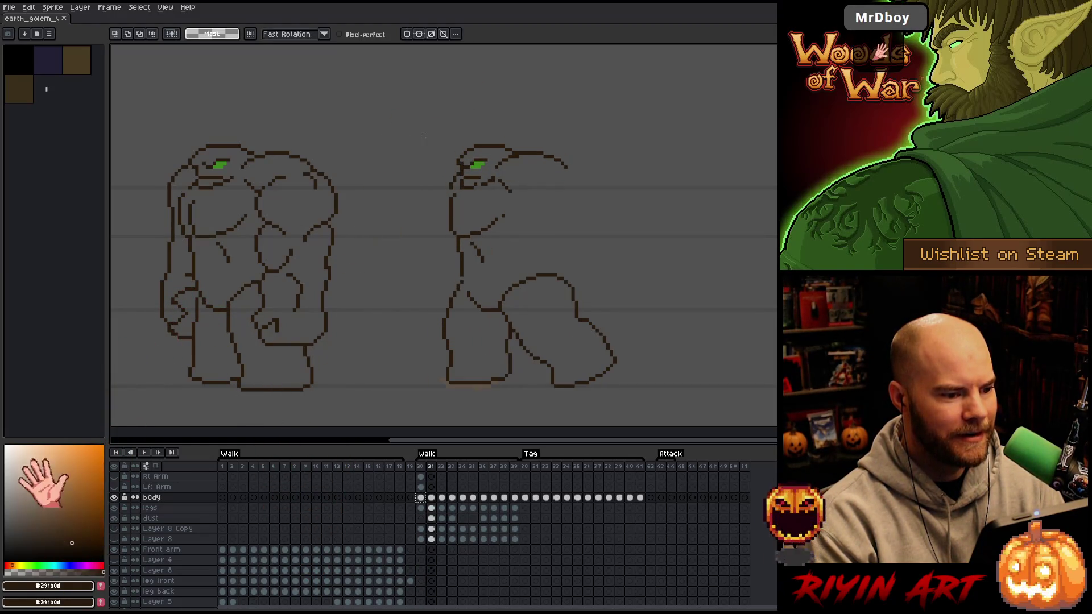
mouse_move(595, 173)
mouse_down()
mouse_move(533, 152)
mouse_move(488, 165)
mouse_up()
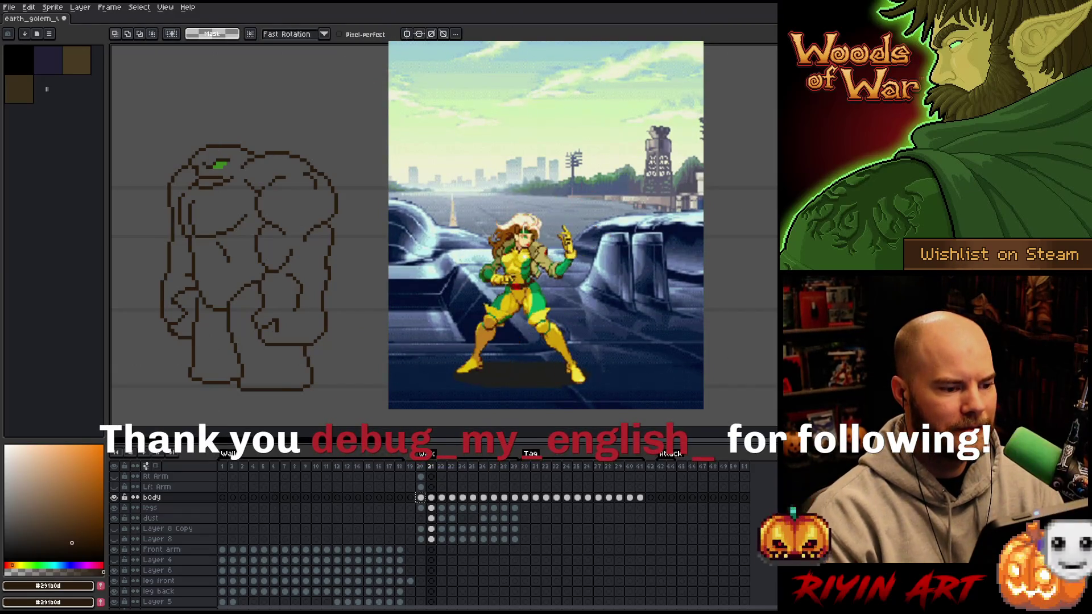
key(Left)
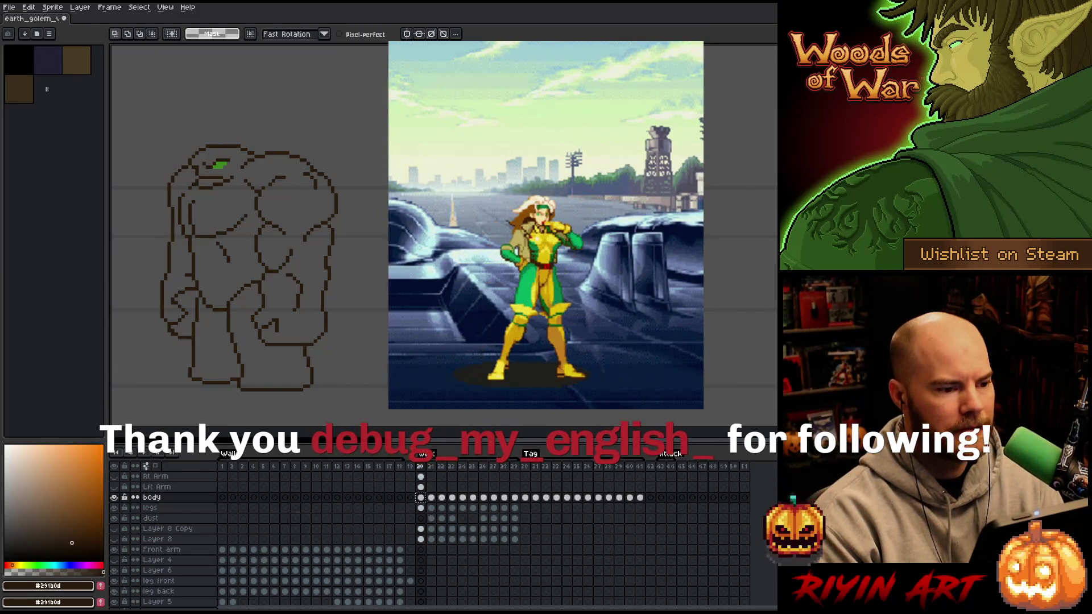
key(Right)
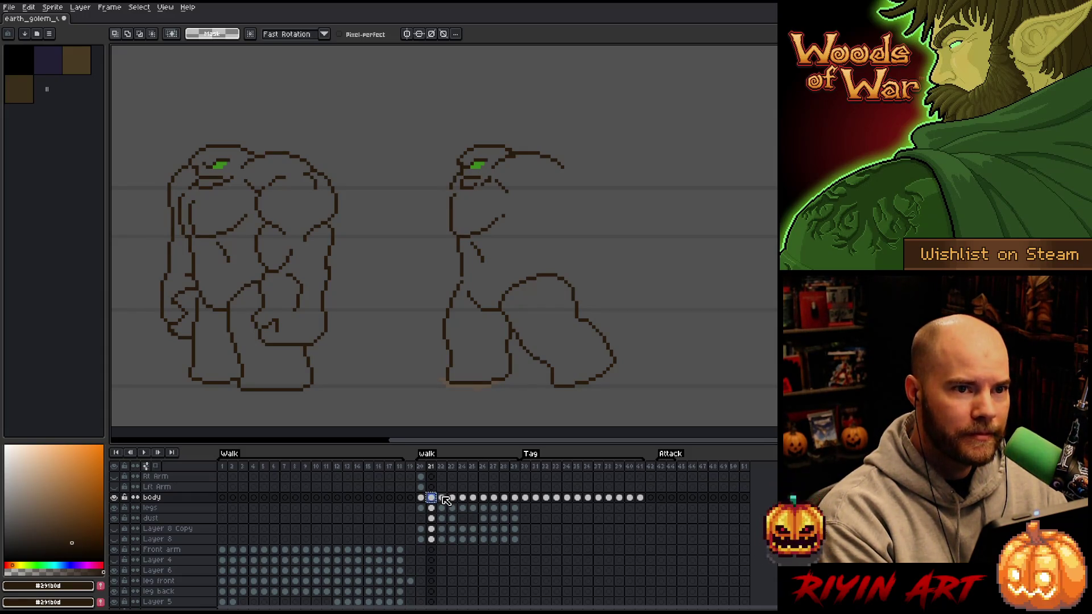
Play the walk cycle from frame 22, then try nudging the second golem's head and discard it.
click(443, 498)
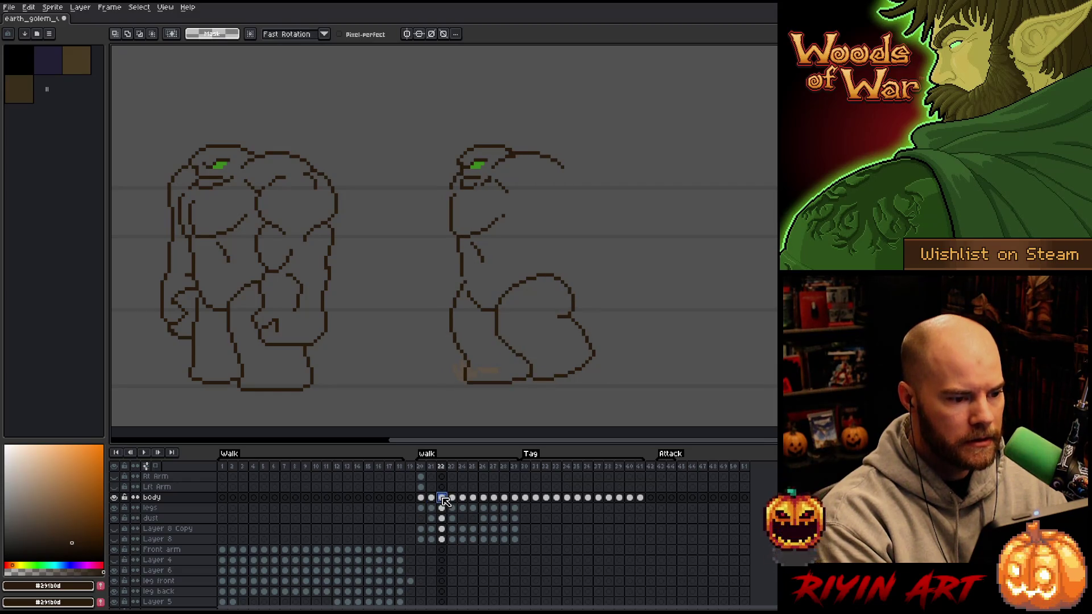
key(Return)
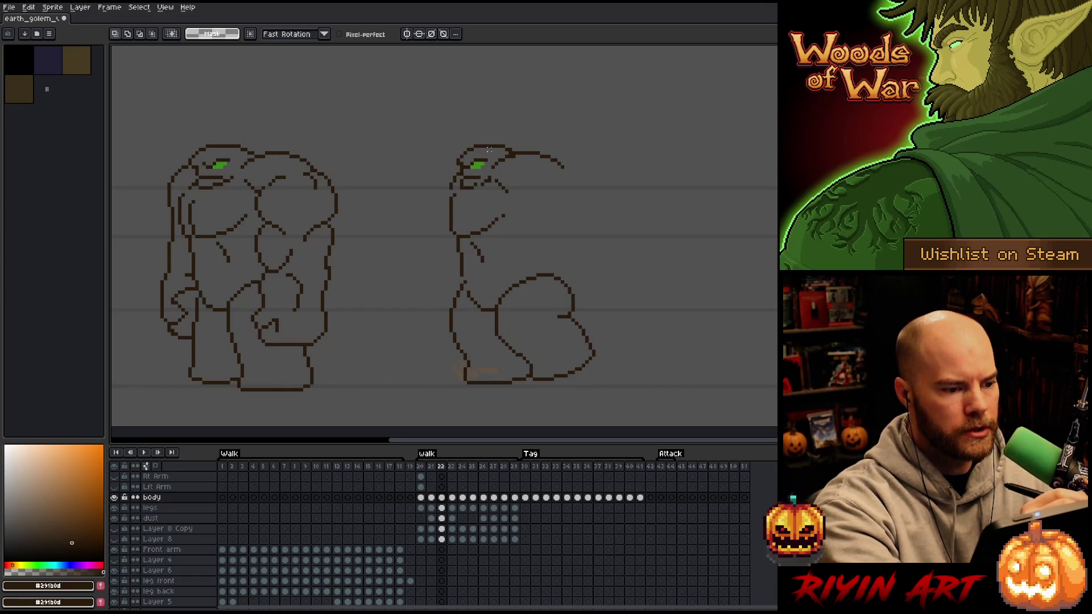
mouse_move(580, 173)
mouse_down()
mouse_move(526, 151)
mouse_move(477, 152)
mouse_move(461, 228)
mouse_move(484, 276)
mouse_move(609, 213)
mouse_move(610, 198)
mouse_up()
drag(535, 216, 531, 215)
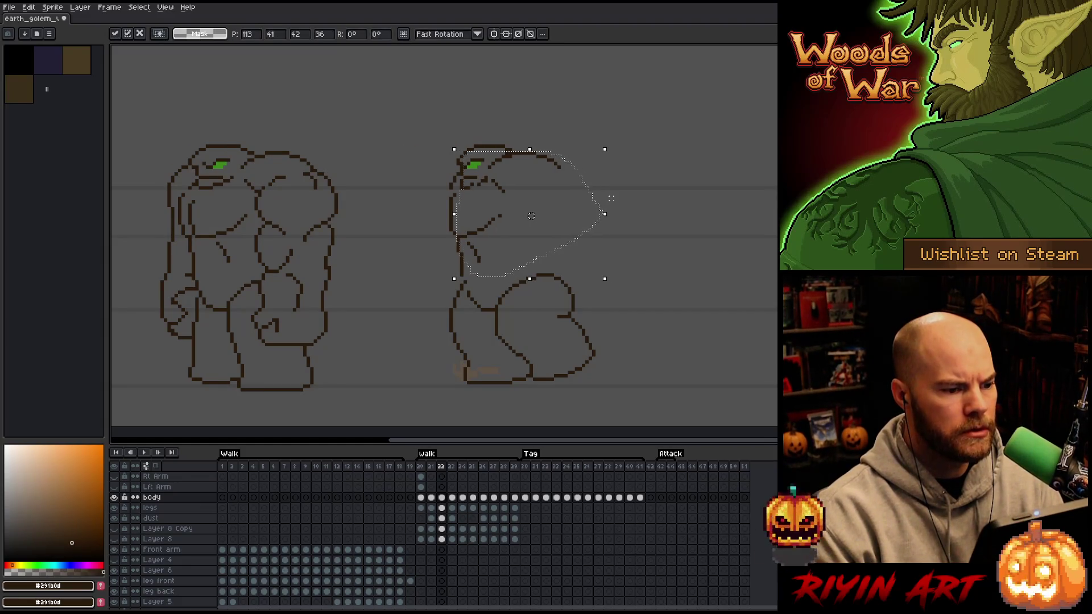
key(Delete)
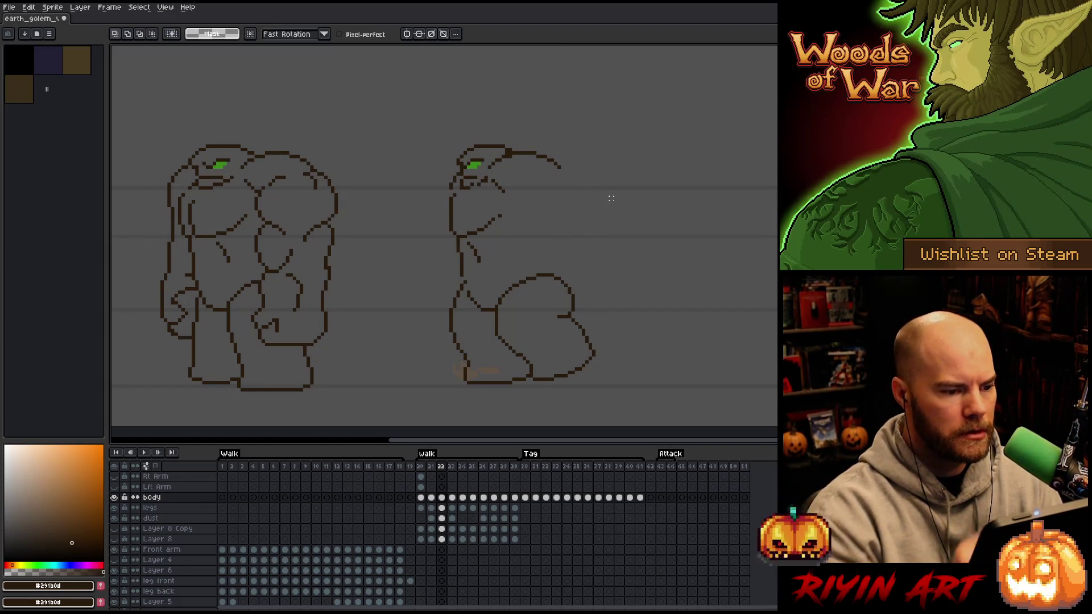
Clear a small area beside the head, compare neighbouring poses, and move to frame 23.
mouse_move(455, 170)
mouse_down()
mouse_move(426, 189)
mouse_move(426, 166)
mouse_up()
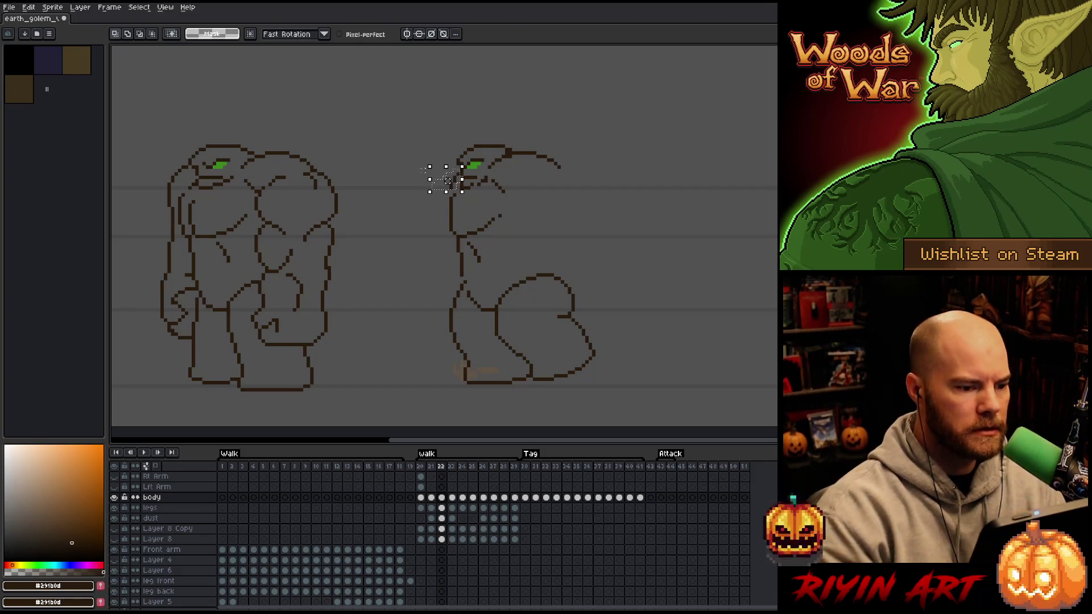
key(Delete)
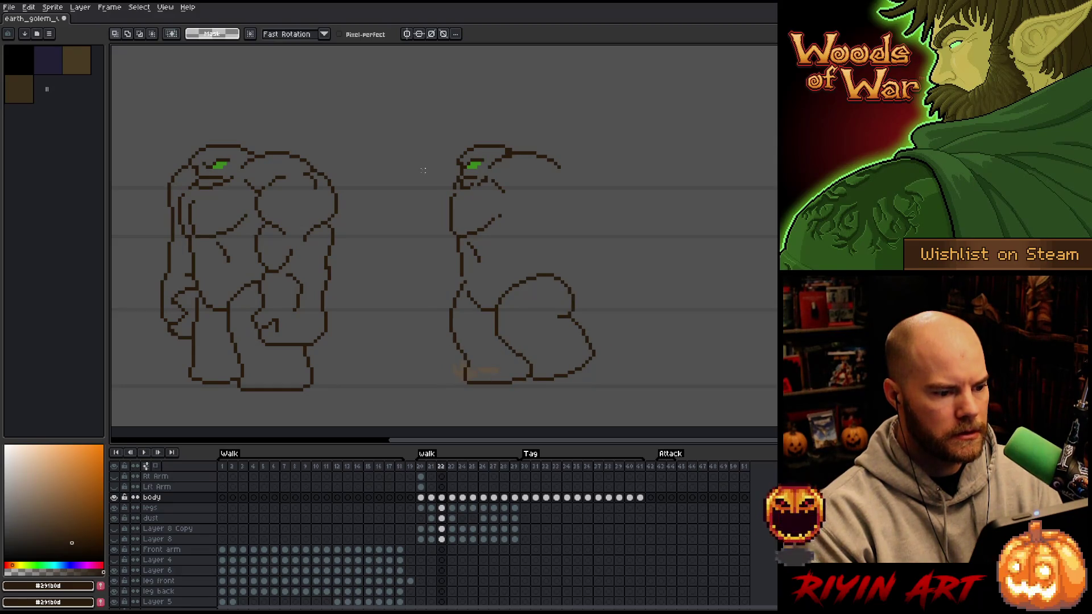
key(Right)
key(Left)
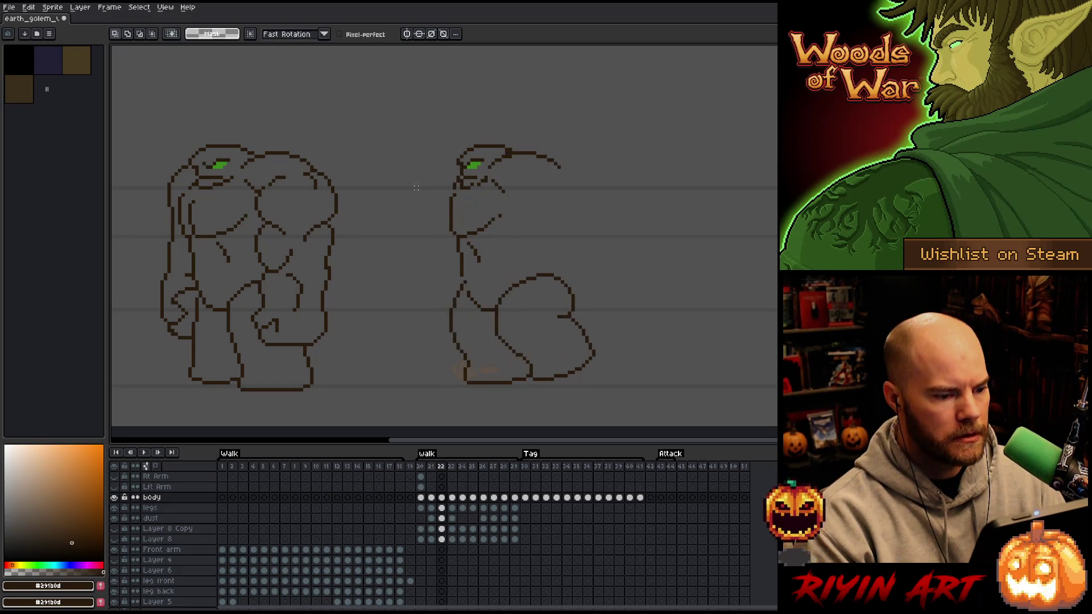
key(Right)
key(Left)
key(Right)
key(Left)
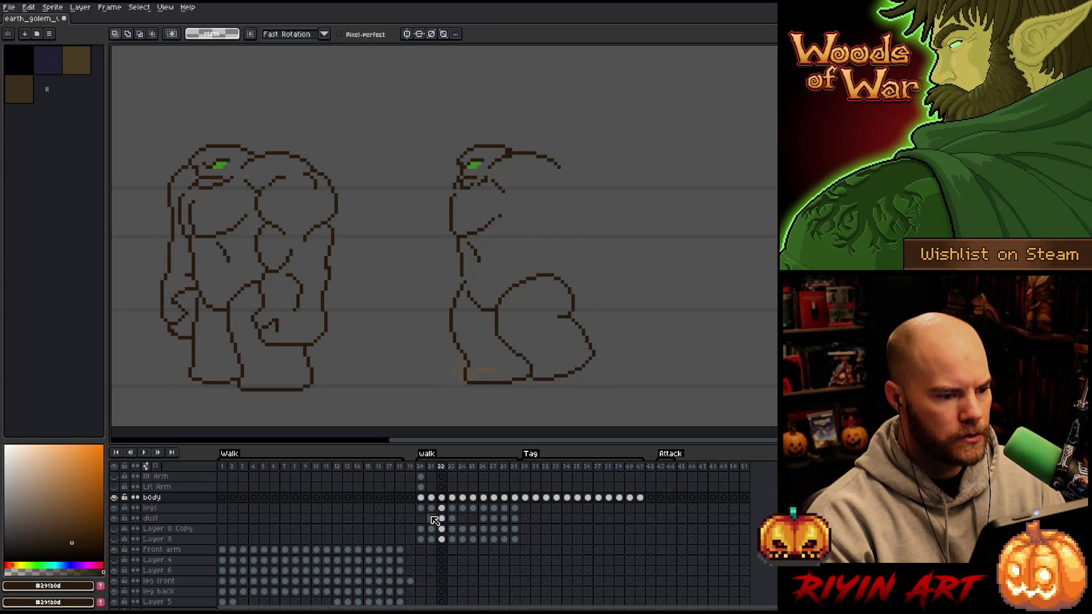
click(441, 498)
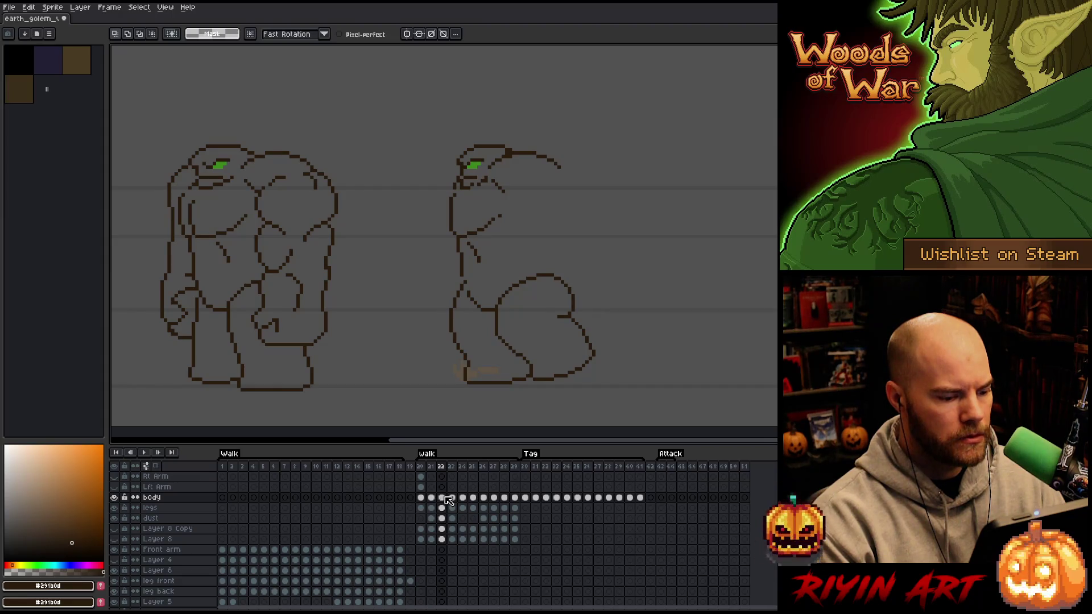
click(452, 498)
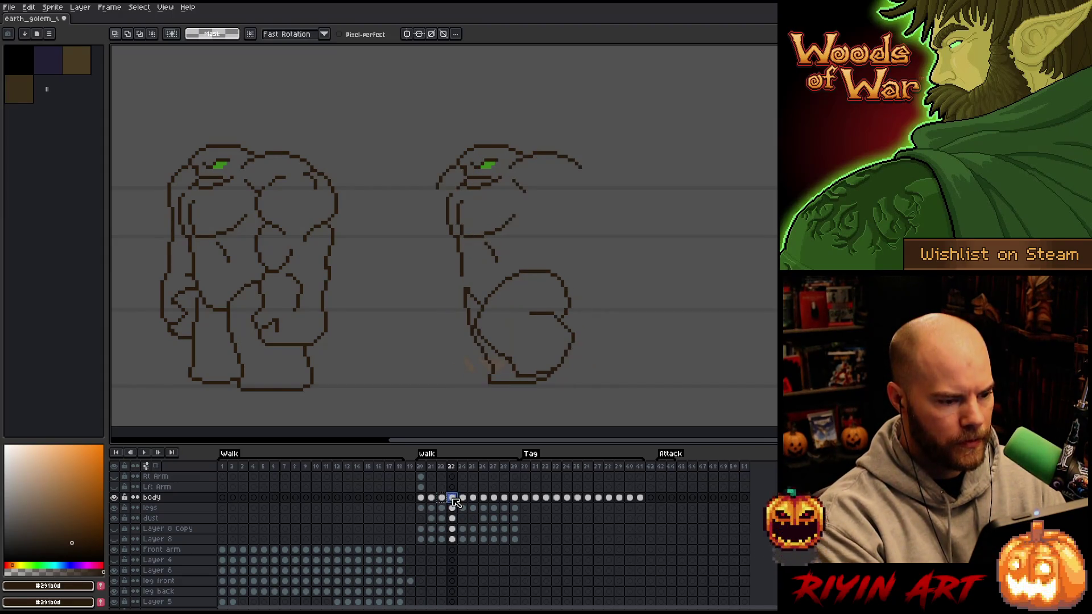
Check body frames 21, 23 and 24, undoing the last edit.
click(432, 499)
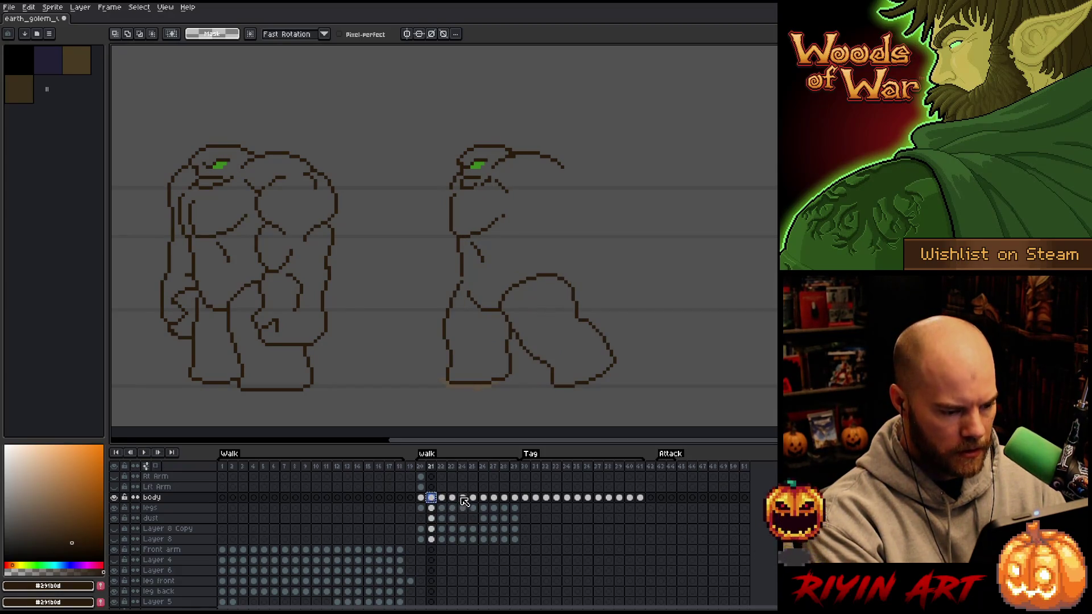
click(453, 498)
click(462, 498)
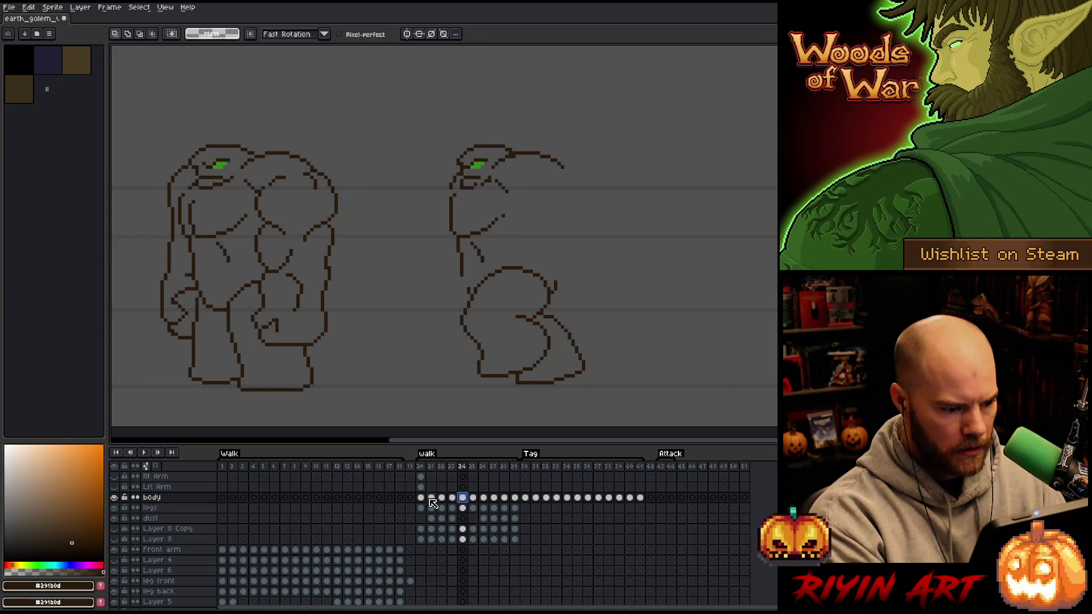
key(ctrl+z)
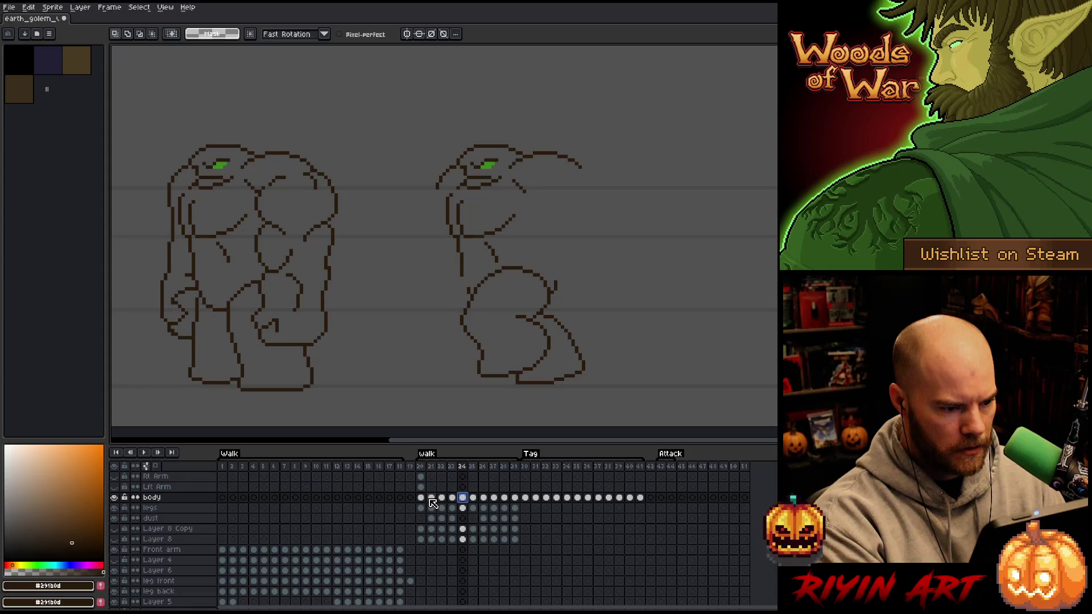
click(453, 498)
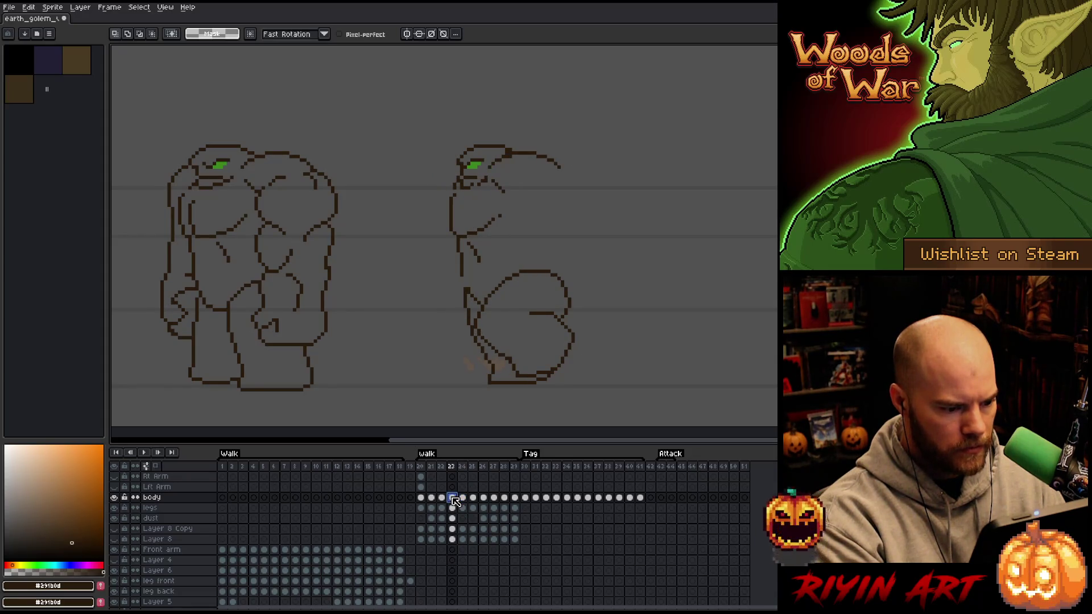
Flip between frames 20, 21 and 22 to compare the upper-body drawings.
click(435, 499)
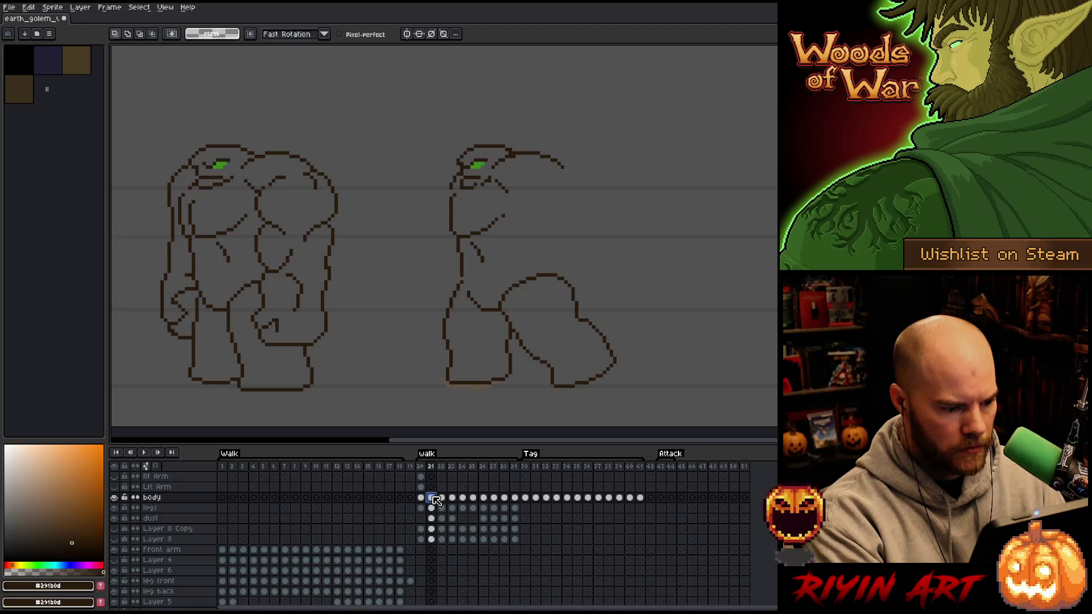
key(Left)
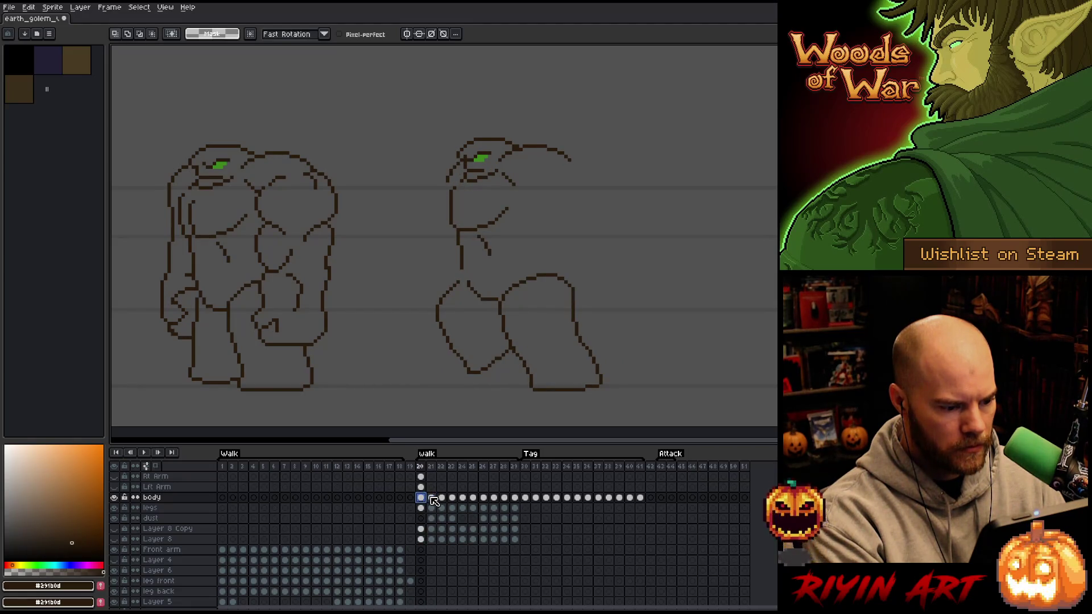
click(432, 499)
click(443, 499)
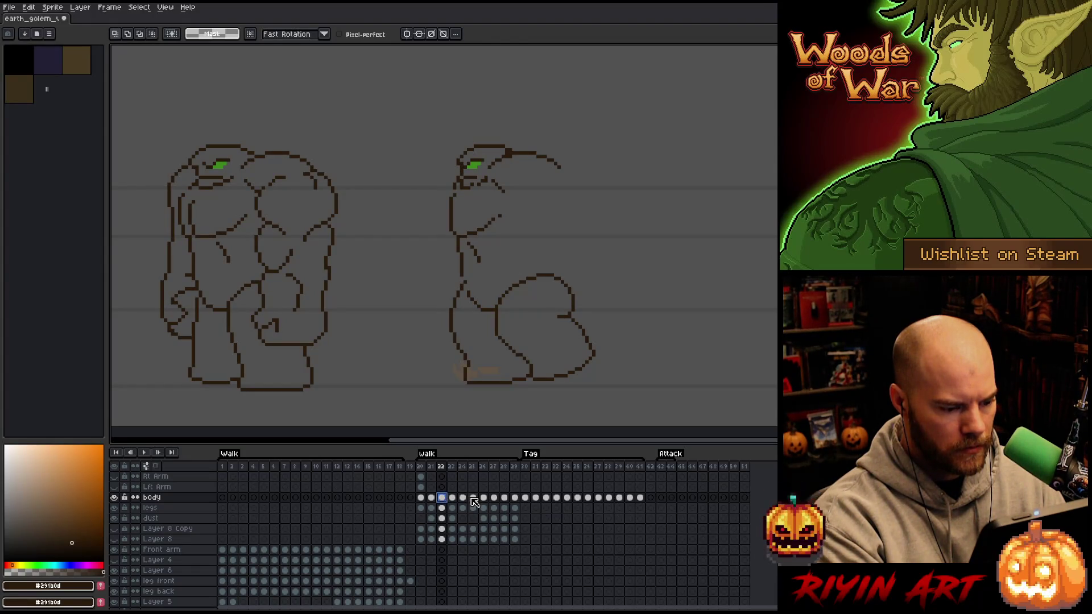
click(431, 498)
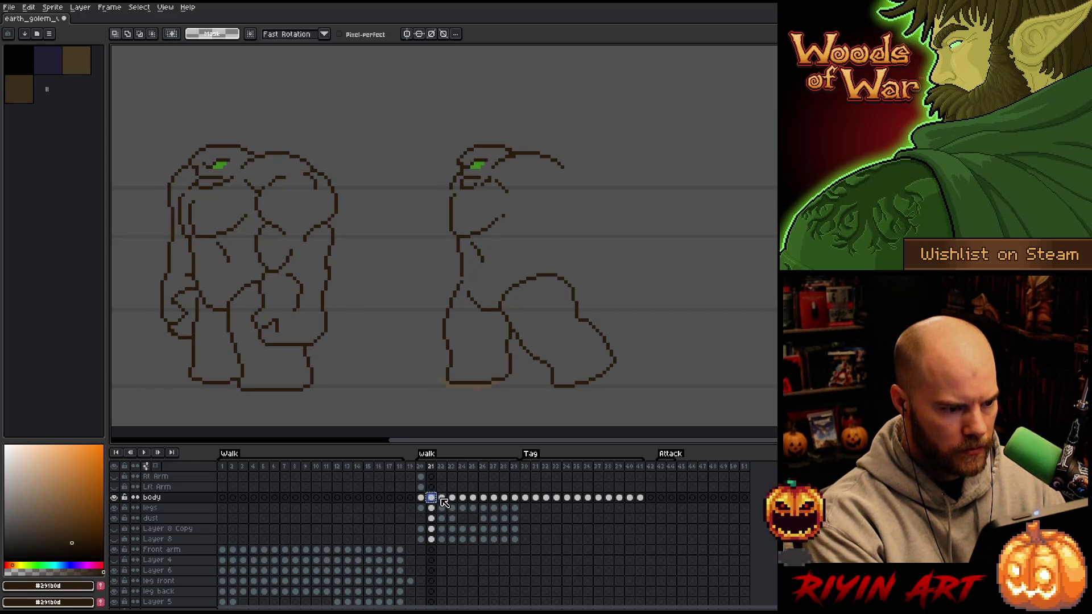
click(442, 498)
click(432, 499)
click(422, 498)
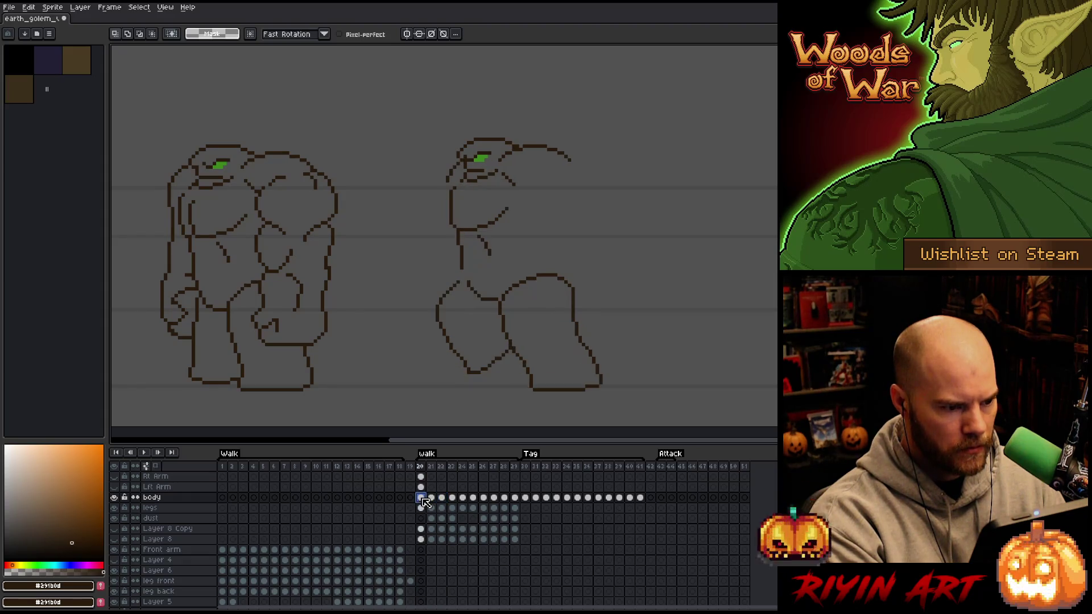
Copy frame 20's body cel onto frame 22, then outline the head and upper torso.
click(432, 498)
click(442, 499)
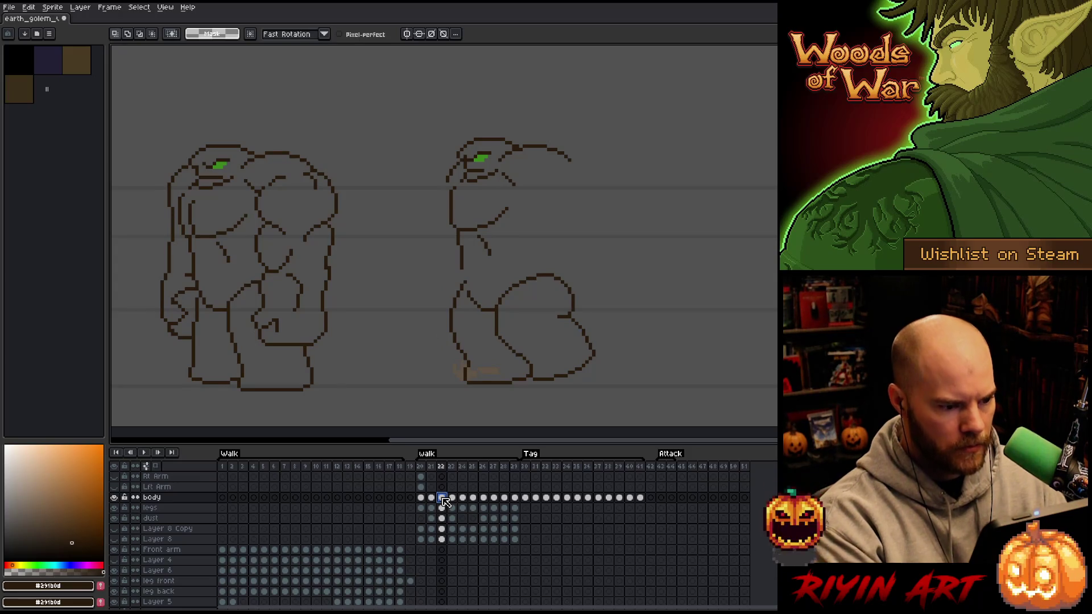
mouse_move(608, 138)
mouse_down()
mouse_move(556, 225)
mouse_move(427, 255)
mouse_move(609, 142)
mouse_up()
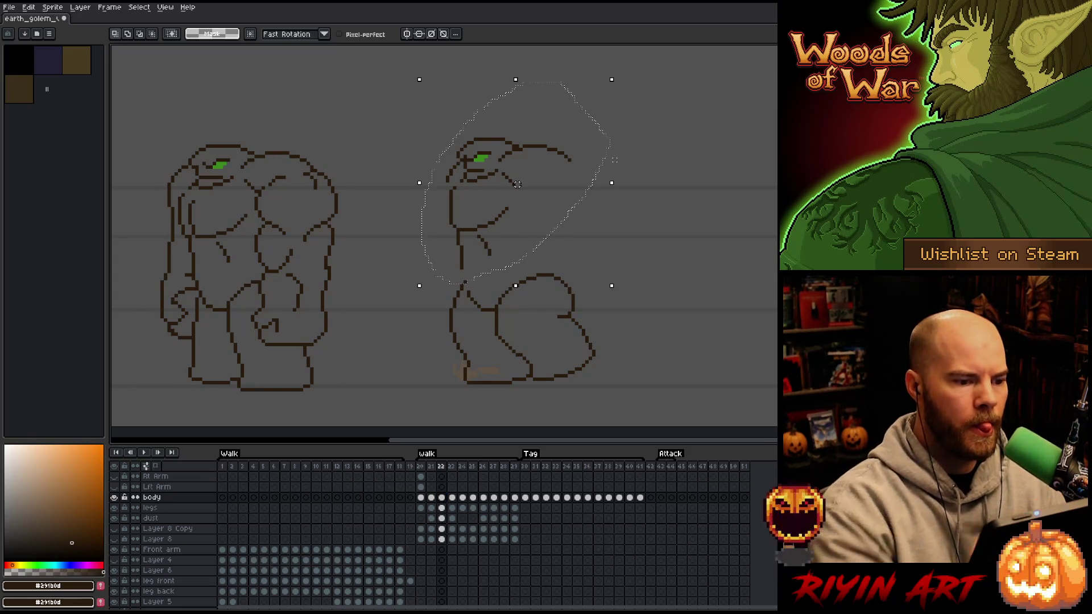
Lower the selected head and torso about 12 pixels, then check frames 24 through 29.
drag(517, 184, 517, 191)
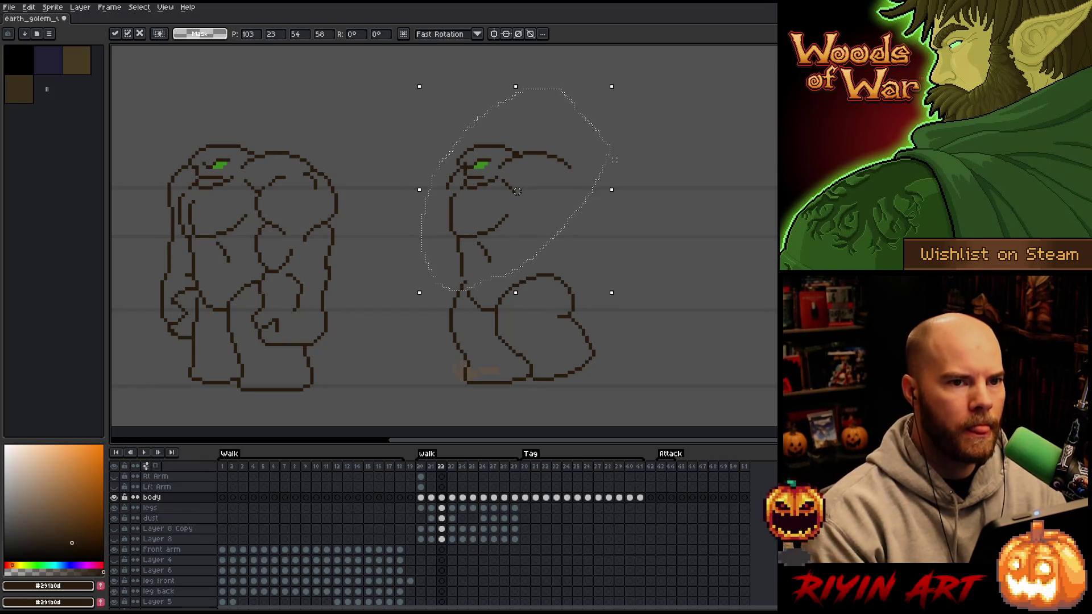
key(Return)
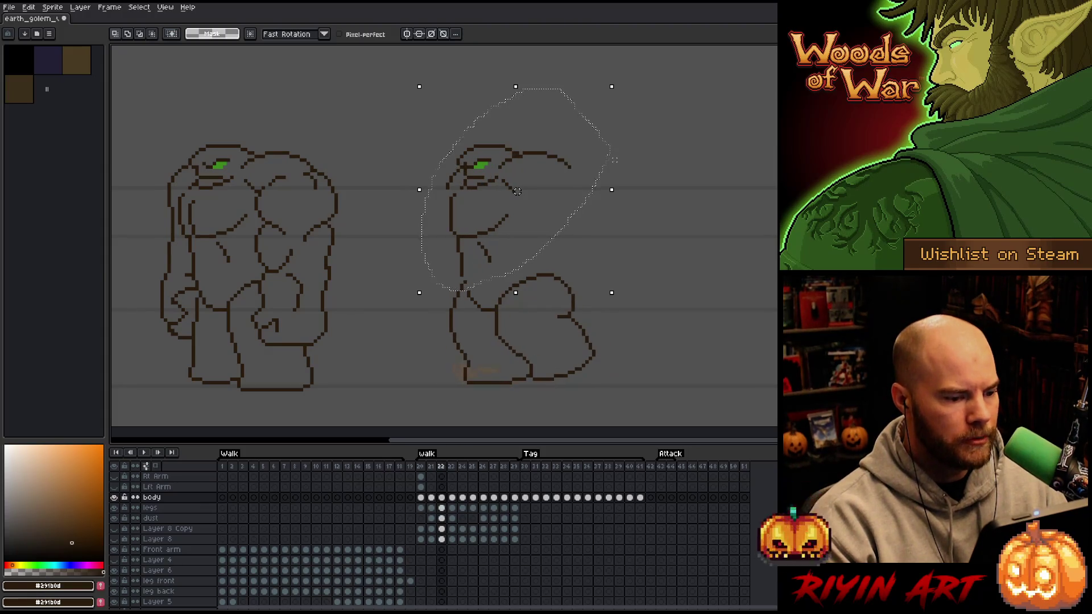
click(514, 498)
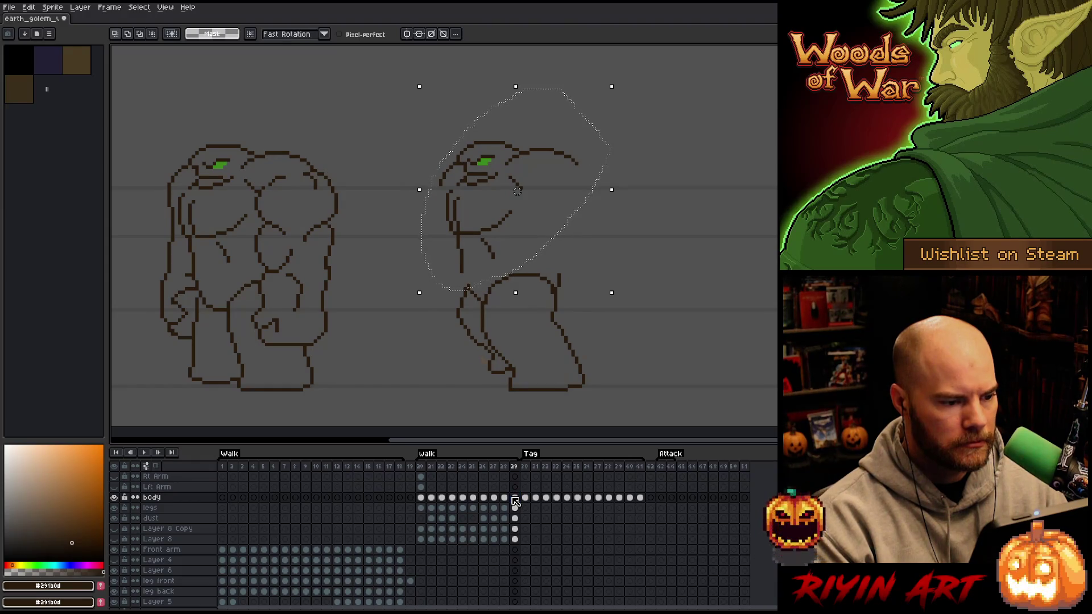
key(Left)
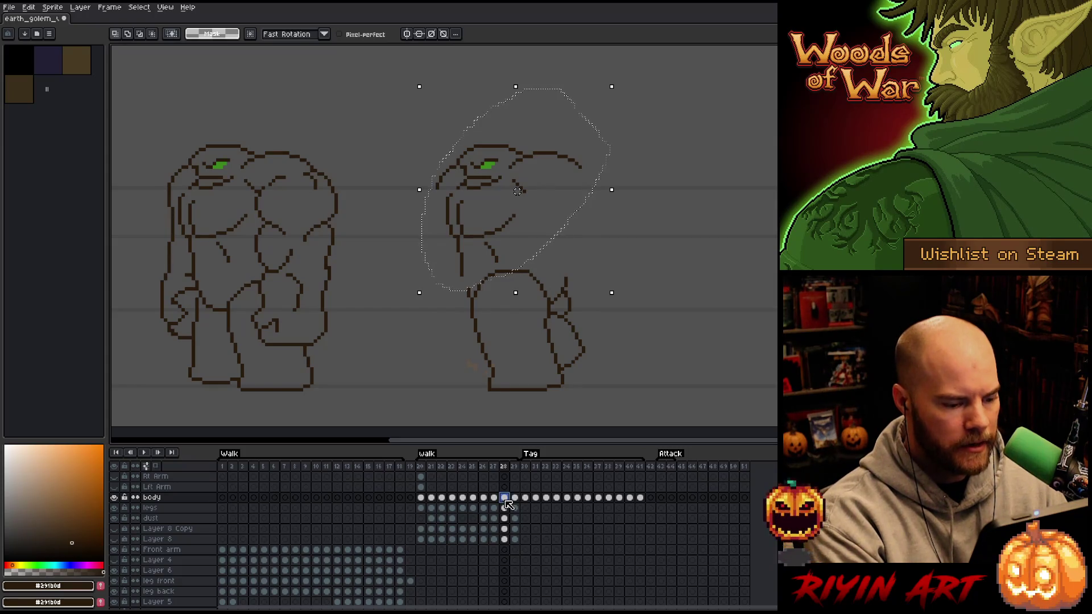
click(474, 499)
click(463, 499)
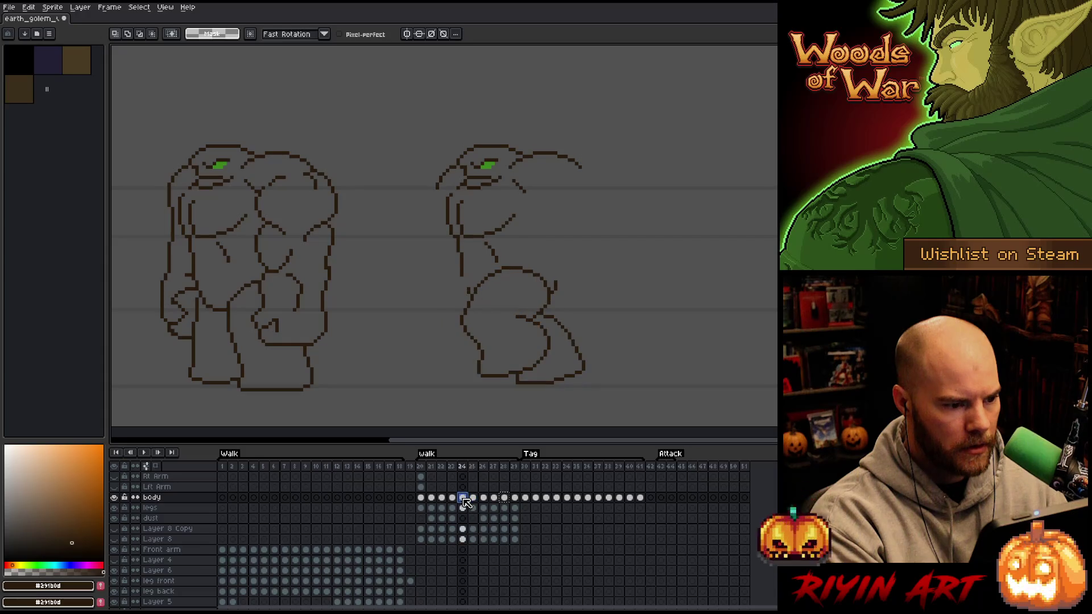
click(516, 499)
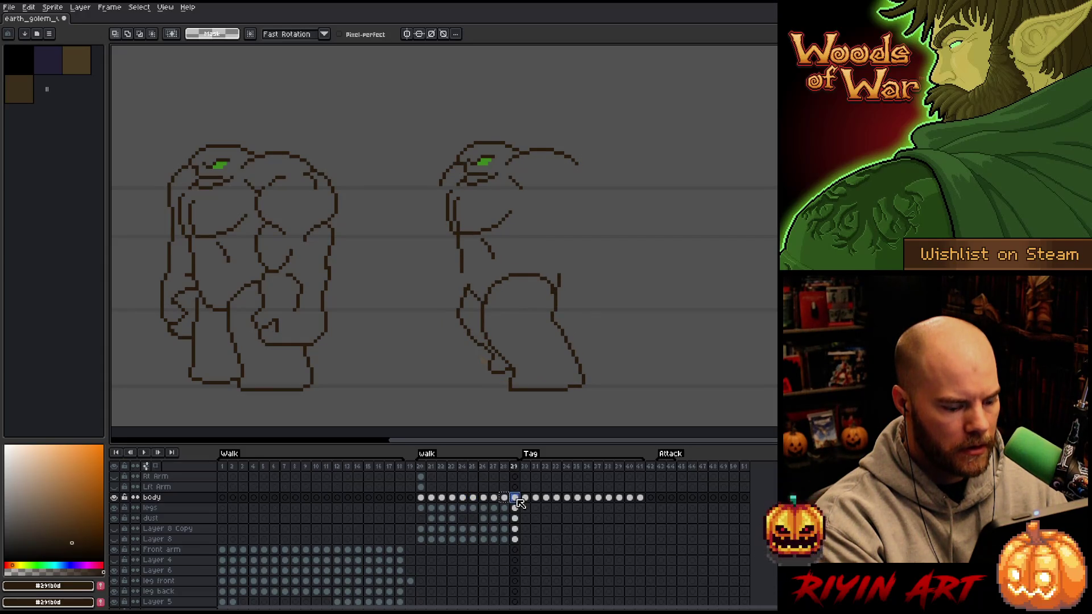
On frame 24, lasso the head and upper torso and lower them about 6 pixels.
click(463, 498)
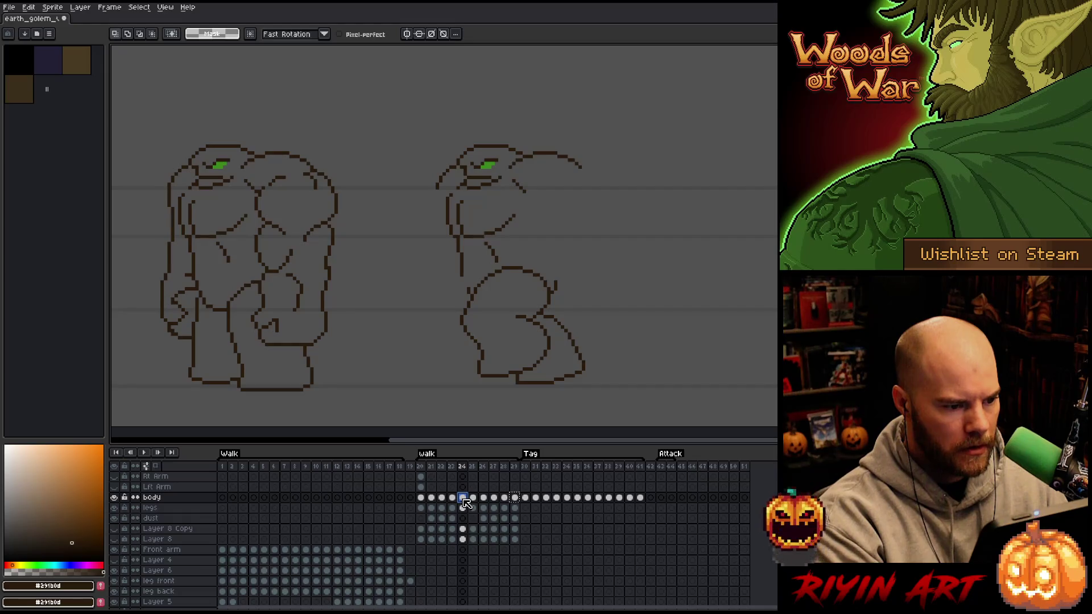
key(Left)
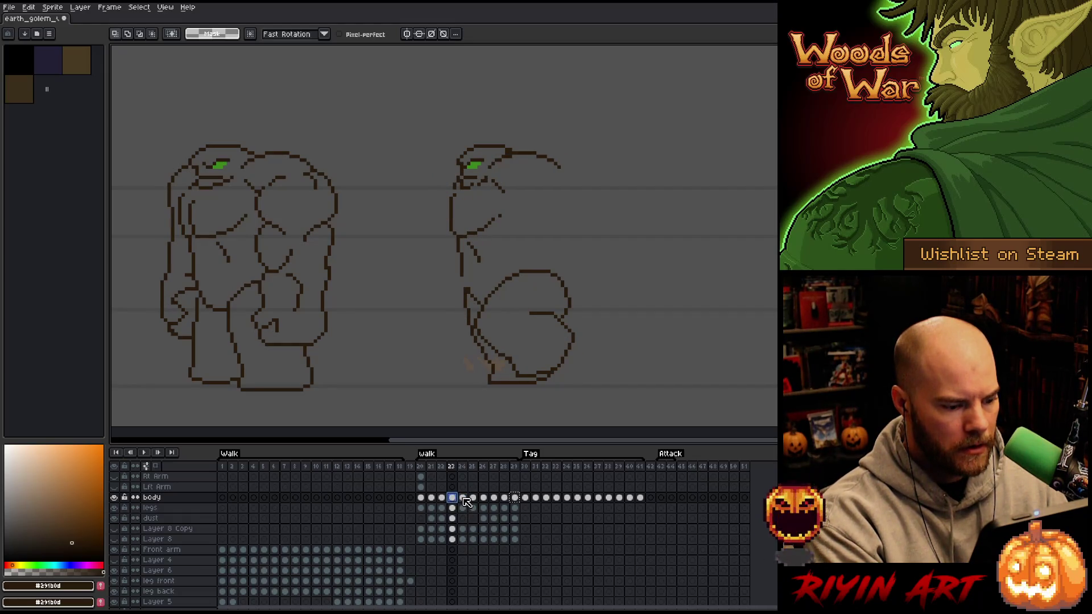
click(464, 499)
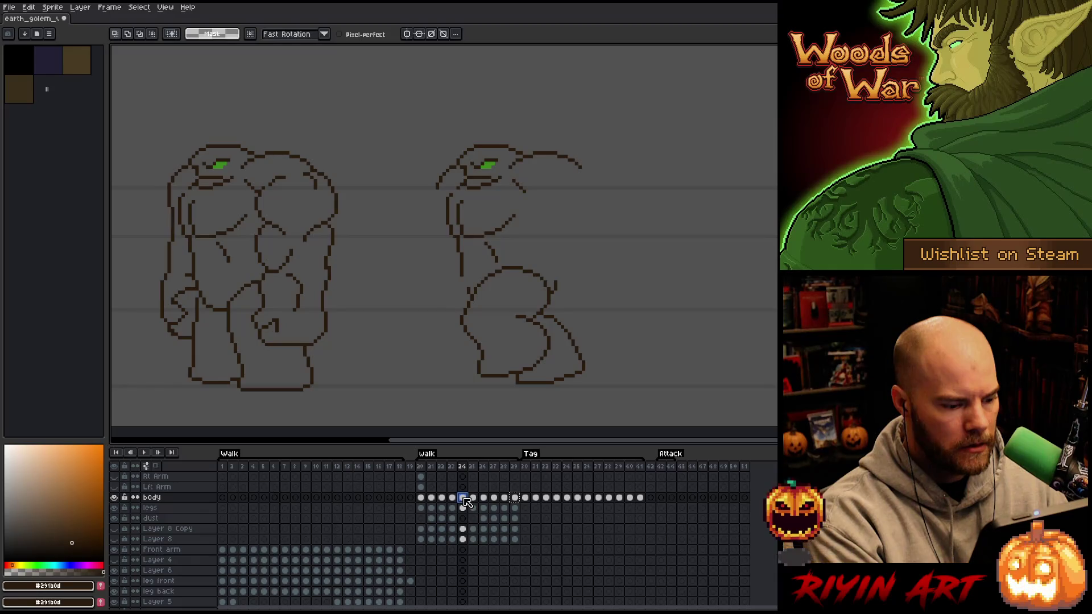
click(472, 499)
click(464, 498)
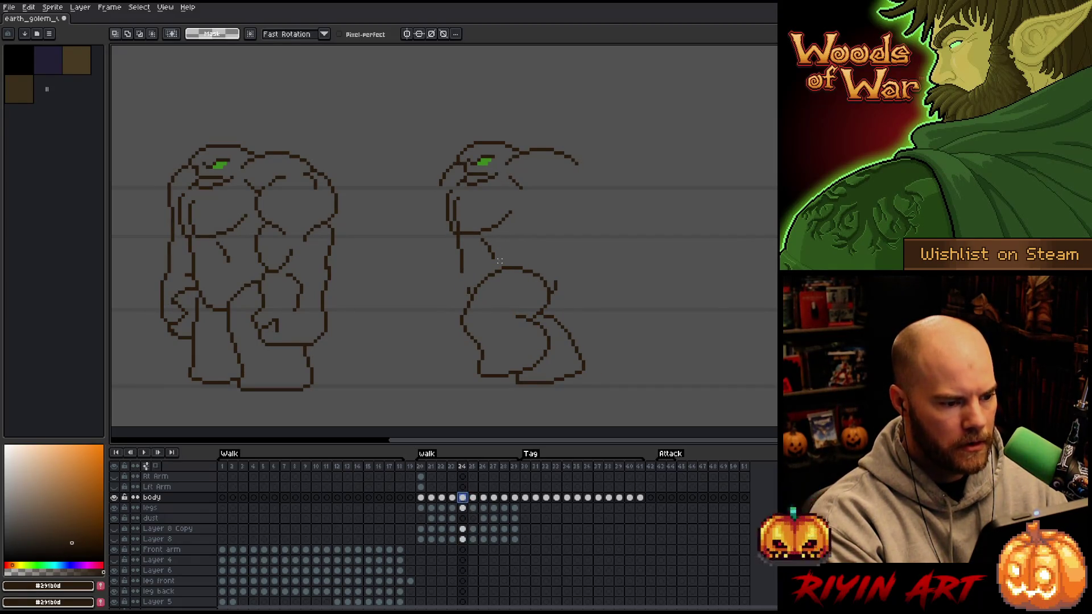
key(ctrl+a)
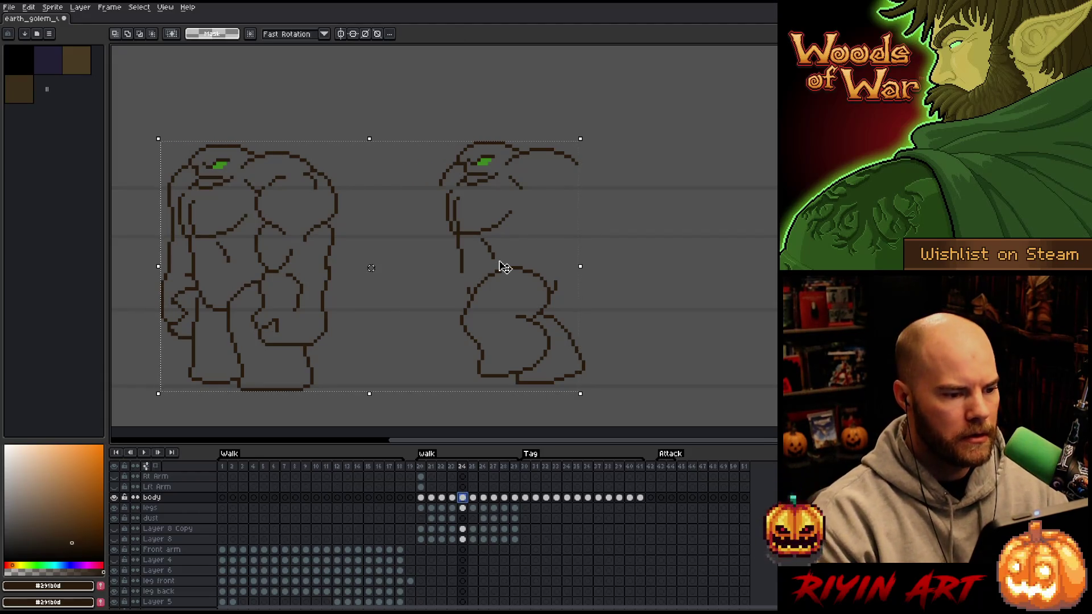
key(q)
mouse_move(674, 152)
mouse_down()
mouse_move(446, 134)
mouse_move(631, 312)
mouse_up()
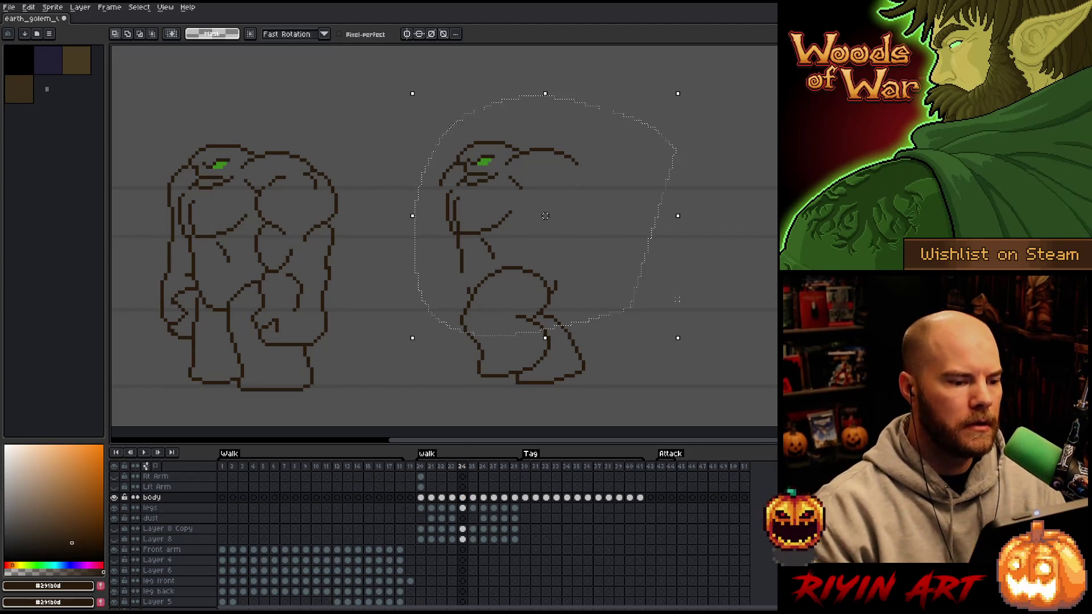
drag(544, 216, 545, 219)
key(Return)
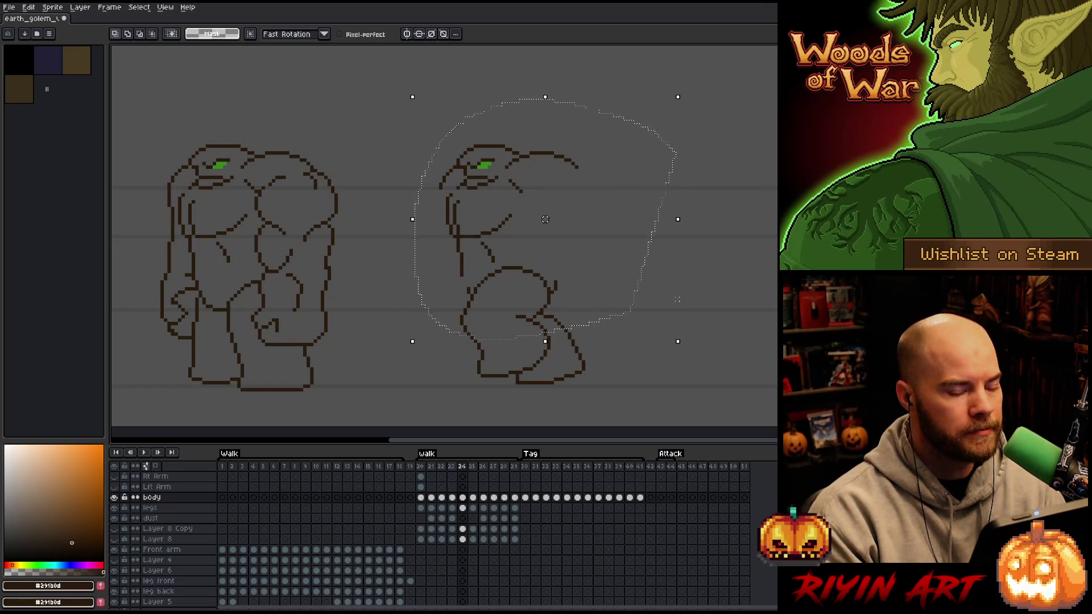
Step back and forth through frames 21 to 23 comparing the golem's upper body.
key(Left)
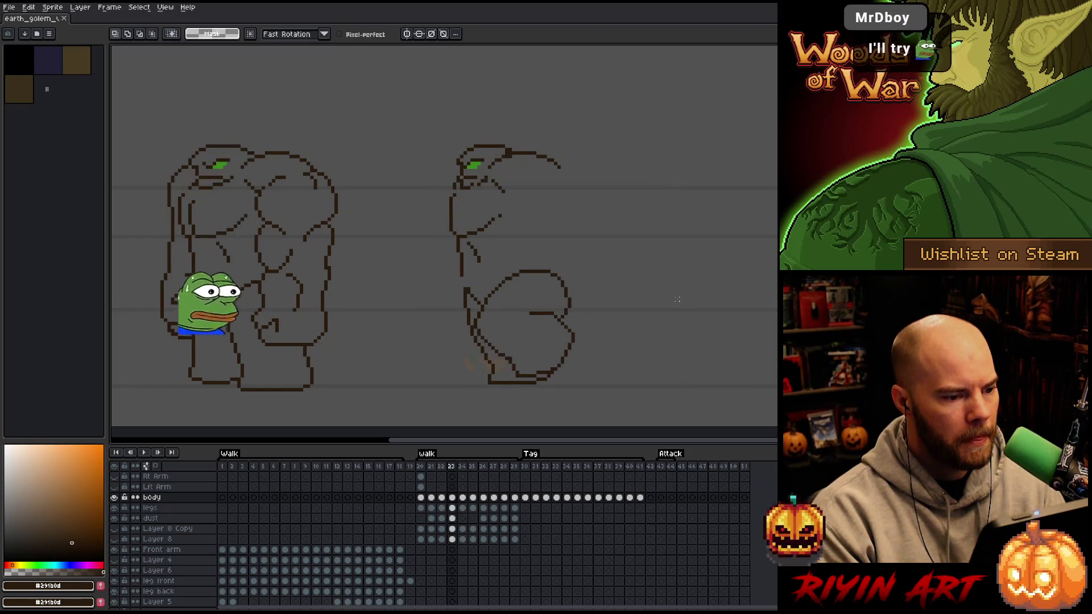
key(Left)
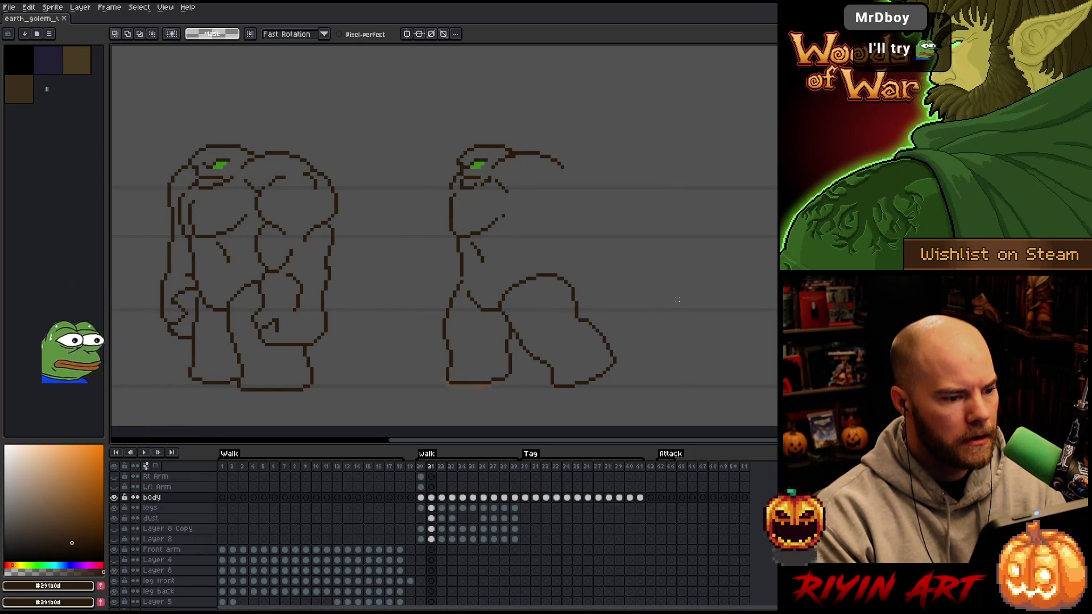
key(Left)
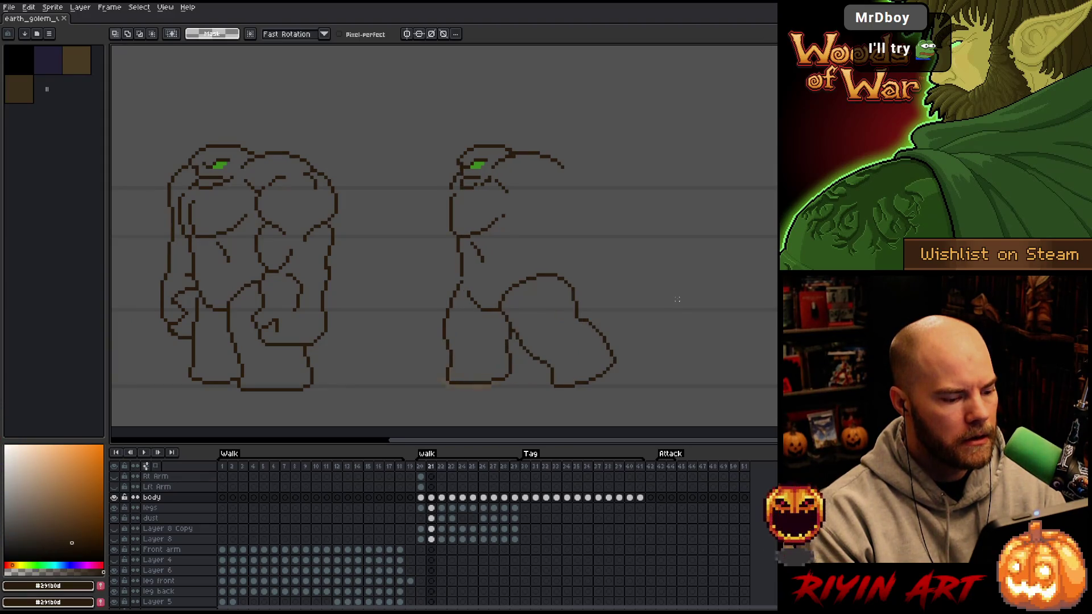
key(Left)
key(Right)
key(Right)
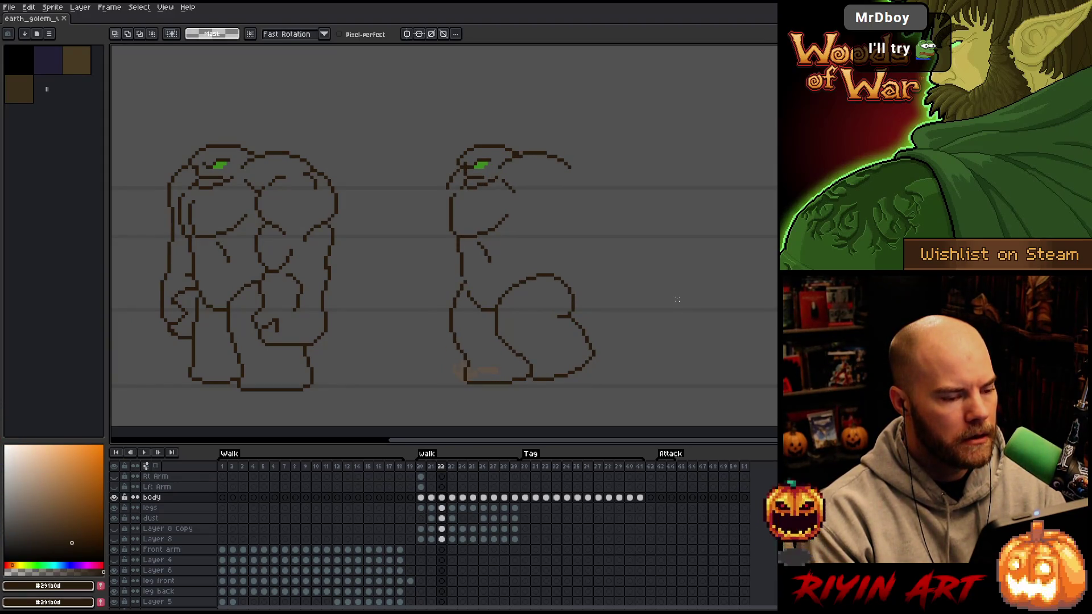
key(Right)
key(Right)
key(Right)
key(Right)
key(Right)
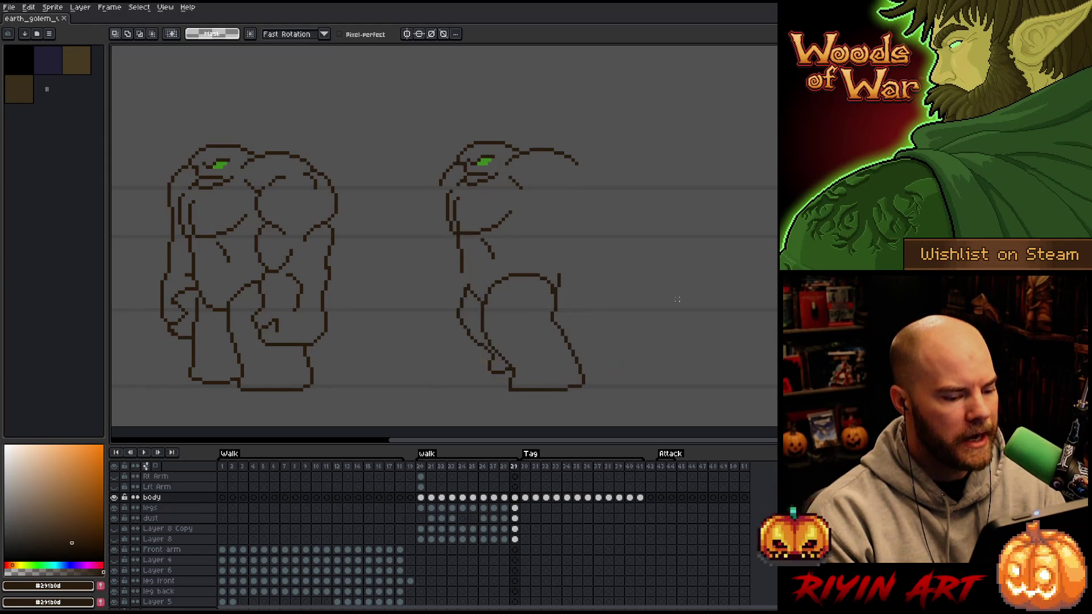
key(Right)
key(Right)
key(Right)
key(Right)
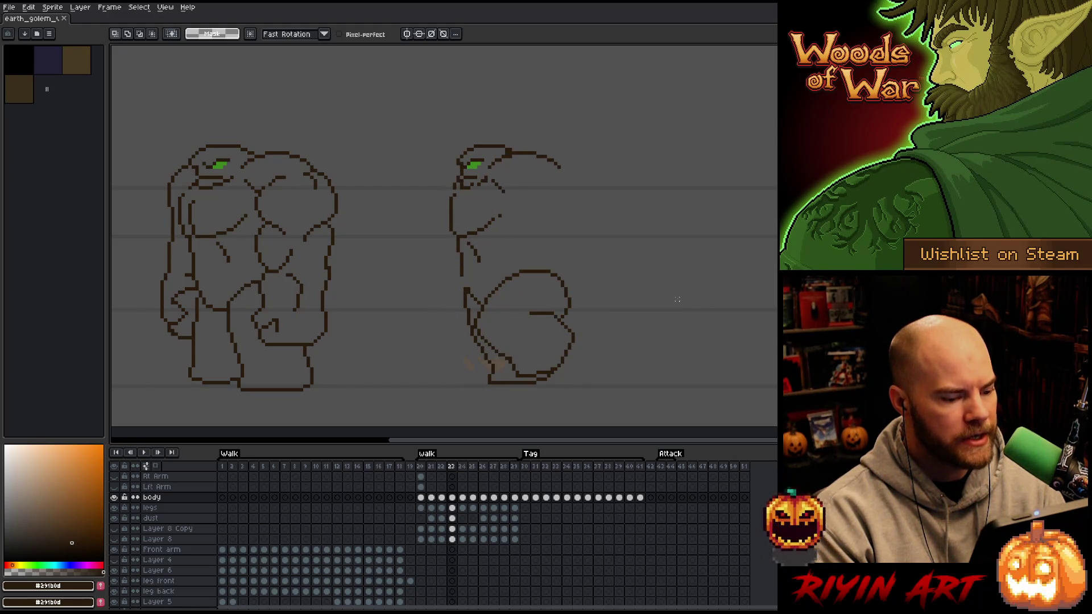
key(Right)
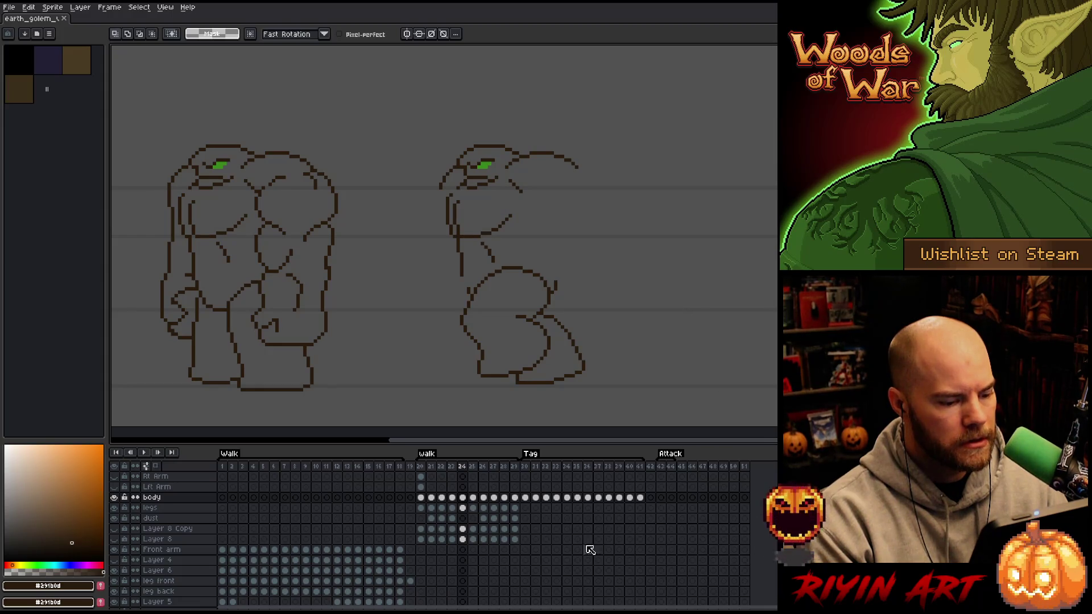
Cycle through frames 28, 29 and 20–23, then lasso the head and upper torso on frame 23.
click(516, 502)
key(Left)
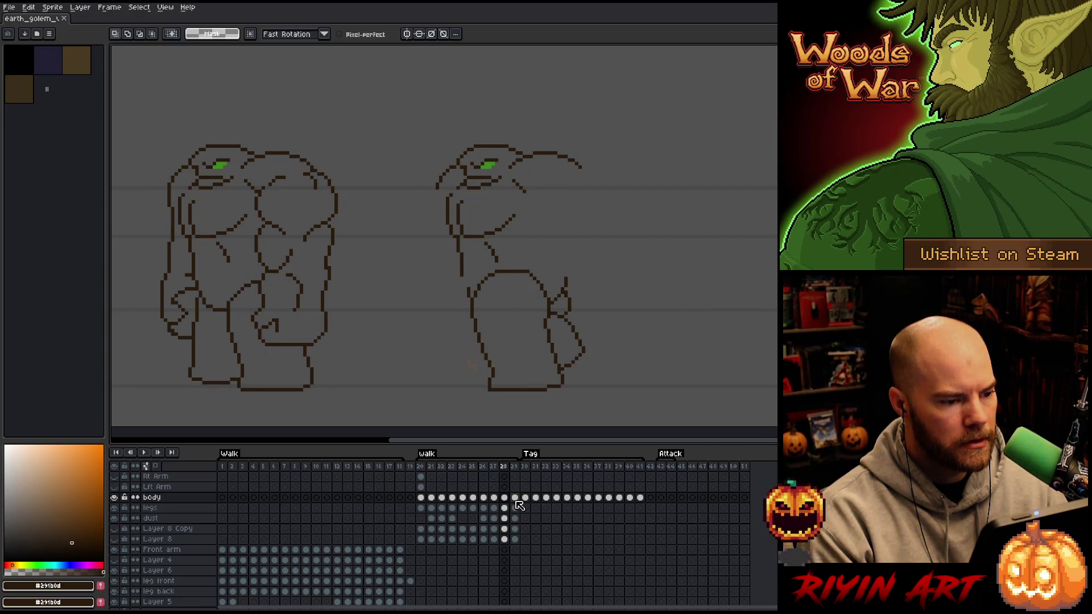
key(Right)
key(Right)
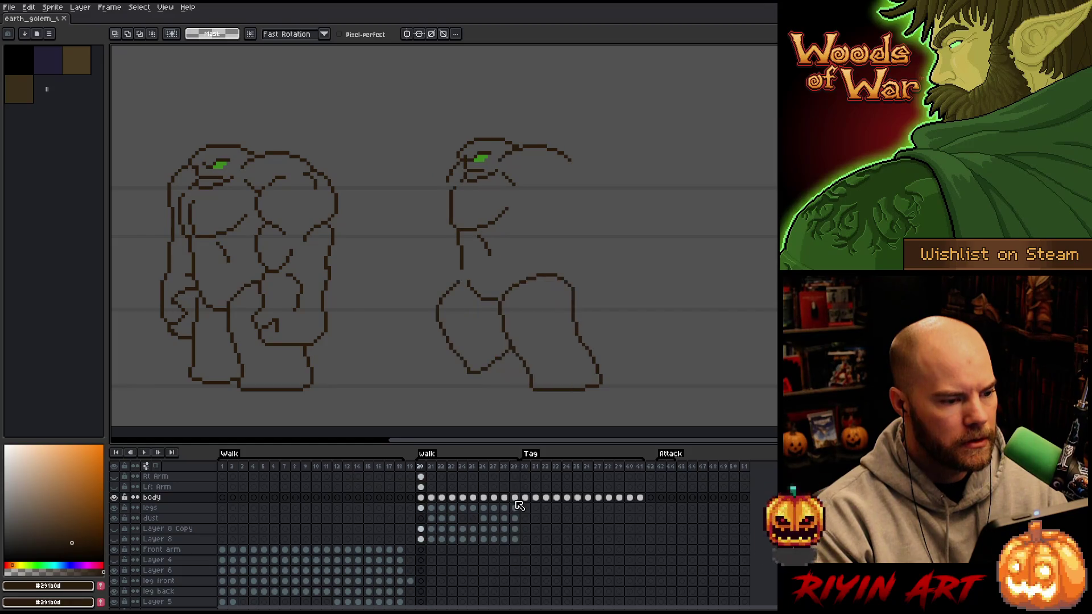
key(Right)
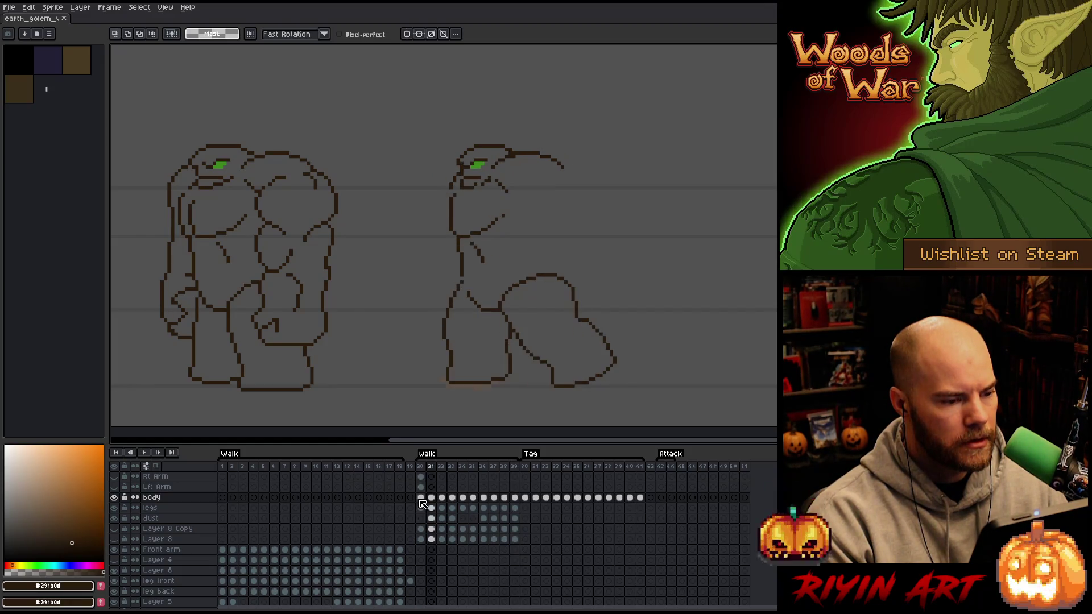
key(Right)
click(421, 499)
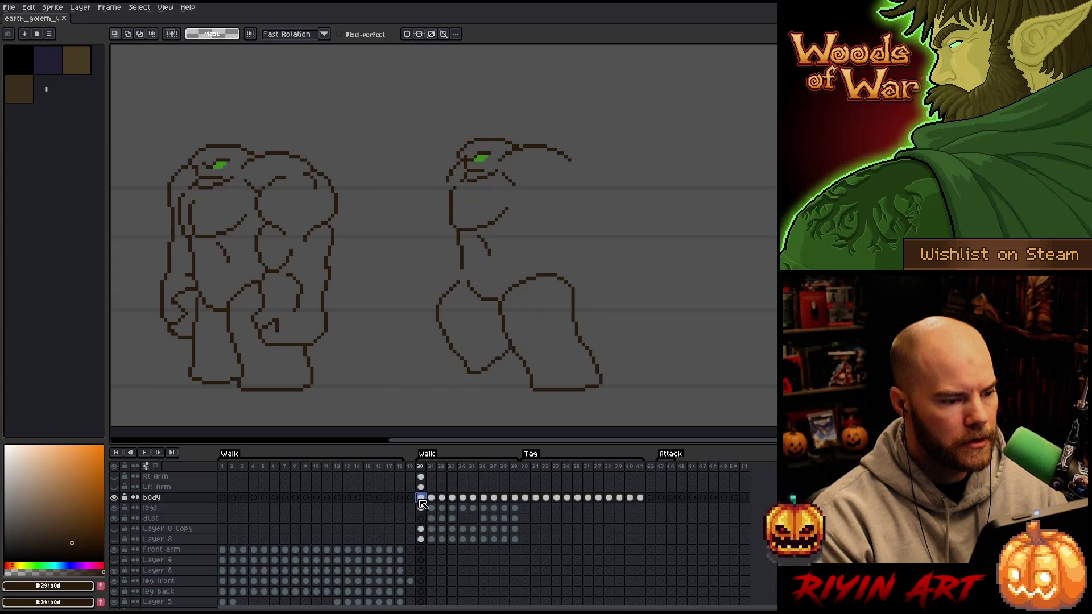
key(Right)
key(Right)
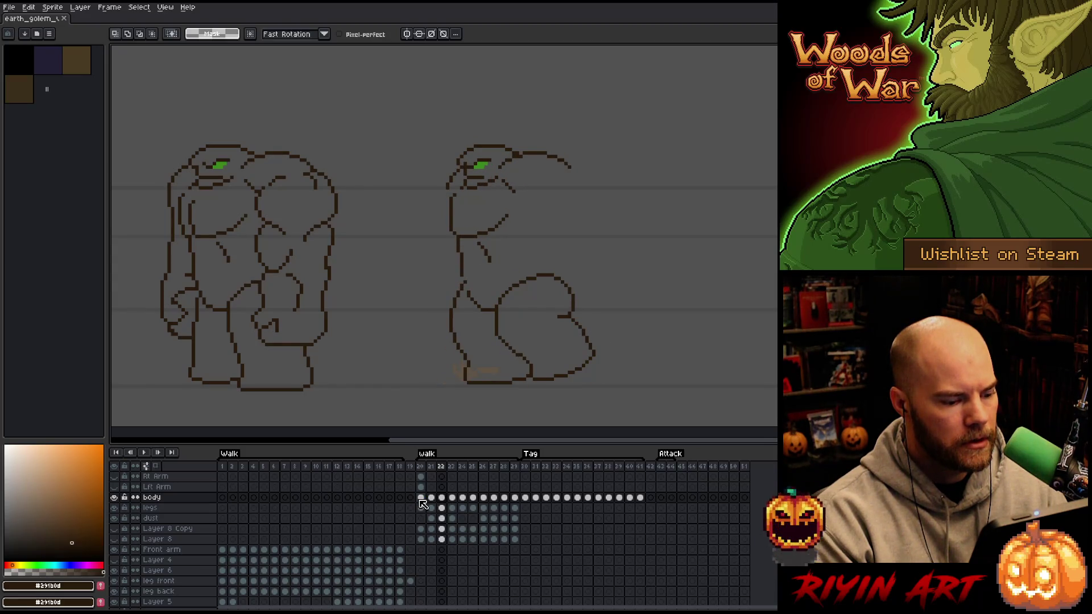
key(Right)
click(515, 498)
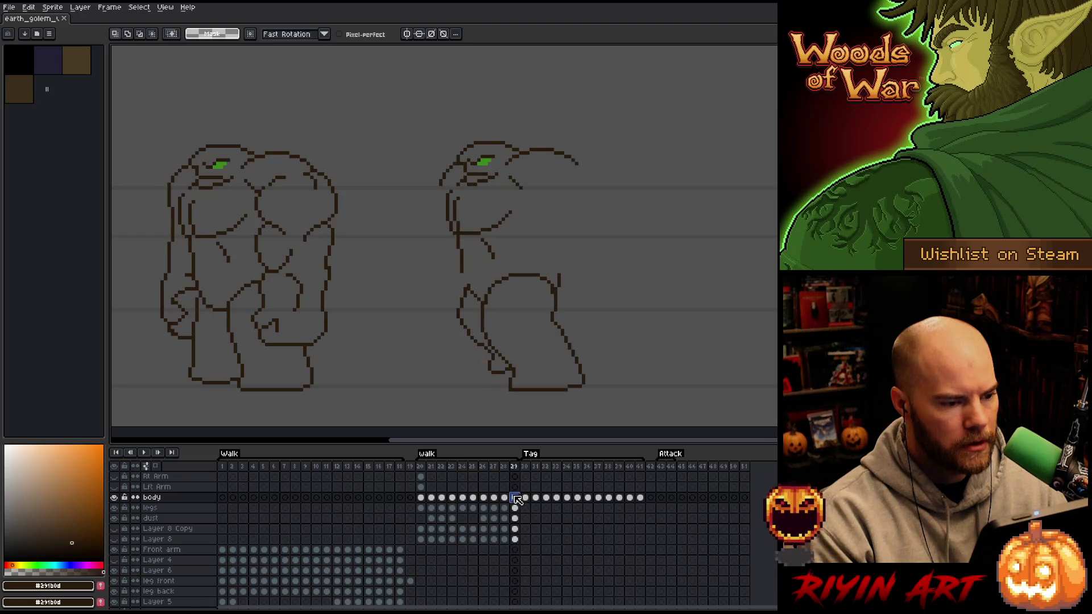
click(442, 498)
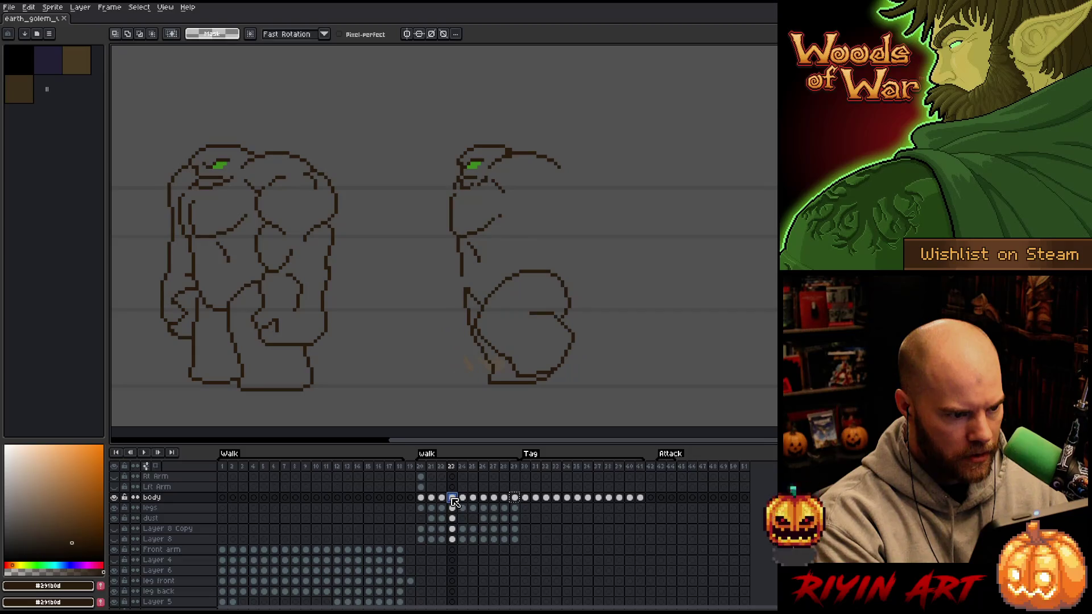
click(453, 499)
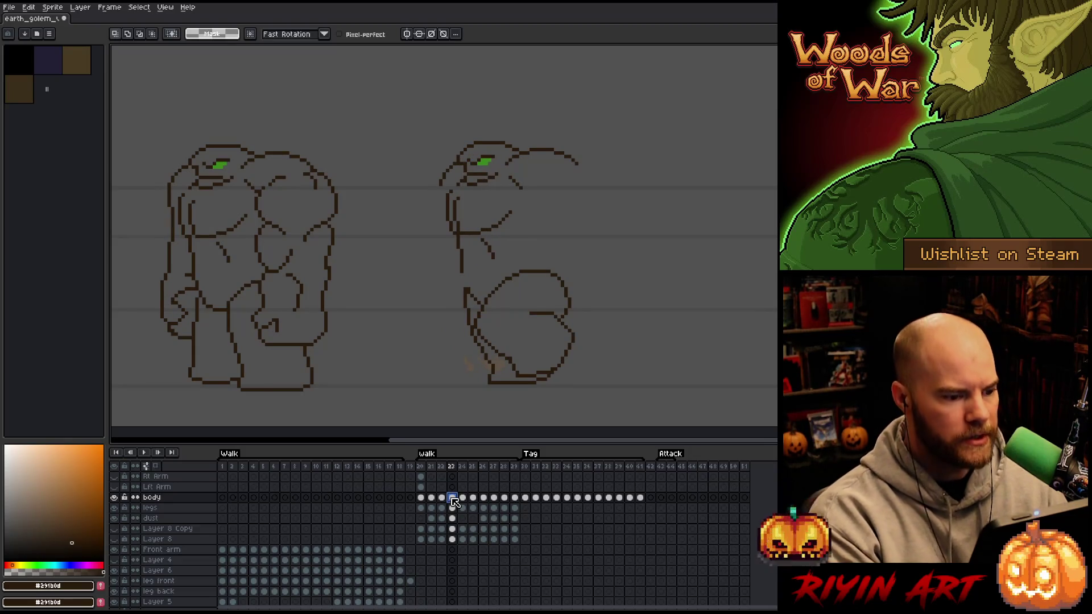
mouse_move(548, 114)
mouse_down()
mouse_move(615, 153)
mouse_move(429, 273)
mouse_move(603, 239)
mouse_up()
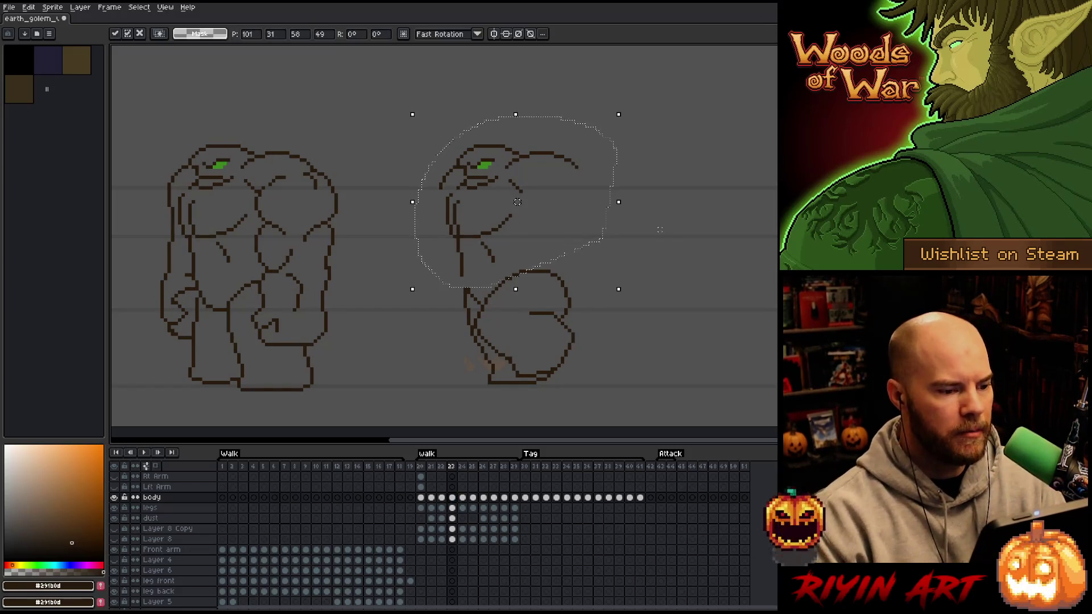
Deselect, compare frames 22 and 23, and play through the walk frames.
key(ctrl+d)
key(comma)
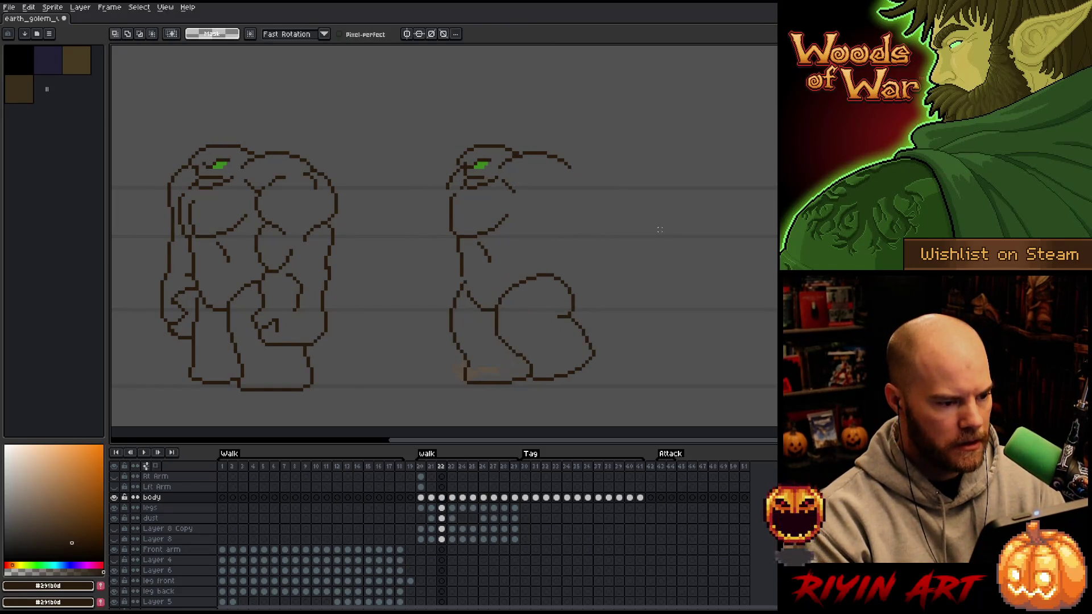
key(period)
key(comma)
key(Return)
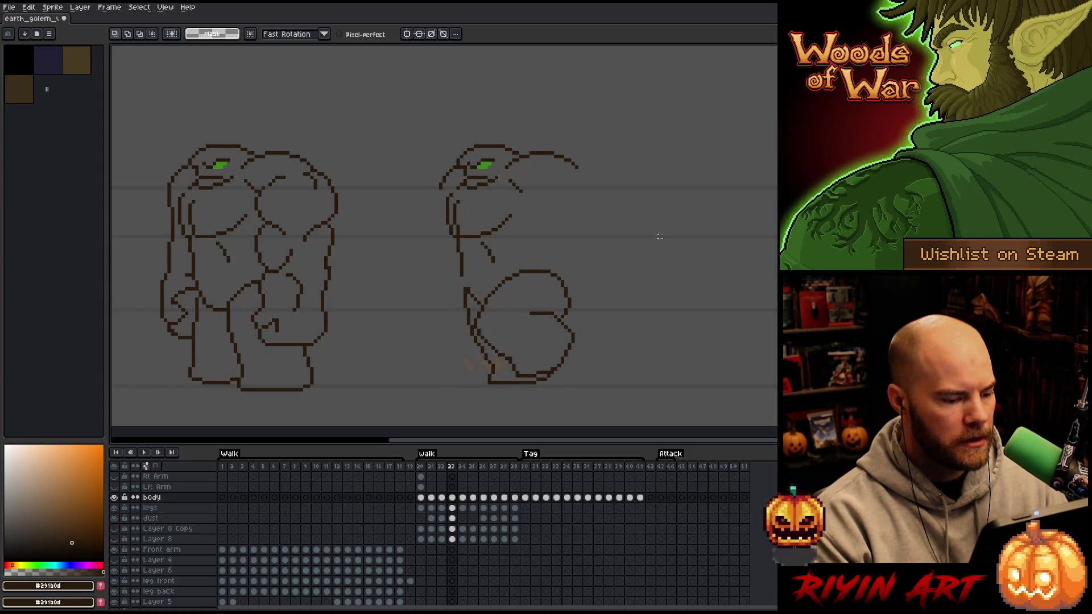
Compare frames 21 to 23, then play the walk cycle from frame 20.
click(443, 499)
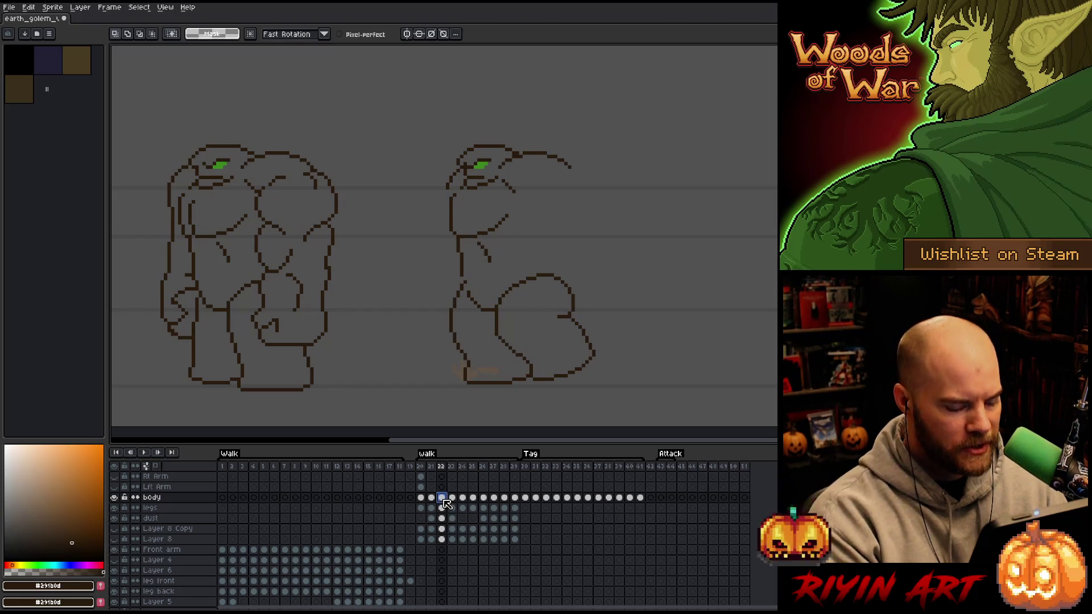
click(453, 499)
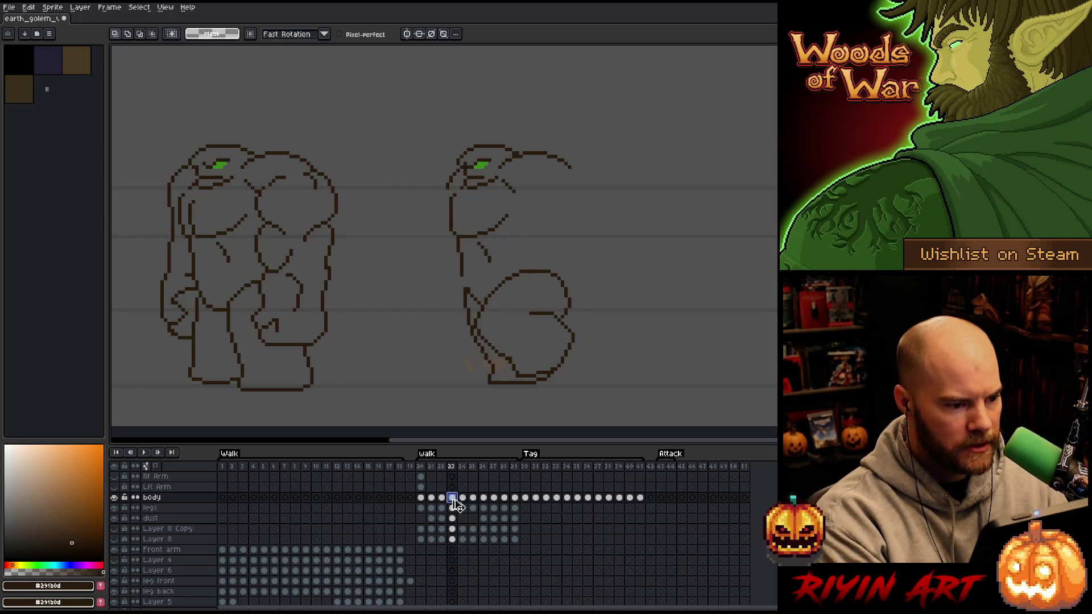
click(432, 499)
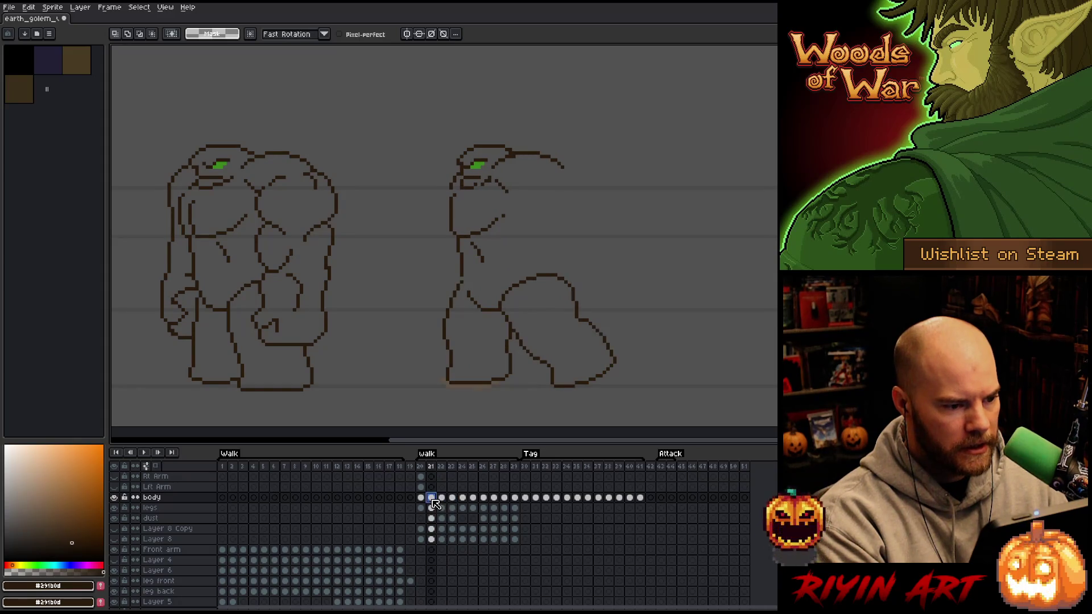
click(443, 499)
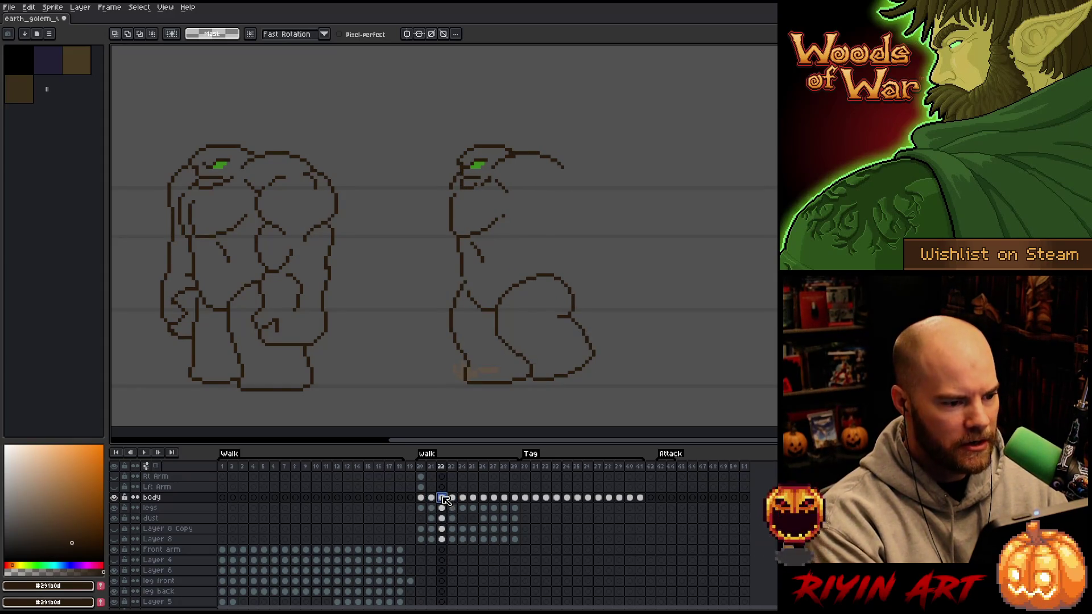
click(424, 465)
key(Return)
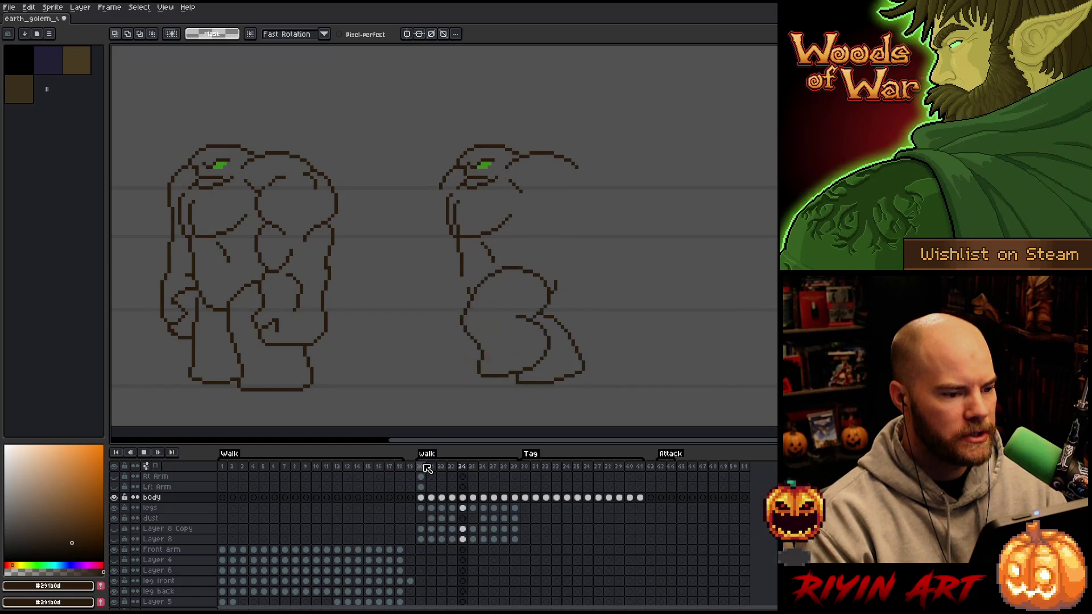
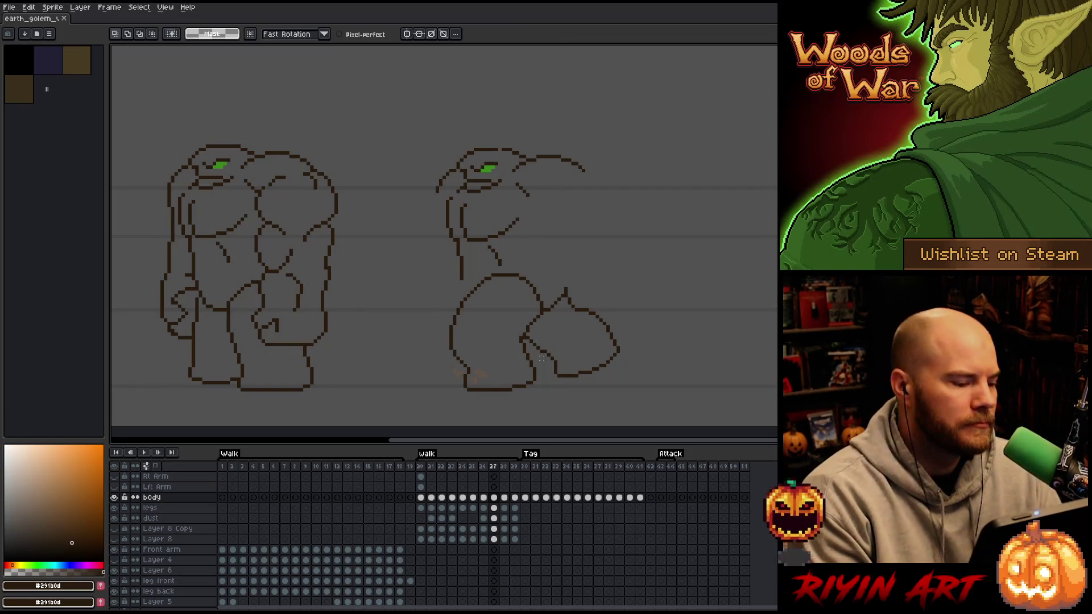
Briefly hide the body layer to check the arm, then link the Lft Arm cels for frames 20–29.
click(116, 497)
click(115, 497)
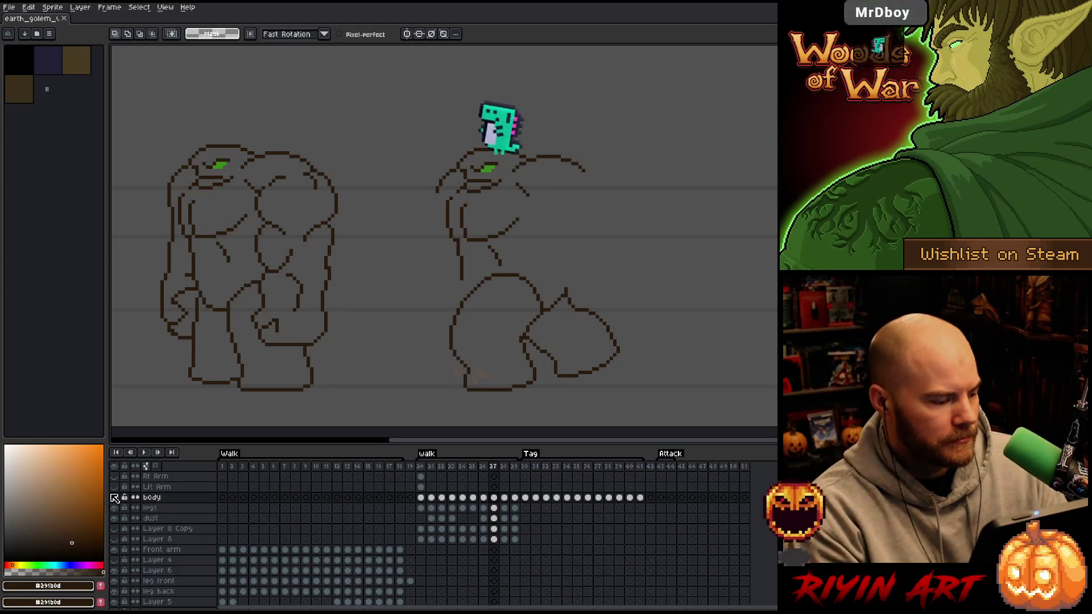
click(421, 487)
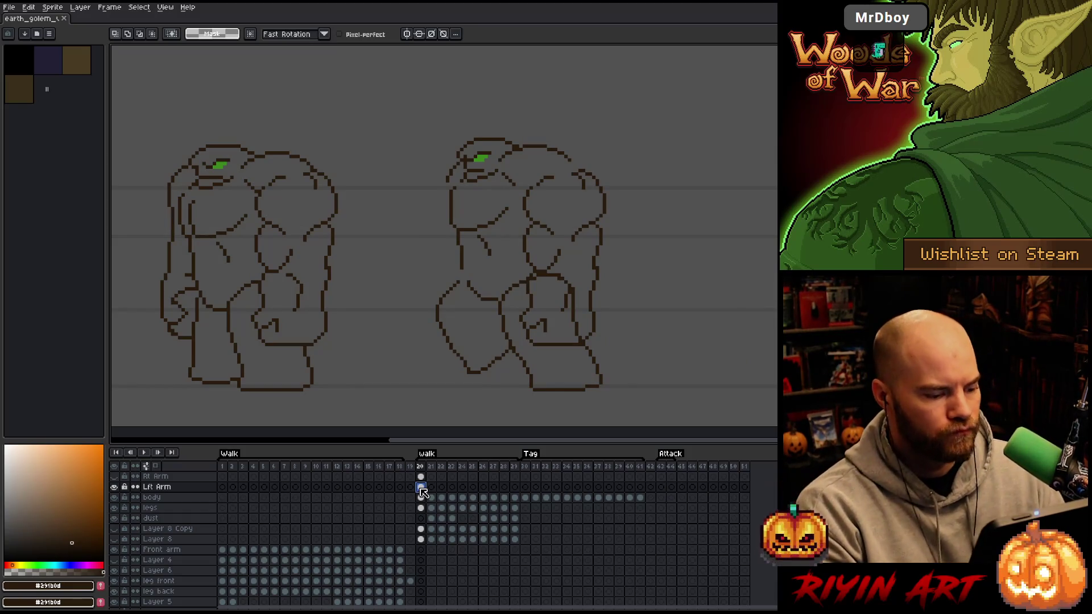
click(431, 488)
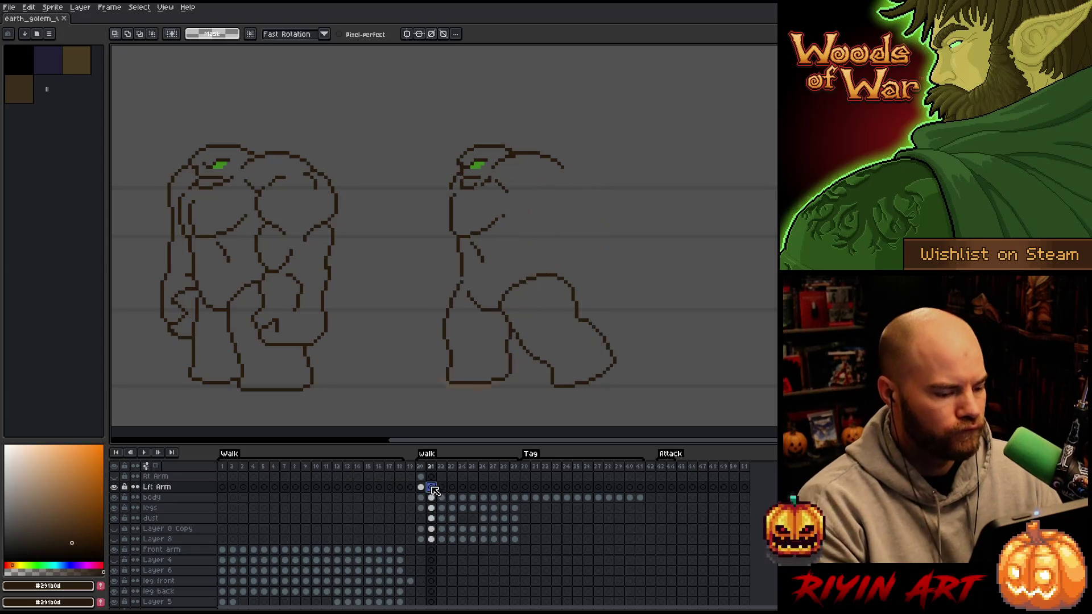
drag(421, 487, 518, 497)
right_click(516, 489)
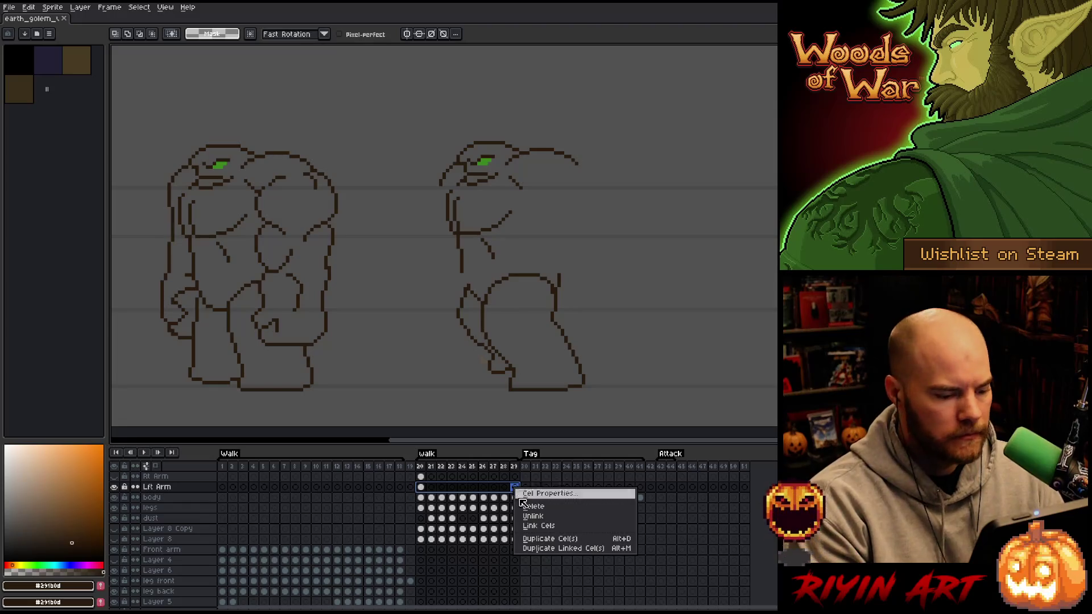
click(535, 526)
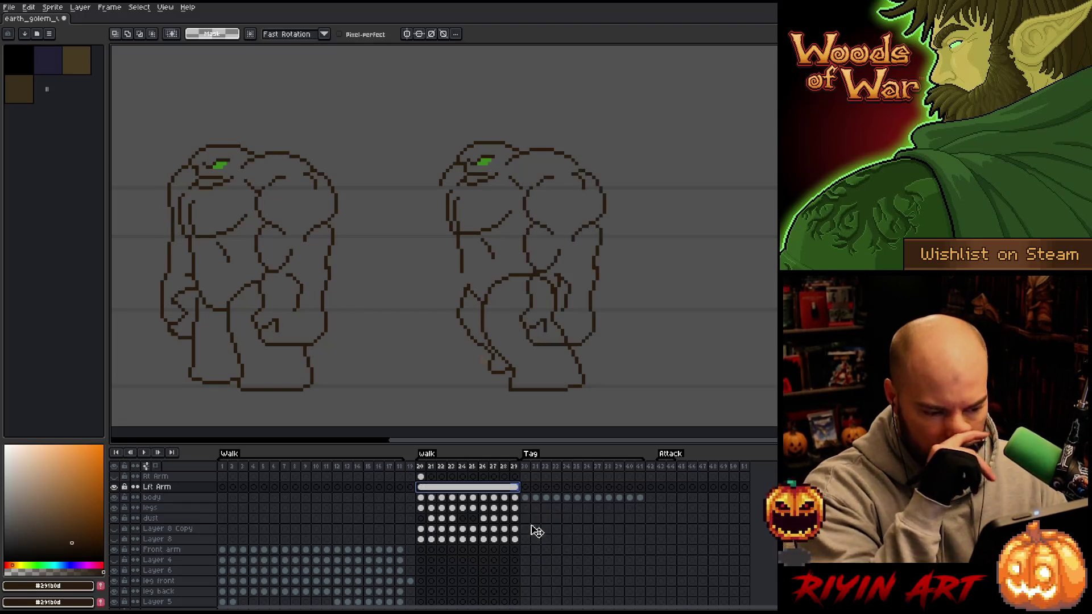
Unlink the Lft Arm cels so each frame is independent, then play the animation.
mouse_move(420, 487)
mouse_down()
mouse_move(483, 487)
mouse_move(467, 488)
mouse_up()
right_click(474, 490)
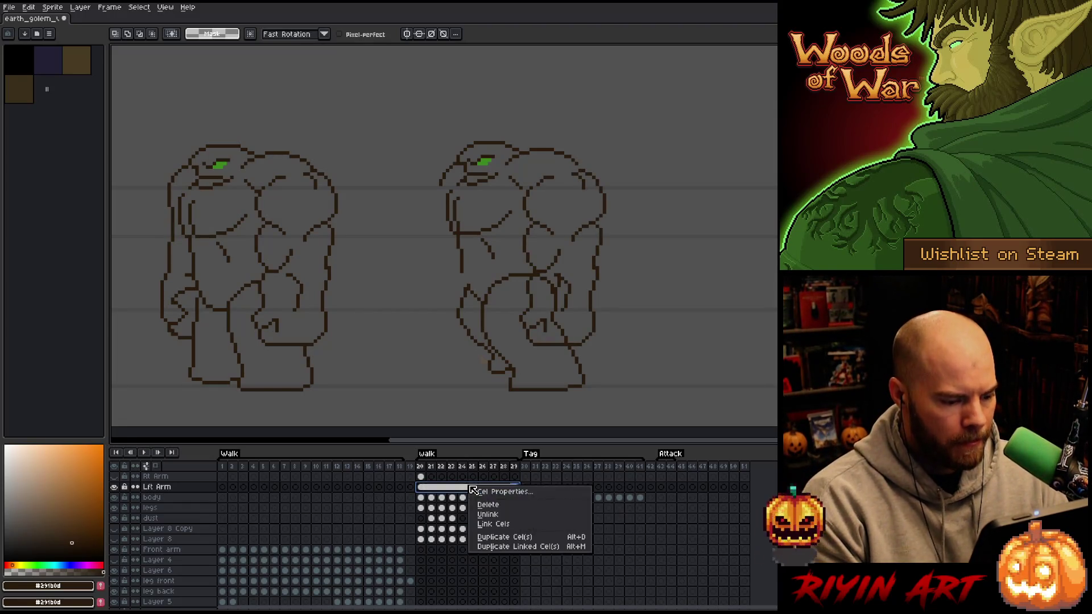
click(489, 514)
click(533, 466)
key(Return)
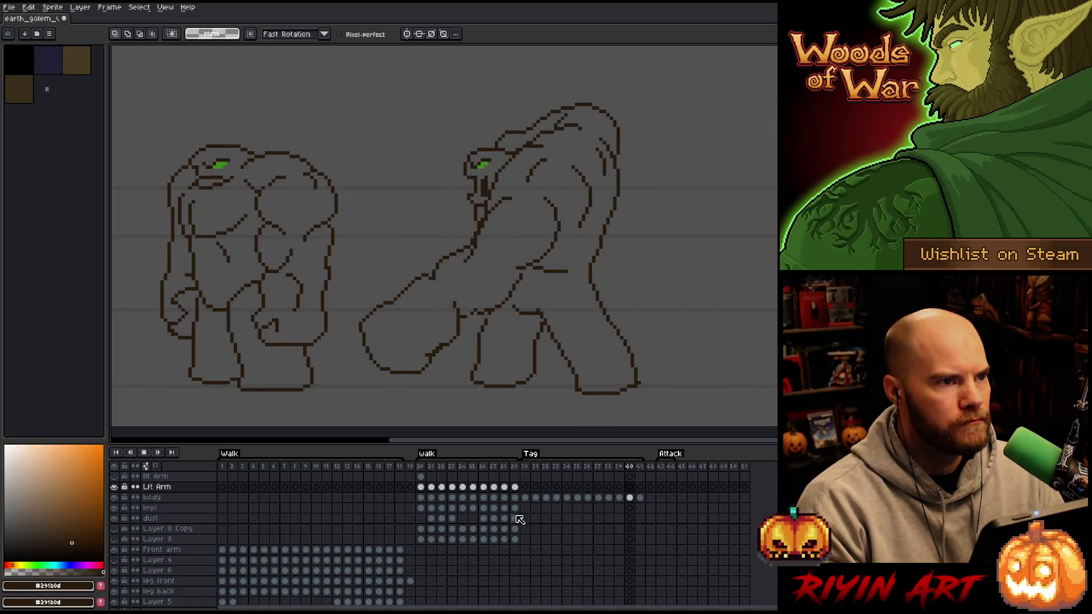
Stop playback on frame 20 and select the entire left arm on its Lft Arm cel.
click(424, 467)
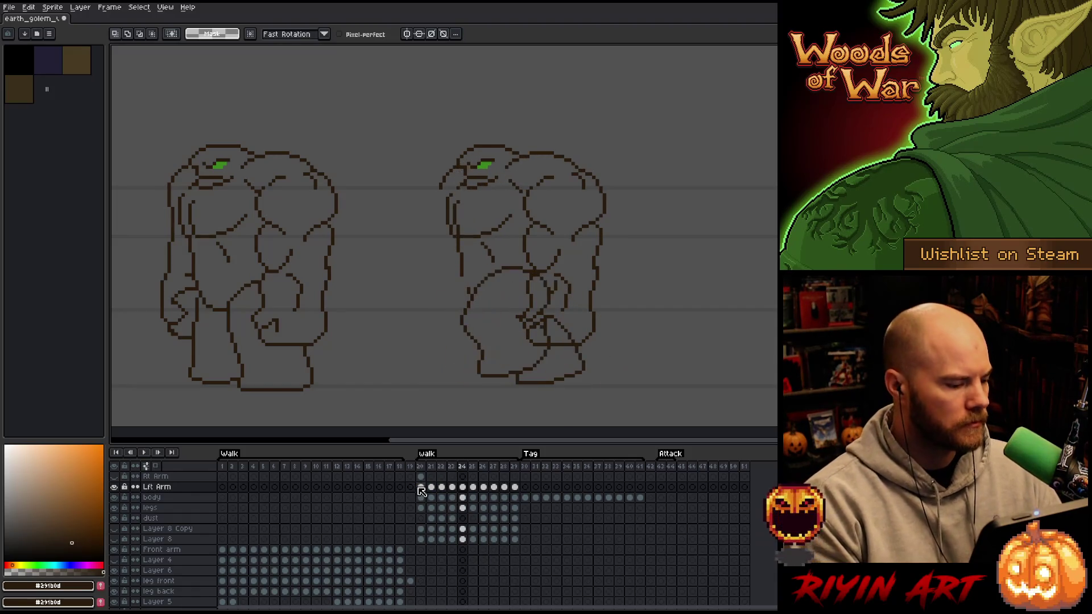
click(421, 488)
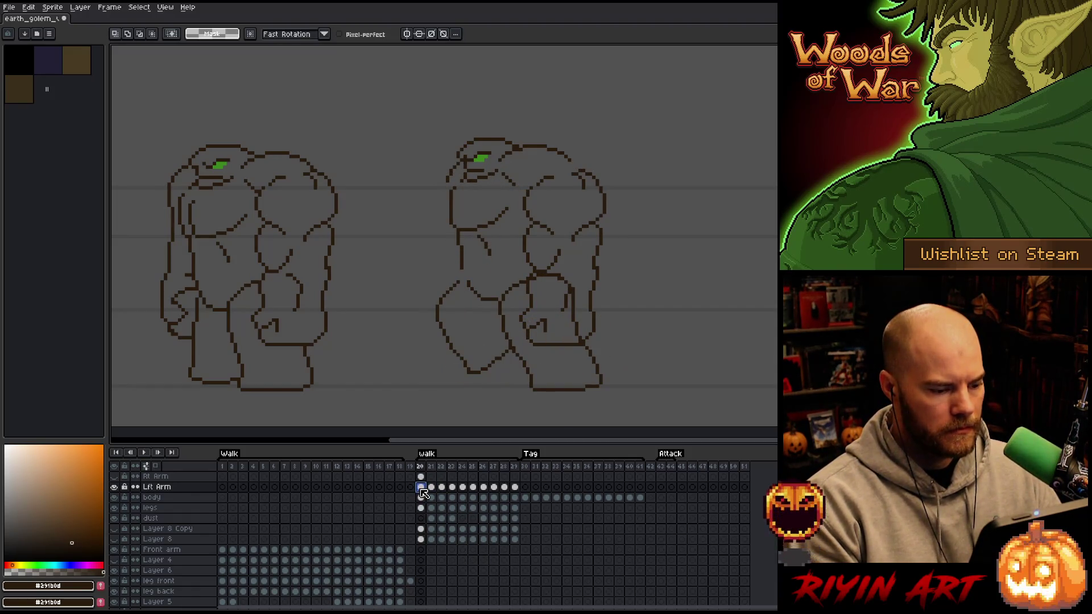
key(ctrl+t)
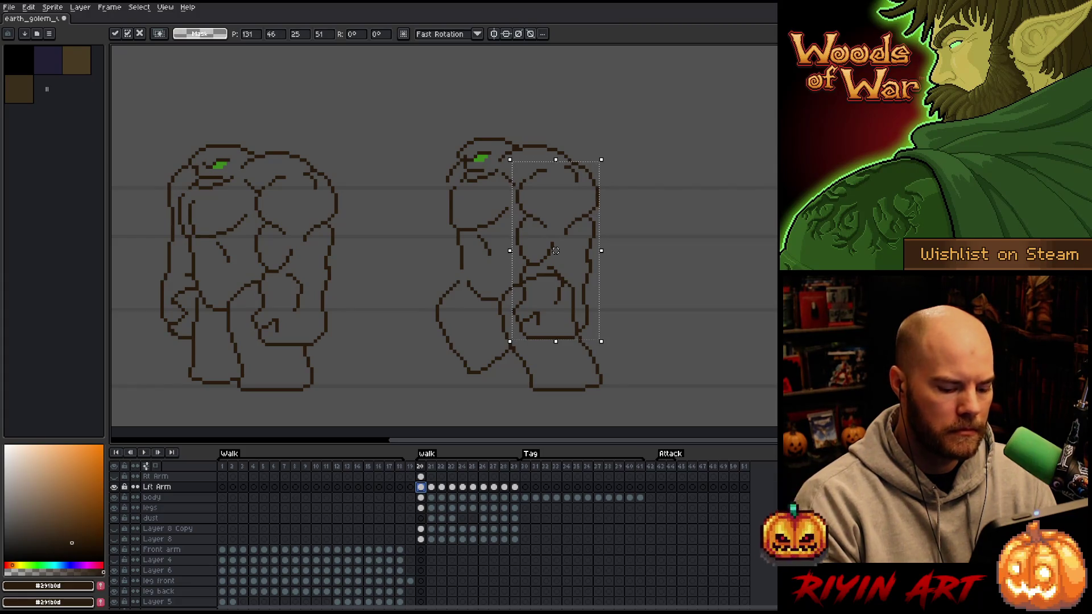
Try the left arm further left and down, then set it right and up on frame 20.
key(period)
drag(556, 251, 548, 254)
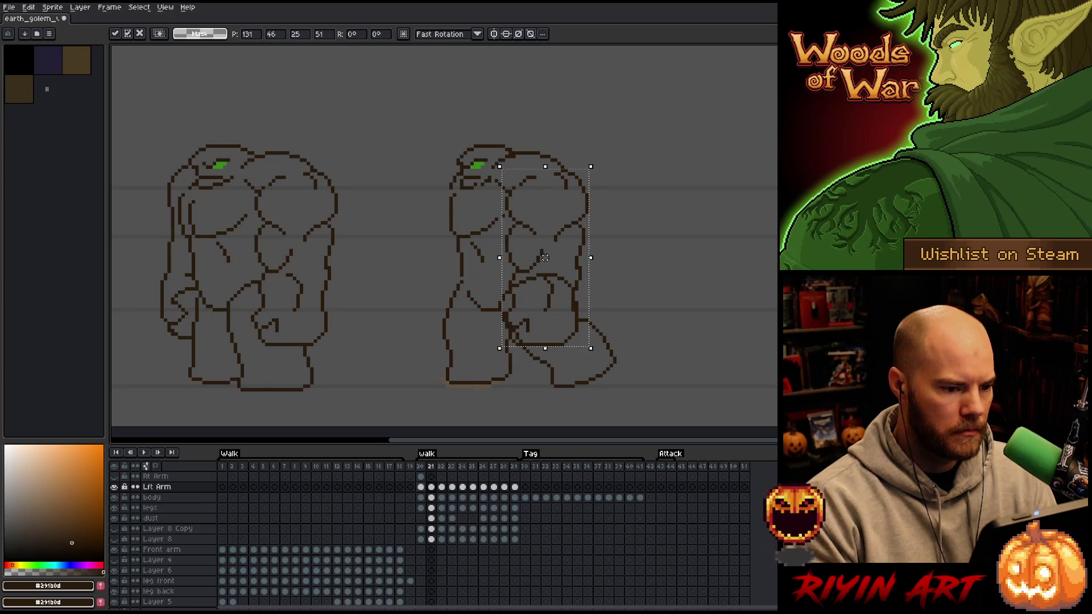
drag(548, 257, 545, 257)
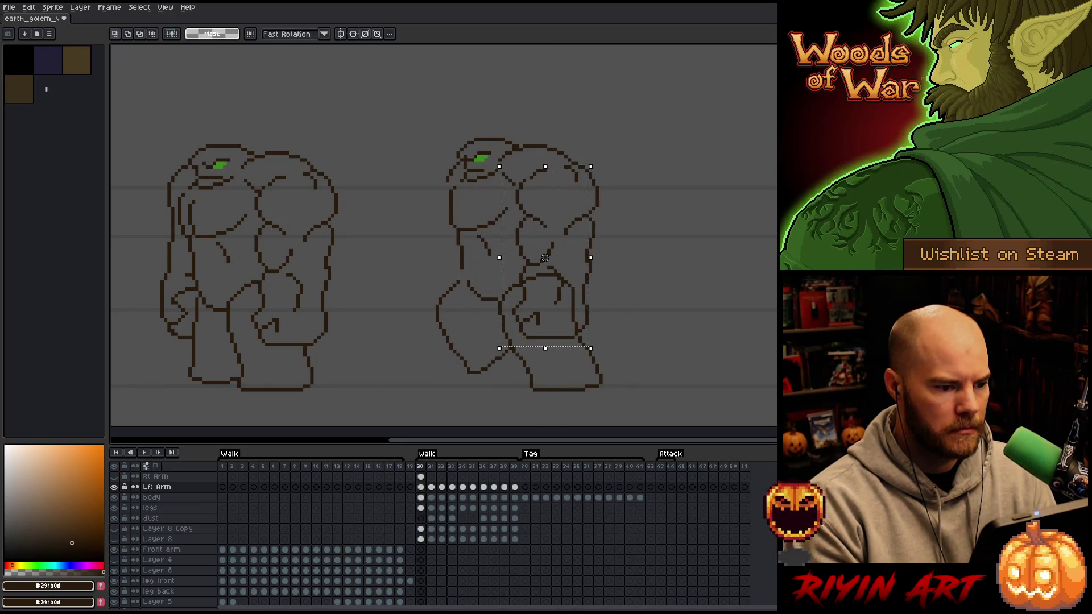
key(comma)
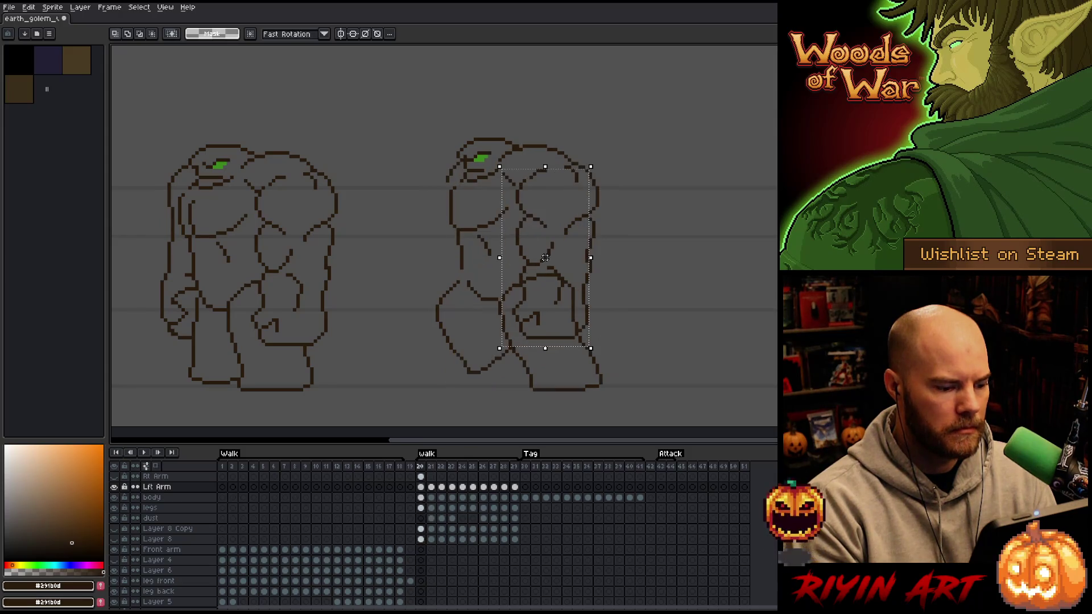
drag(545, 257, 551, 250)
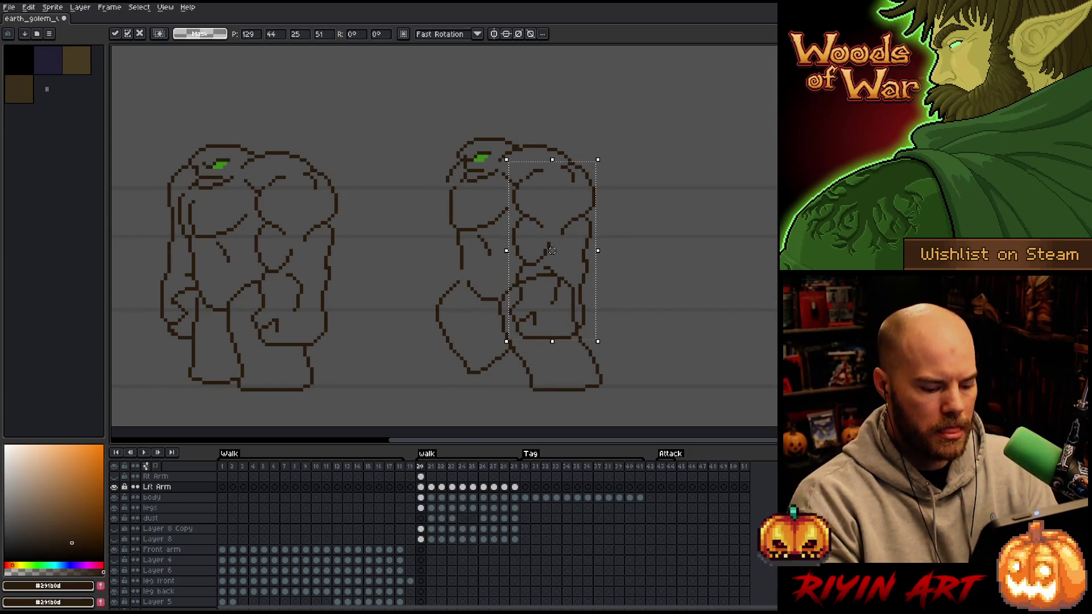
key(Return)
Move the left arm right with the body on frames 22, 23 and 24.
key(period)
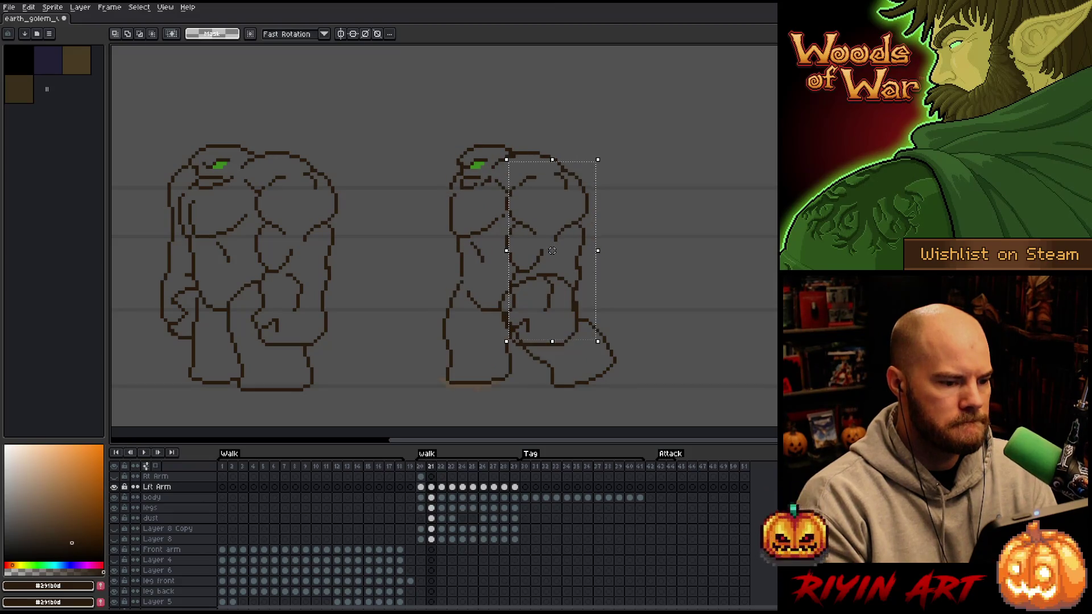
key(period)
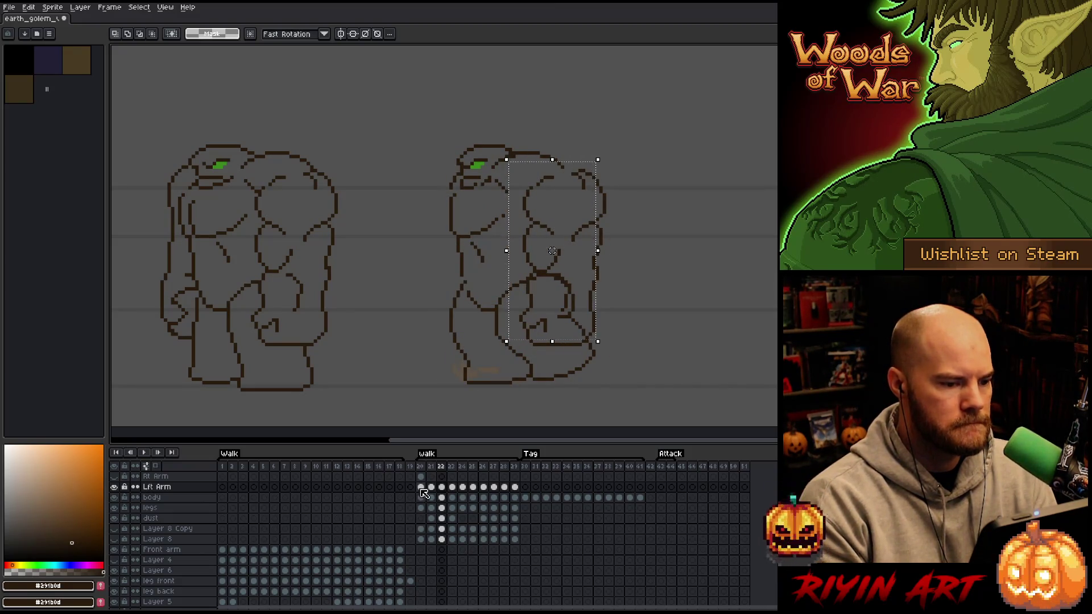
drag(552, 250, 559, 257)
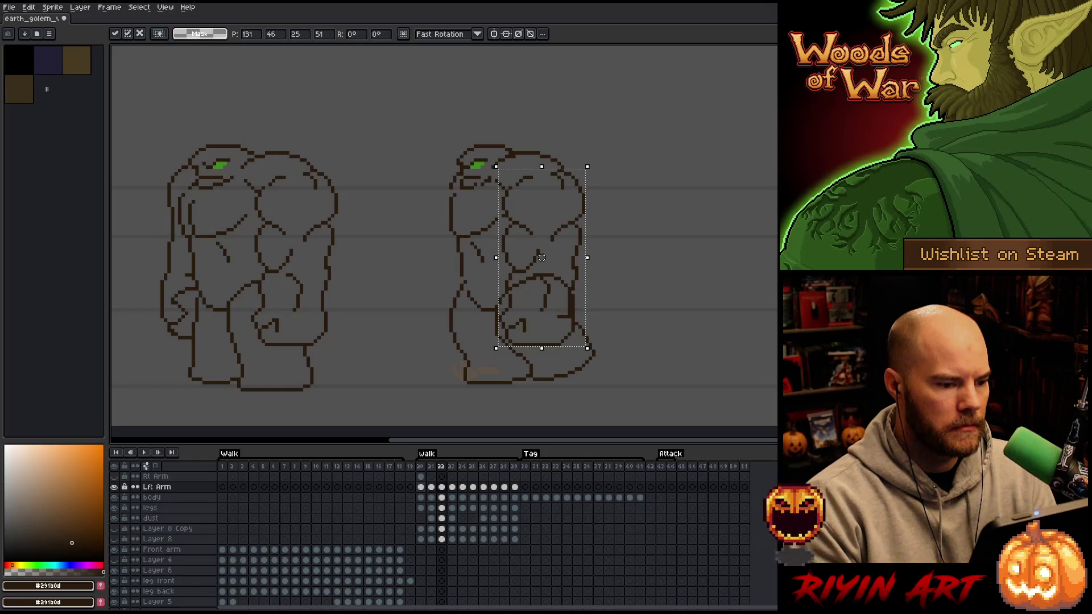
key(Return)
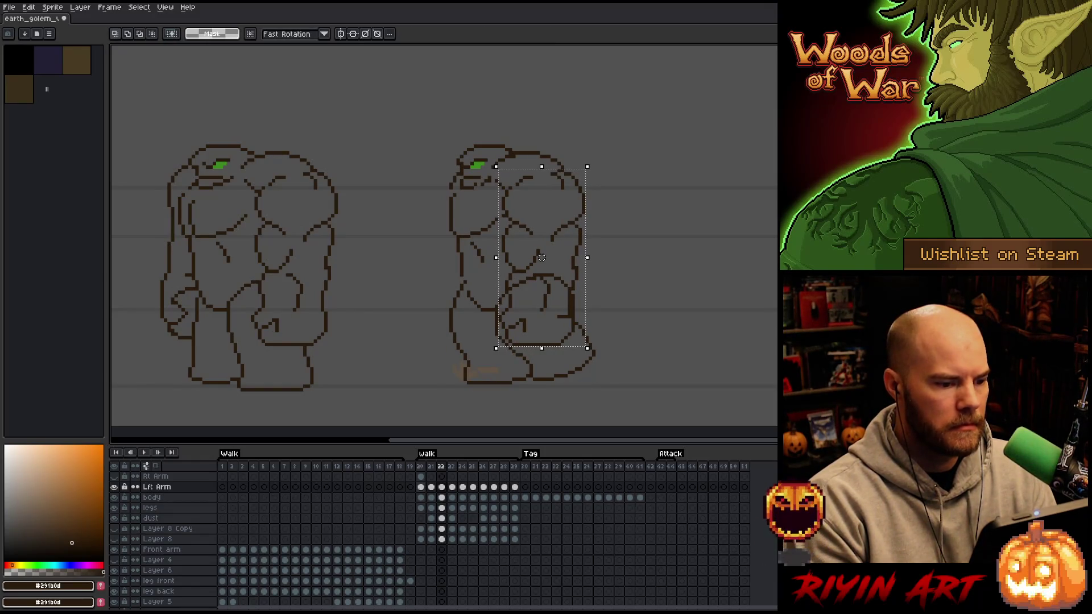
key(period)
drag(541, 257, 559, 257)
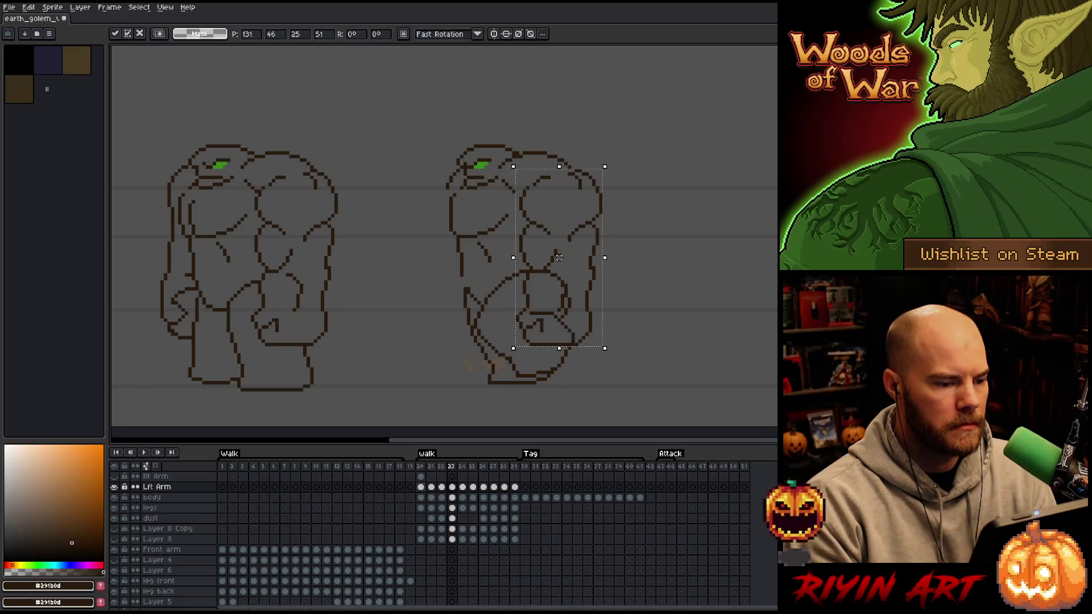
key(Return)
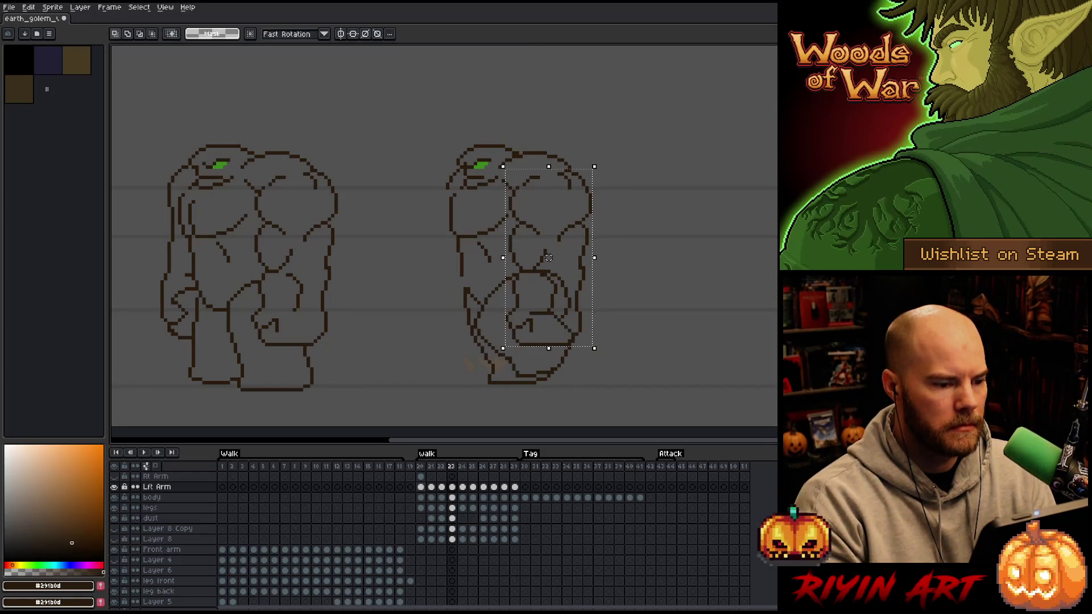
key(period)
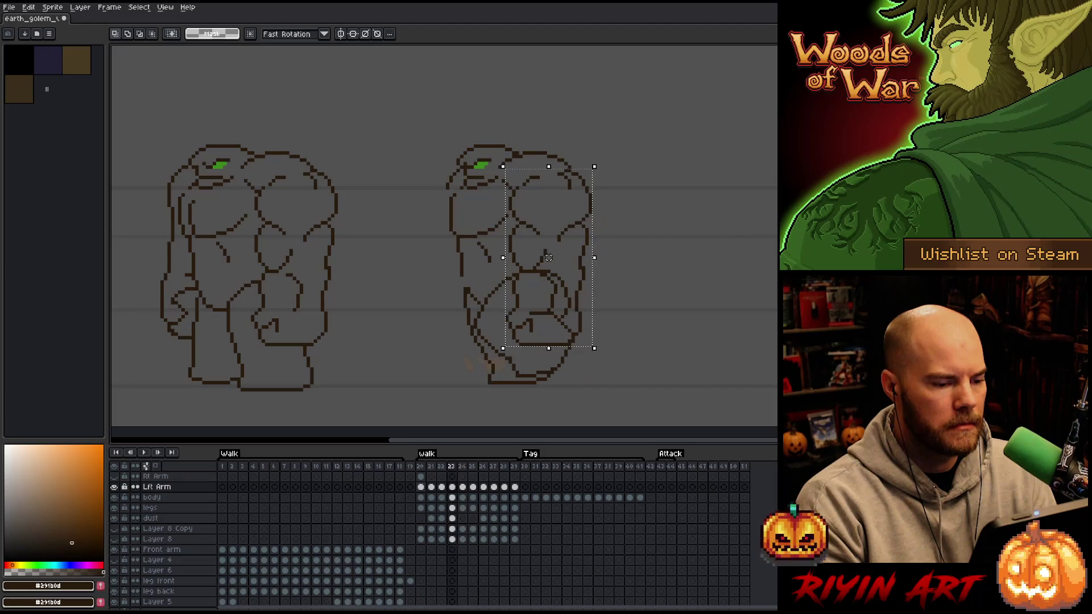
drag(549, 257, 559, 258)
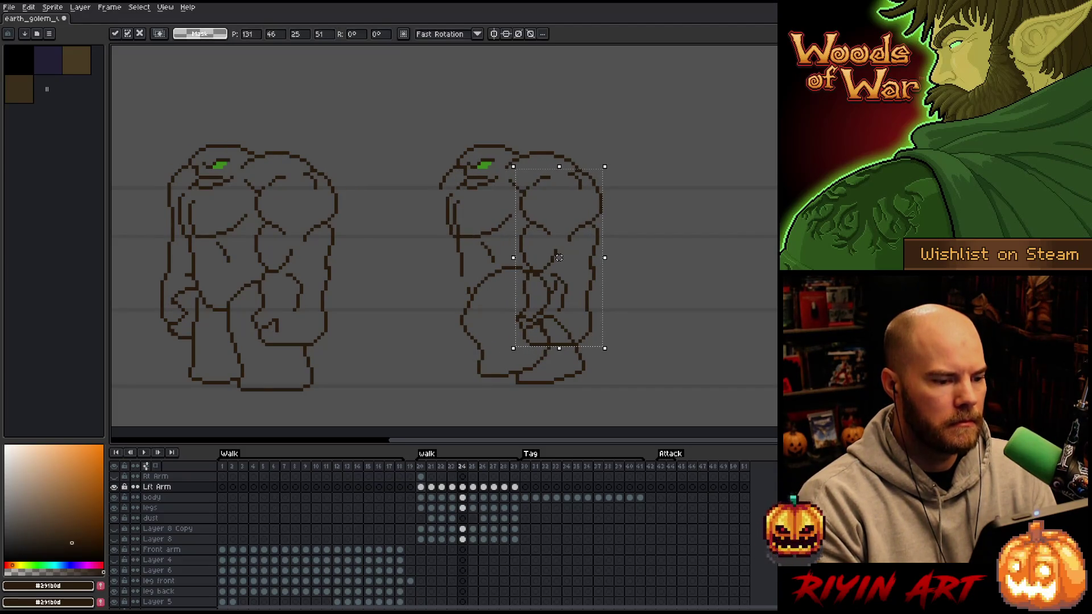
key(Return)
Shift the left arm right on frame 26 and fine-tune its position on frame 25.
key(period)
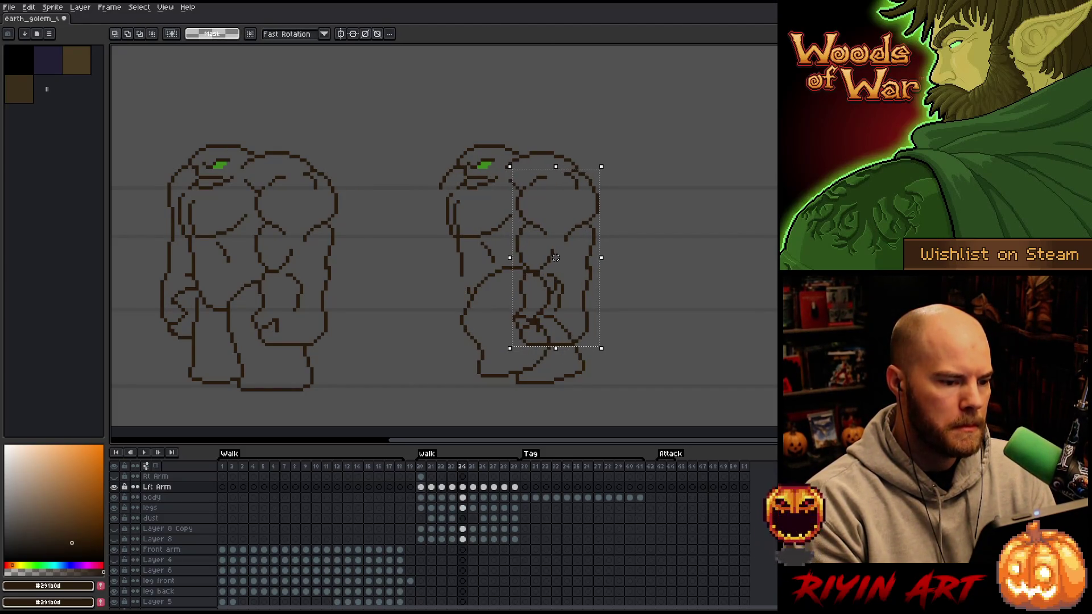
key(period)
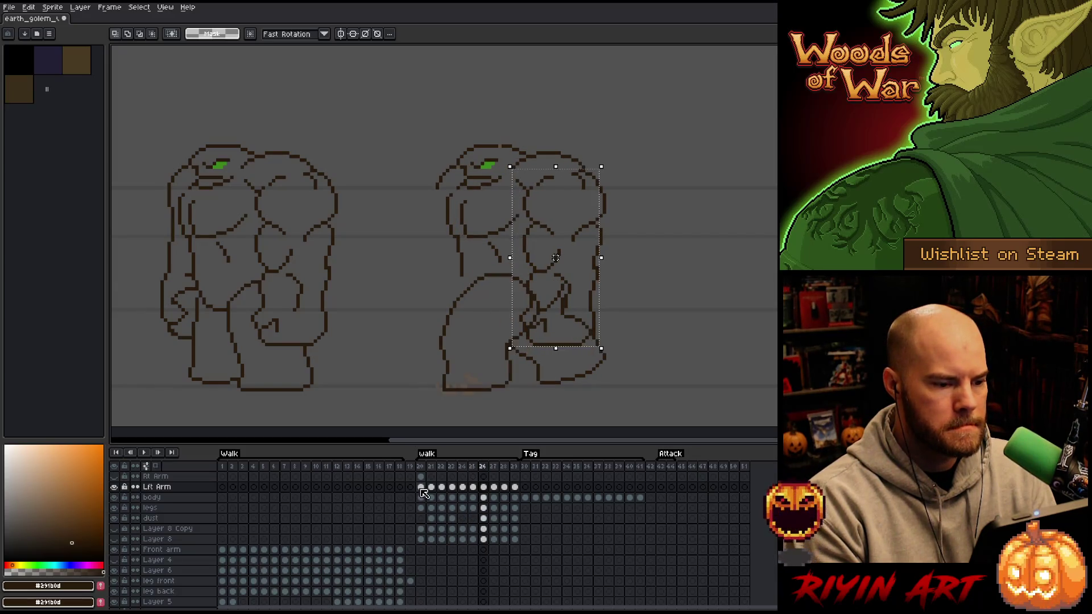
drag(556, 257, 566, 257)
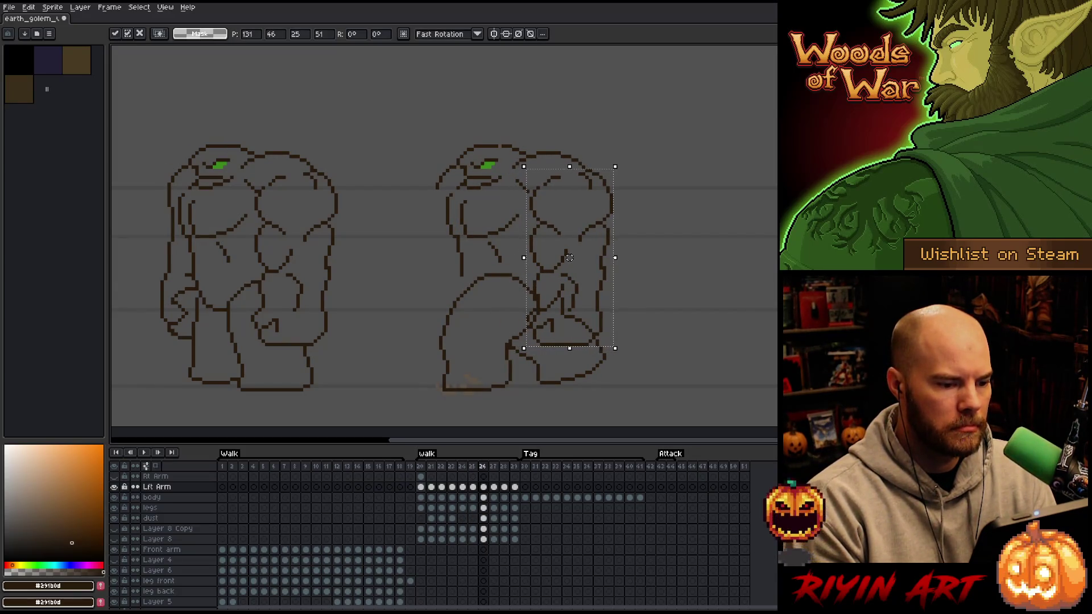
key(Return)
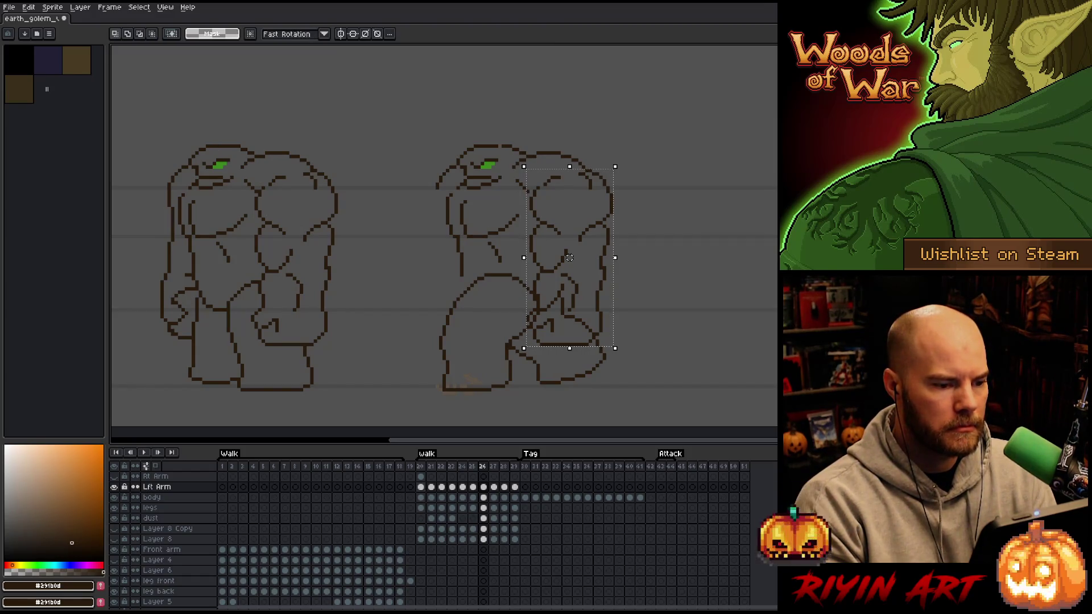
key(comma)
drag(562, 257, 559, 257)
key(Return)
key(comma)
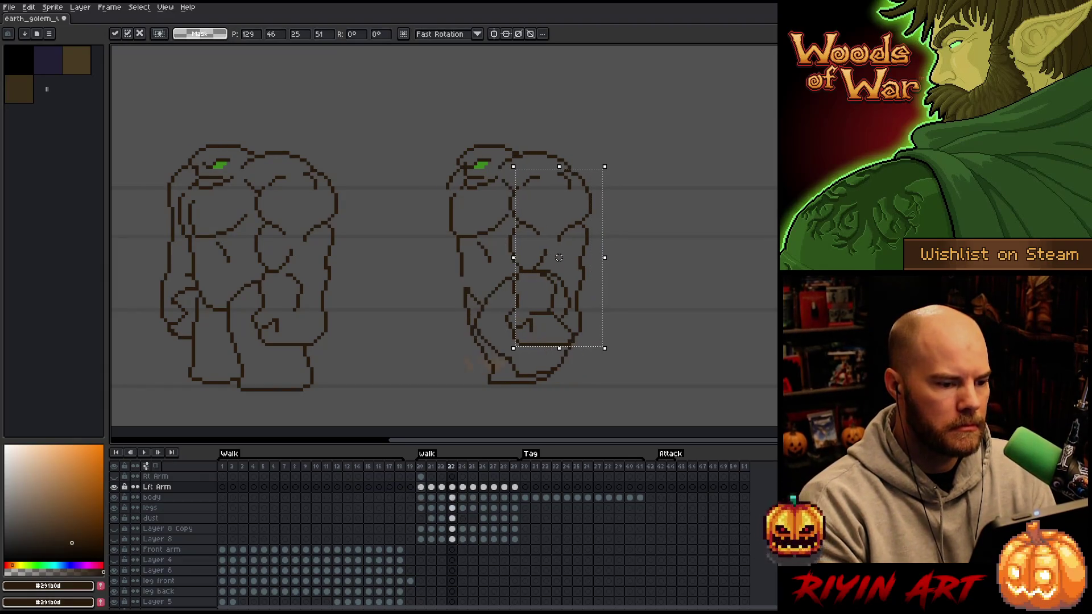
key(Return)
Raise the left arm right and up on one frame, then lower it on frame 27.
key(period)
key(period)
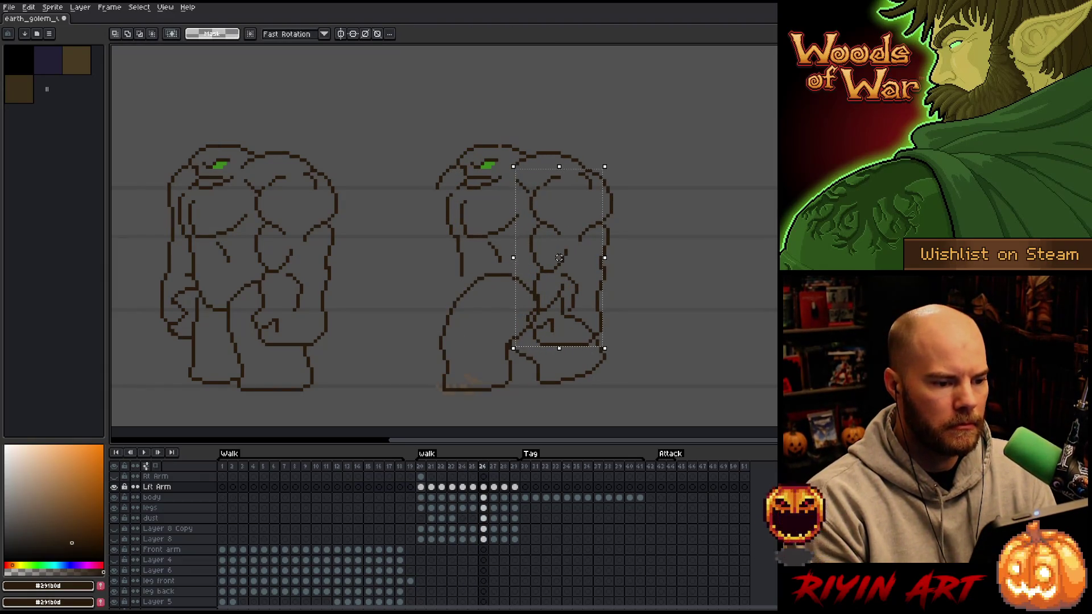
key(comma)
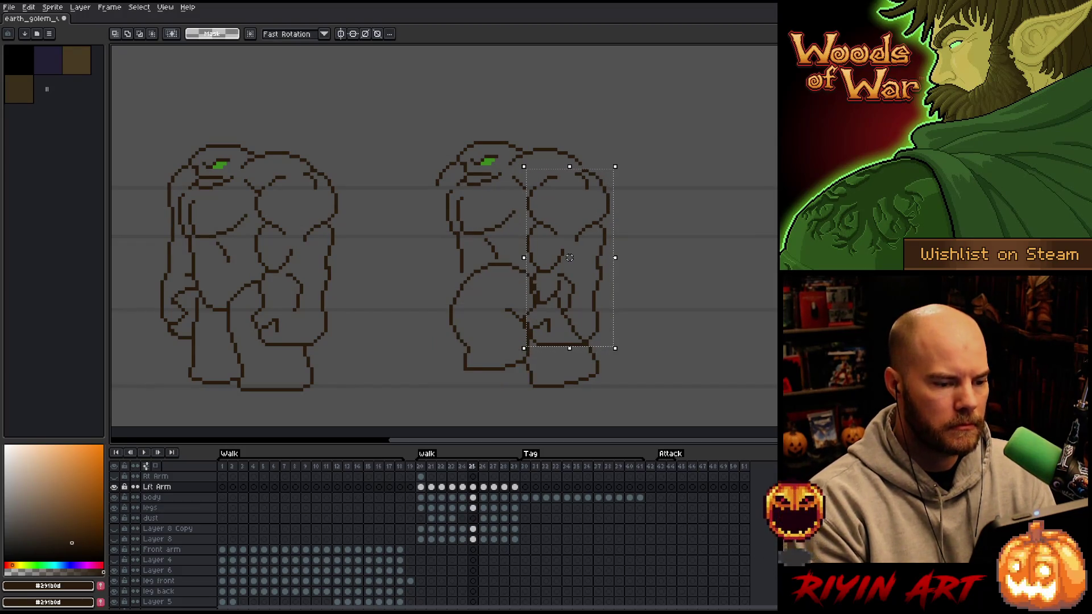
drag(560, 258, 565, 254)
key(period)
key(comma)
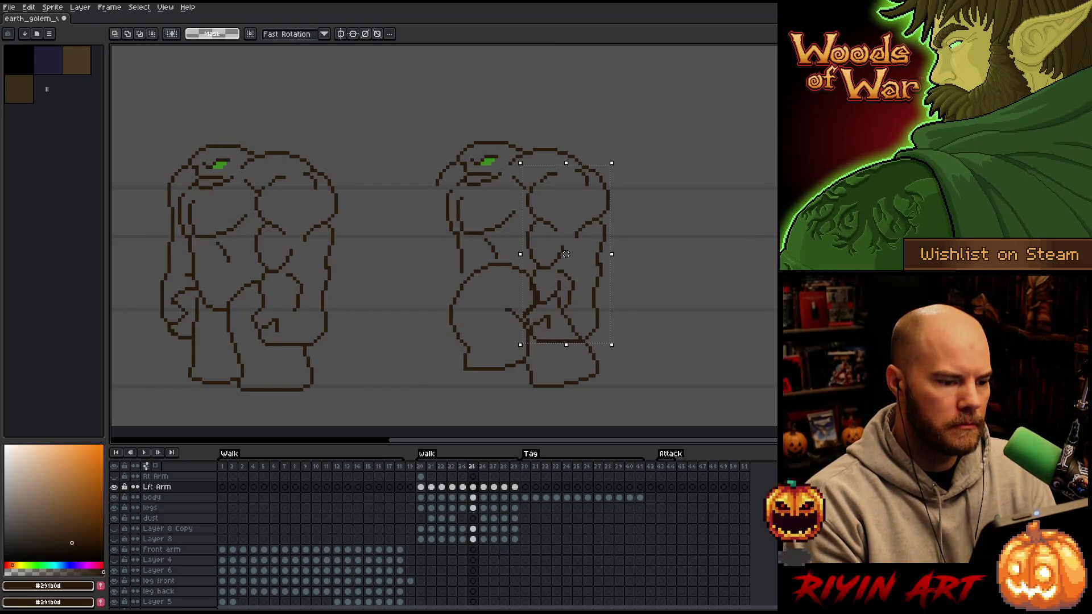
key(period)
key(period)
drag(566, 255, 569, 261)
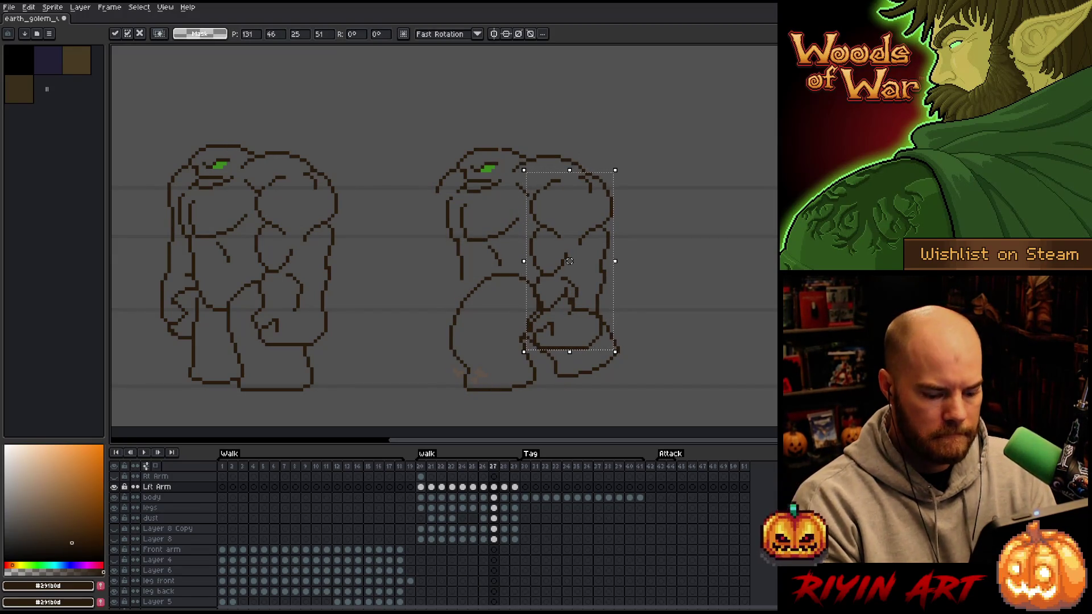
Nudge the left arm right, then raise it on frame 26 after comparing poses.
key(Return)
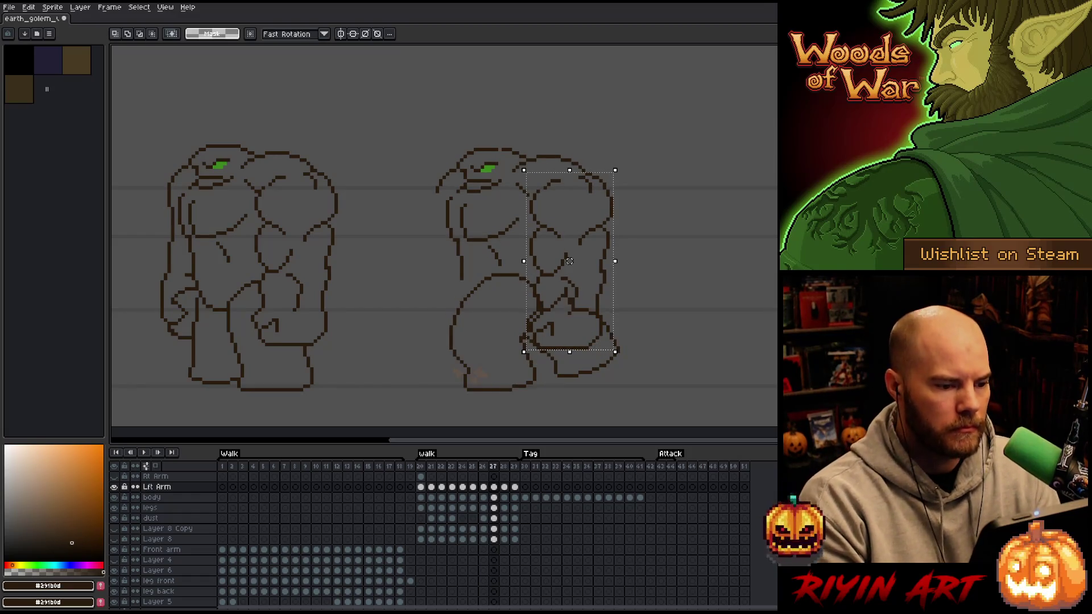
drag(569, 261, 573, 261)
key(Return)
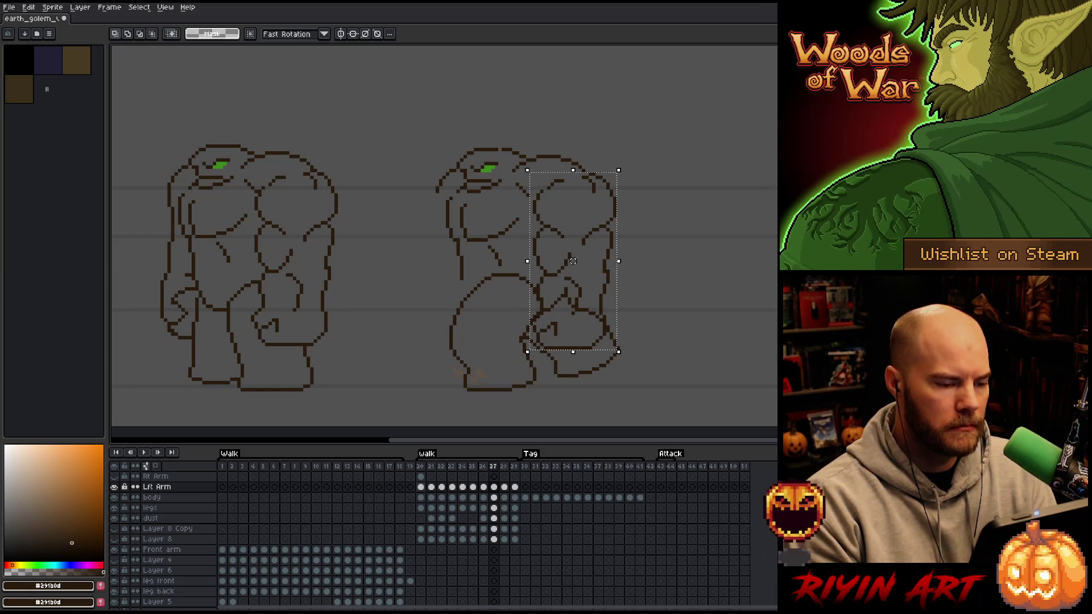
drag(572, 261, 573, 261)
key(Return)
key(Return)
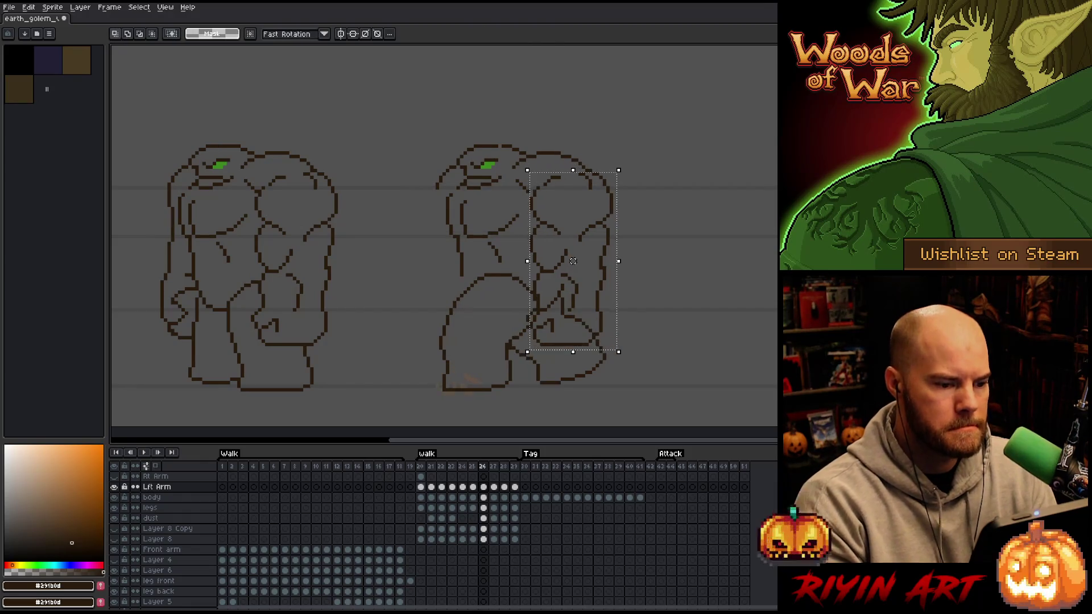
key(Left)
key(Right)
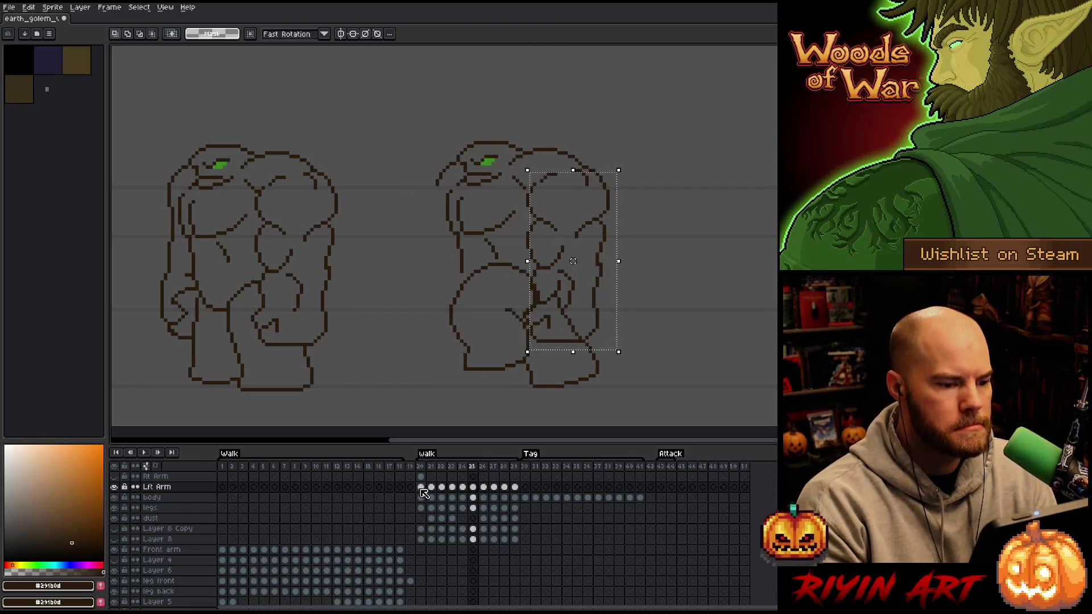
key(Left)
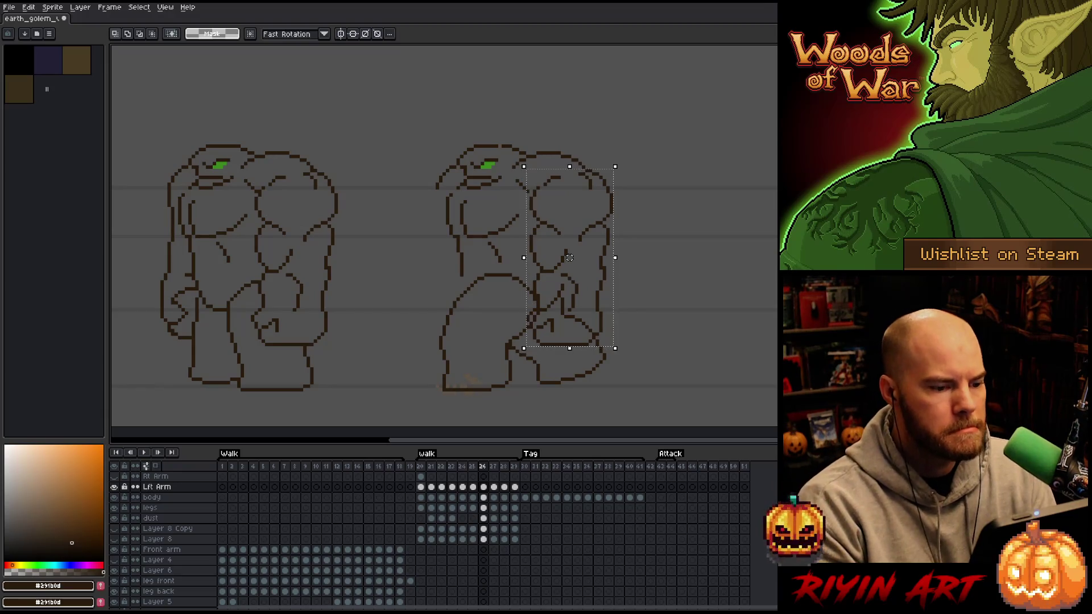
drag(572, 261, 573, 258)
key(Return)
Shift the left arm left, then nudge it right on frame 28.
key(Right)
key(Left)
key(Left)
key(Right)
drag(573, 258, 569, 258)
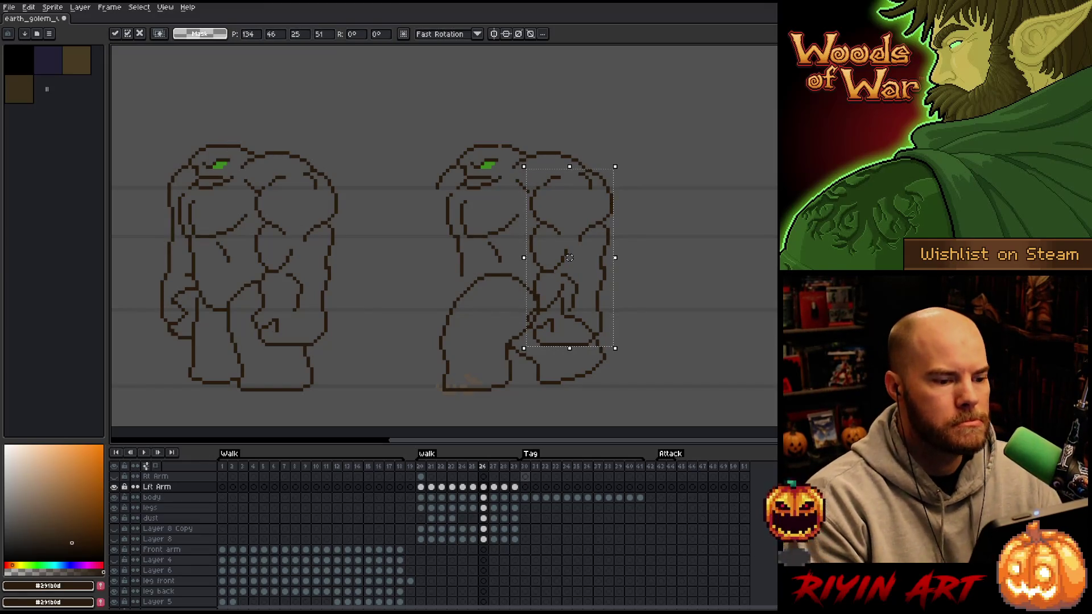
key(Right)
key(Right)
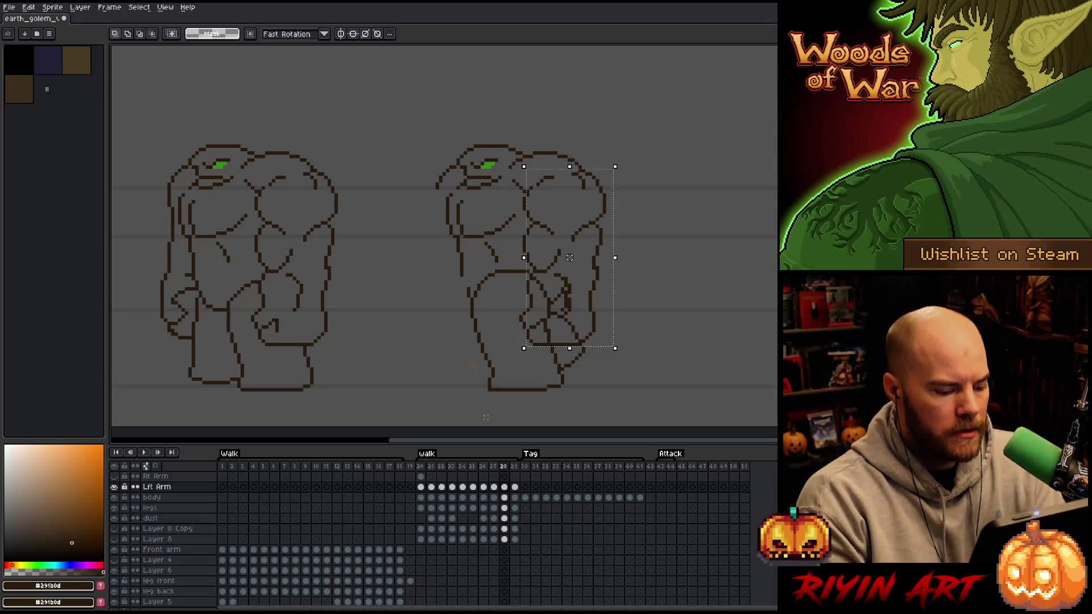
drag(562, 257, 566, 258)
key(Return)
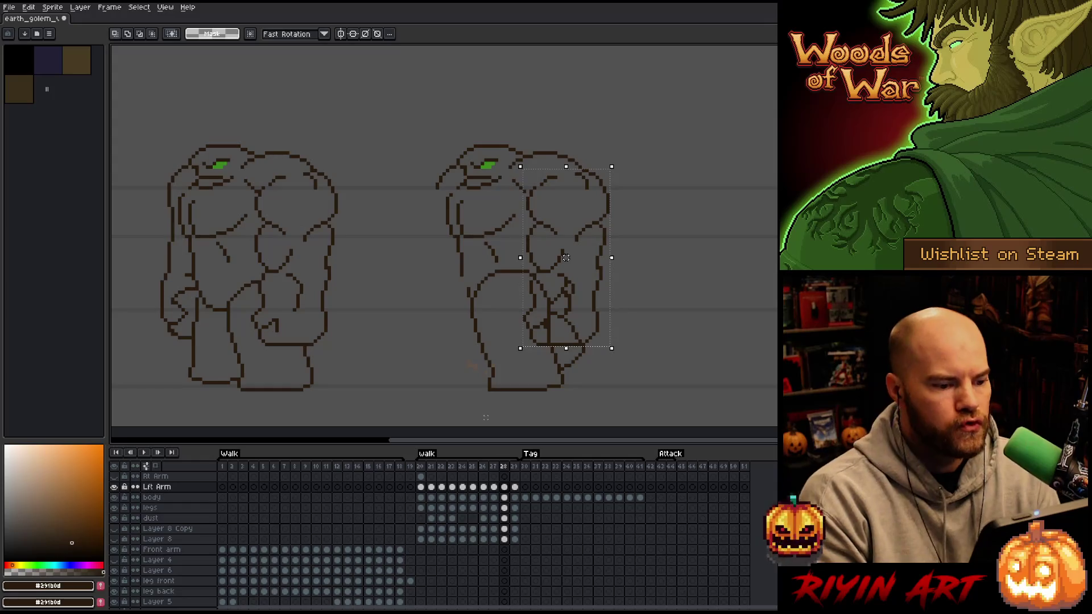
Move the left arm up and left on frame 29, comparing it against frame 28.
key(Right)
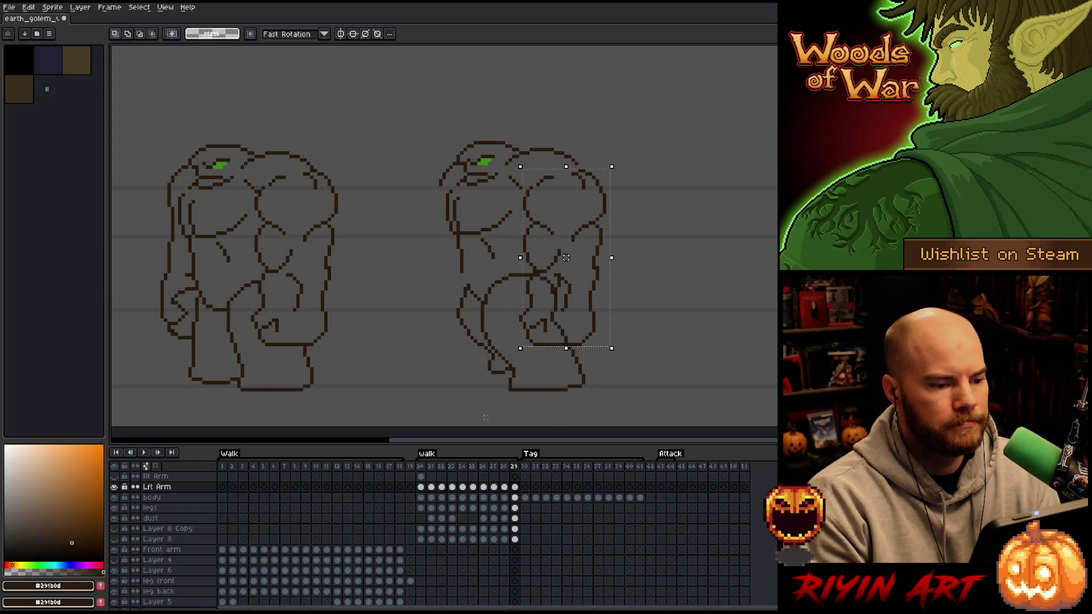
drag(566, 258, 563, 254)
key(Left)
key(Right)
key(Left)
key(Right)
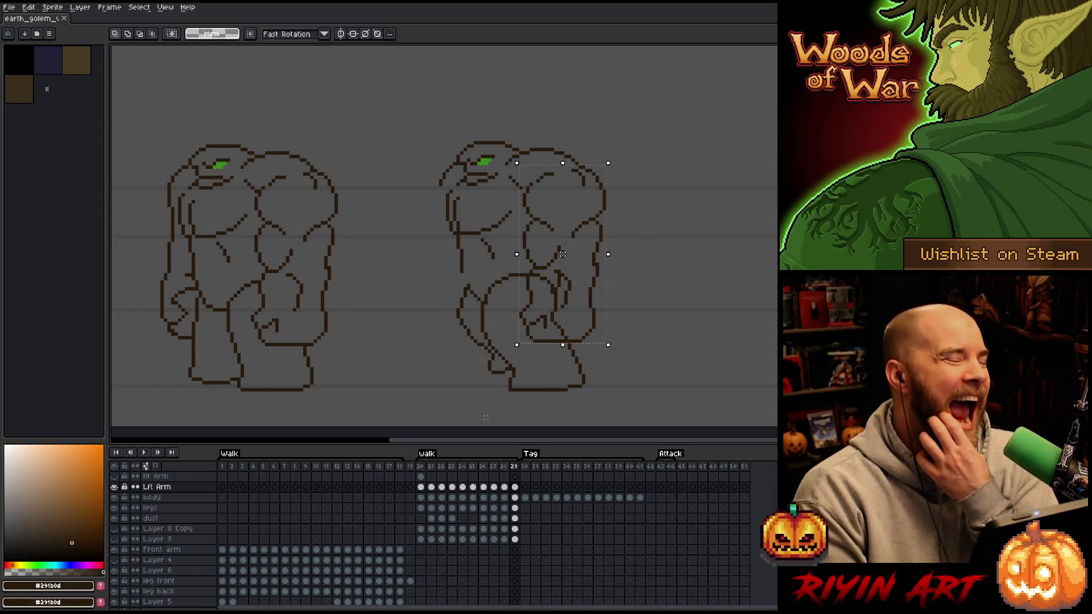
key(Left)
key(Right)
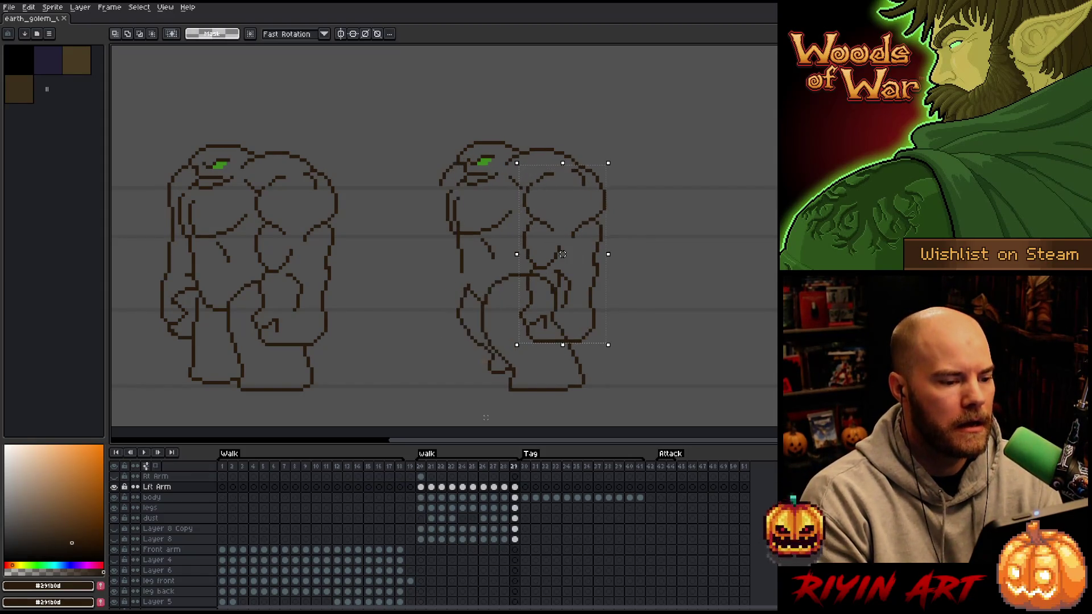
key(Right)
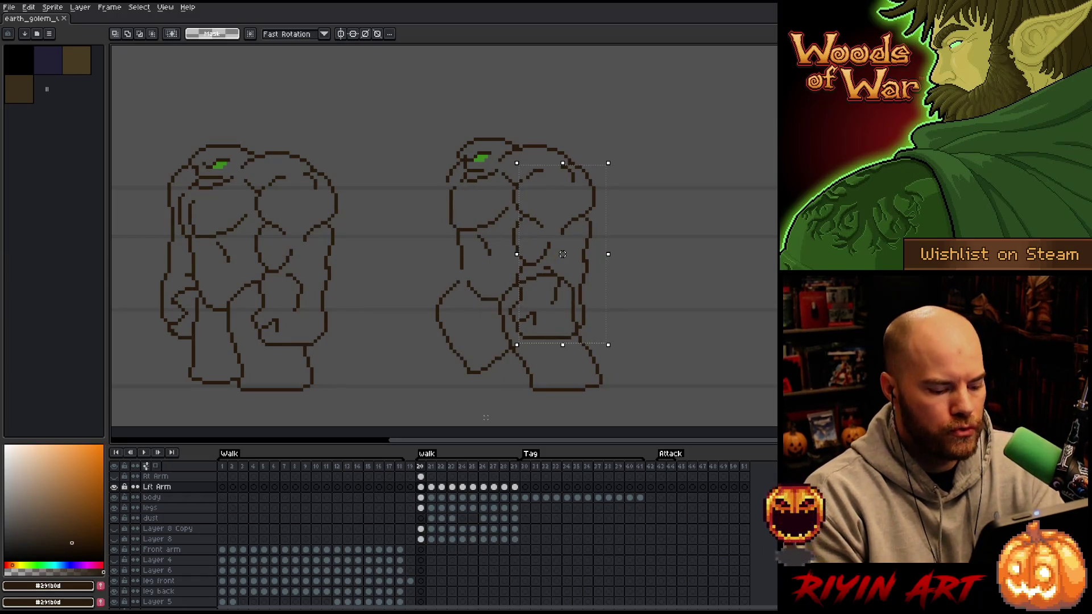
Rework the left arm on frames 20–22: right on 20, left and down on 21, lower on 22.
drag(551, 250, 555, 250)
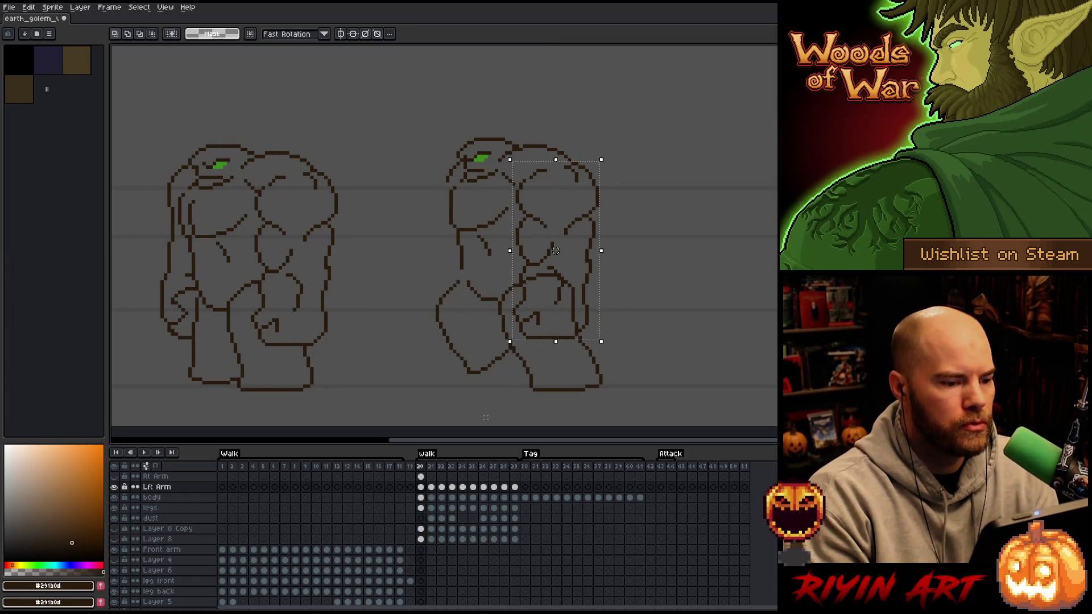
key(Right)
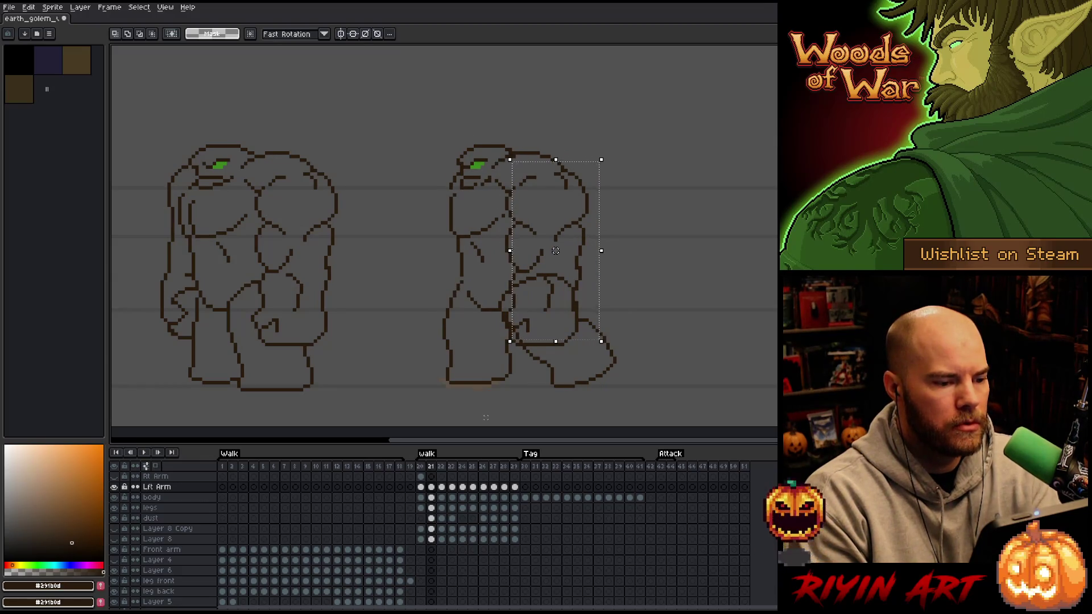
drag(555, 250, 549, 257)
key(Right)
key(Right)
key(Left)
key(Left)
drag(549, 258, 545, 257)
key(Right)
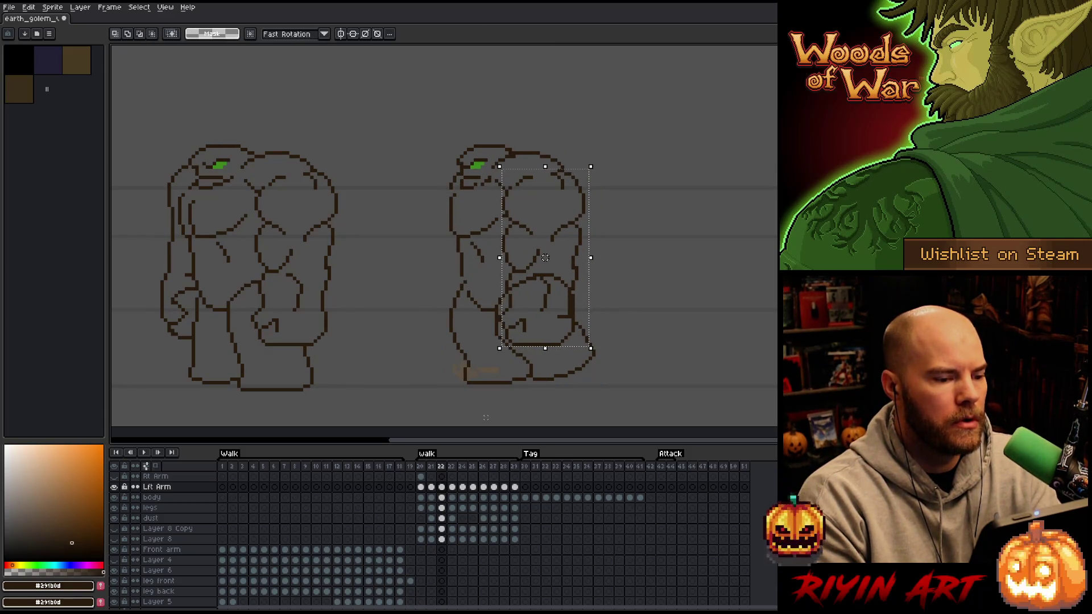
drag(542, 258, 545, 261)
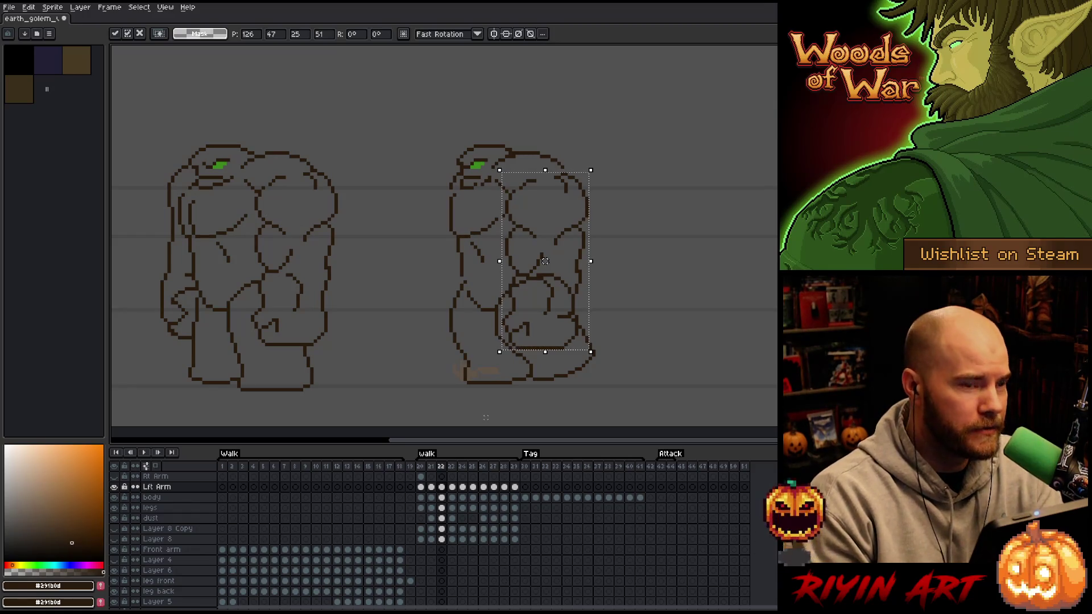
key(Right)
key(Right)
key(Right)
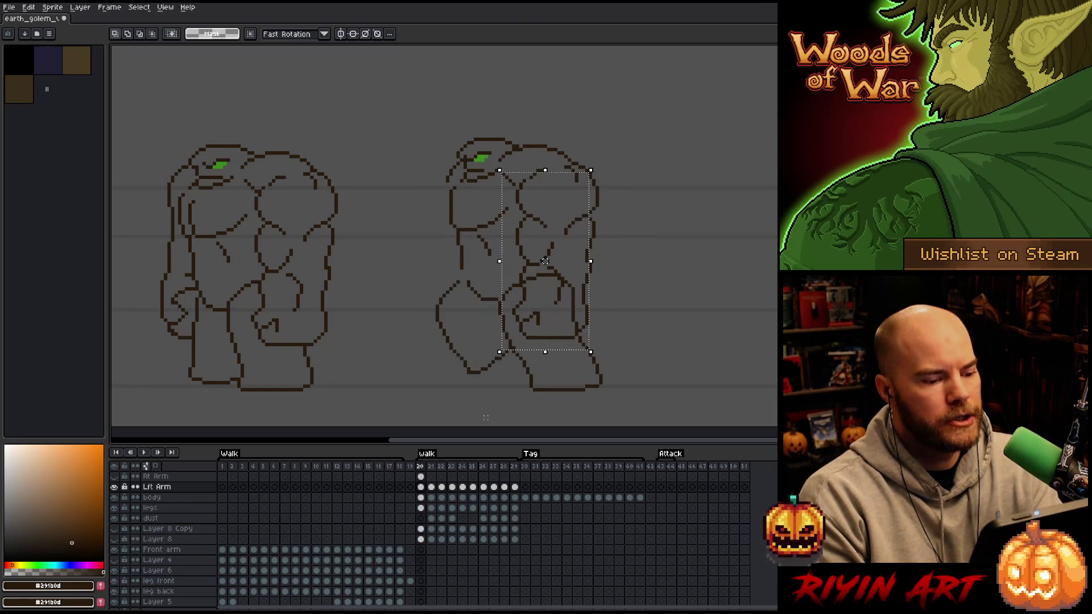
Play the walk animation to check the left arm's motion, then stop it.
key(Return)
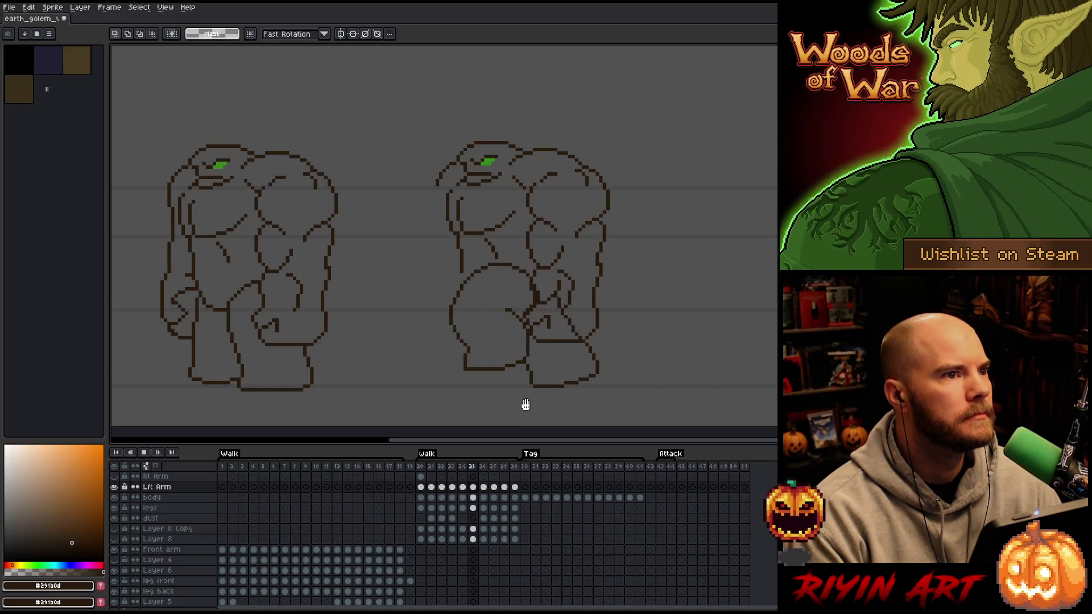
key(Return)
click(422, 478)
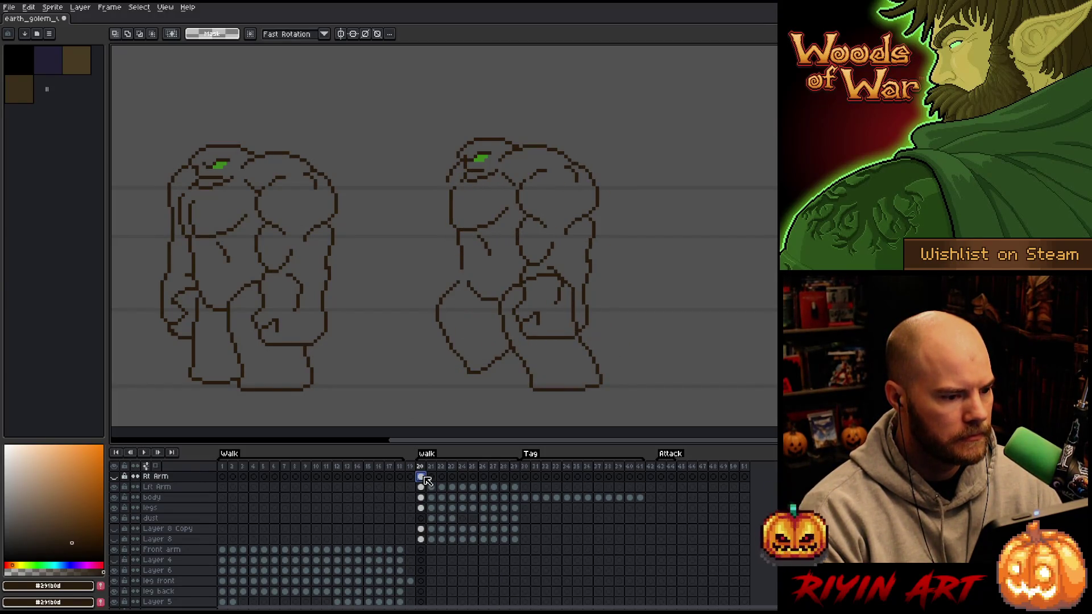
Show the Rt Arm layer and give its walk-frame cels independent, unlinked copies.
click(114, 477)
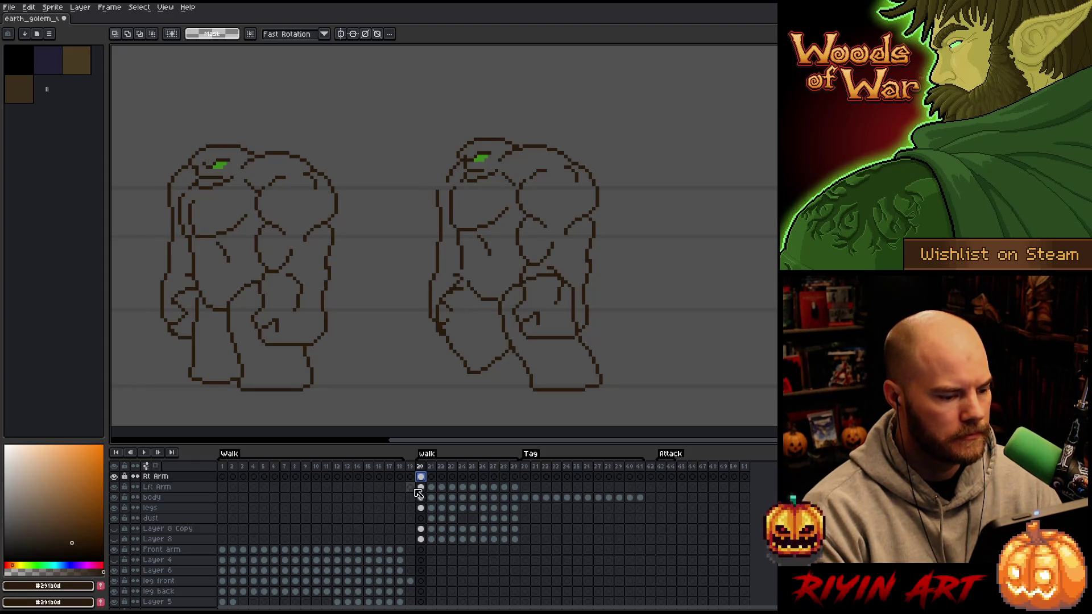
click(431, 477)
drag(431, 476, 515, 476)
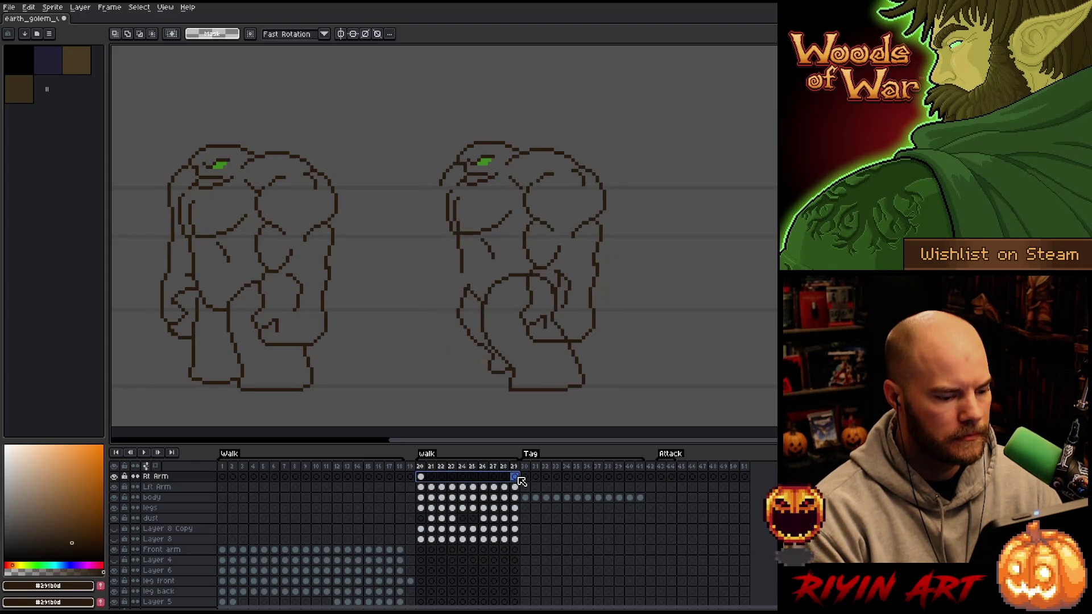
right_click(514, 476)
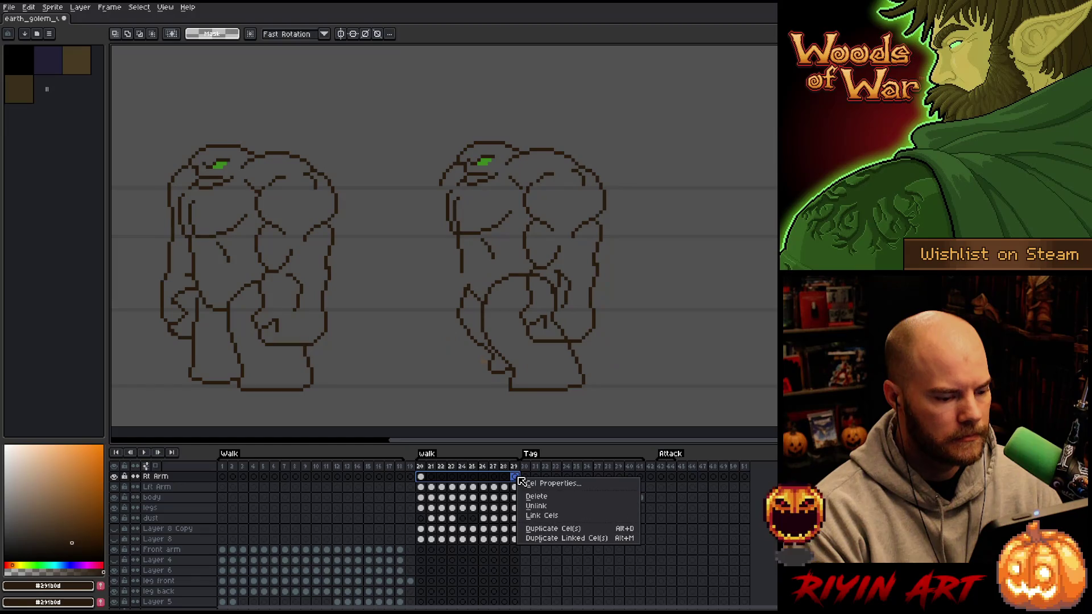
click(534, 516)
right_click(479, 482)
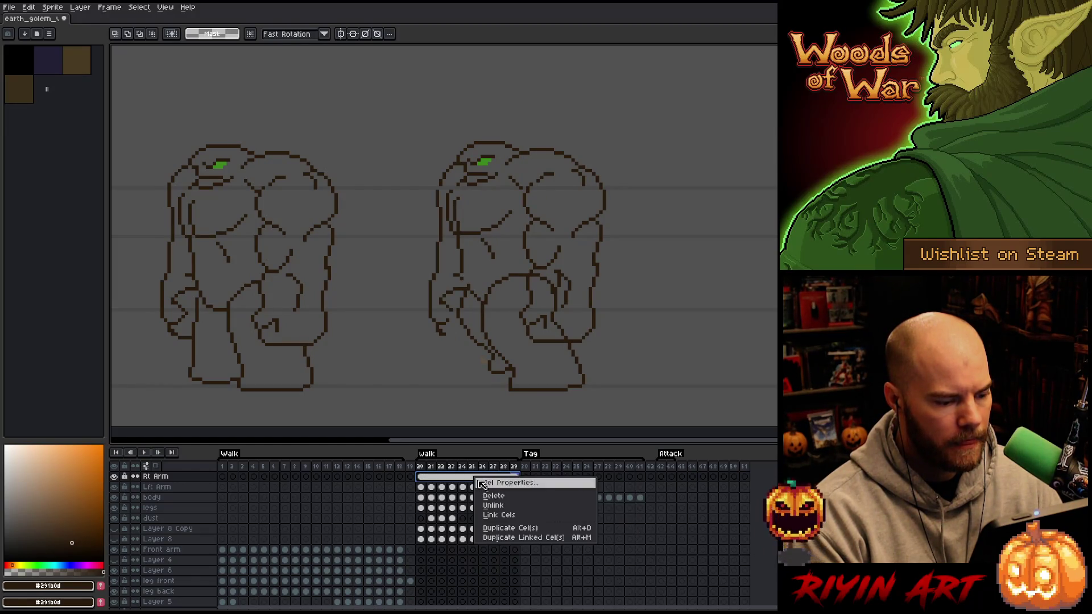
click(493, 505)
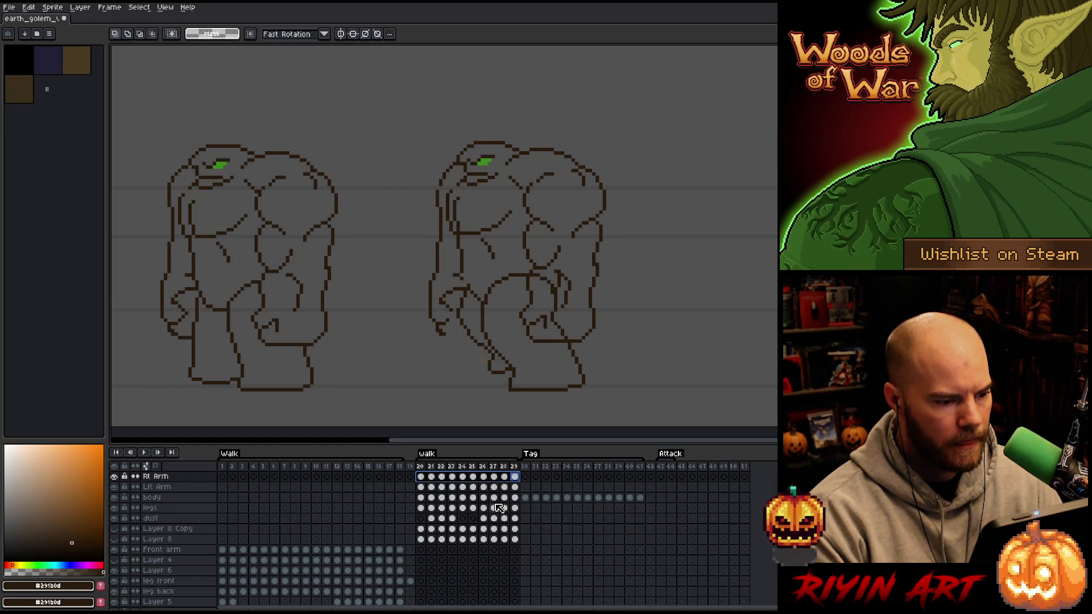
Select the whole right arm, move it up and right on frame 20, then reposition it on frame 29.
click(420, 478)
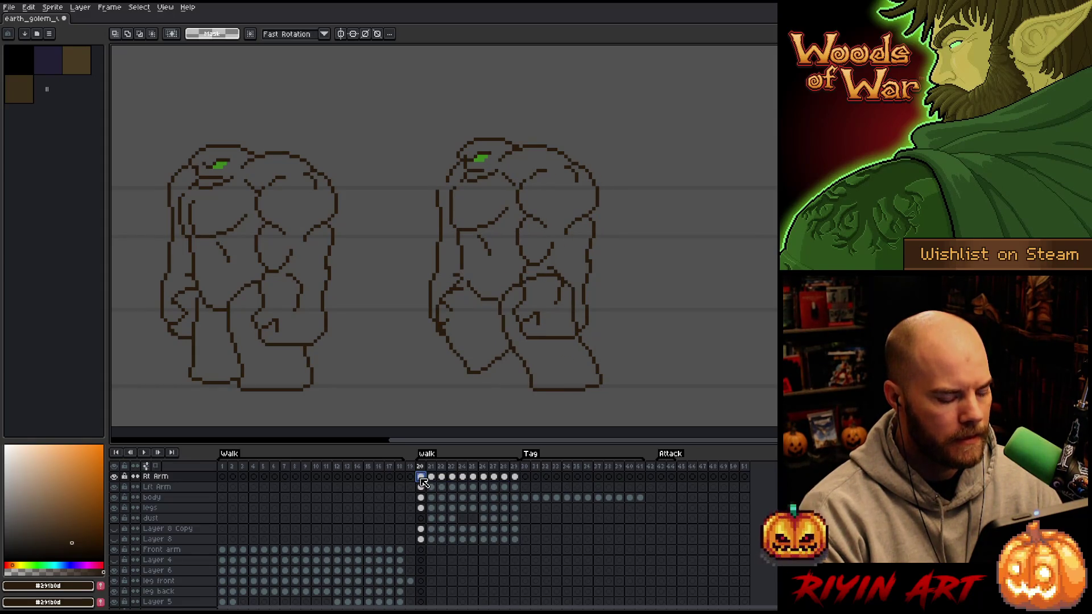
key(ctrl+t)
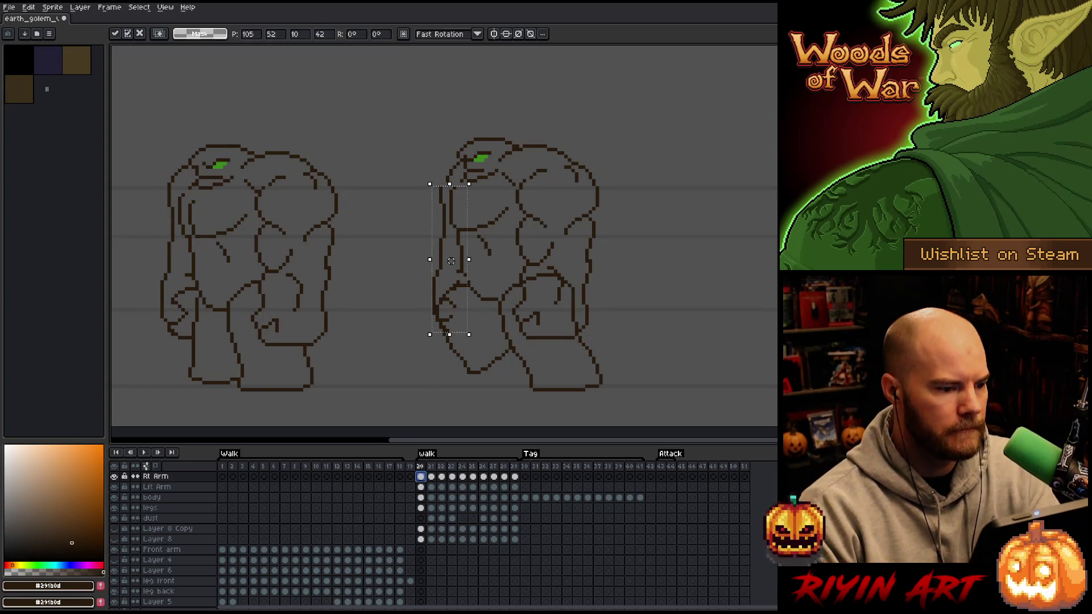
drag(451, 261, 455, 257)
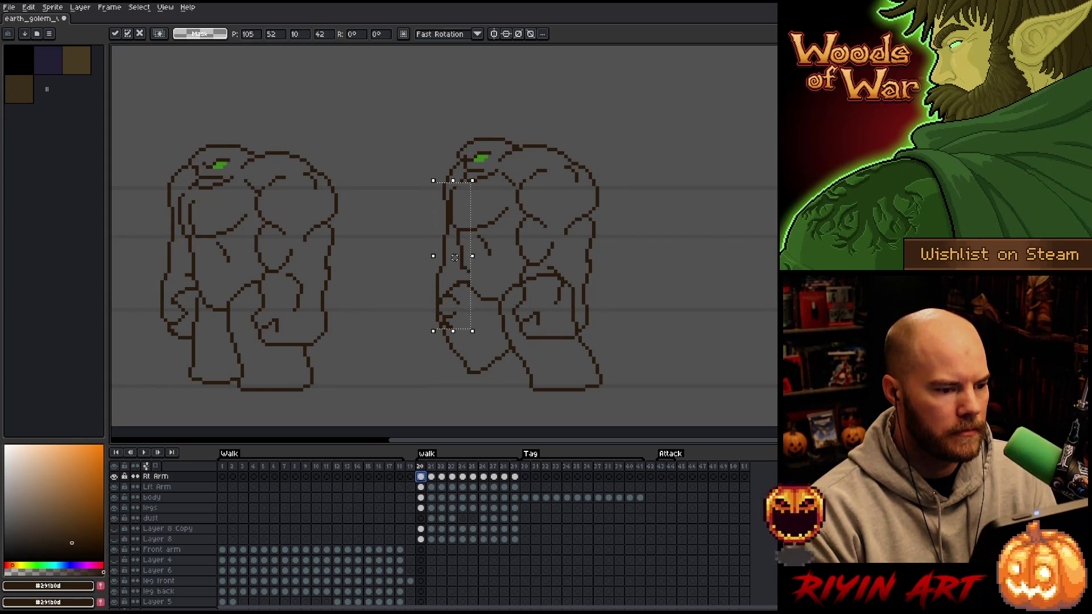
key(Left)
drag(454, 257, 455, 258)
key(Return)
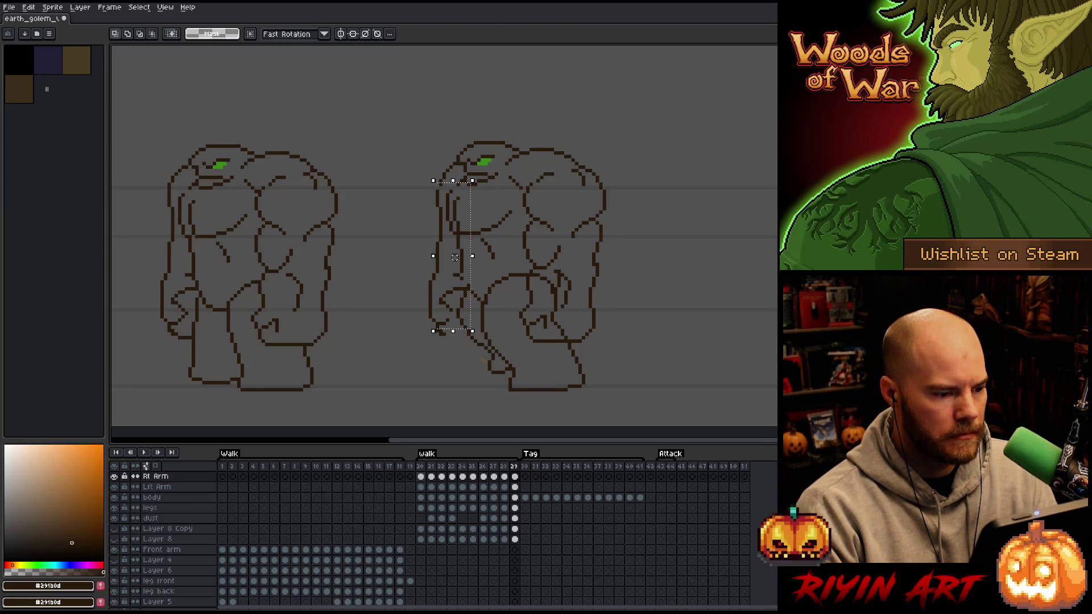
drag(455, 258, 448, 261)
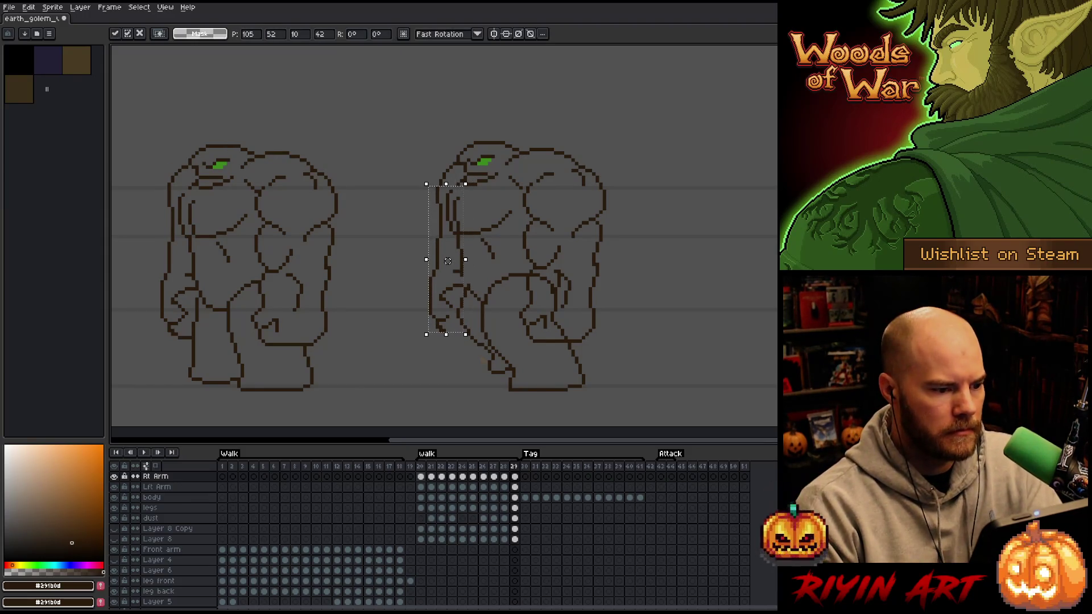
After comparing poses, shift the right arm right on the second walk frame.
key(comma)
key(period)
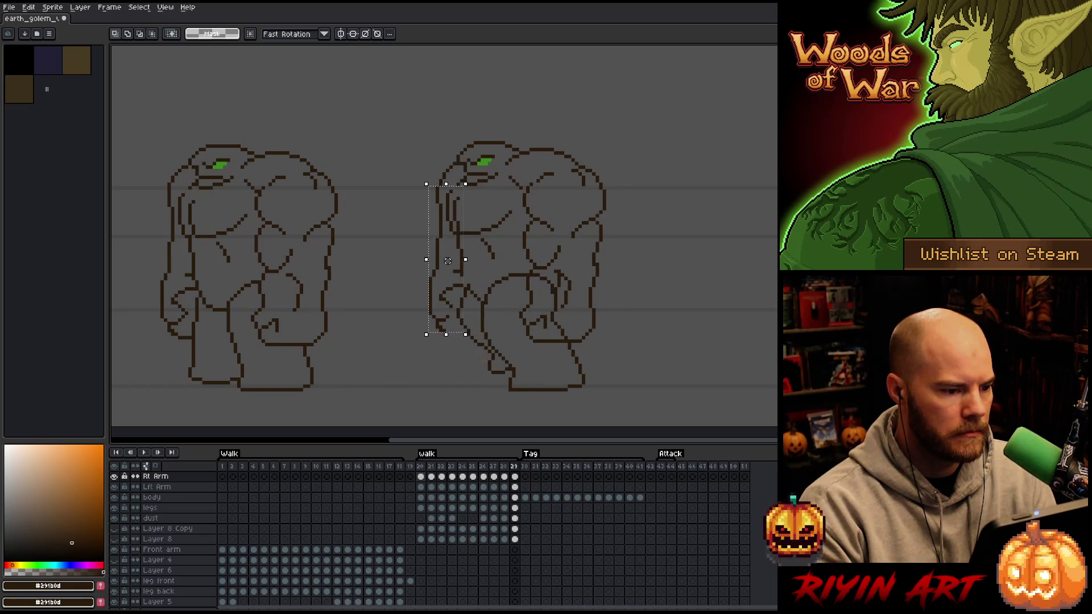
key(comma)
key(period)
key(period)
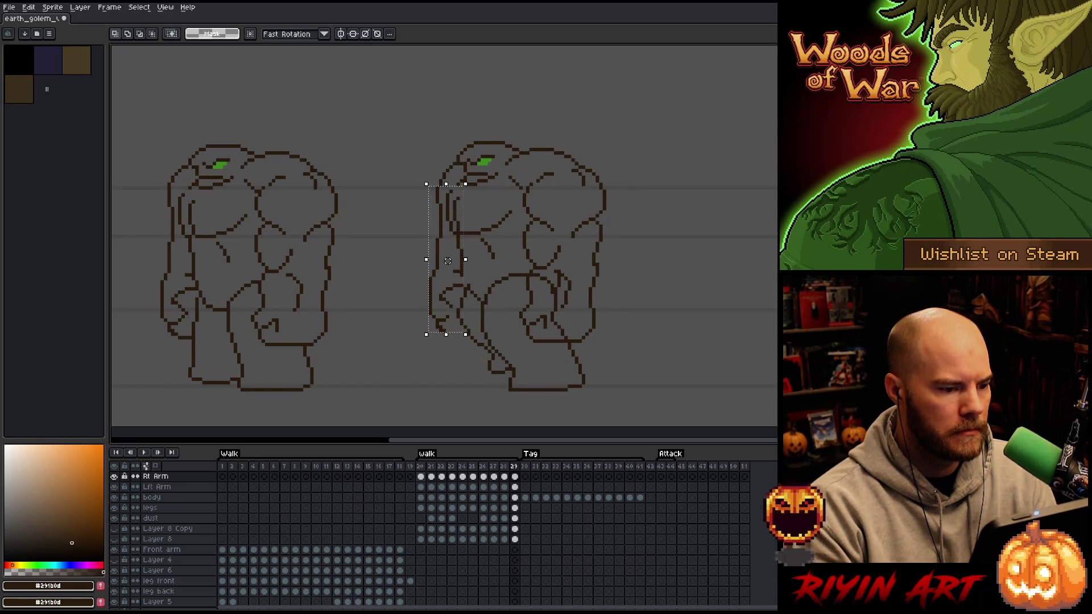
key(period)
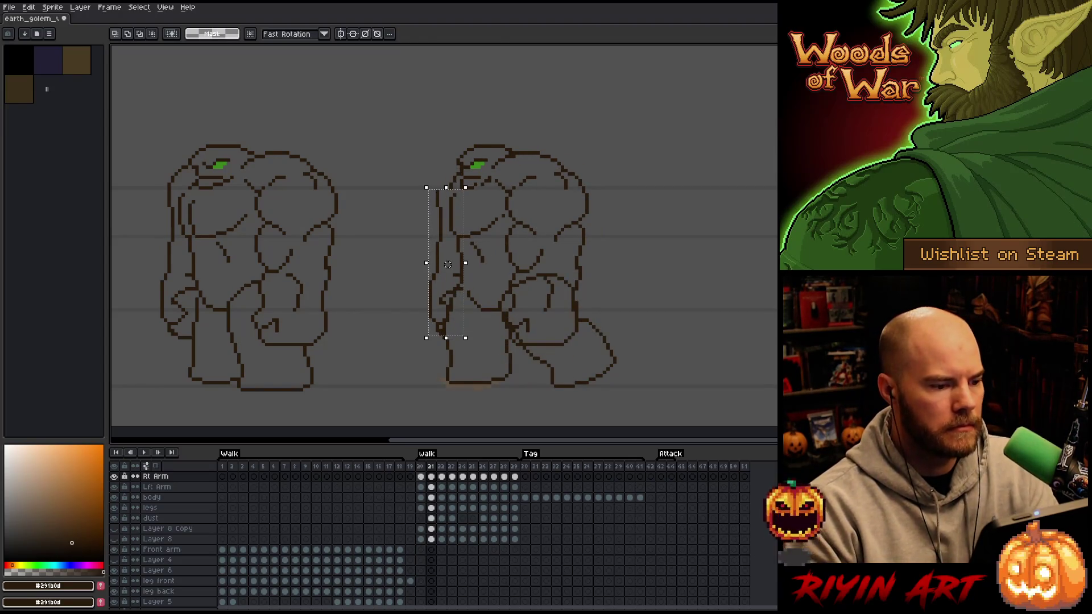
drag(448, 264, 454, 265)
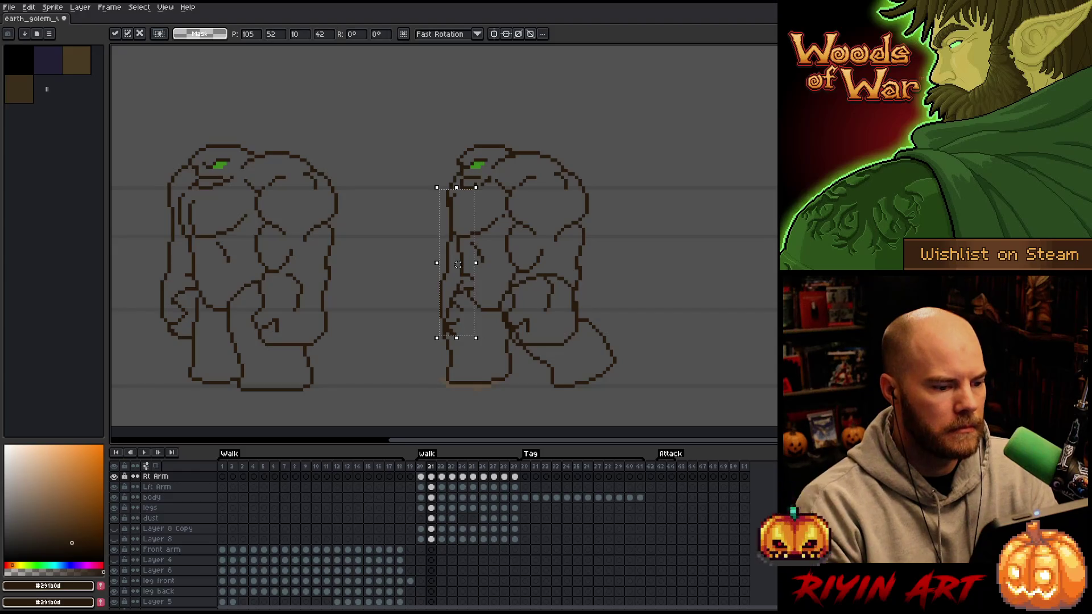
key(Return)
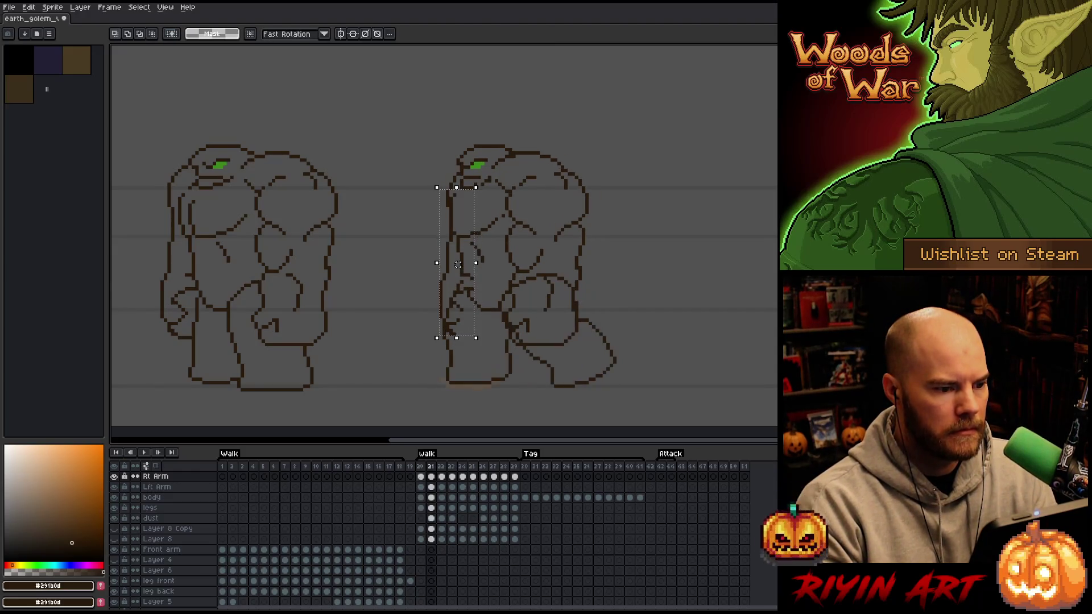
Move the right arm left on frame 22 and left and up on frame 23.
key(period)
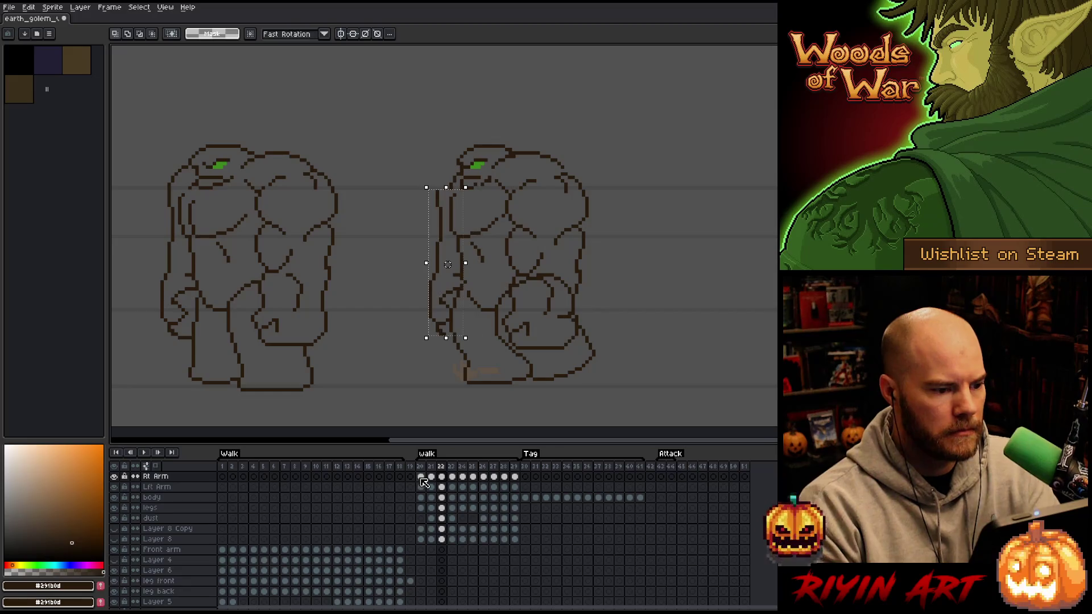
drag(458, 265, 451, 264)
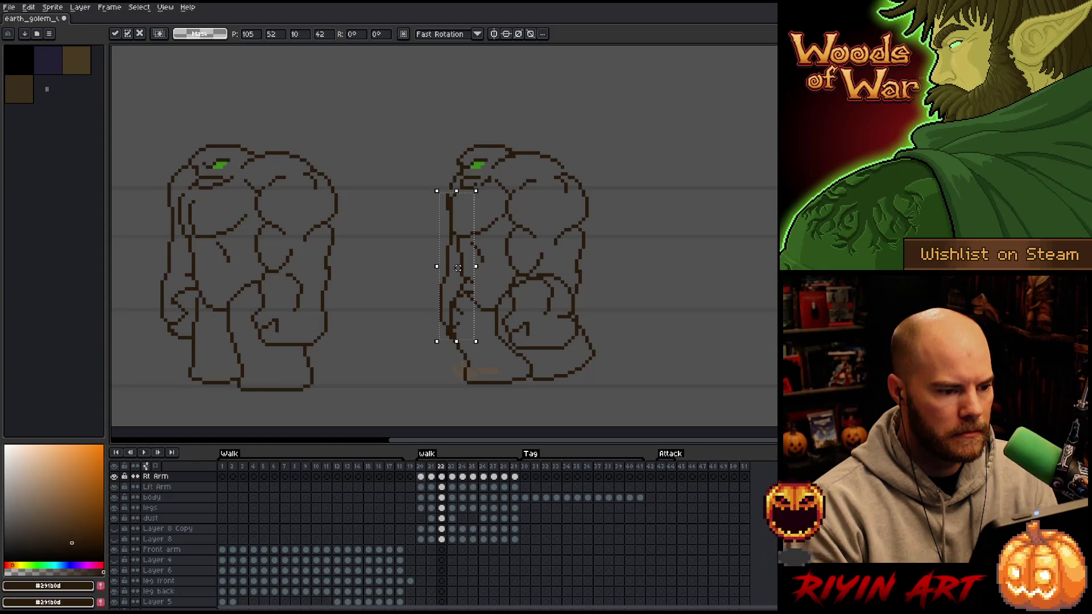
key(period)
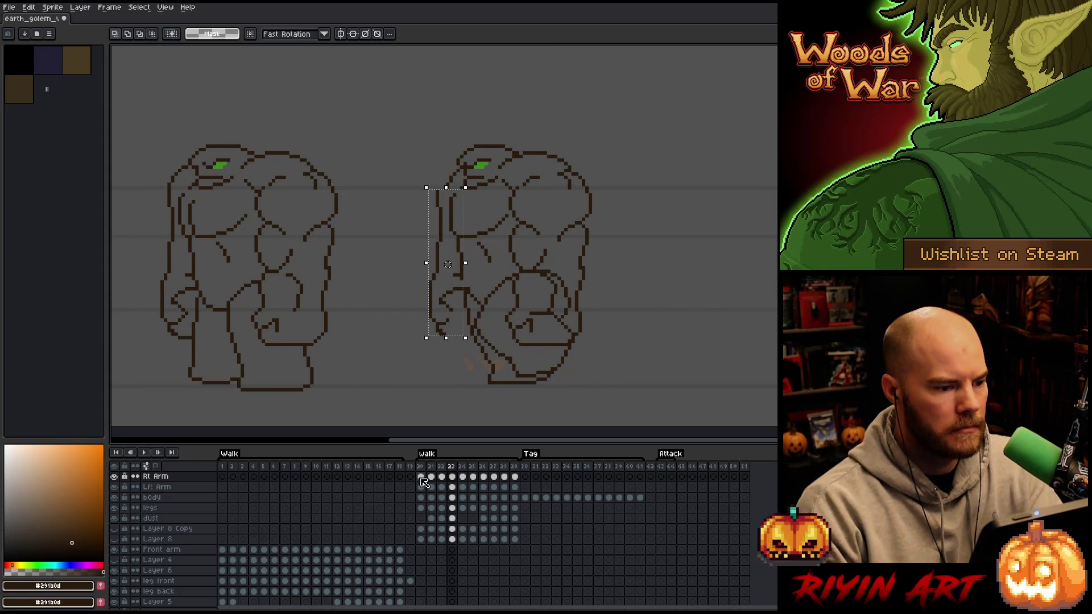
drag(458, 268, 451, 264)
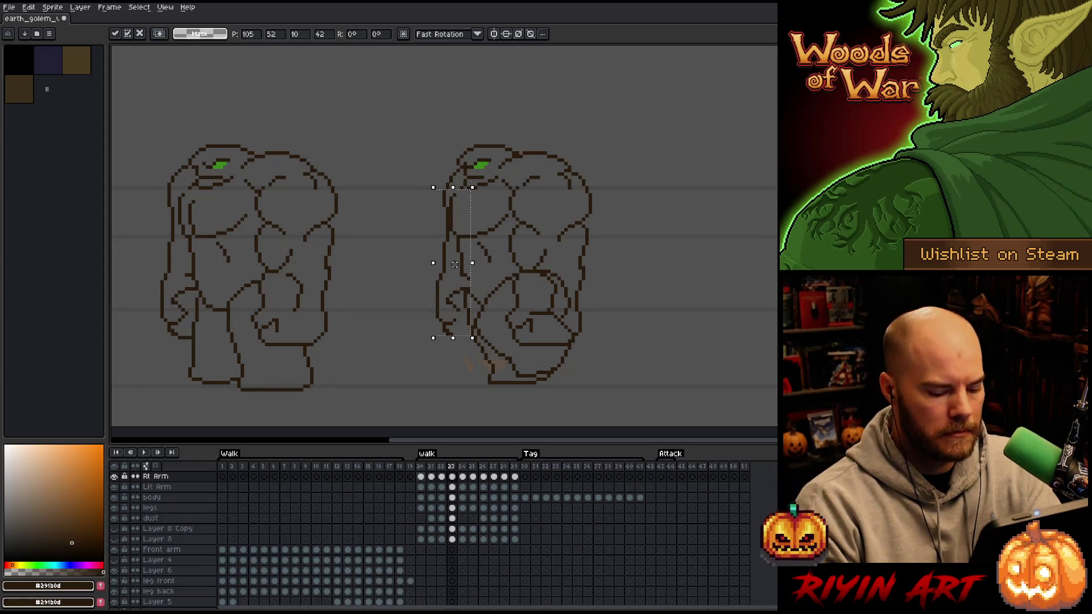
key(Return)
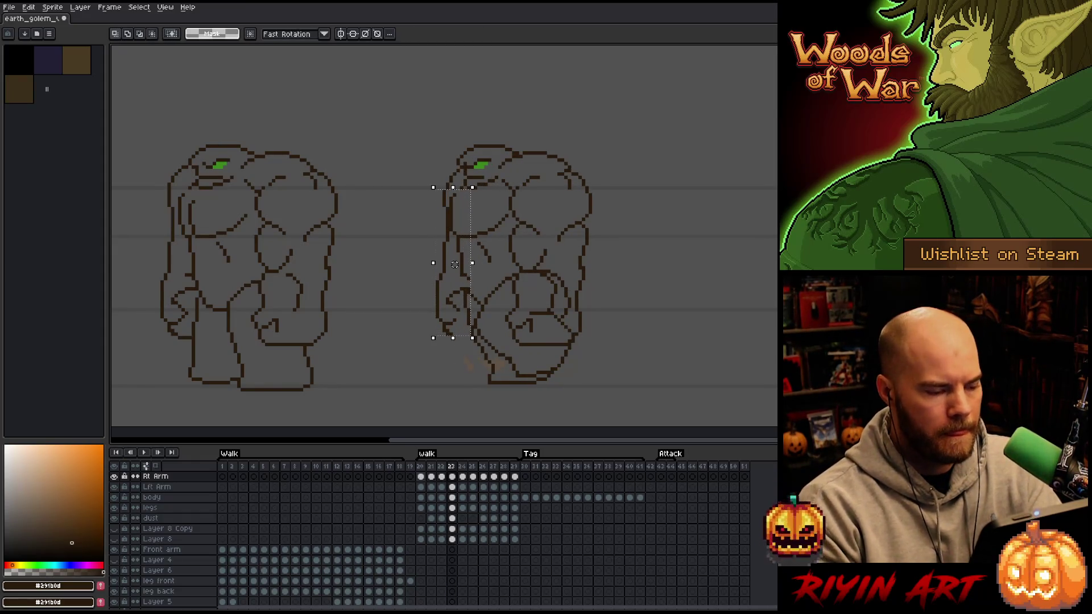
key(period)
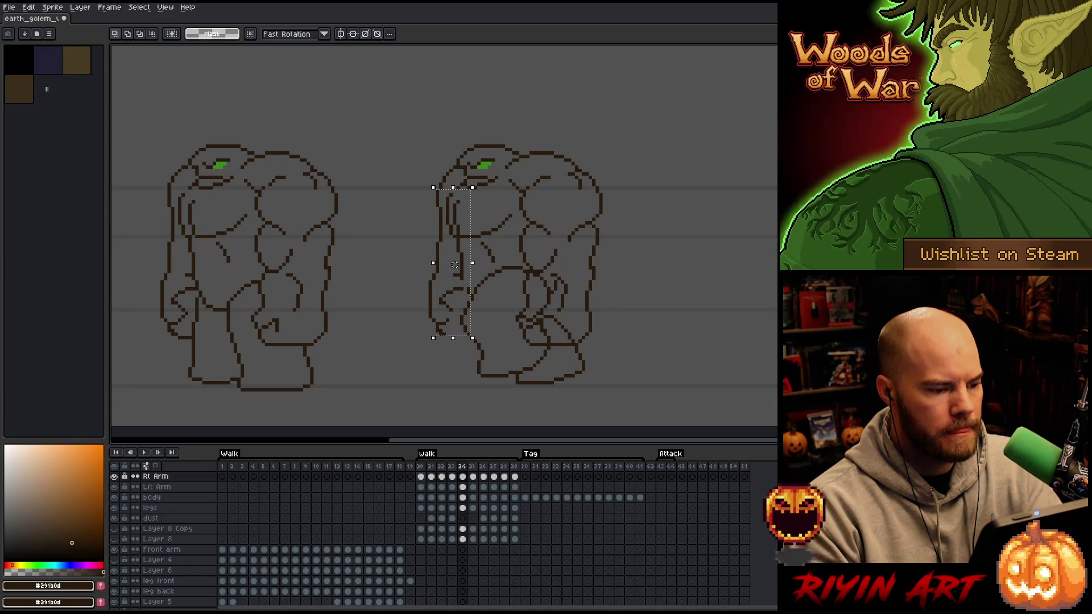
key(period)
Move the right arm left and up on frame 25, left on frame 26, then nudge it one pixel left.
drag(455, 265, 444, 261)
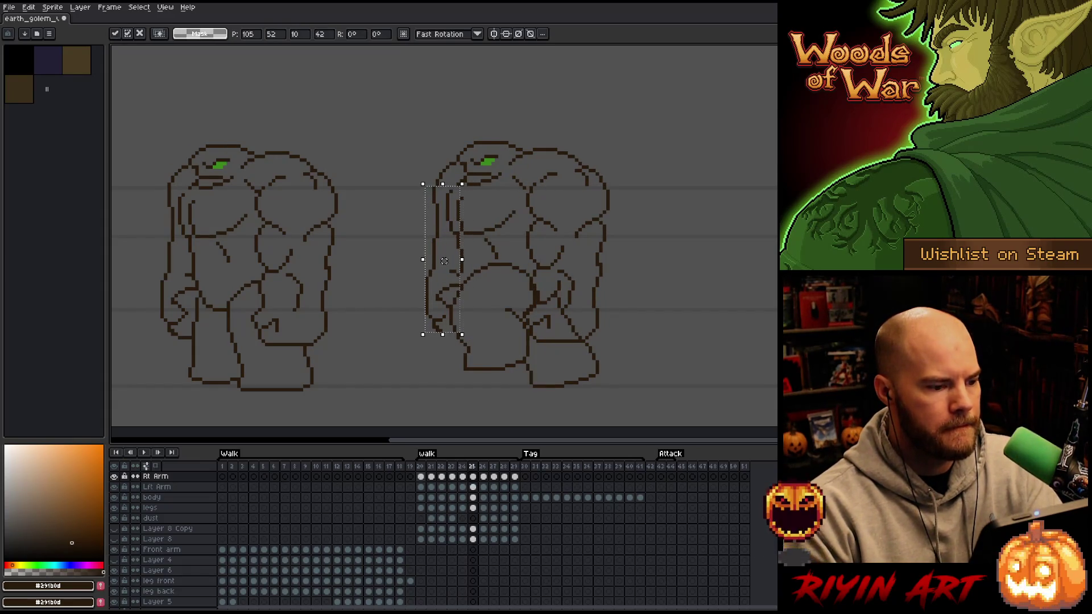
key(Return)
key(period)
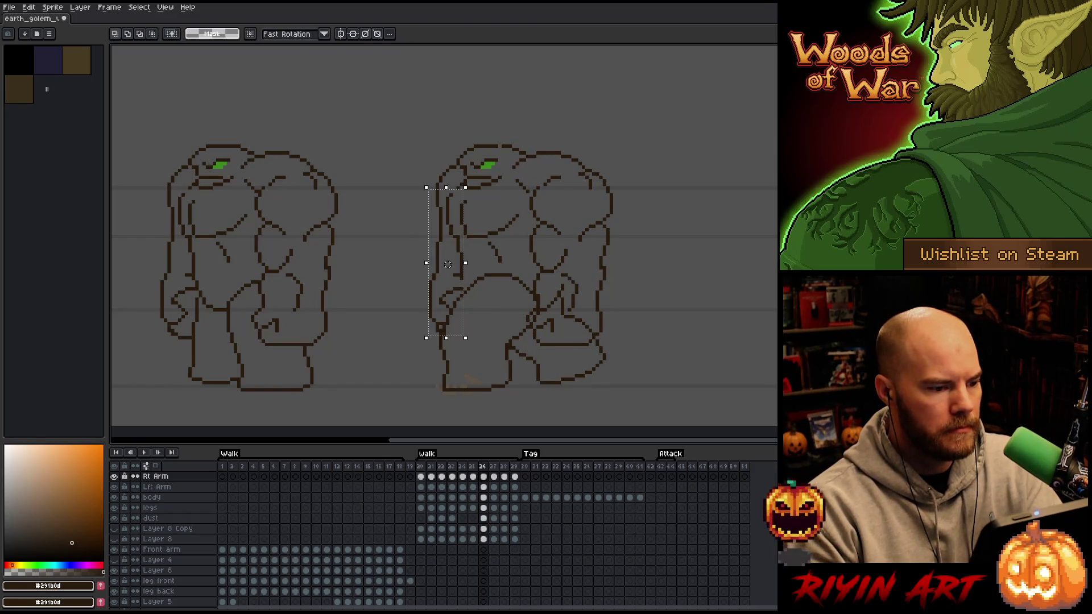
drag(449, 264, 444, 264)
key(Return)
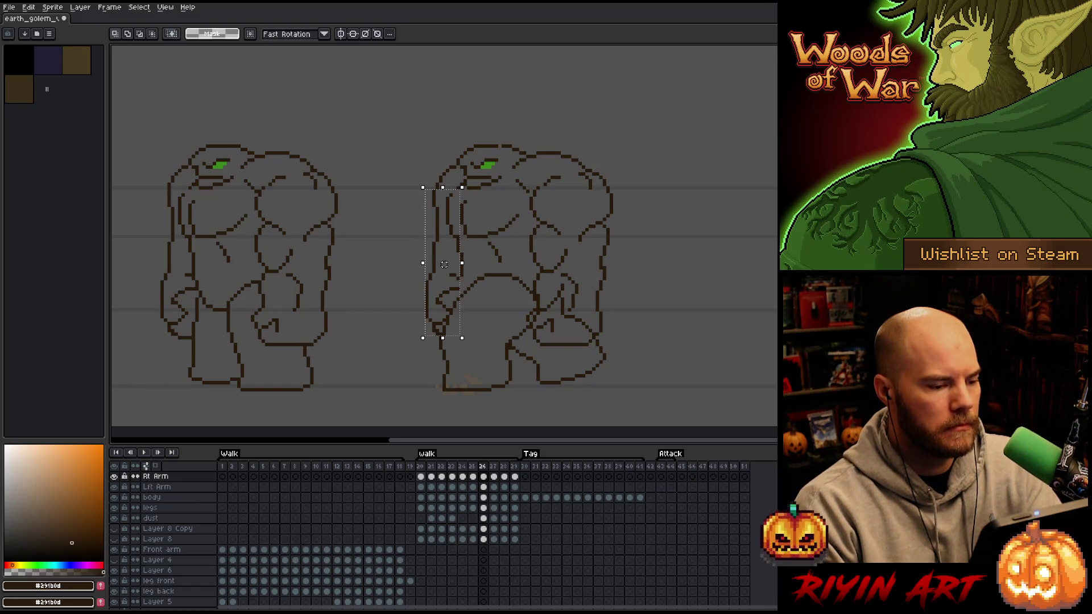
drag(385, 156, 459, 350)
key(Left)
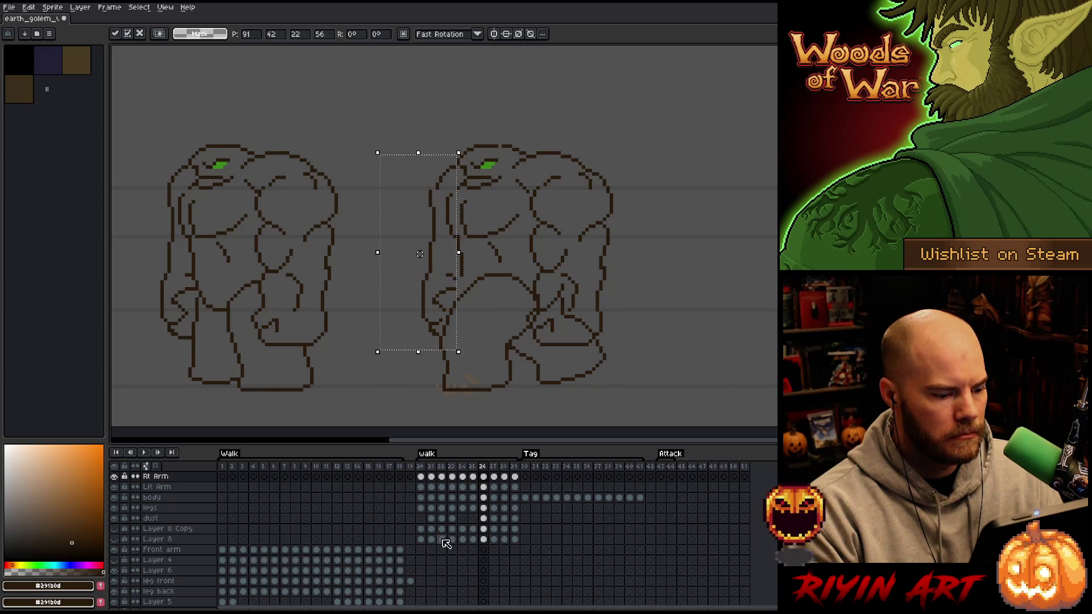
On frame 26's body layer, select around the golem's head, compare frames, then deselect.
click(484, 498)
click(484, 497)
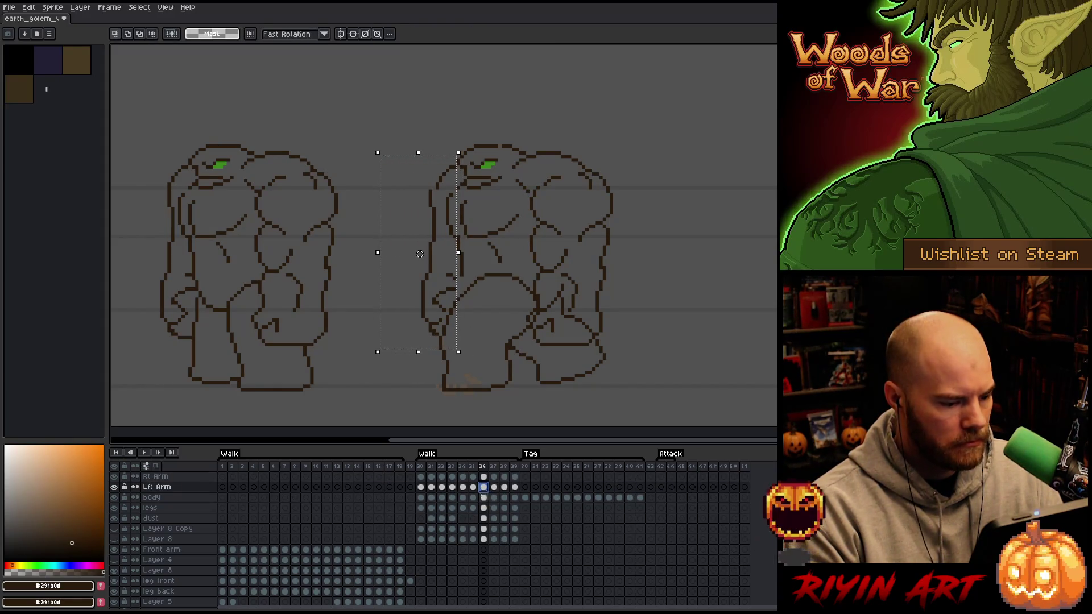
click(506, 209)
drag(413, 153, 452, 185)
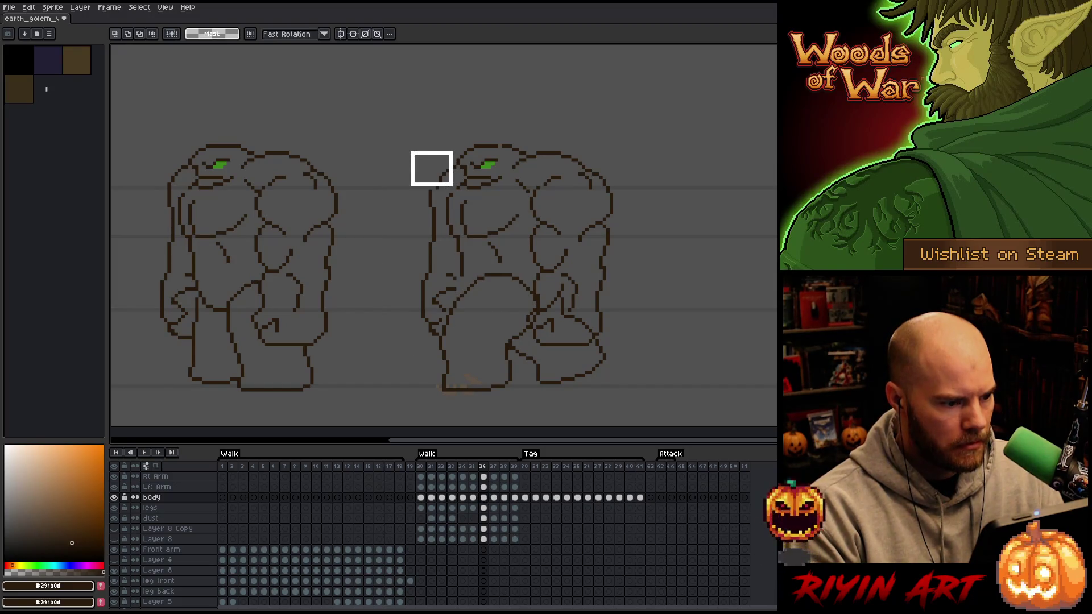
click(444, 168)
click(559, 216)
key(Left)
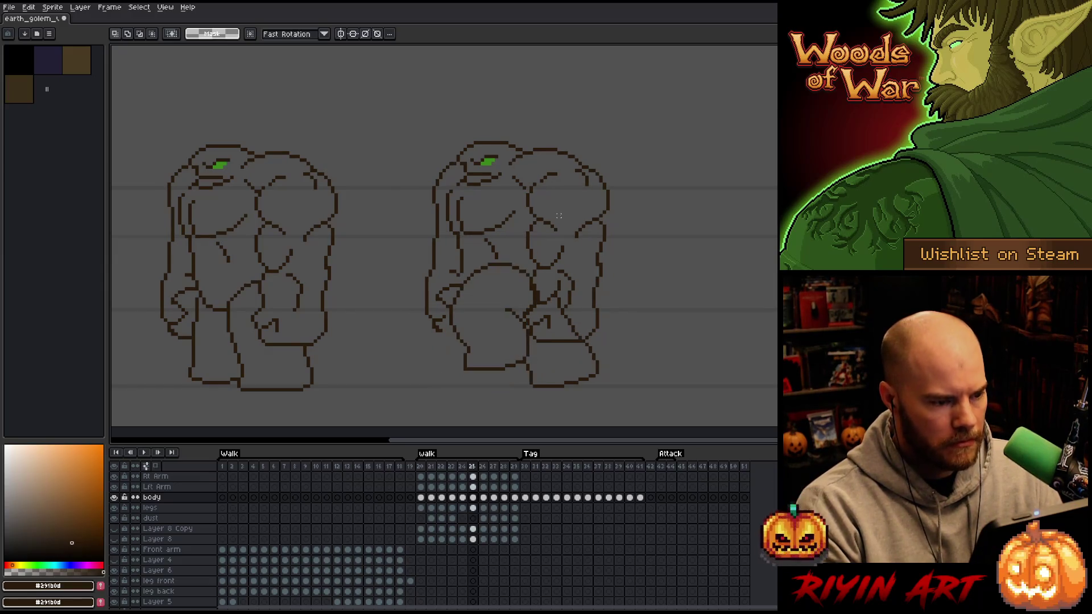
key(Right)
key(Right)
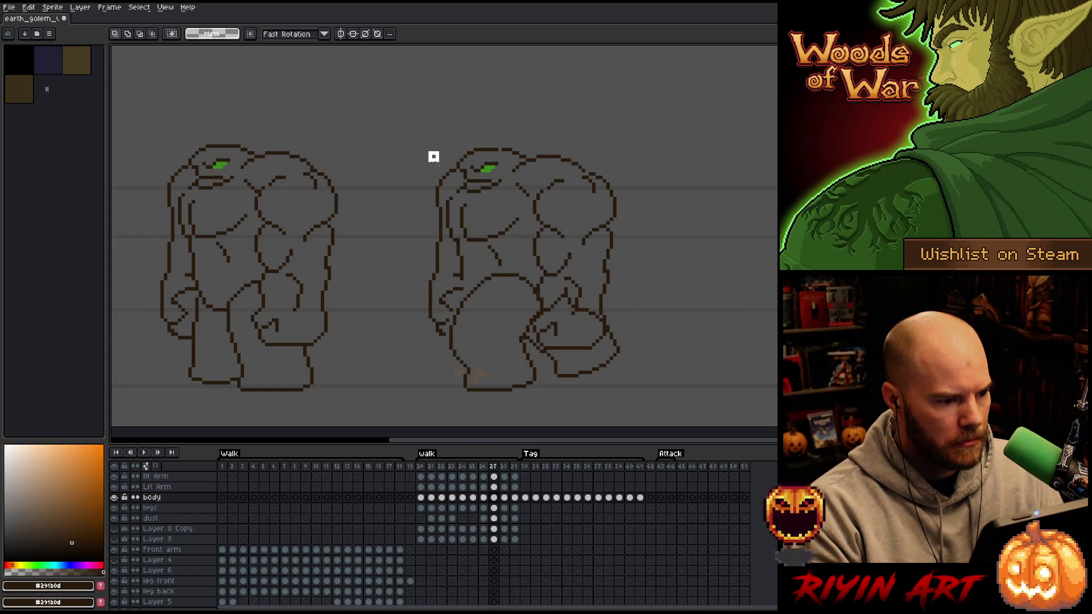
key(ctrl+d)
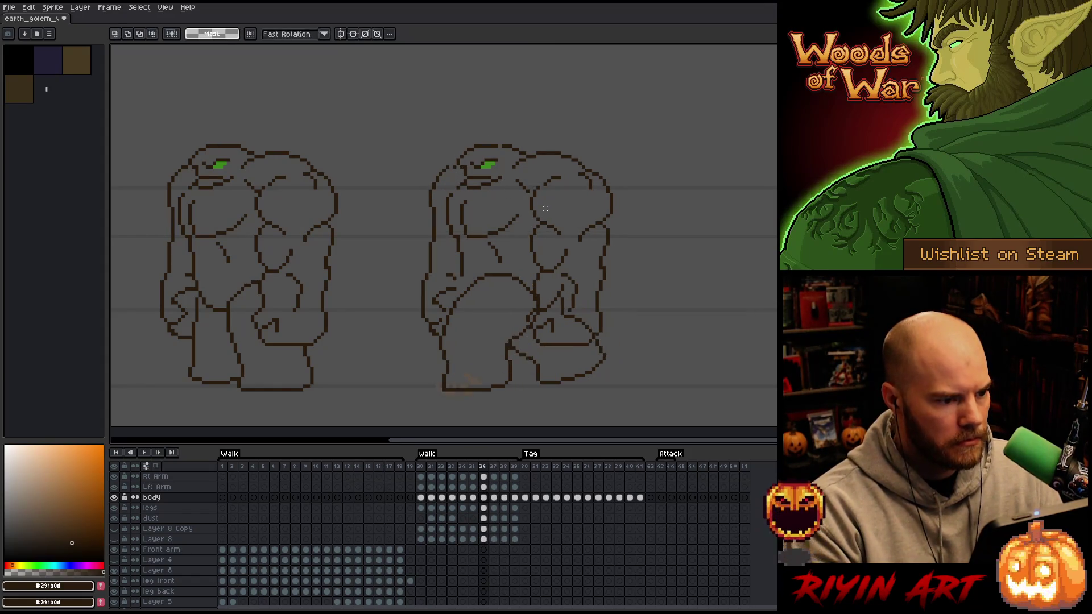
Drop the right arm on frame 27, shift it left on frame 28, and play the walk loop.
click(494, 476)
key(ctrl+t)
drag(444, 265, 441, 268)
key(comma)
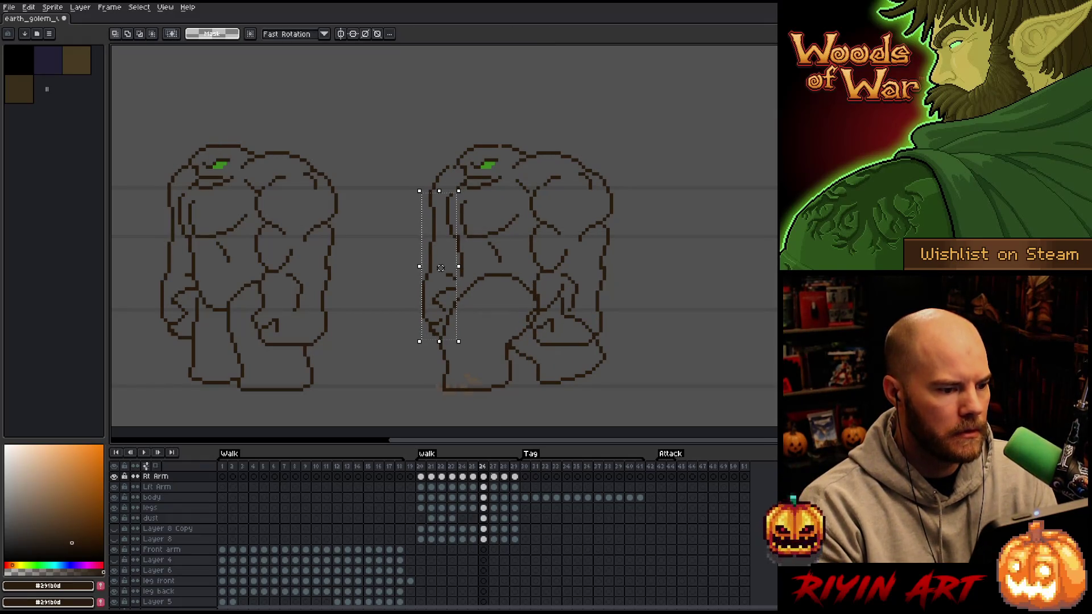
key(period)
key(period)
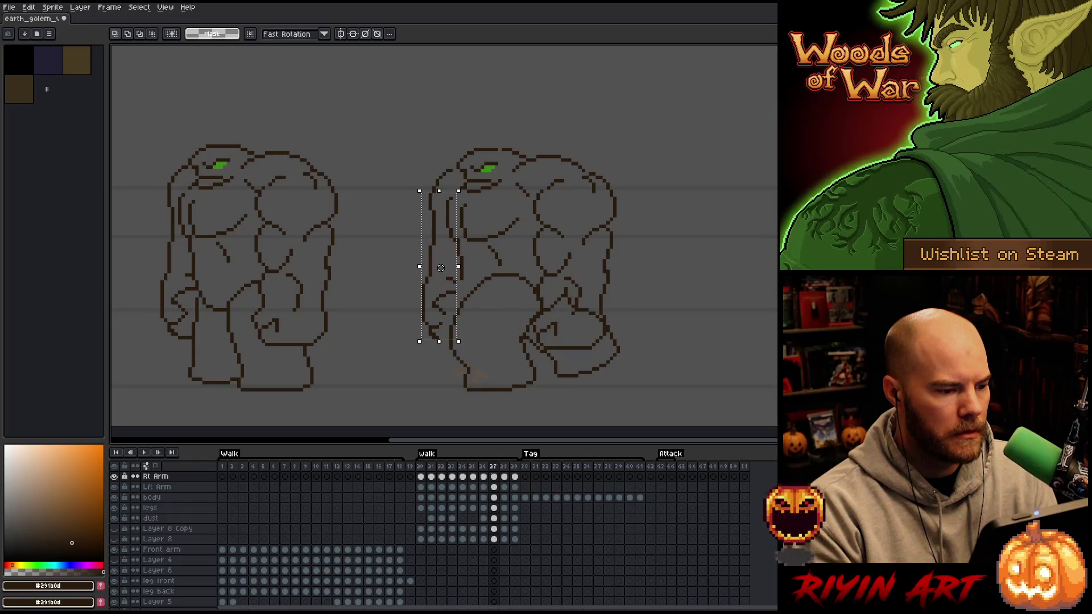
drag(448, 265, 445, 265)
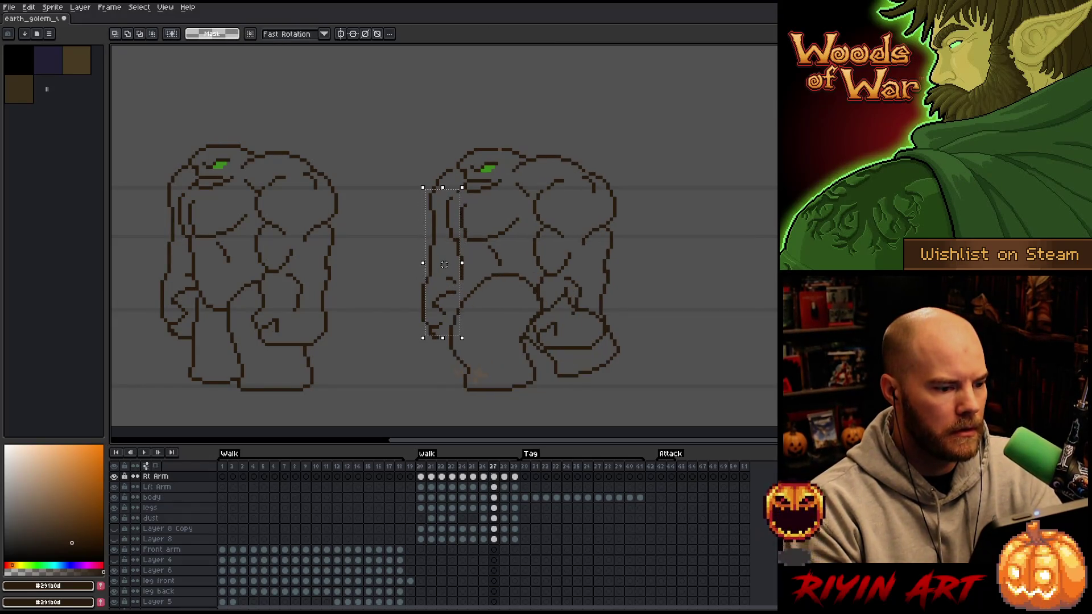
key(Return)
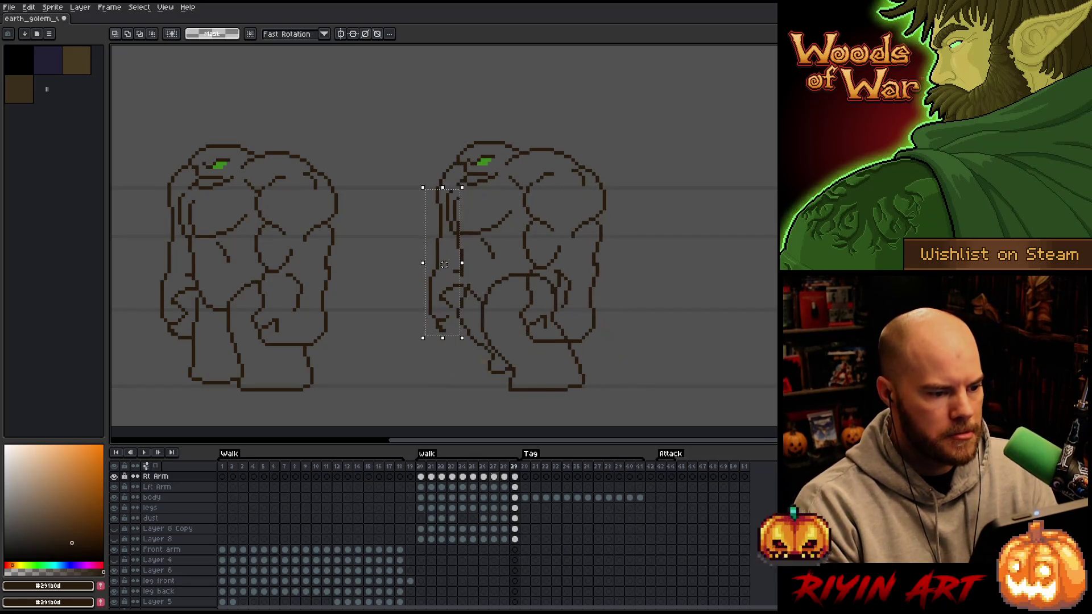
key(Return)
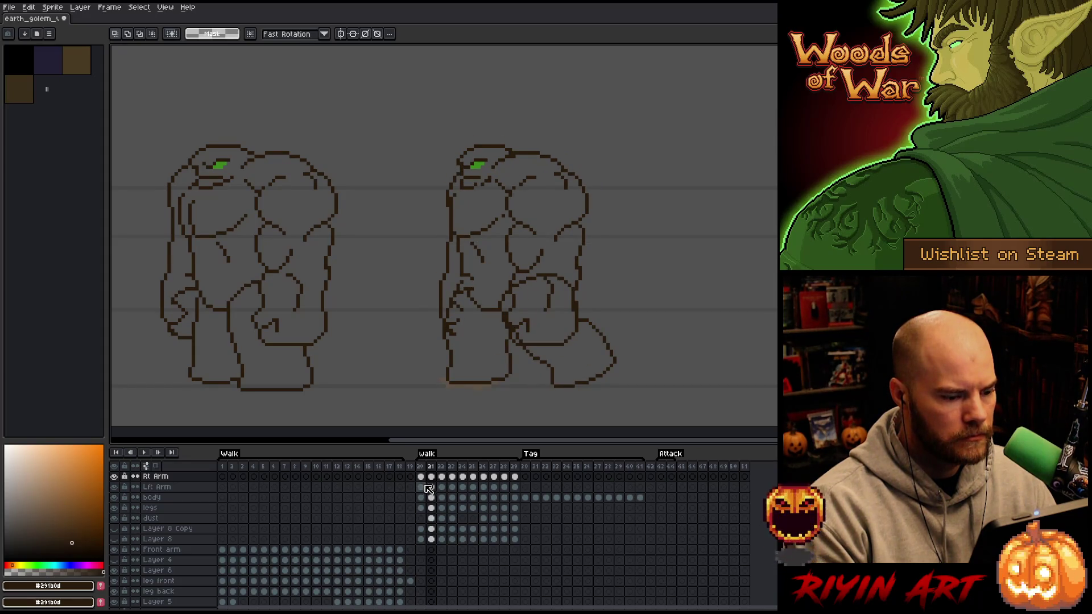
On frame 20, draw a short pencil line to touch up the golem's head outline.
click(421, 497)
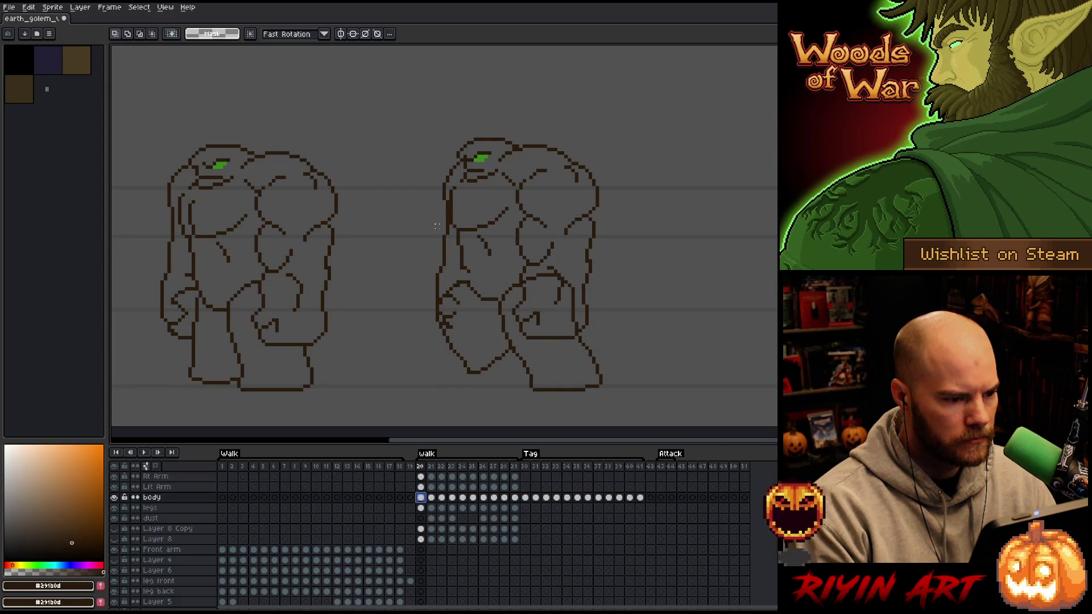
scroll(484, 130, up, 4)
key(b)
mouse_move(590, 191)
mouse_down()
mouse_move(520, 273)
mouse_move(451, 230)
mouse_move(583, 153)
mouse_move(571, 190)
mouse_up()
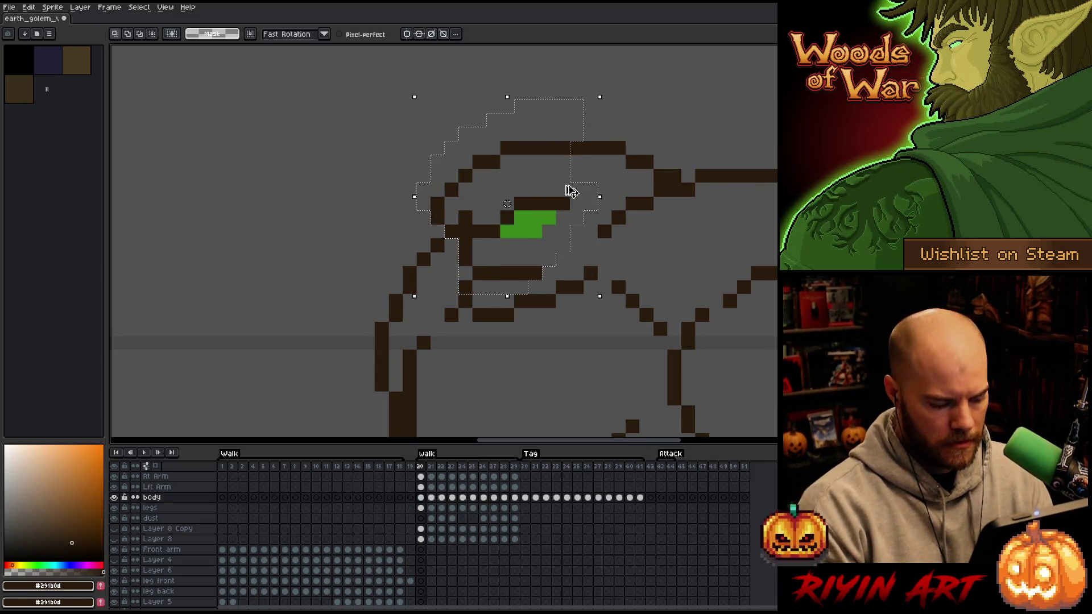
On frame 21, cut the eye and head-outline pixels and paste them up and to the right.
key(period)
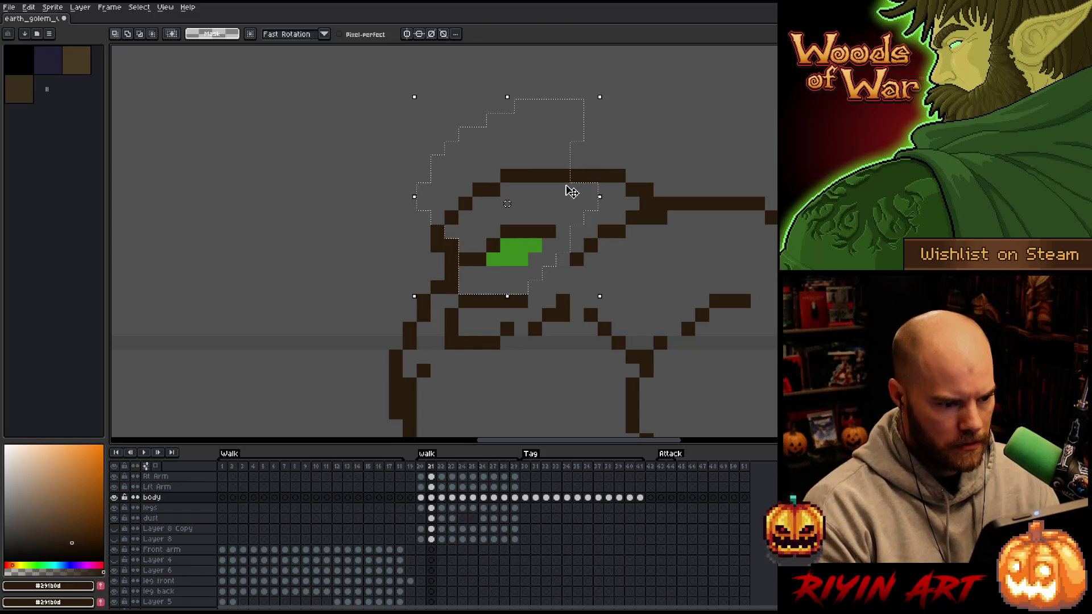
drag(549, 270, 541, 288)
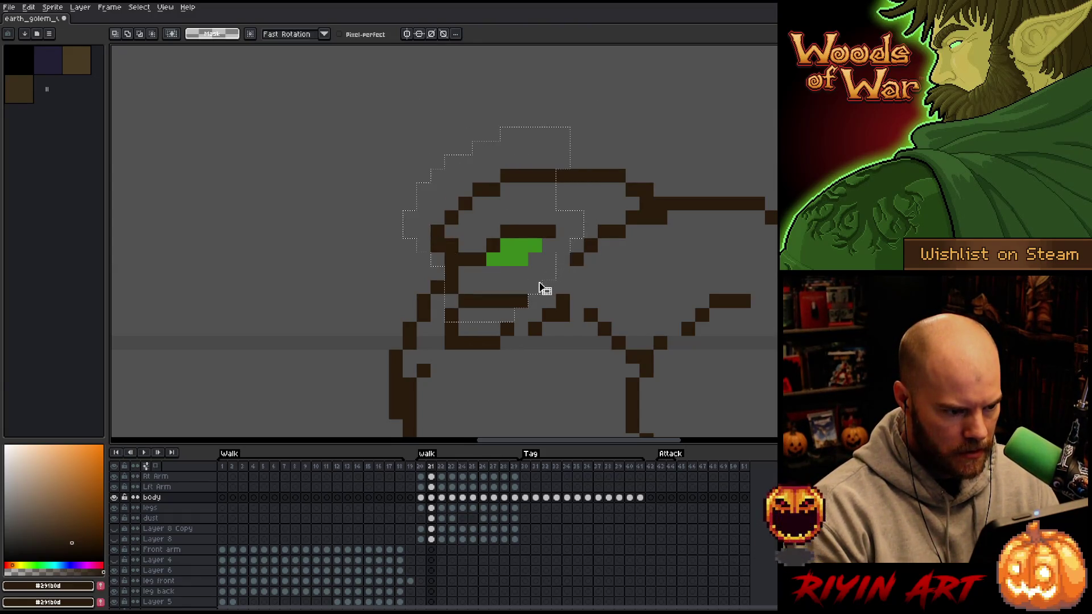
key(Delete)
key(ctrl+v)
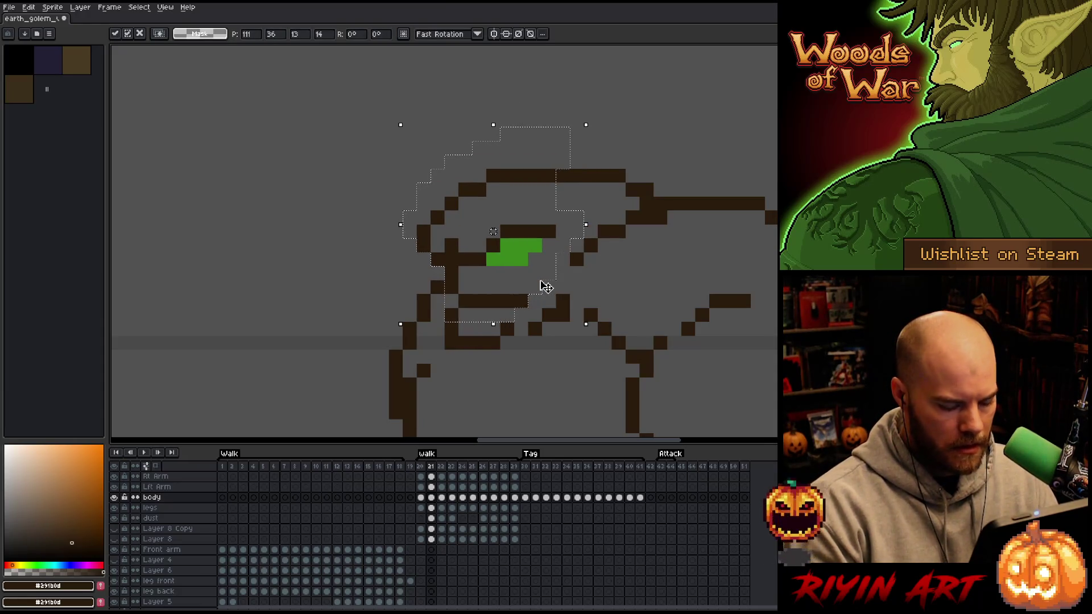
key(period)
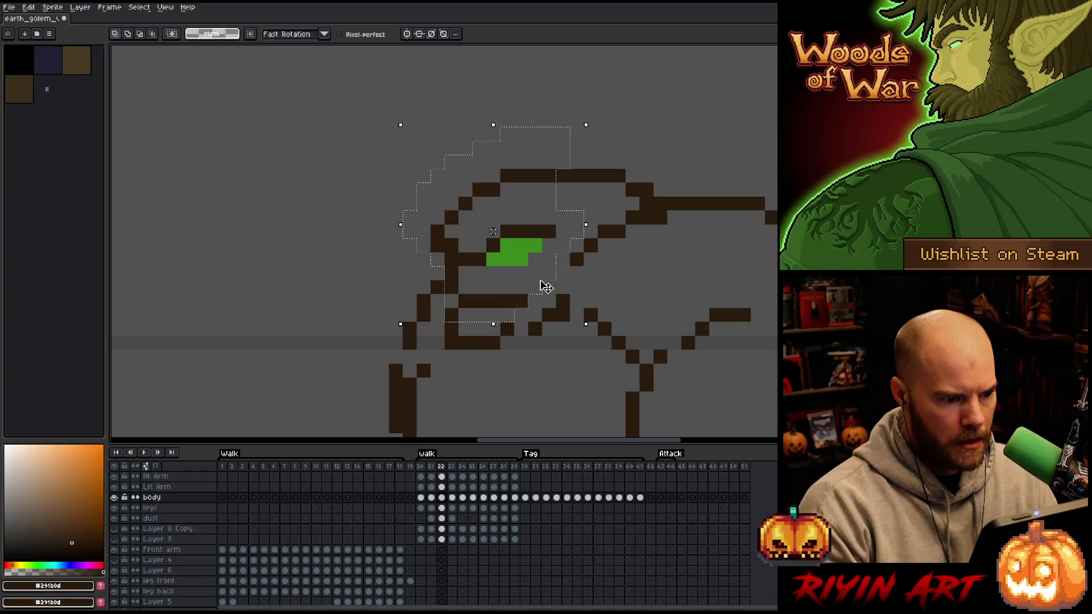
Paste the eye and outline onto frame 22, nudge it down one pixel, then advance to frame 25.
key(ctrl+v)
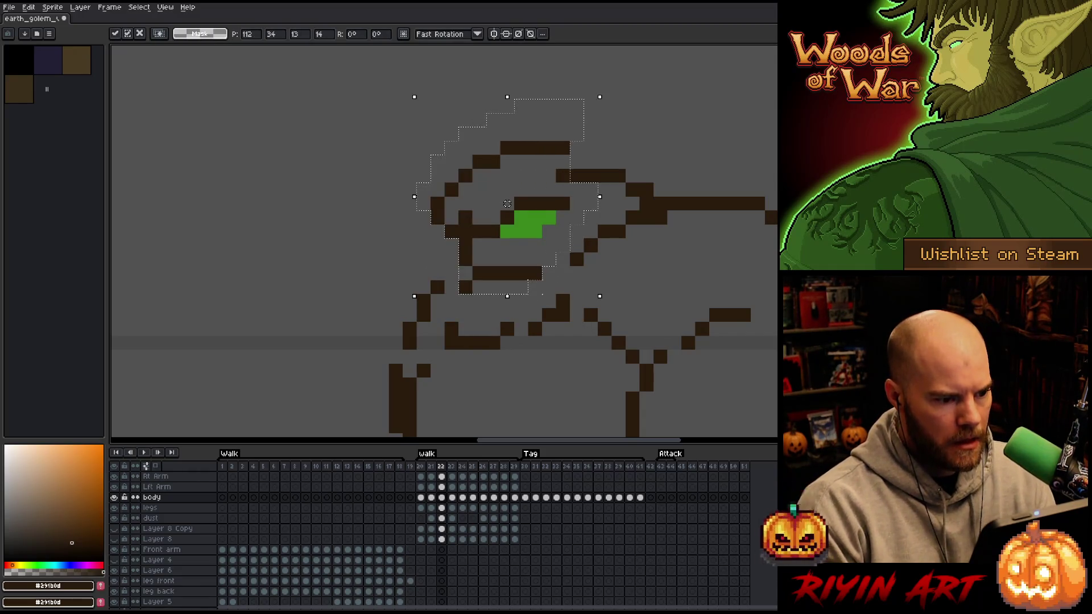
key(Down)
key(period)
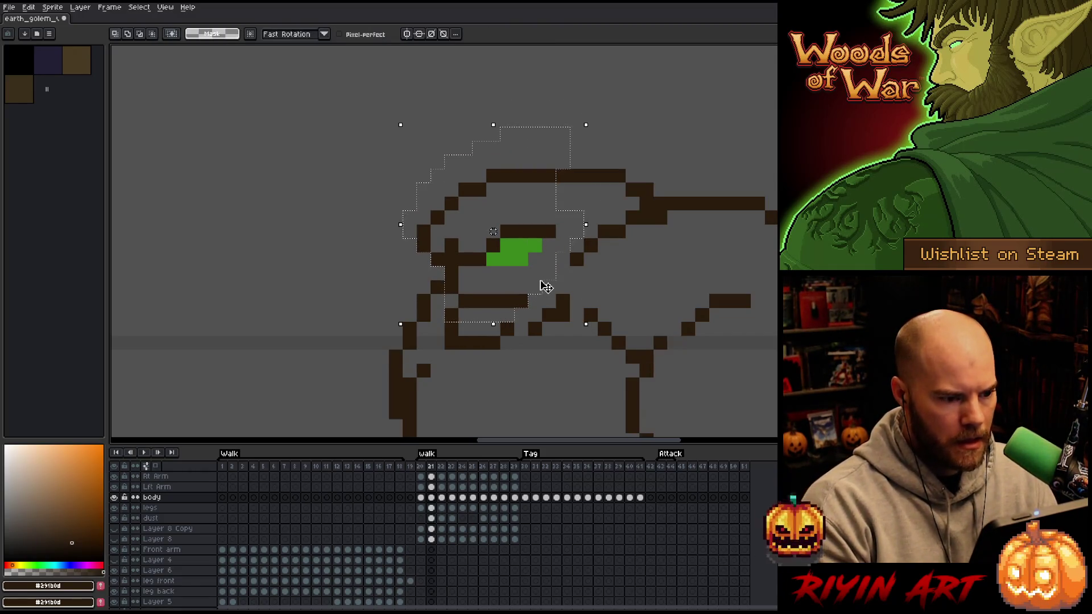
key(period)
key(period)
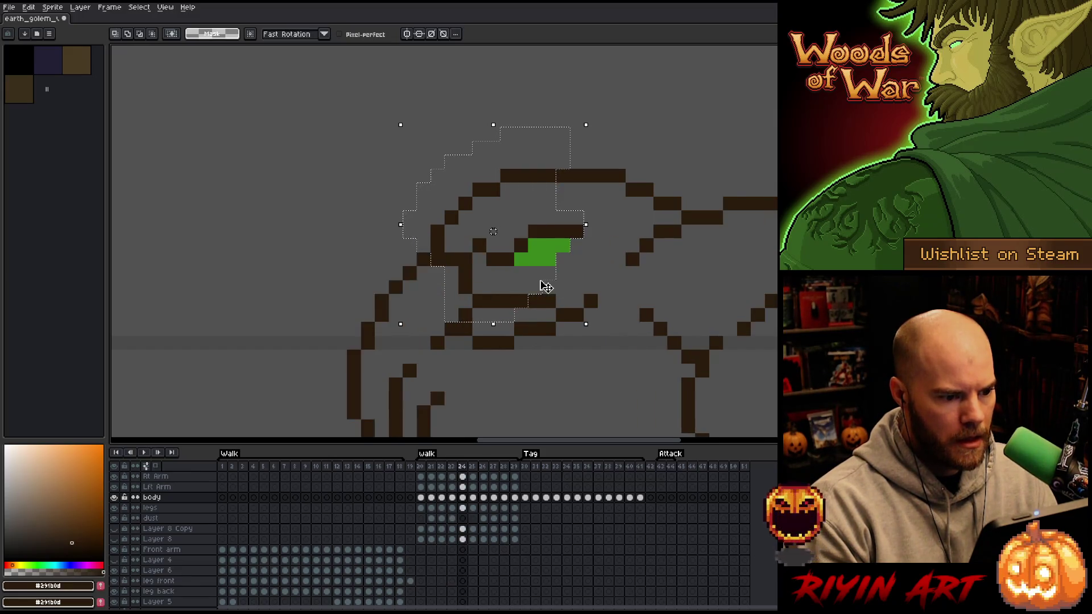
scroll(535, 287, down, 3)
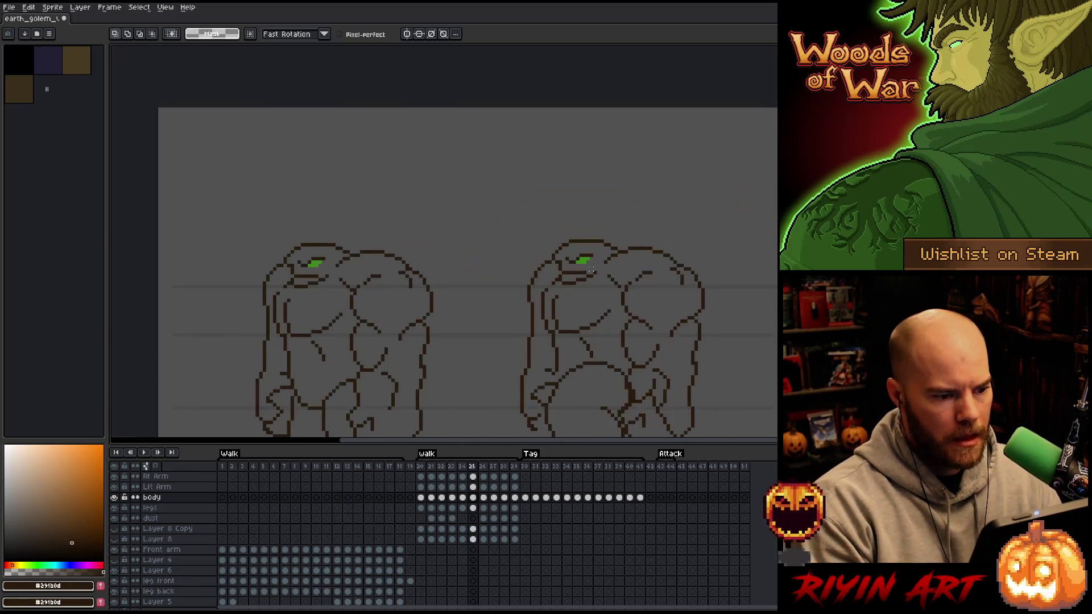
Play the walk cycle, stop on frame 26, and step between frames 27 and 28 to inspect the head.
mouse_move(575, 239)
mouse_down()
mouse_move(488, 222)
mouse_move(517, 219)
mouse_up()
key(space)
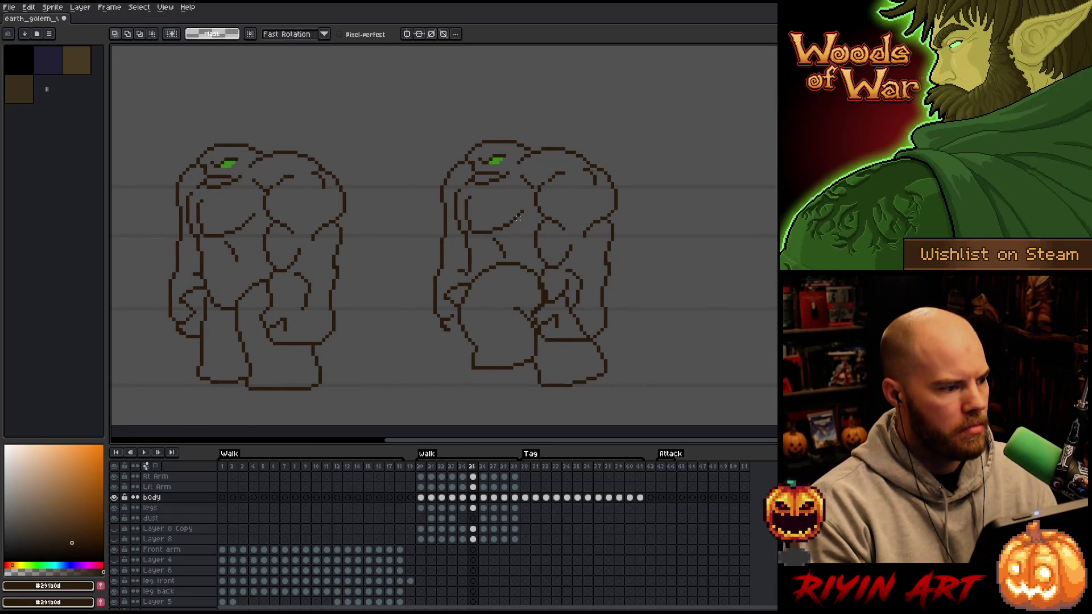
key(Return)
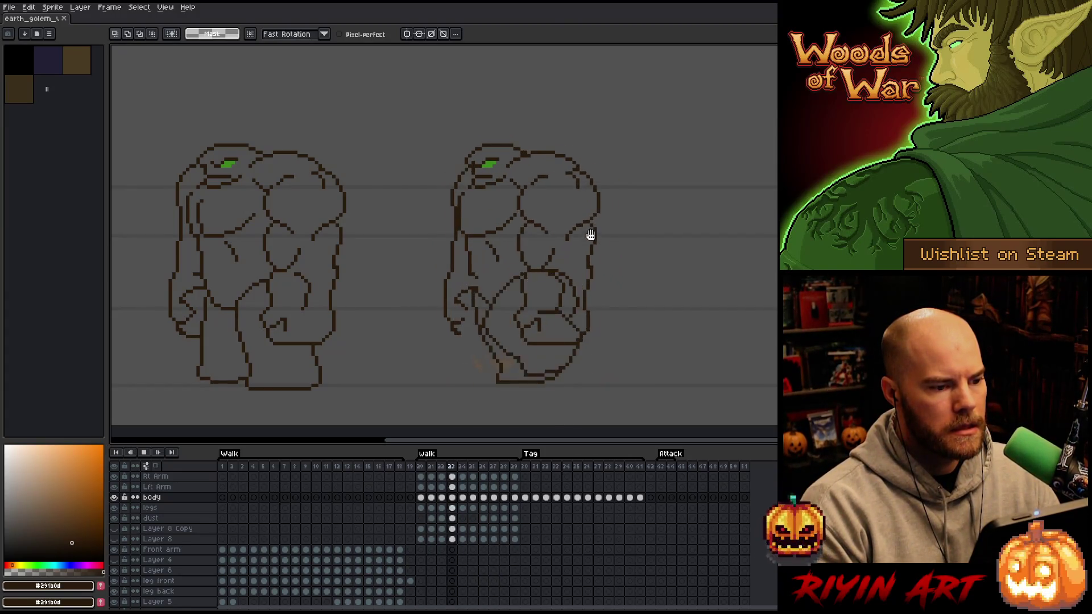
key(Return)
key(period)
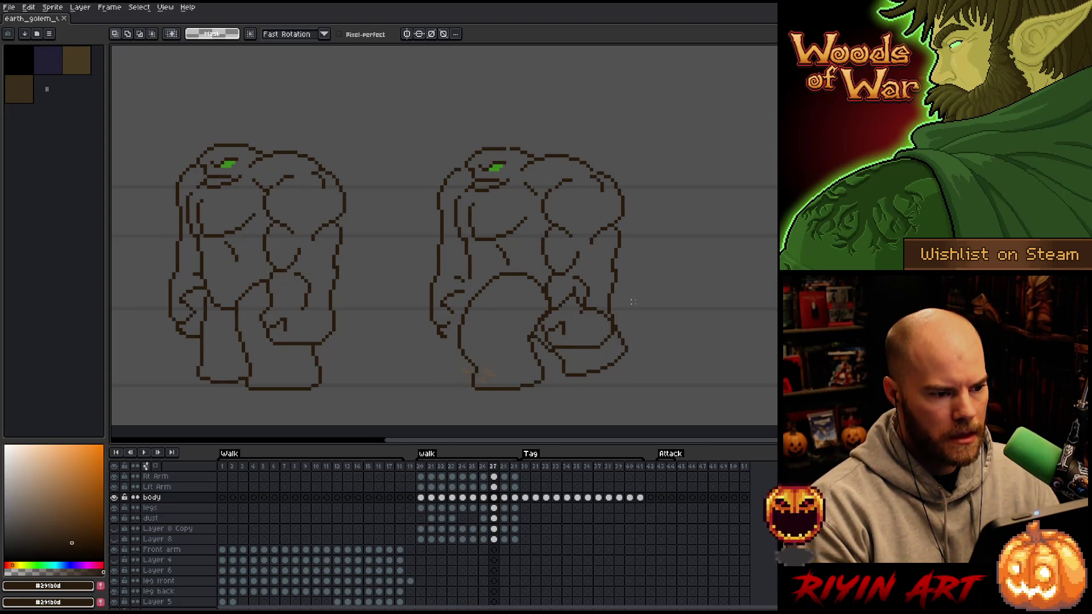
key(period)
key(period)
key(comma)
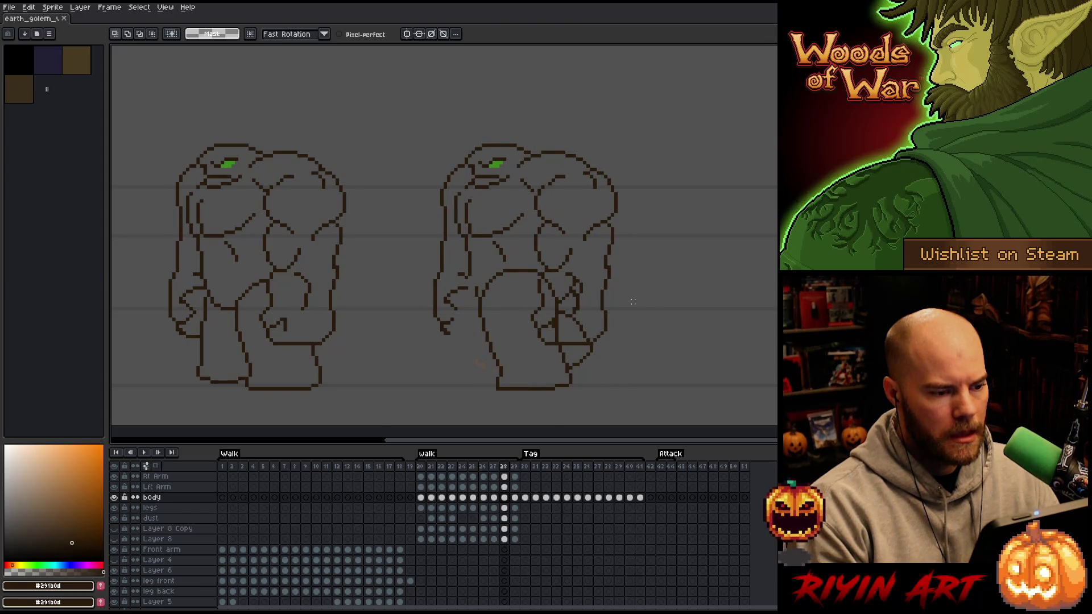
key(comma)
key(period)
scroll(534, 199, up, 3)
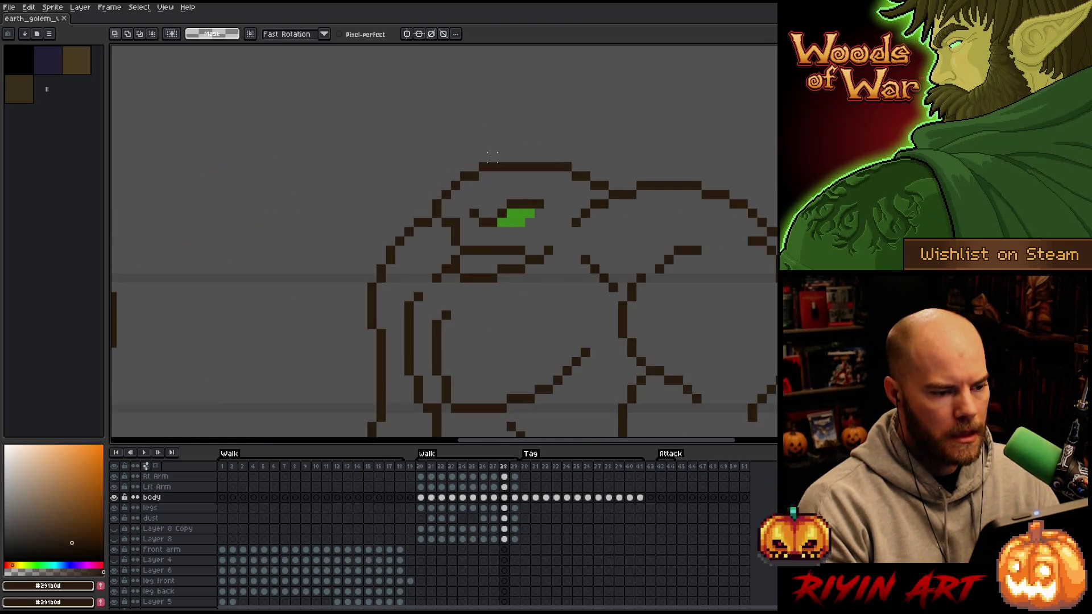
Try moving the eye on frame 28, undo it, and compare frames 27 and 28.
drag(501, 208, 480, 210)
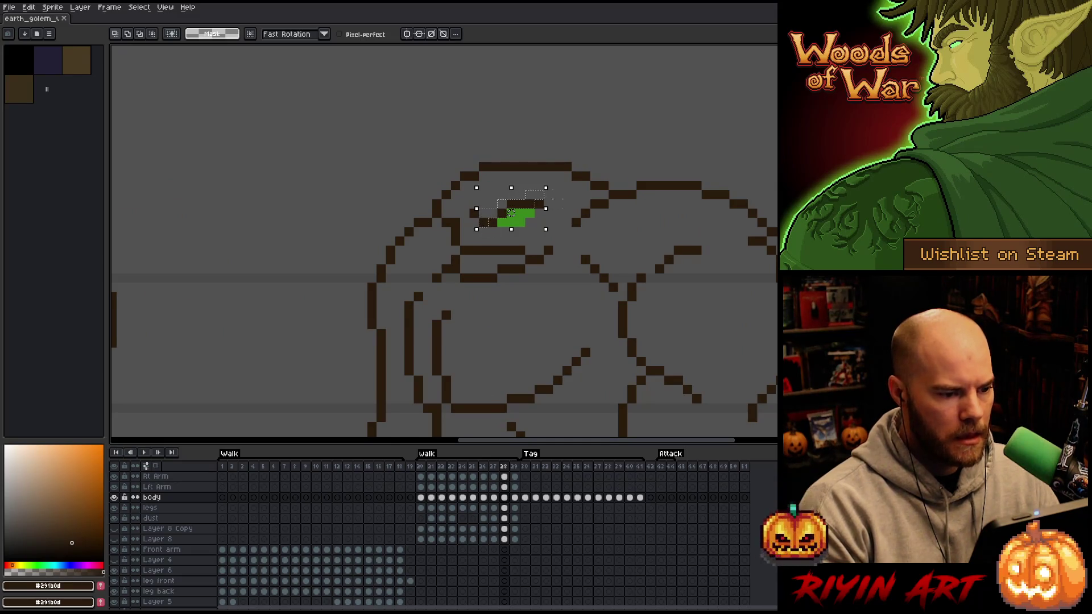
drag(566, 181, 515, 233)
key(ctrl+z)
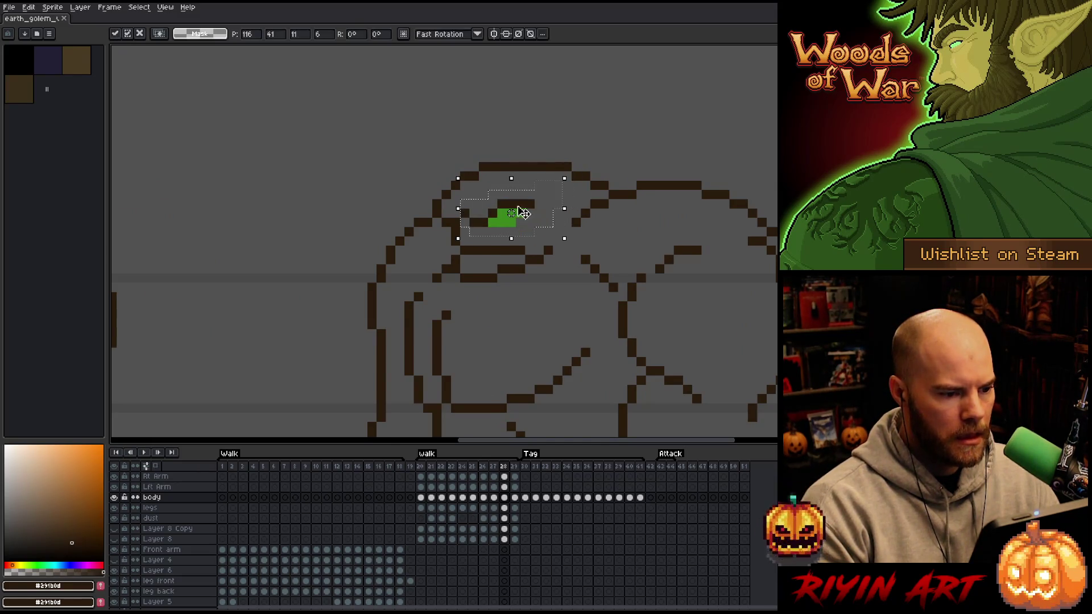
key(comma)
key(period)
key(comma)
key(period)
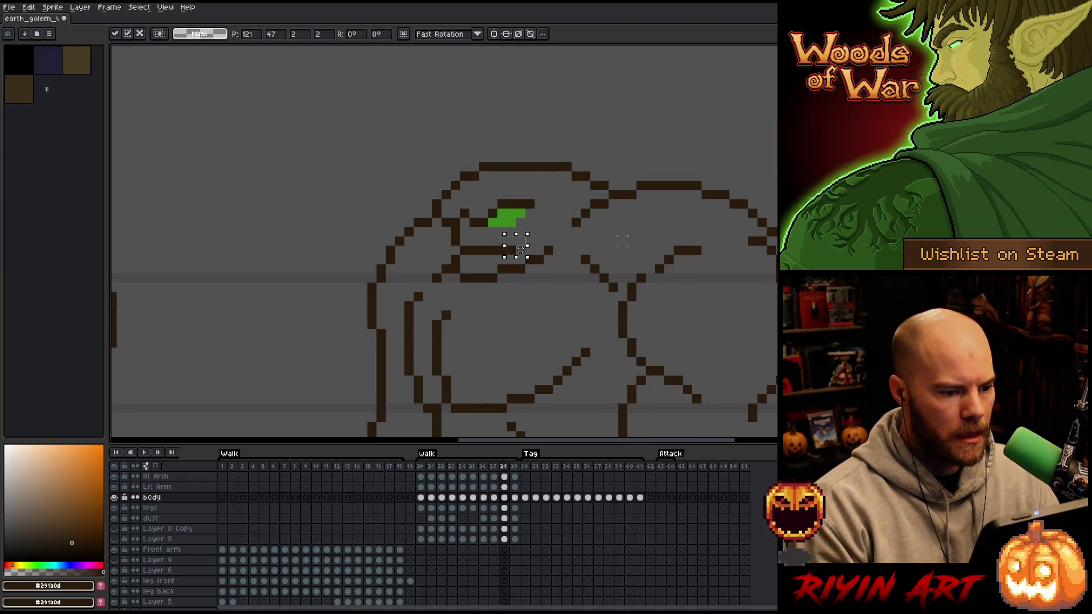
key(comma)
Flip through frames 22–24 to compare the eye position across the stride.
key(period)
key(period)
key(period)
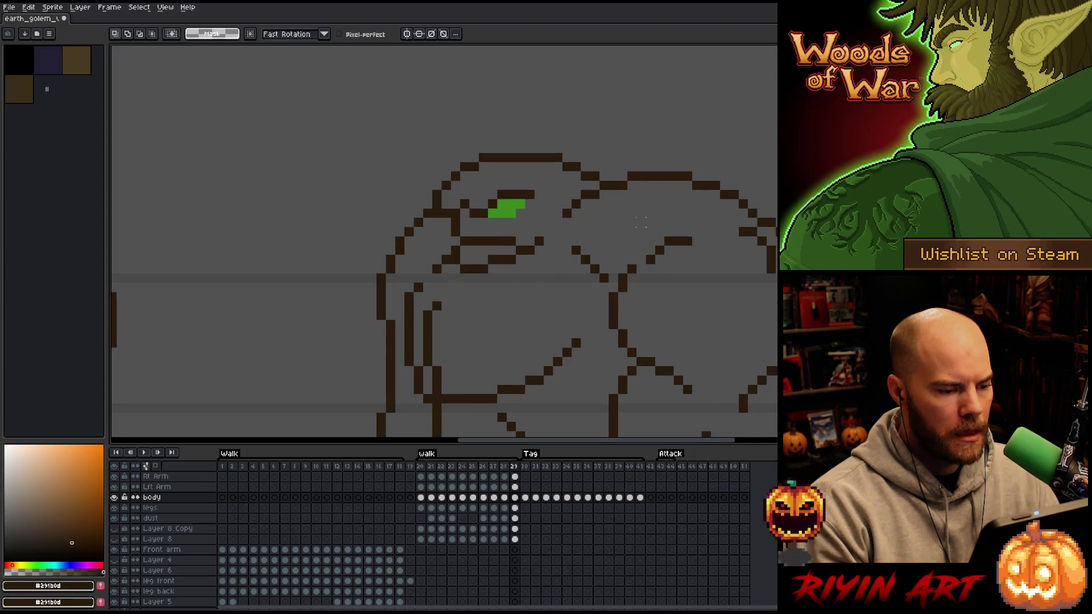
key(period)
key(period)
key(period)
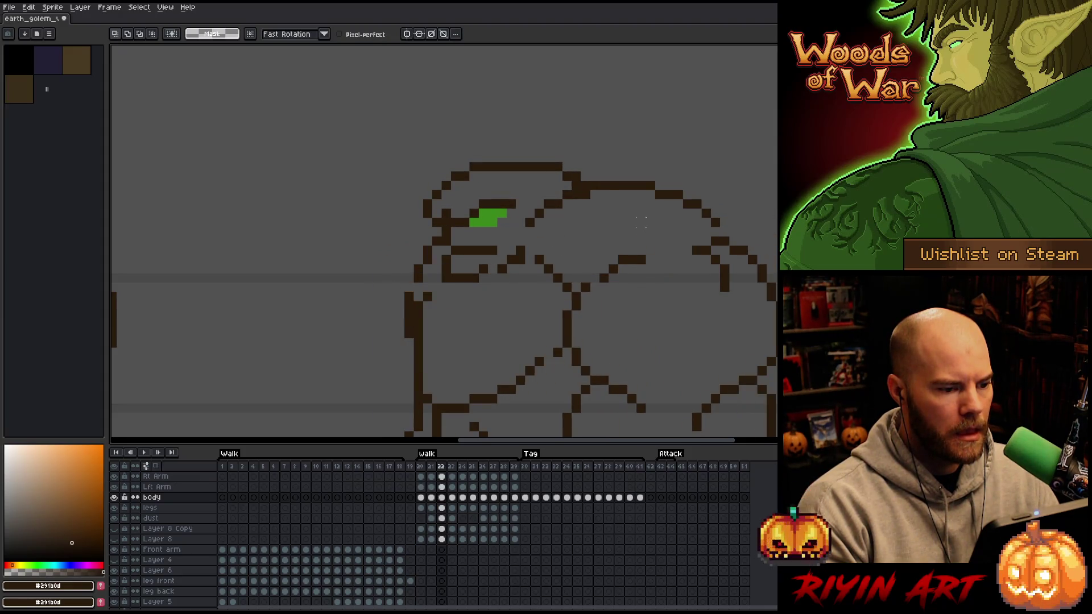
key(comma)
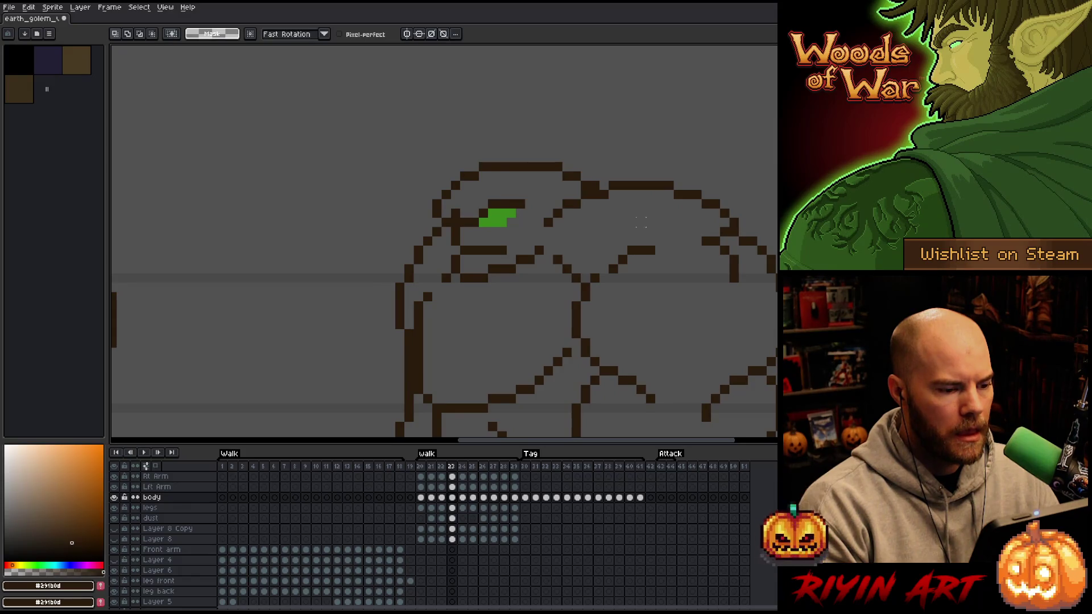
key(comma)
key(period)
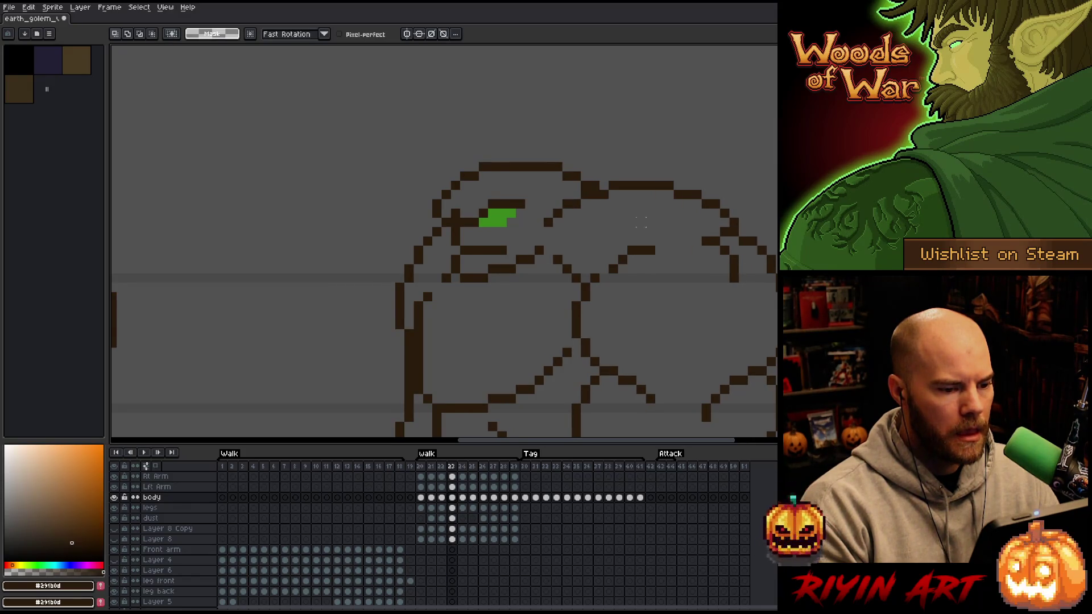
key(comma)
key(period)
key(comma)
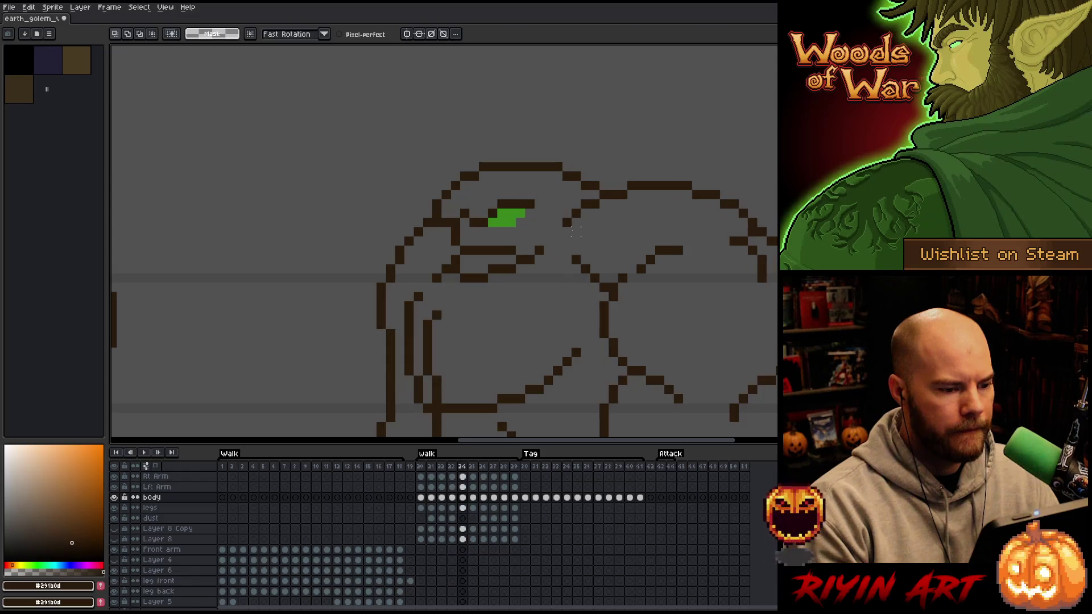
key(period)
key(comma)
key(period)
key(period)
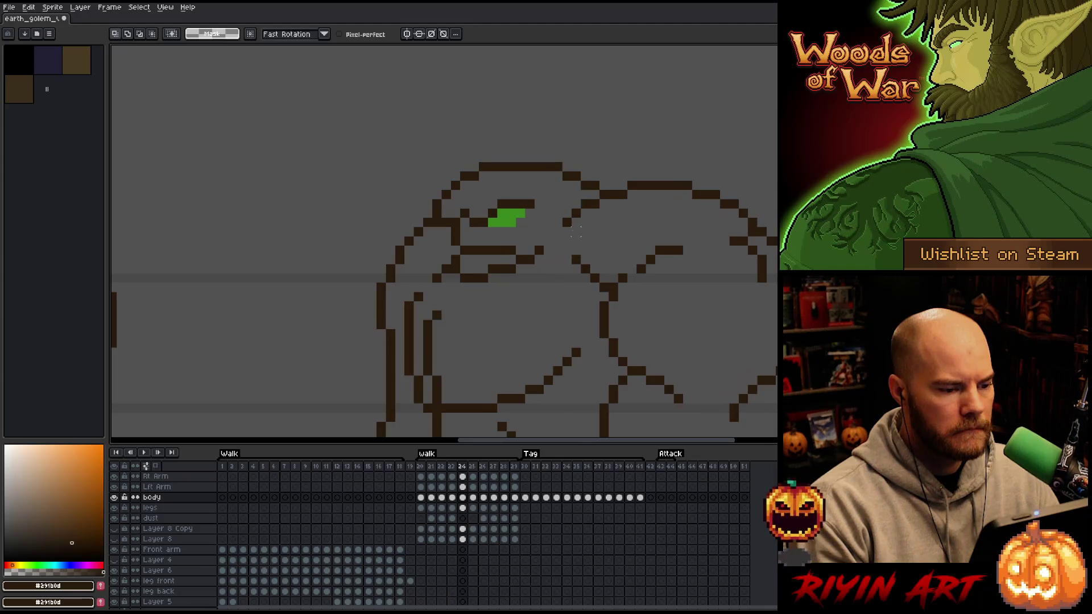
key(period)
Compare frames 24 and 25, shift the eye higher on frame 25, and play the walk.
key(comma)
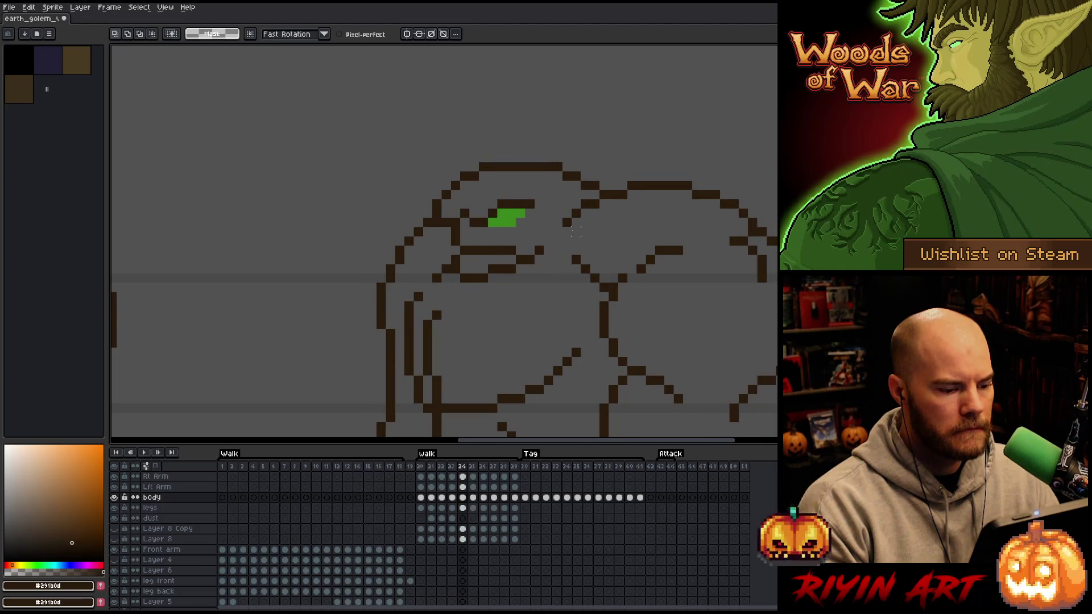
key(period)
key(comma)
key(comma)
key(period)
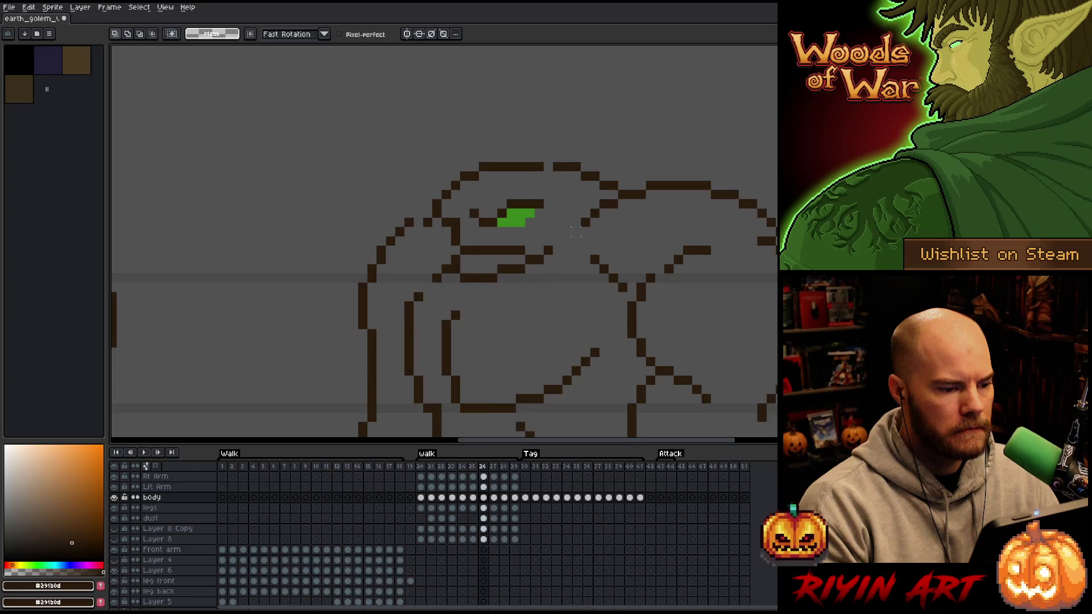
key(period)
key(comma)
key(comma)
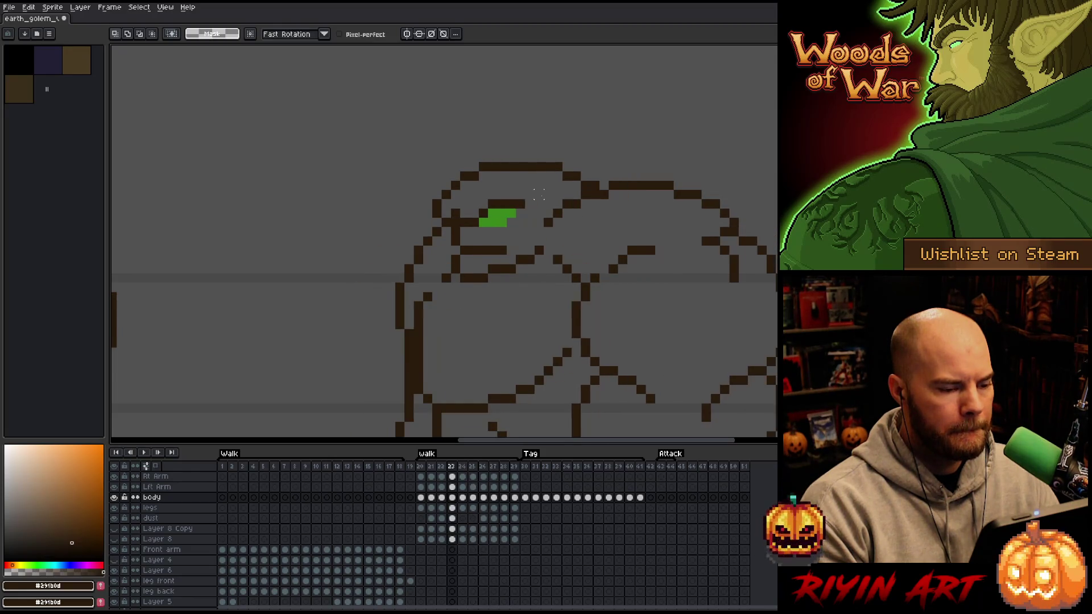
key(period)
key(period)
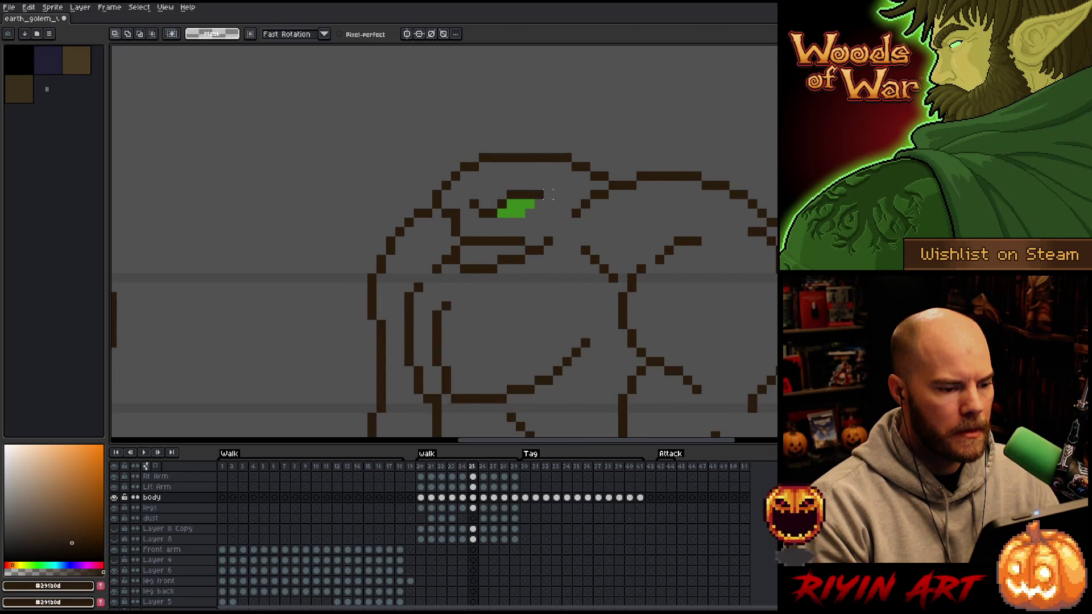
mouse_move(557, 185)
mouse_down()
mouse_move(505, 222)
mouse_move(473, 203)
mouse_move(500, 181)
mouse_move(522, 185)
mouse_move(521, 231)
mouse_up()
key(comma)
key(period)
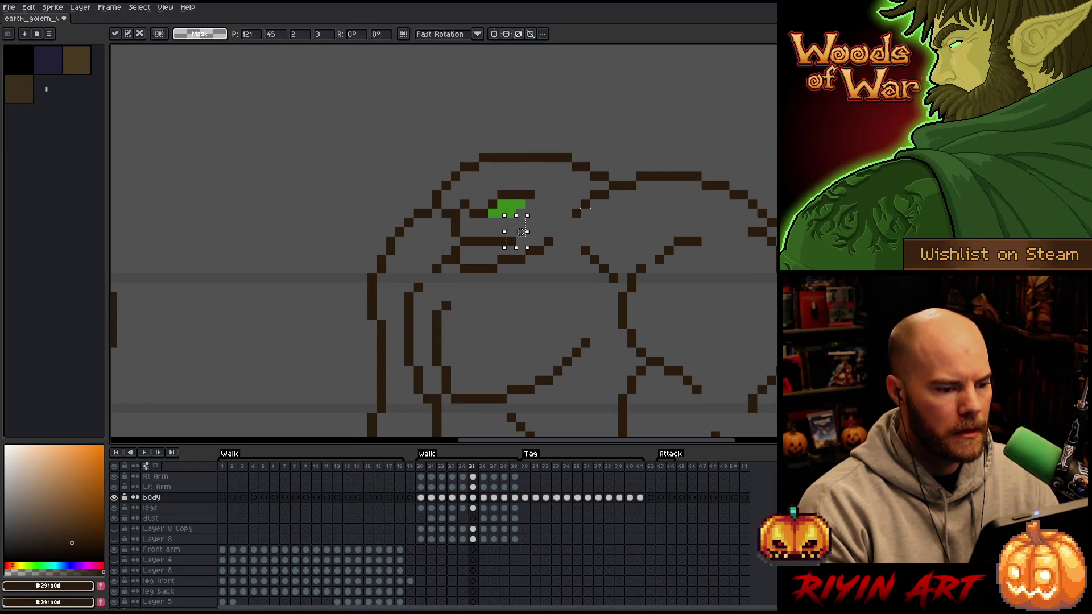
key(Return)
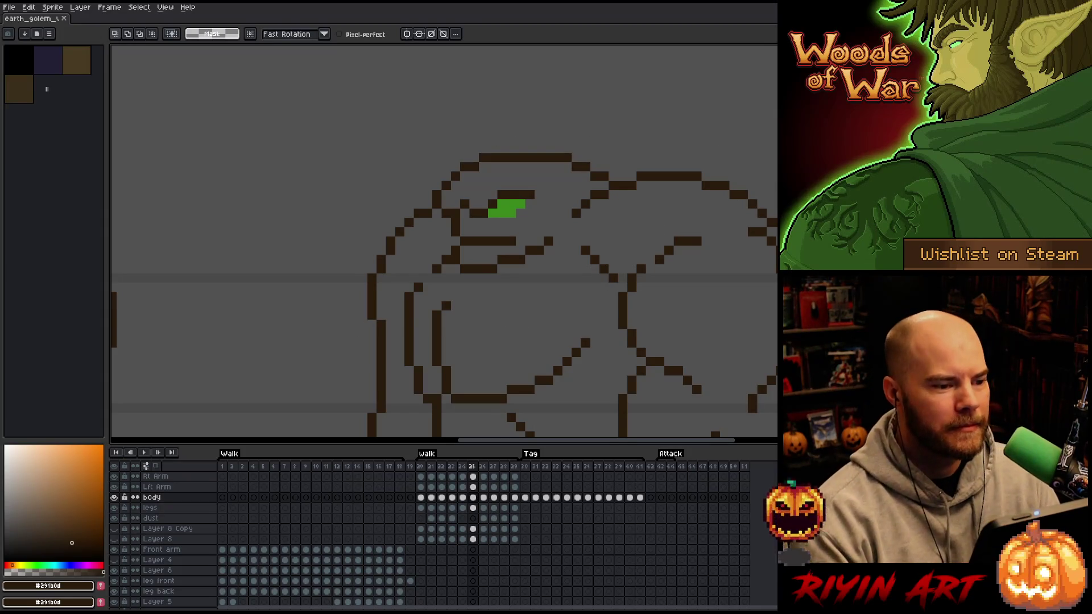
scroll(466, 287, down, 3)
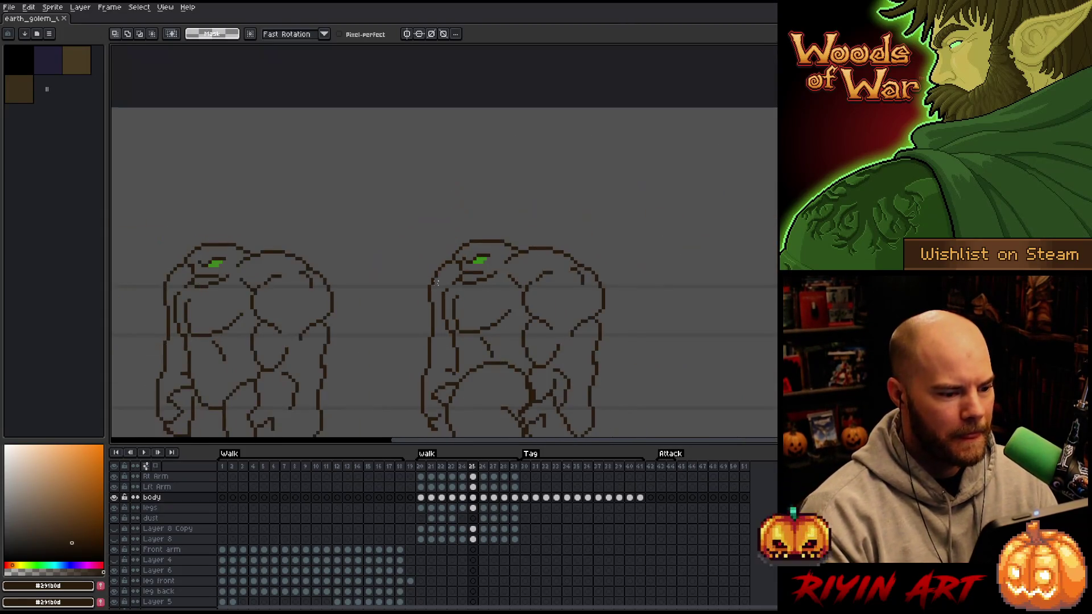
mouse_move(449, 336)
mouse_down()
mouse_move(480, 300)
mouse_move(464, 288)
mouse_up()
key(Return)
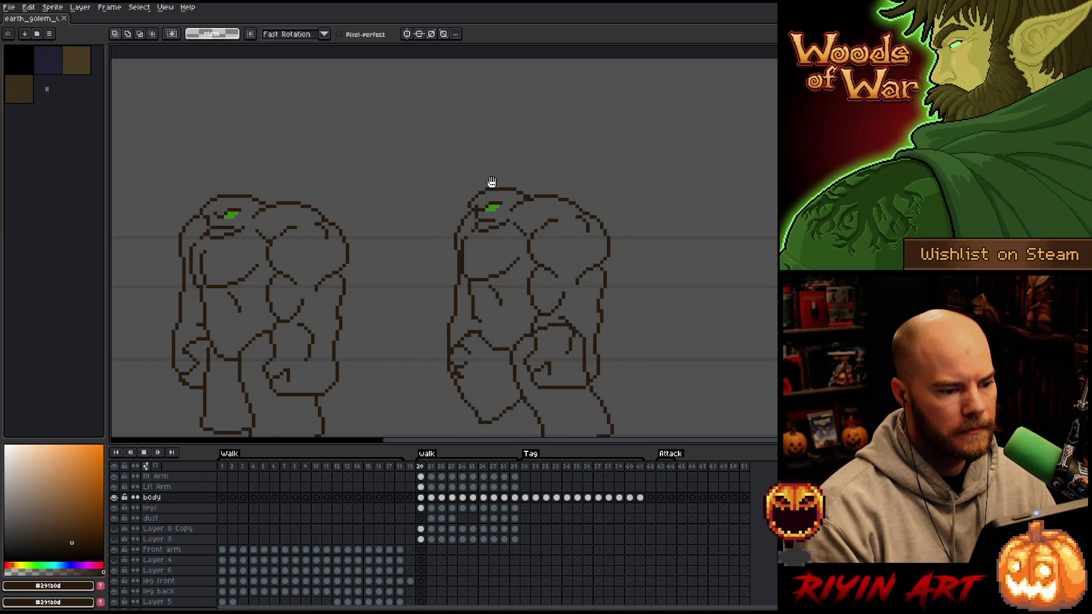
scroll(443, 359, down, 2)
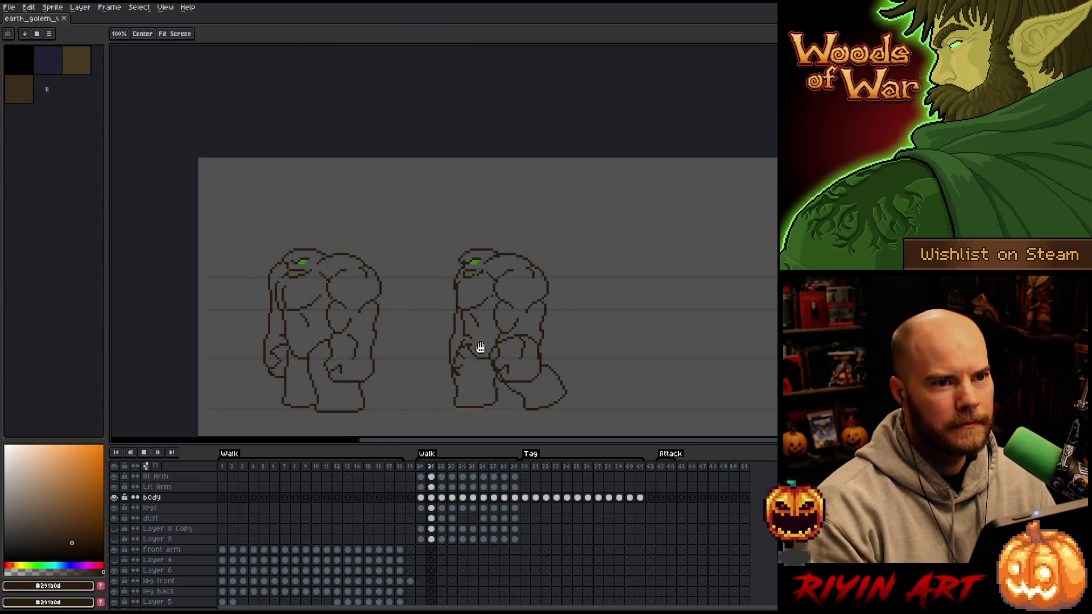
drag(480, 348, 474, 284)
scroll(475, 281, up, 1)
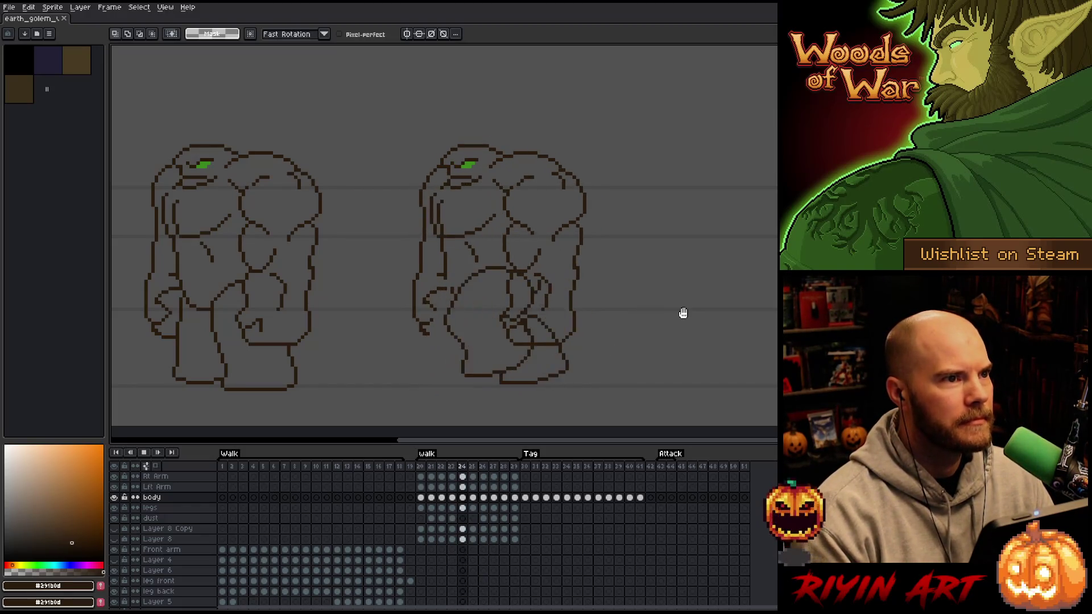
key(Return)
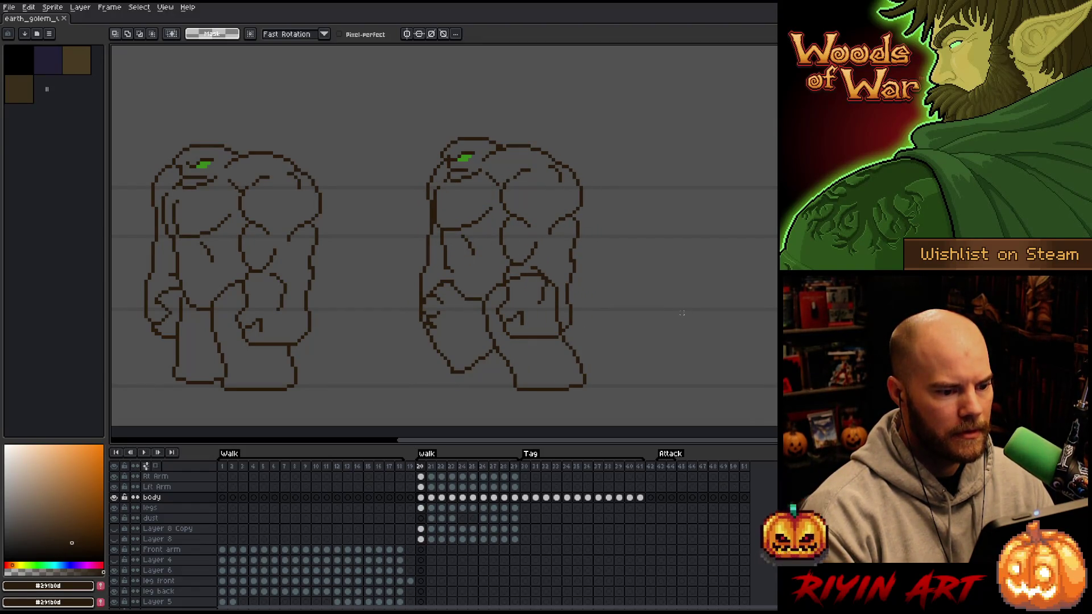
Select both arm cels with the Move tool and nudge the arms on frame 23.
click(421, 488)
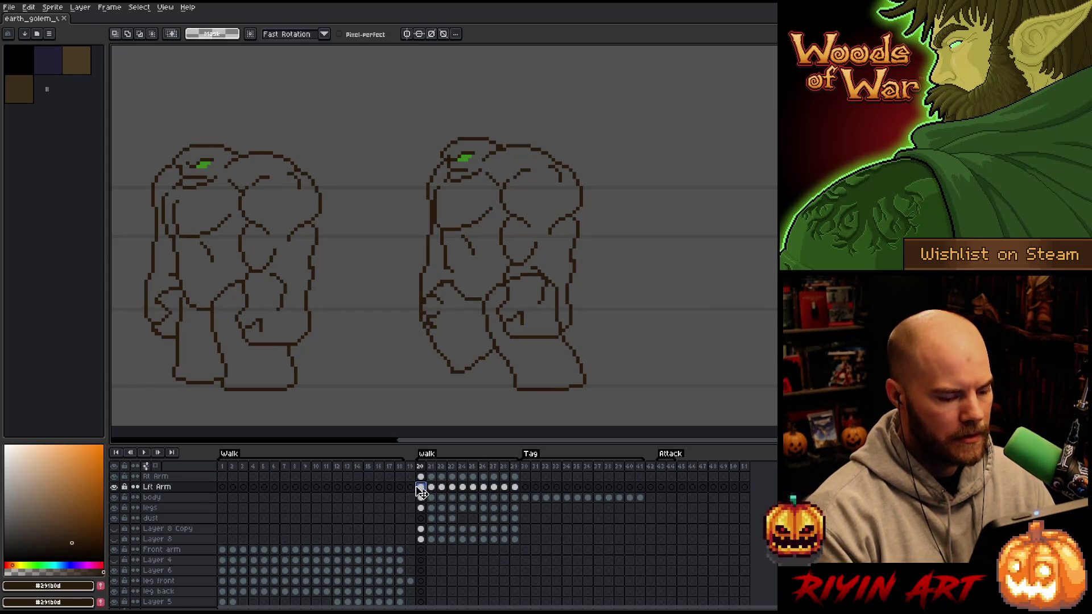
drag(420, 479, 425, 487)
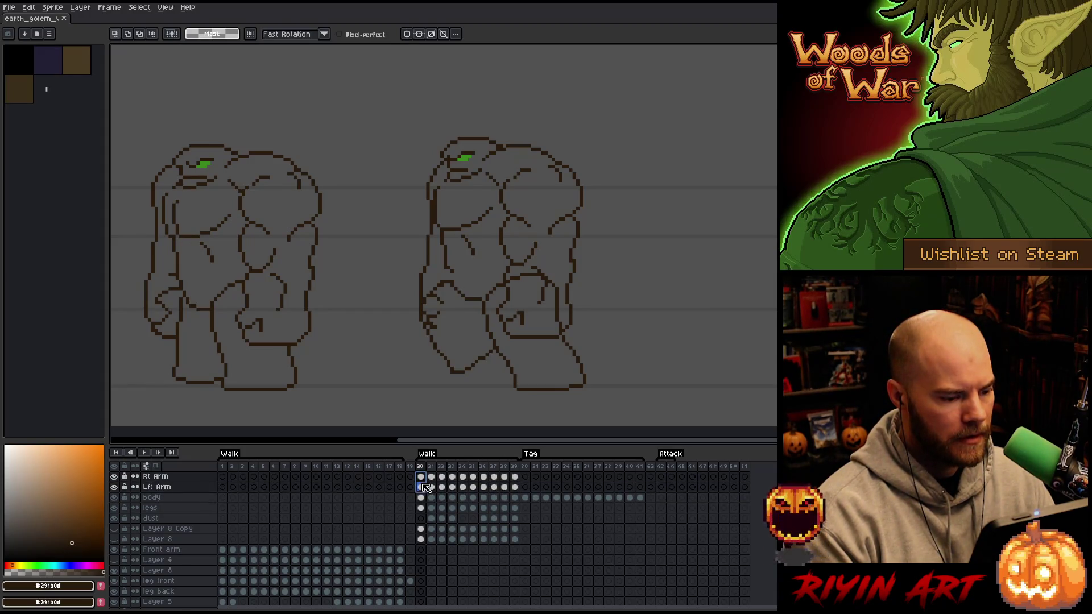
key(v)
scroll(520, 183, up, 3)
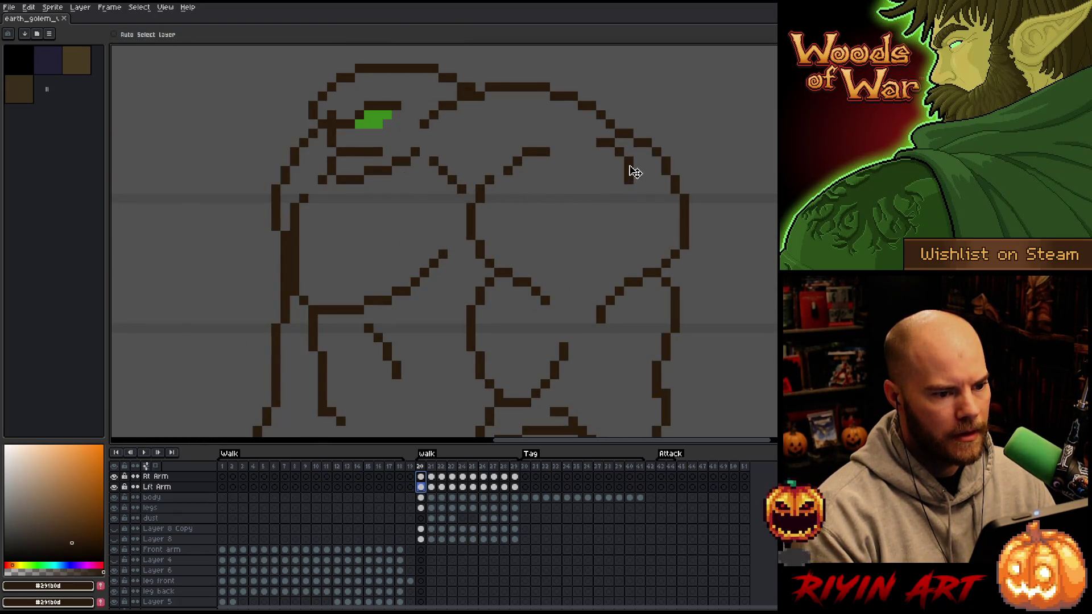
scroll(628, 175, down, 3)
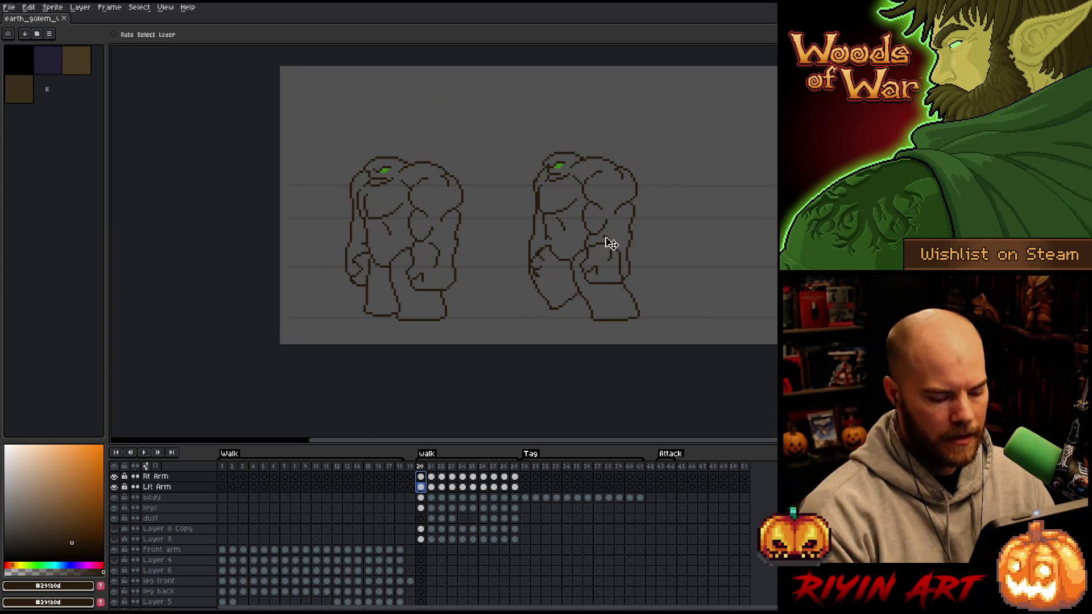
key(Right)
key(Right)
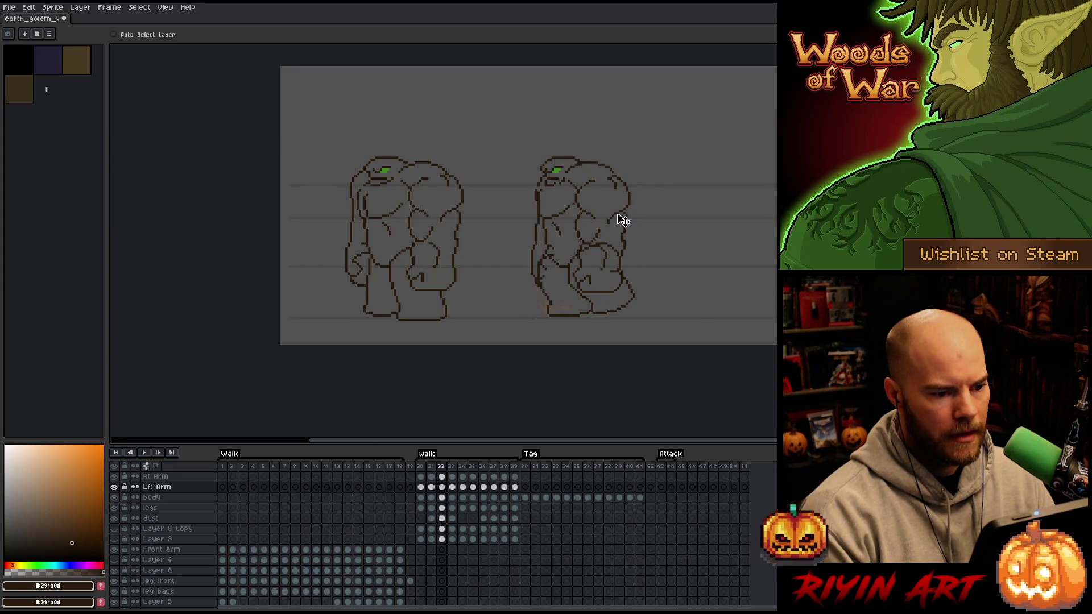
key(Right)
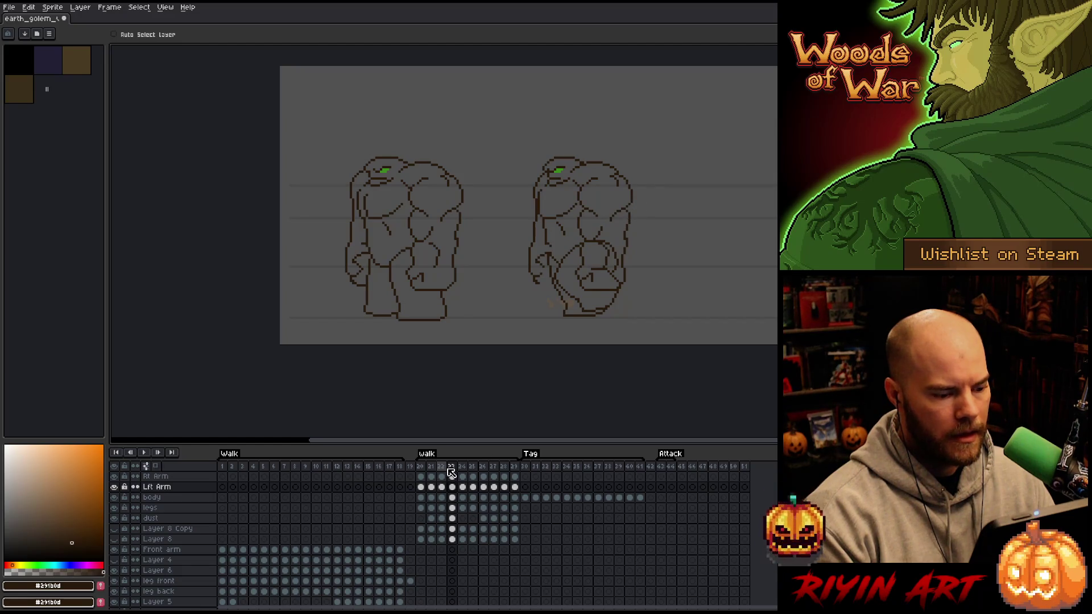
shift+click(453, 476)
scroll(658, 194, up, 1)
scroll(659, 194, up, 1)
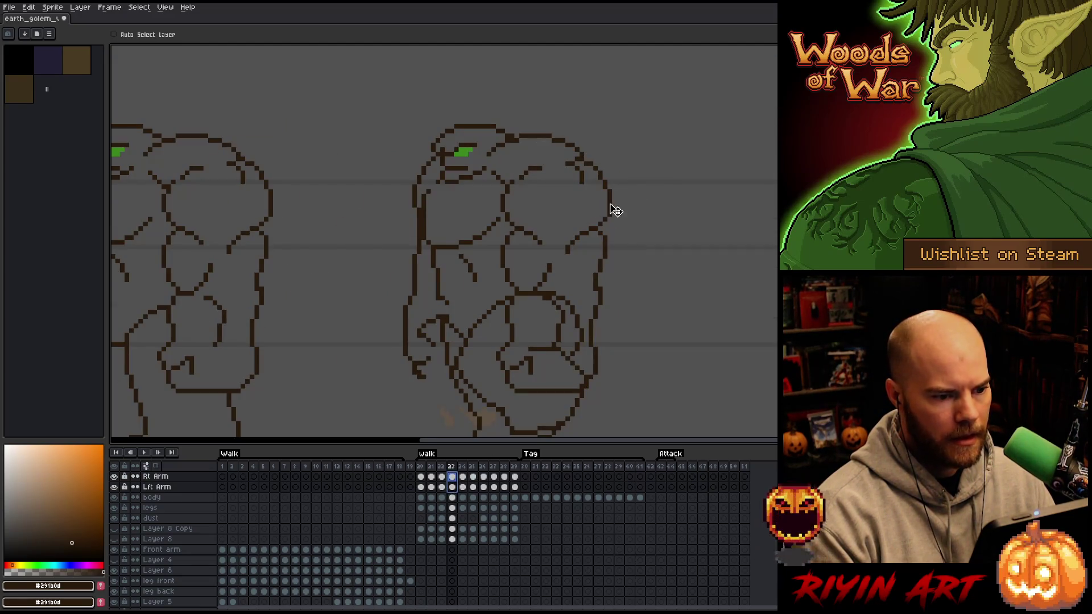
drag(616, 211, 616, 213)
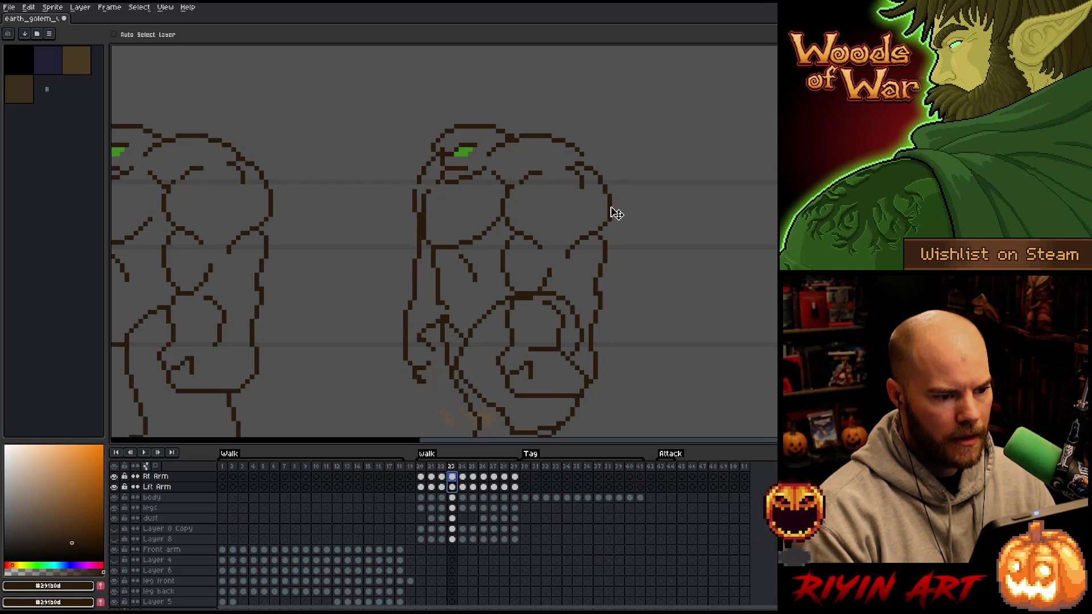
Return to frame 23, reselect both arm cels and shift the arms slightly up.
key(Right)
key(Right)
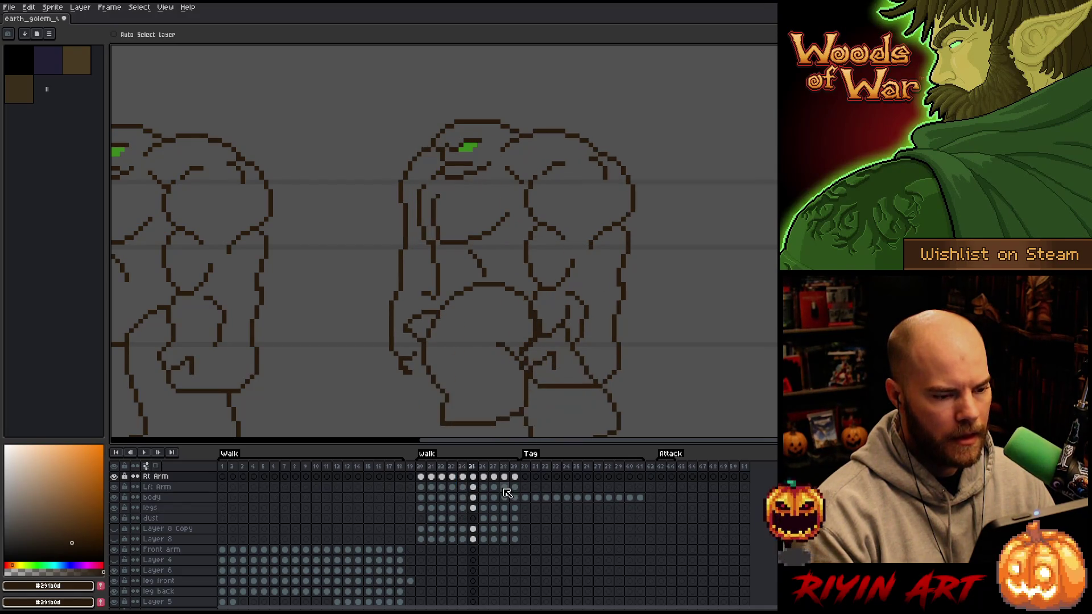
key(Right)
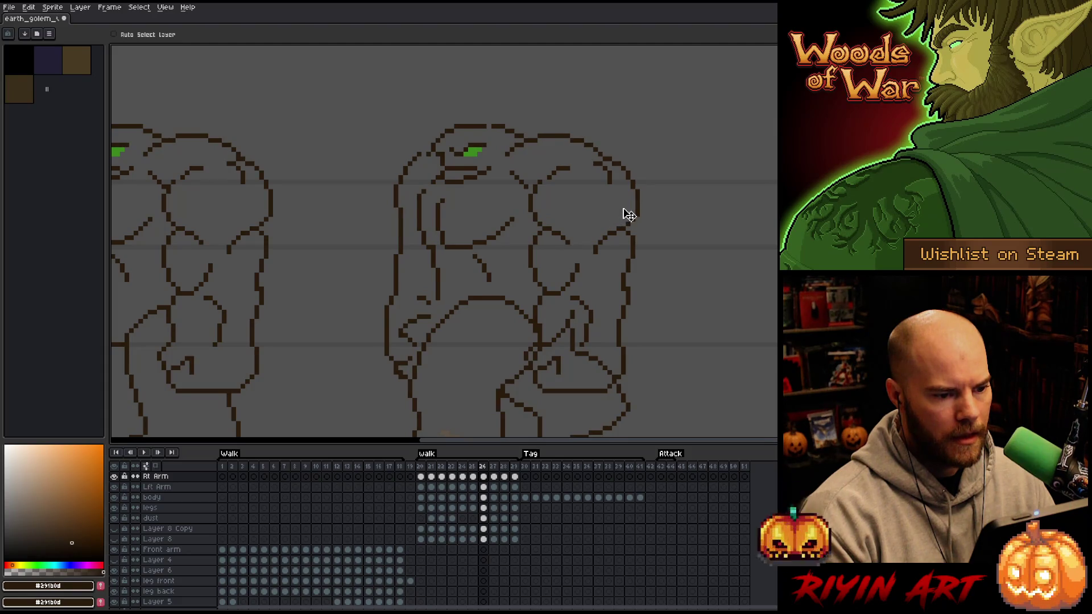
key(Left)
key(Left)
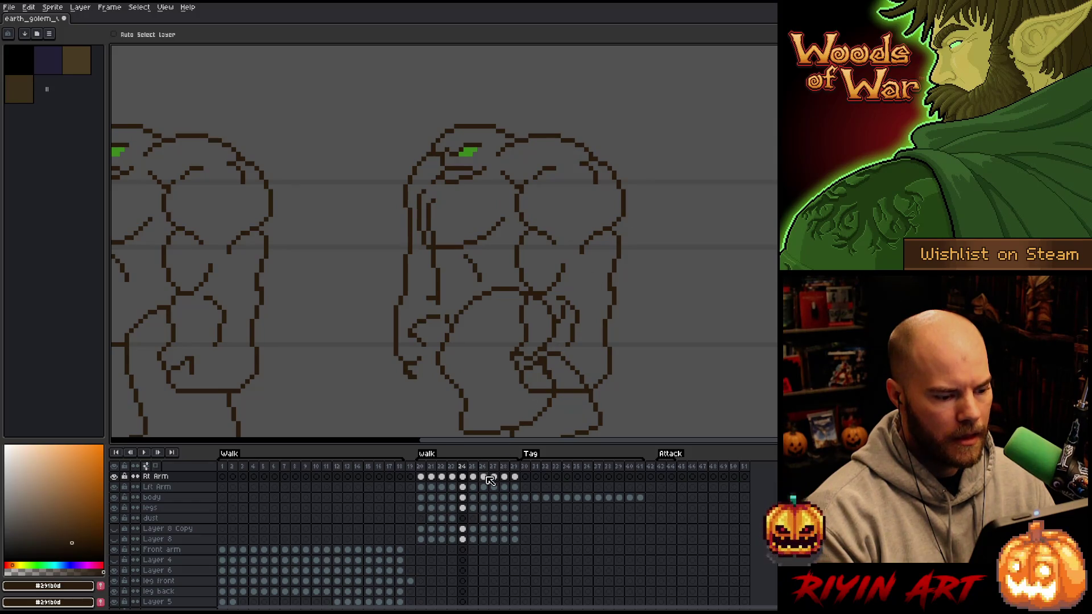
key(Left)
key(Right)
key(Left)
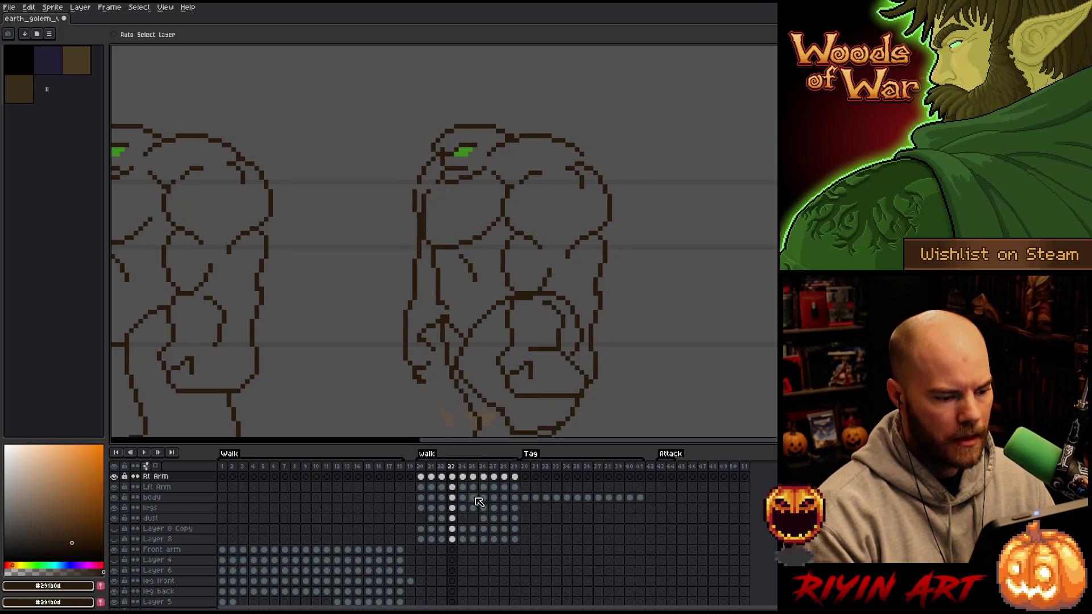
drag(452, 486, 452, 477)
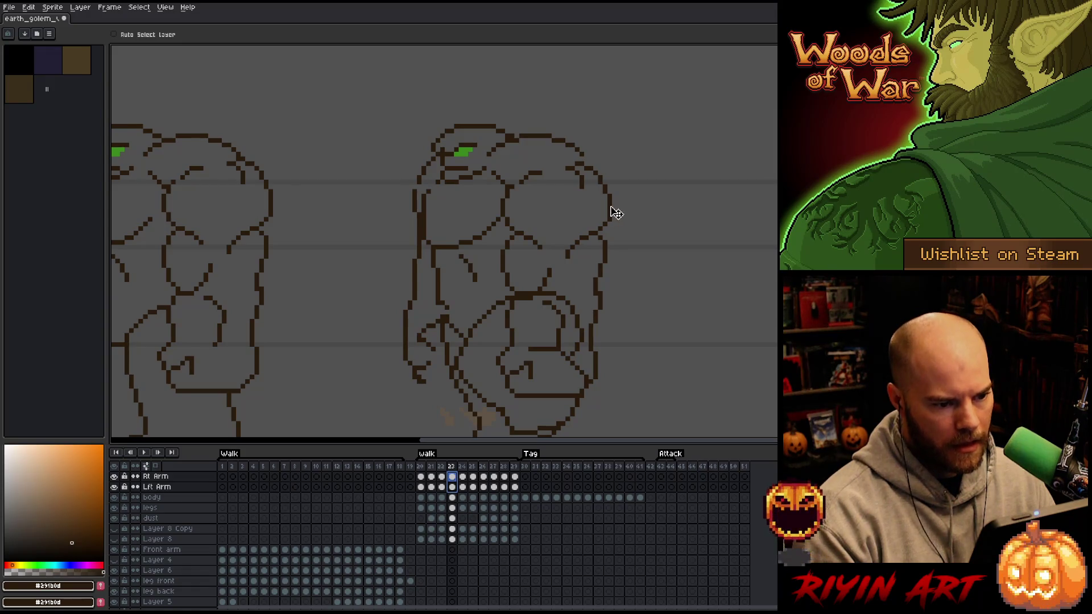
drag(614, 214, 615, 207)
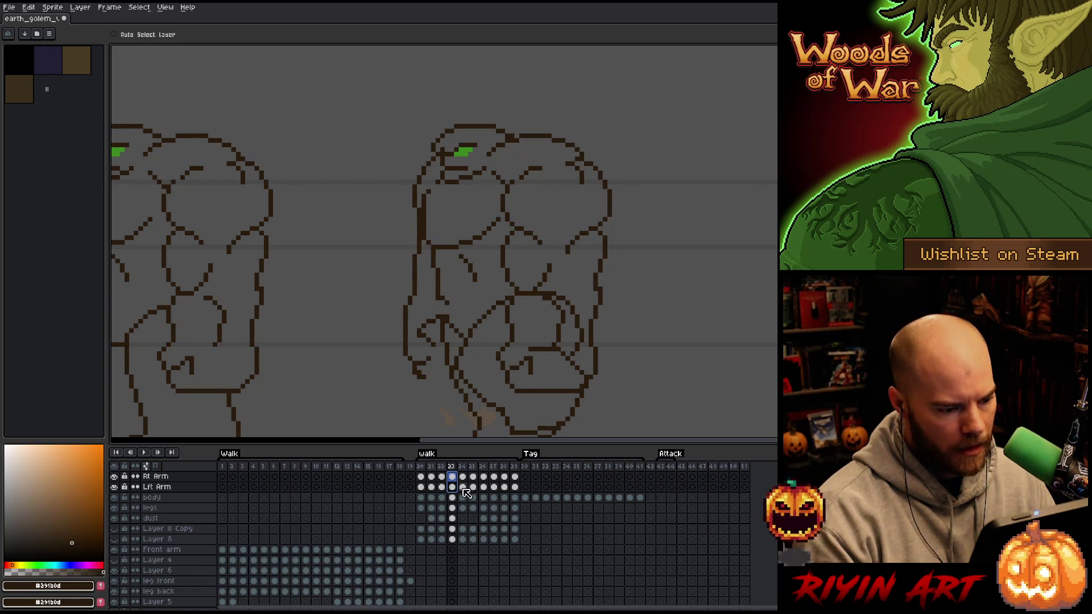
Raise both arms a few pixels on frames 24 and 25.
key(Right)
drag(462, 487, 462, 477)
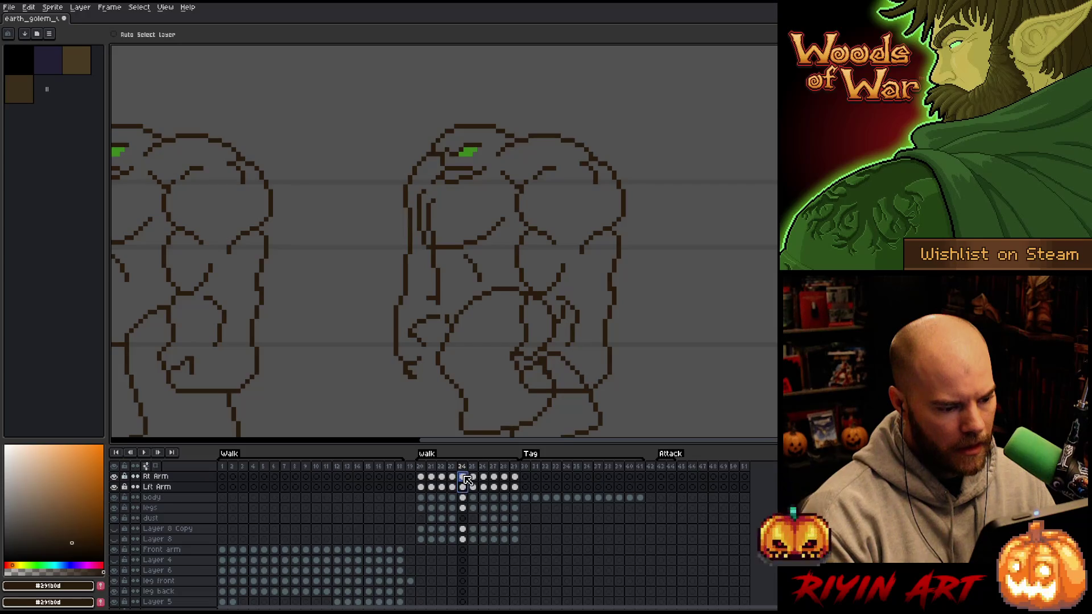
drag(630, 209, 630, 205)
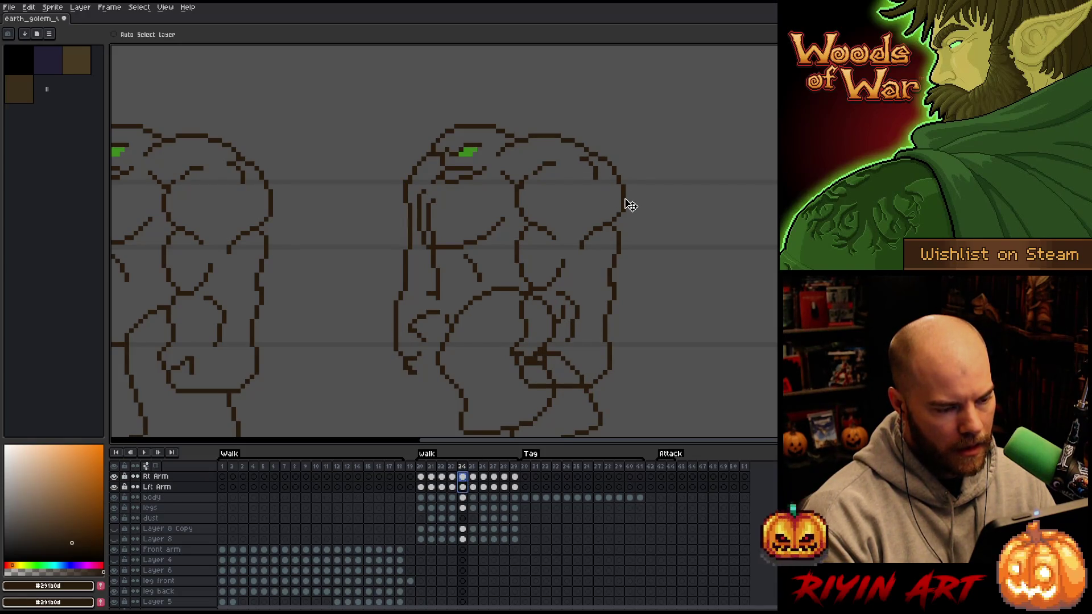
key(Right)
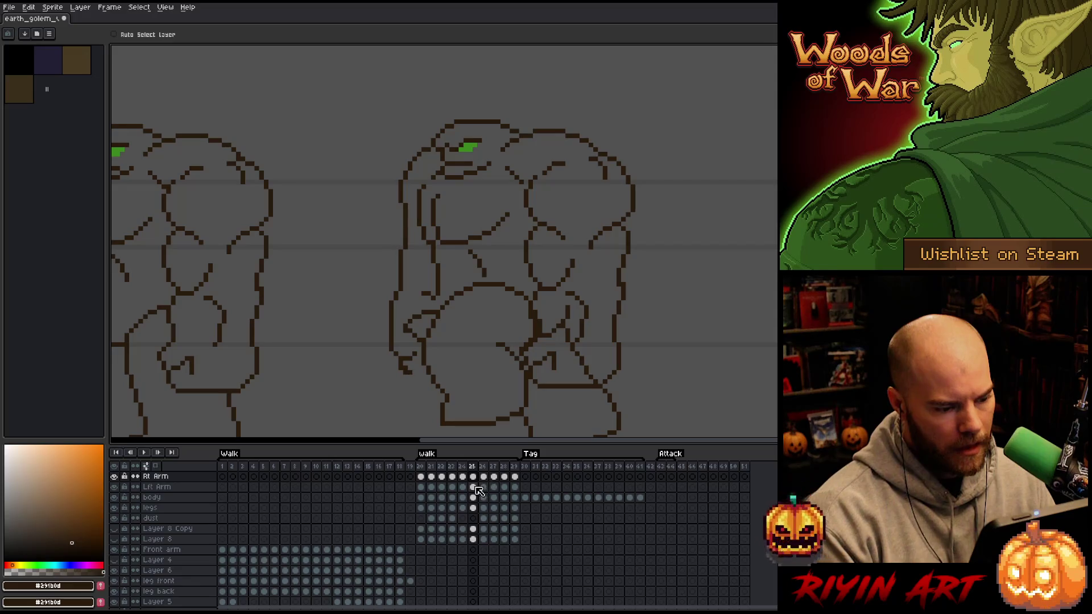
click(475, 487)
drag(478, 485, 474, 477)
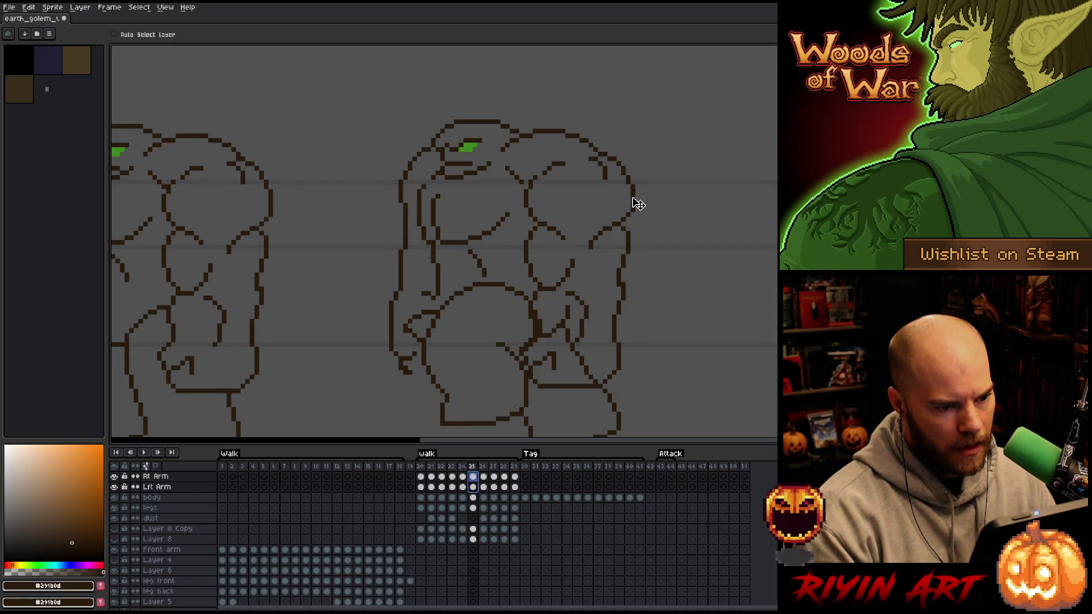
drag(638, 203, 637, 199)
Lower both arms about one pixel on frame 27.
key(Right)
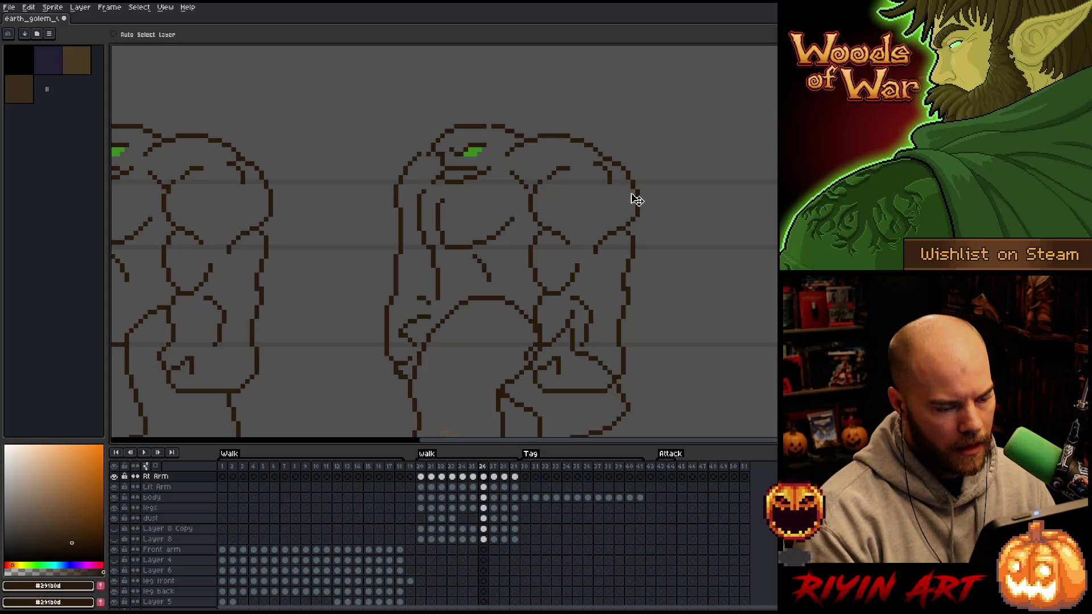
key(Right)
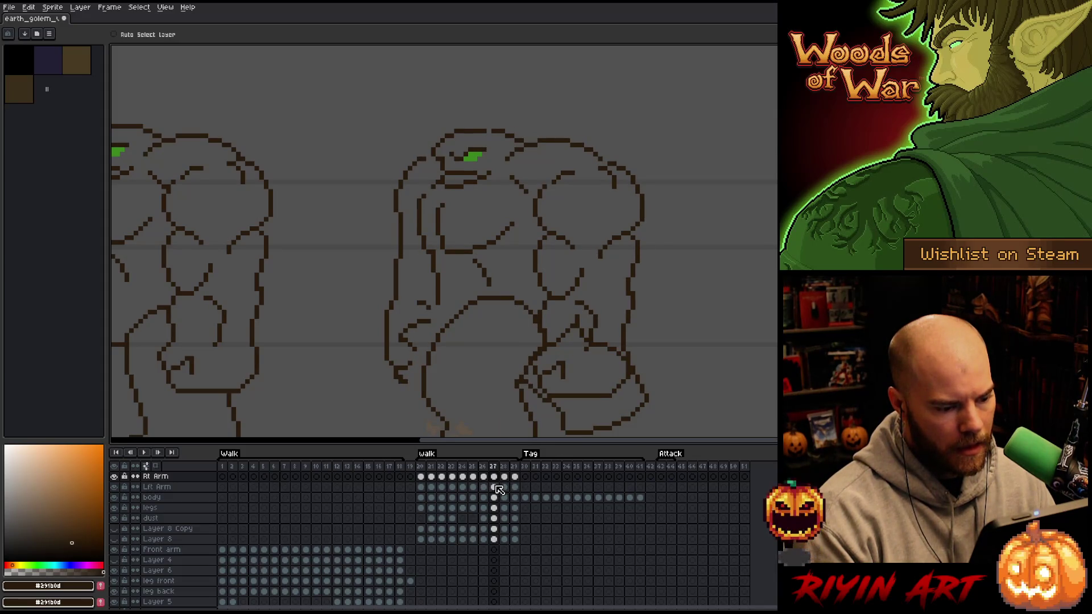
drag(494, 488, 495, 477)
drag(647, 209, 647, 210)
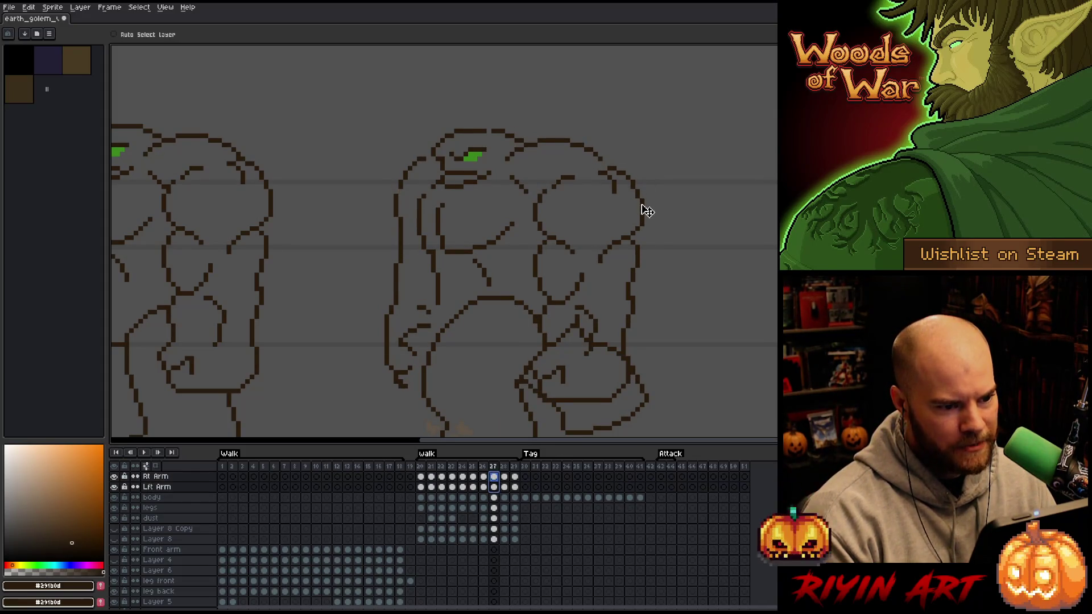
Compare frames 26 and 27, undo the last right-arm edit on frame 26, and preview the loop.
key(Left)
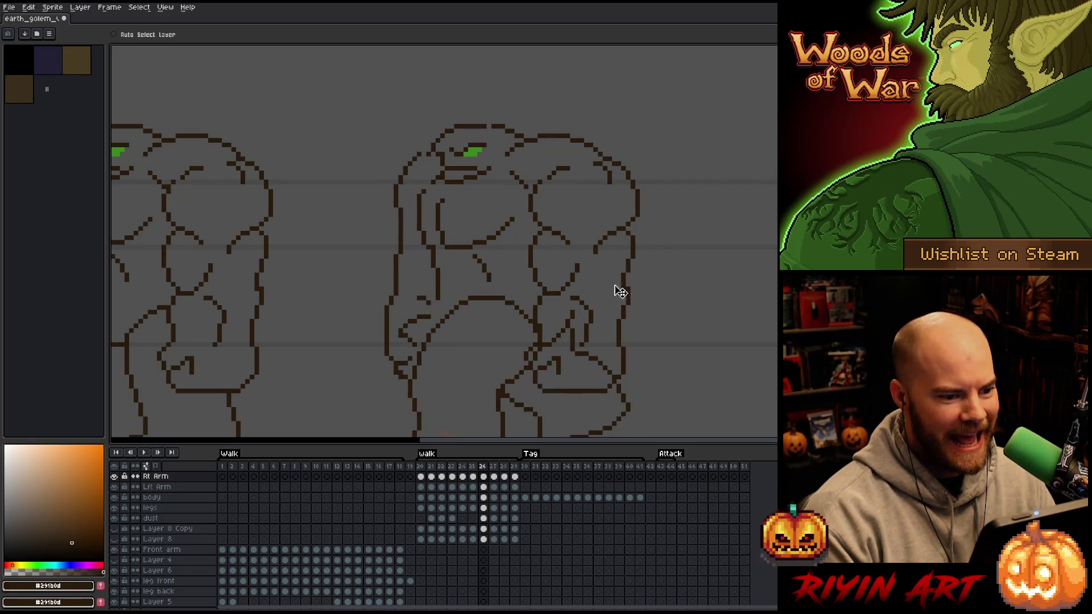
drag(483, 488, 487, 481)
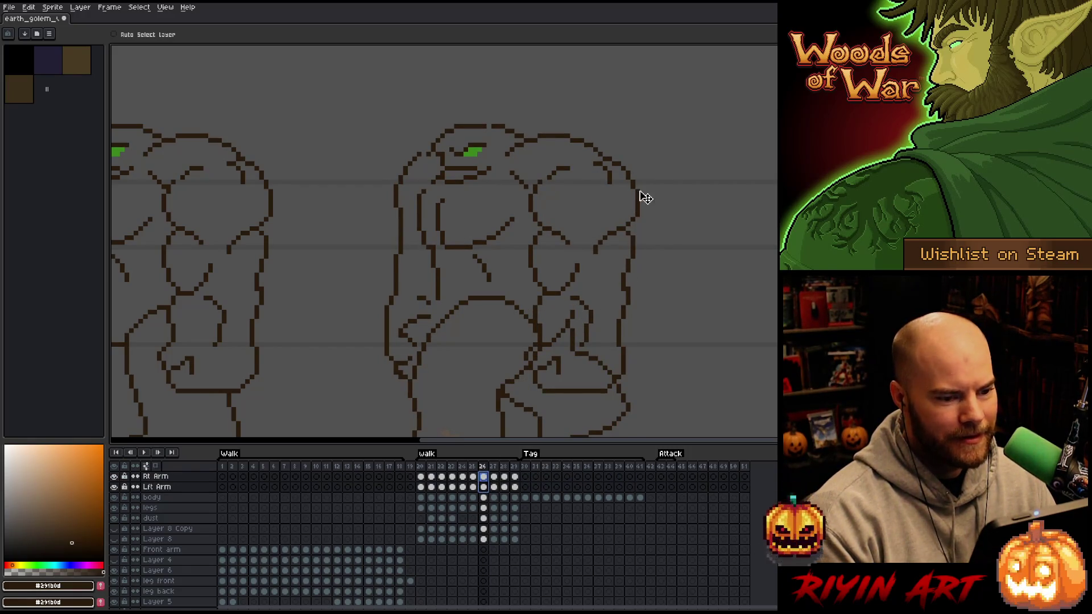
key(Right)
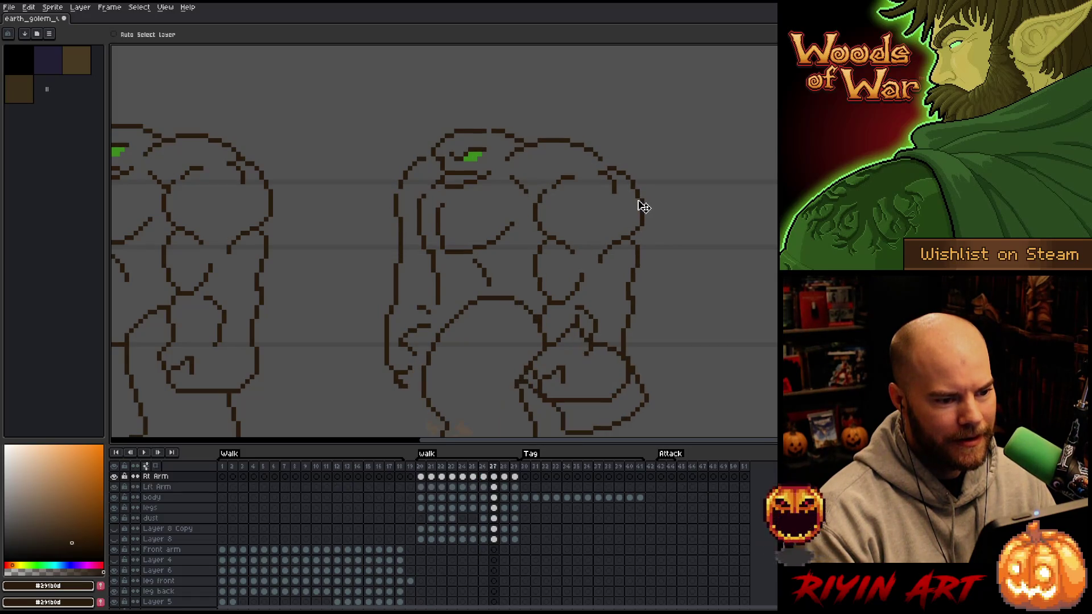
key(Left)
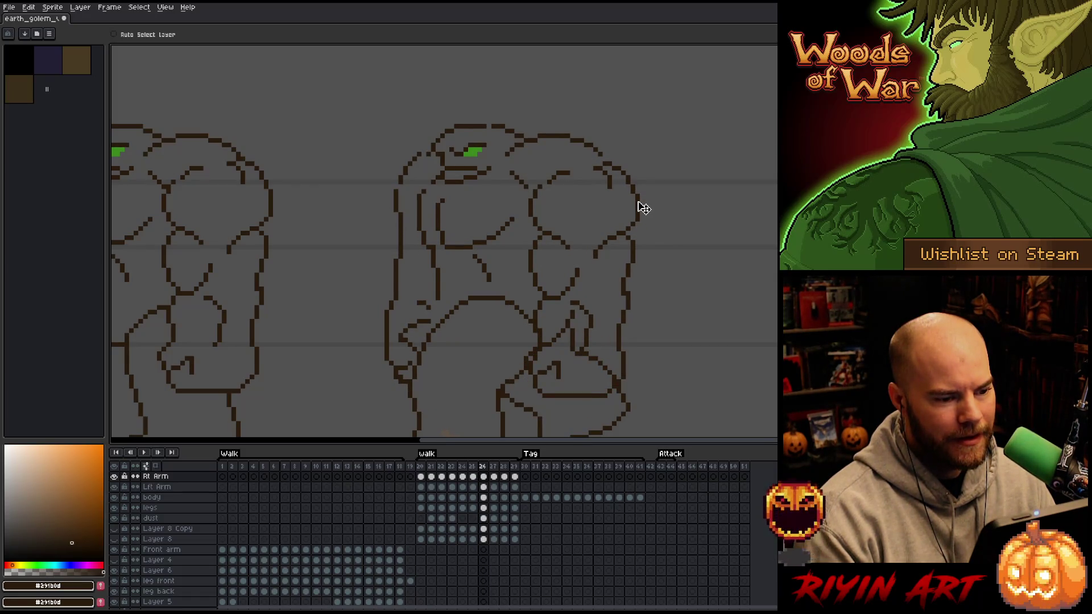
key(Right)
key(Left)
key(Right)
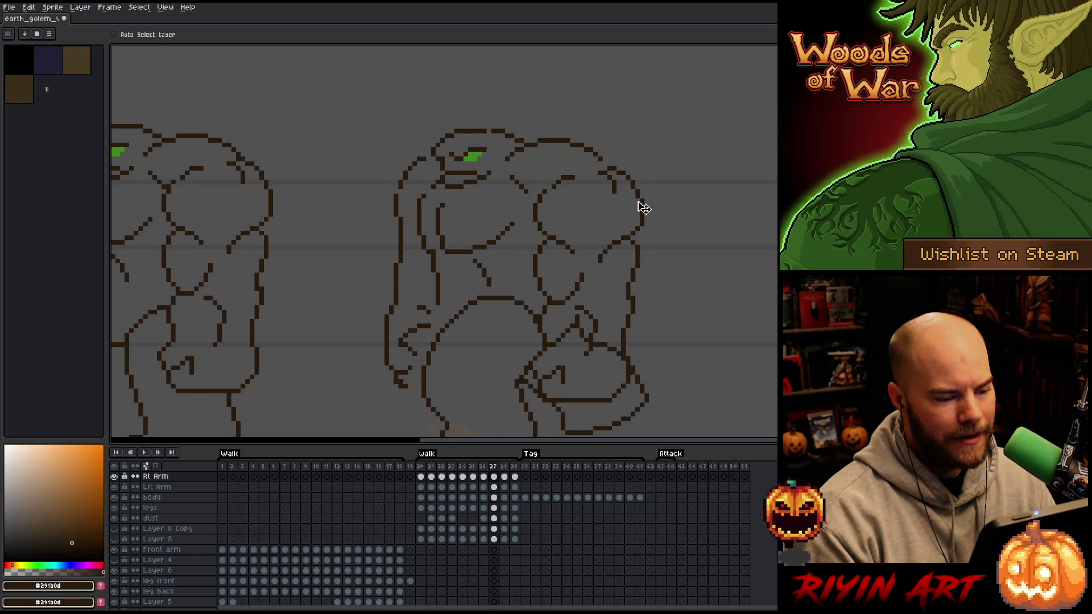
click(484, 497)
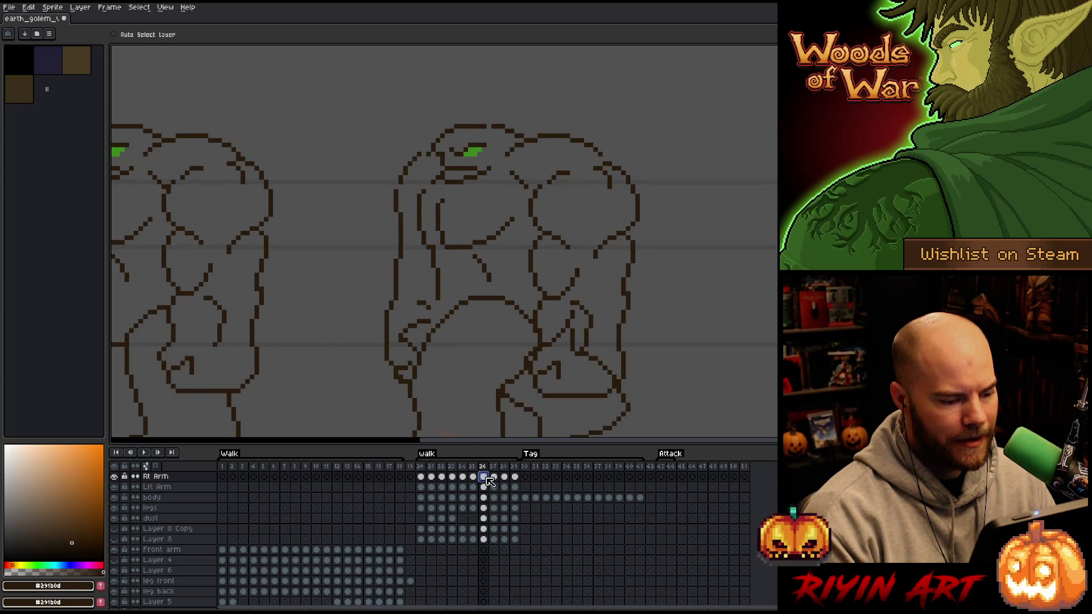
key(ctrl+z)
key(Right)
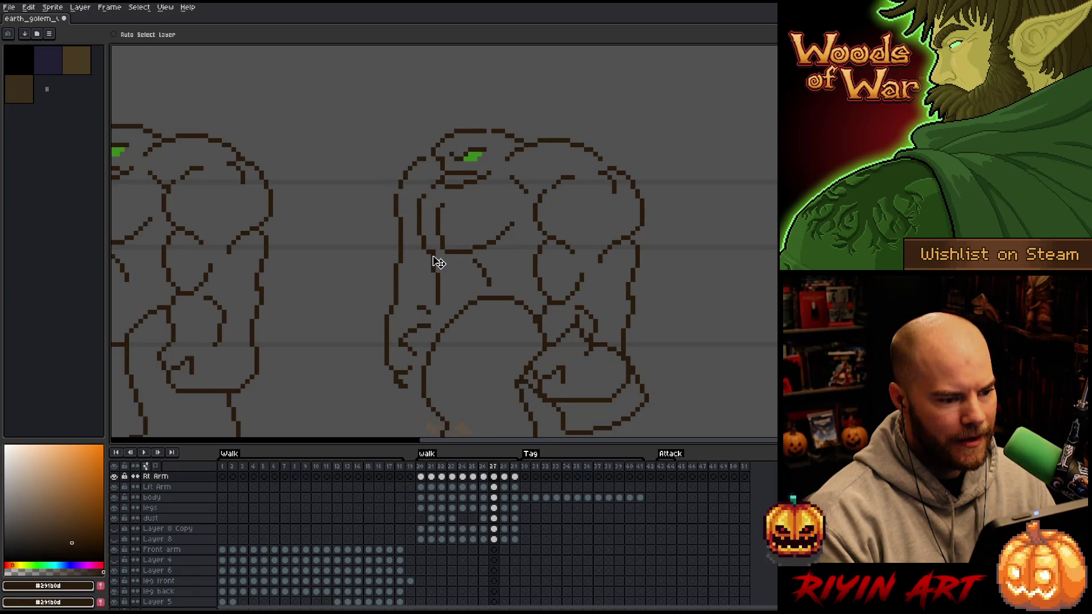
key(Return)
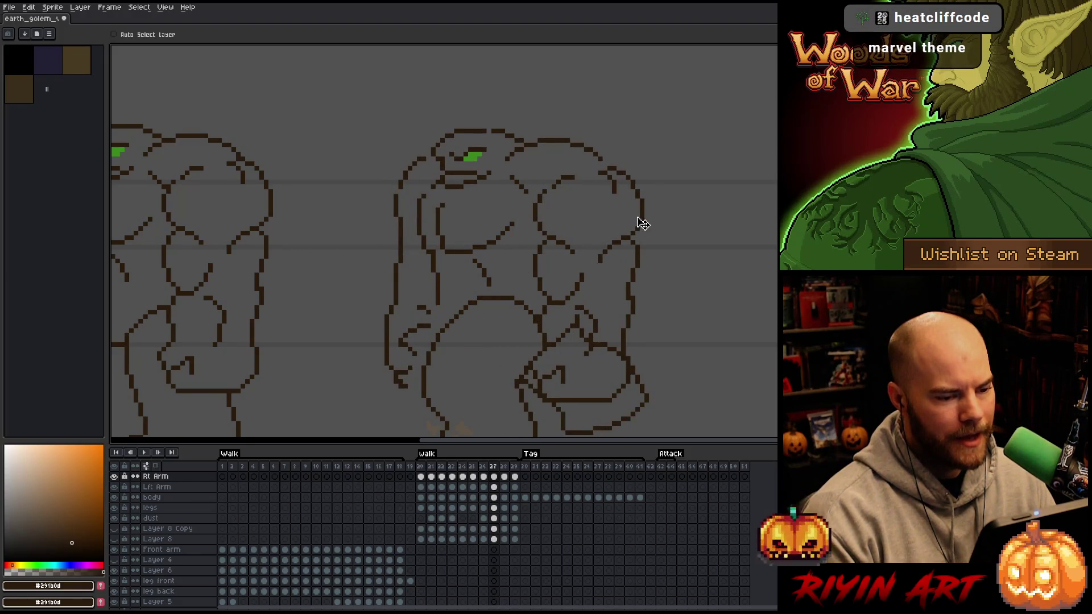
Flip between frames 24, 25 and 26 to compare the arm positions.
key(Left)
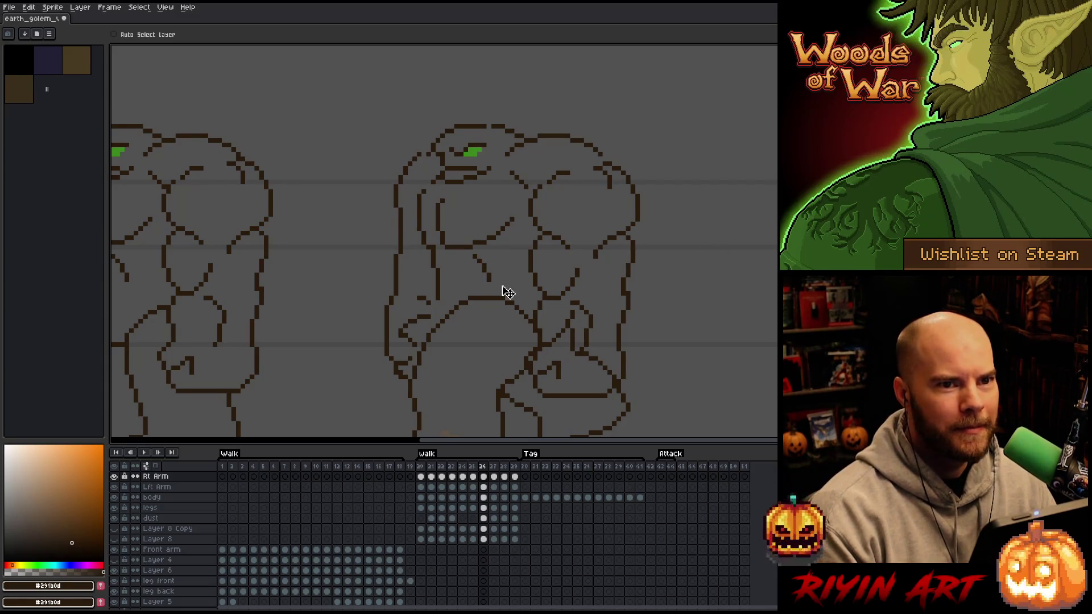
key(Left)
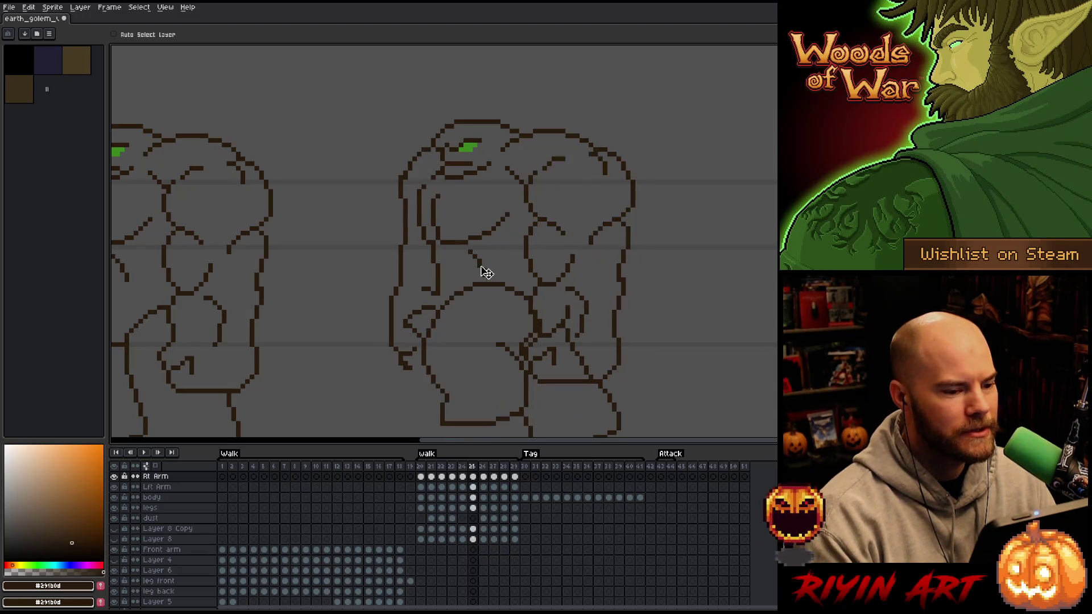
key(Right)
key(Left)
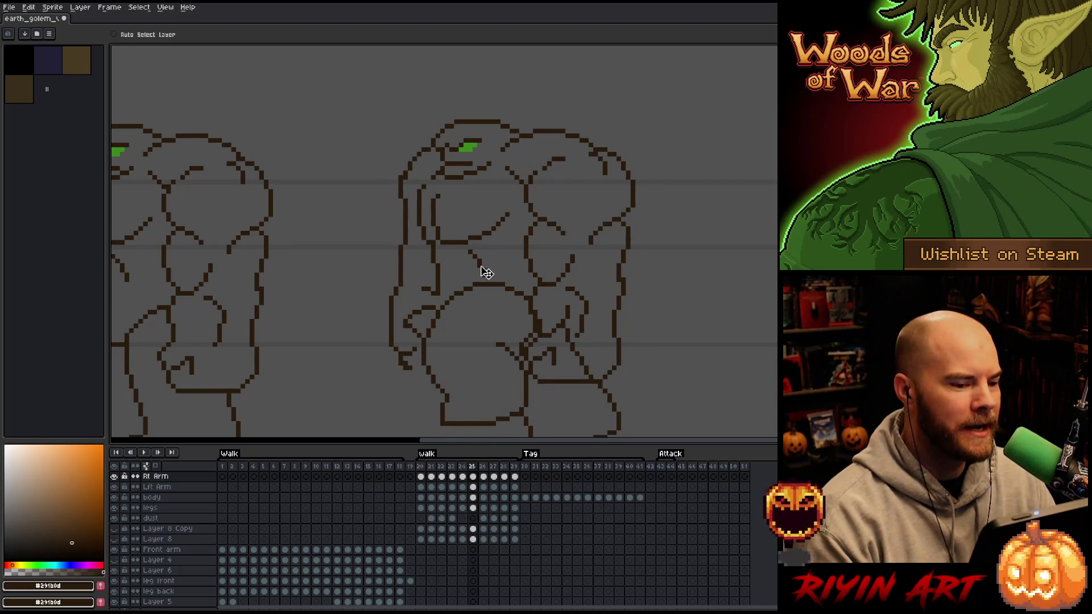
key(Left)
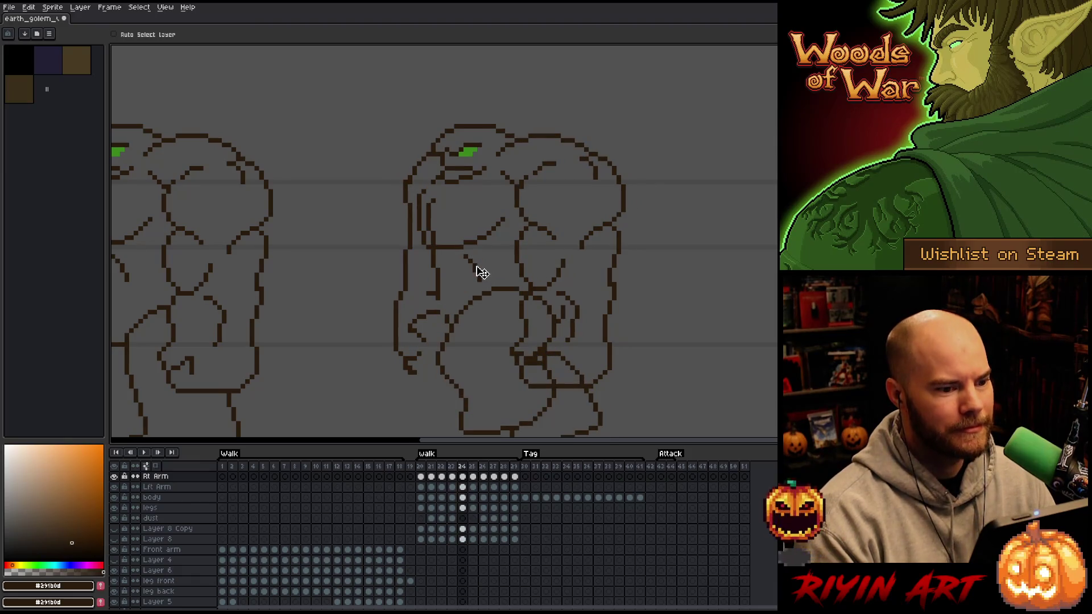
key(Right)
key(Left)
key(Right)
key(Left)
key(Right)
Select both arm cels on frame 26 and shift the arms up one pixel.
shift+click(474, 487)
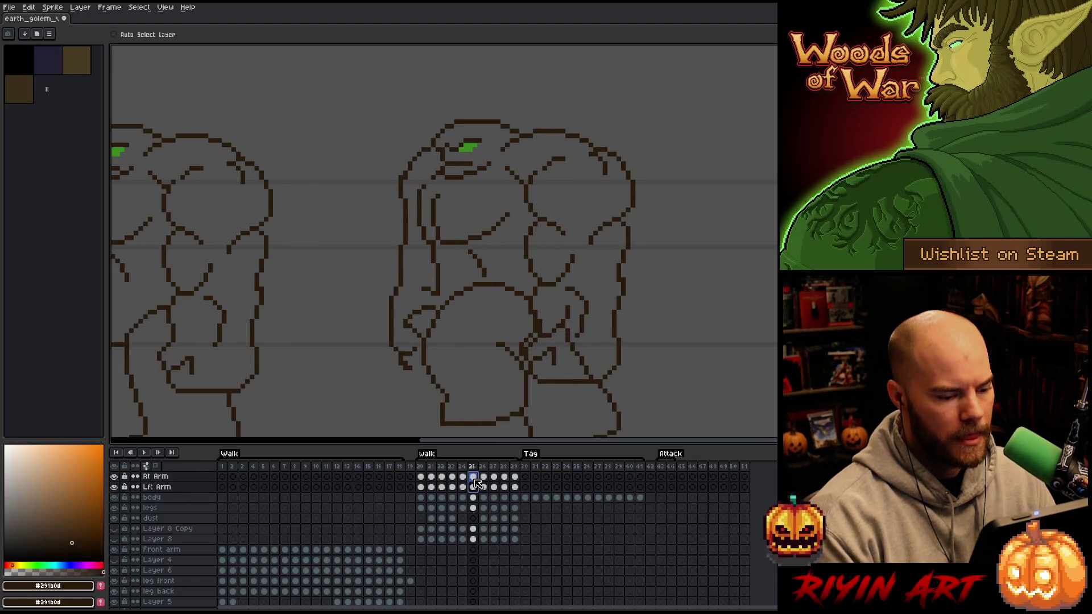
key(Left)
key(Right)
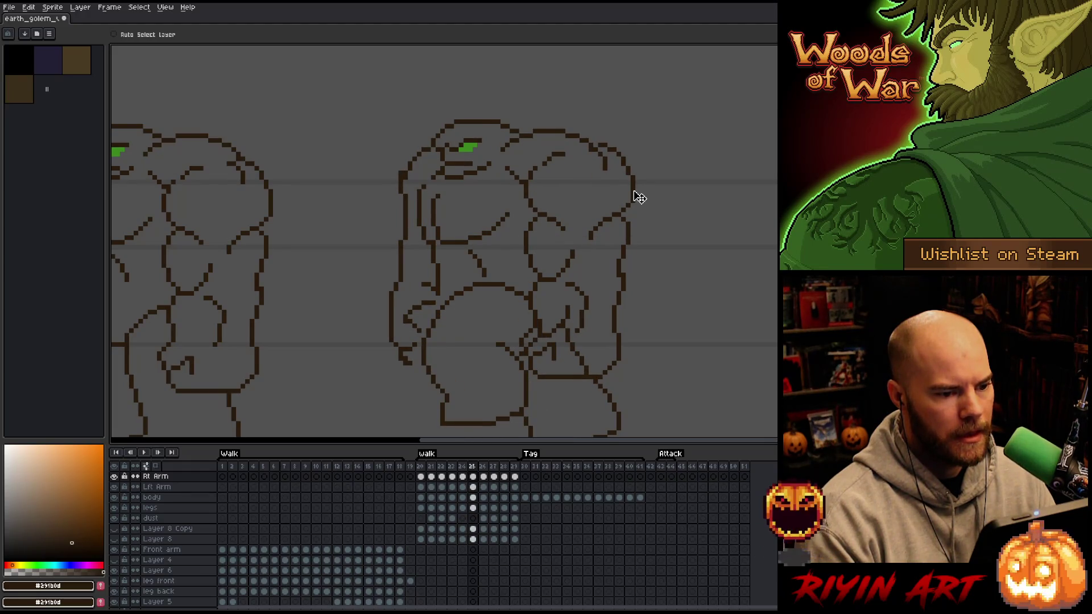
key(Right)
key(Left)
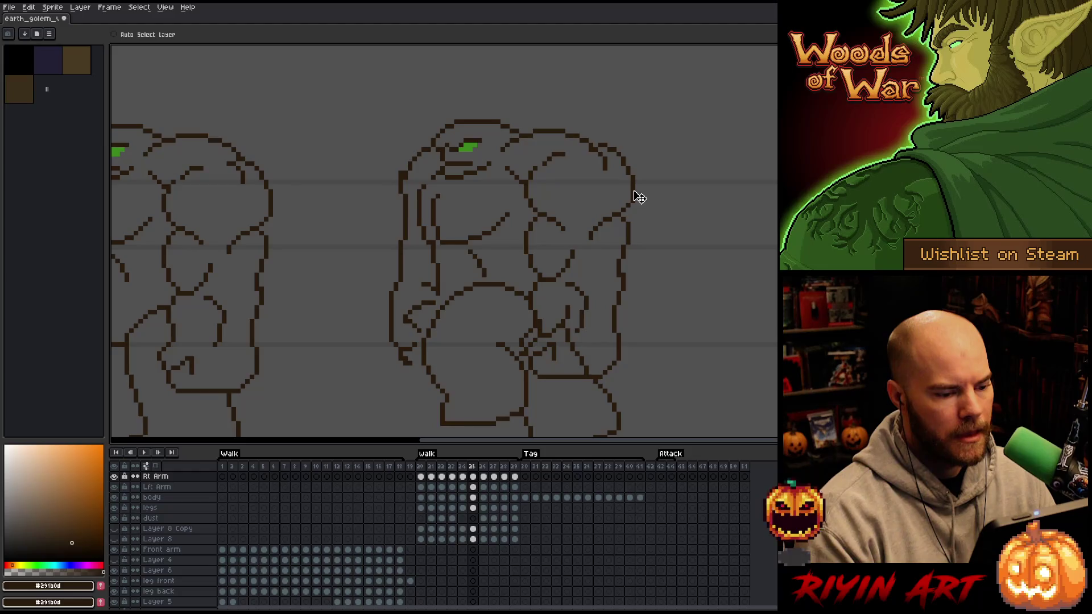
key(Right)
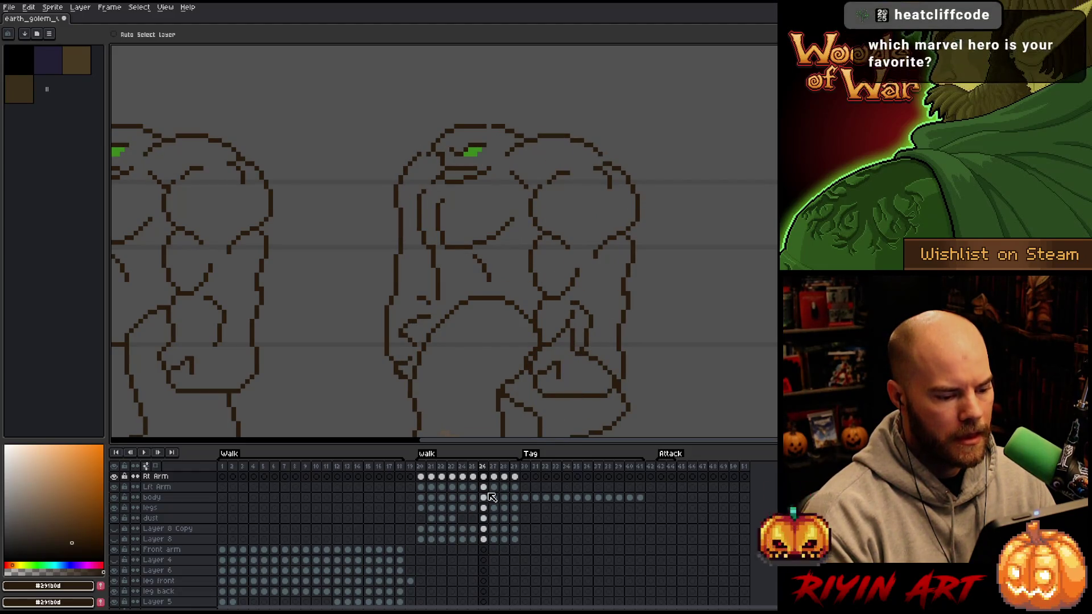
drag(483, 486, 490, 477)
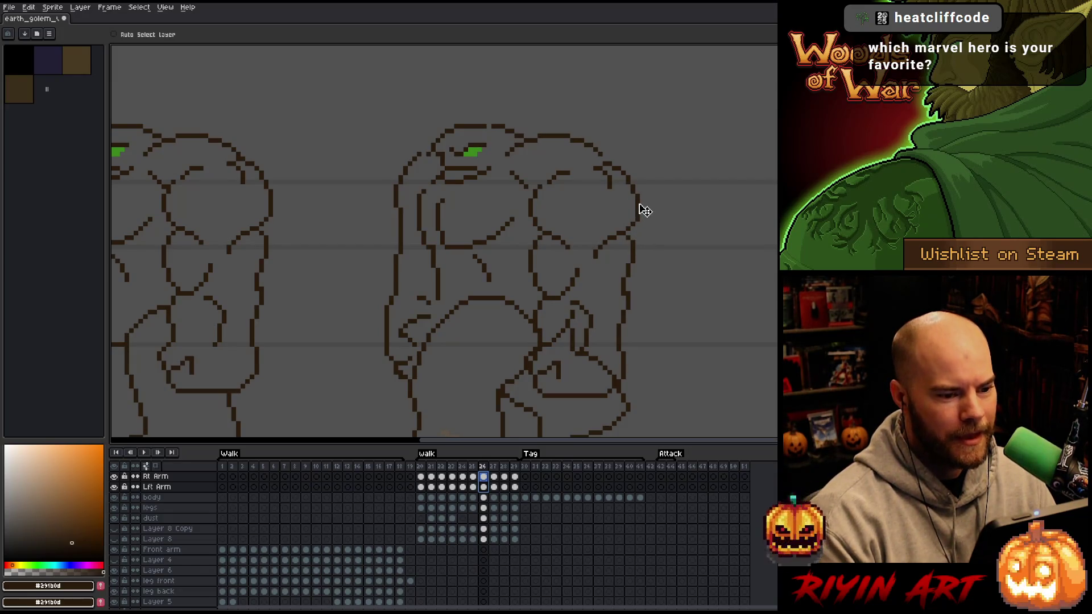
drag(644, 211, 612, 204)
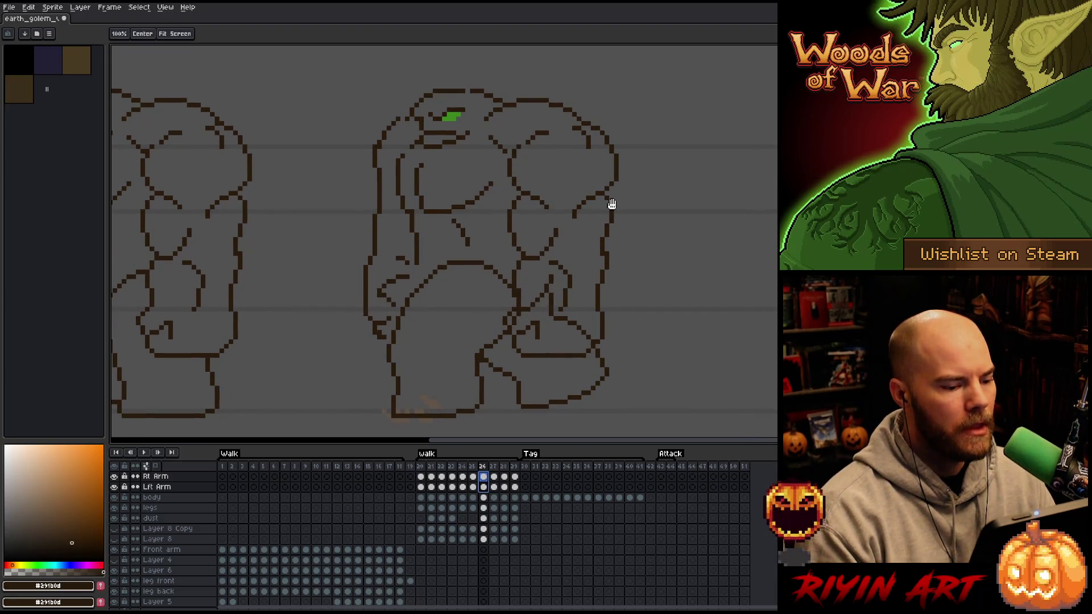
Return to the Move tool, go back to frame 25 and let the walk loop run.
key(space)
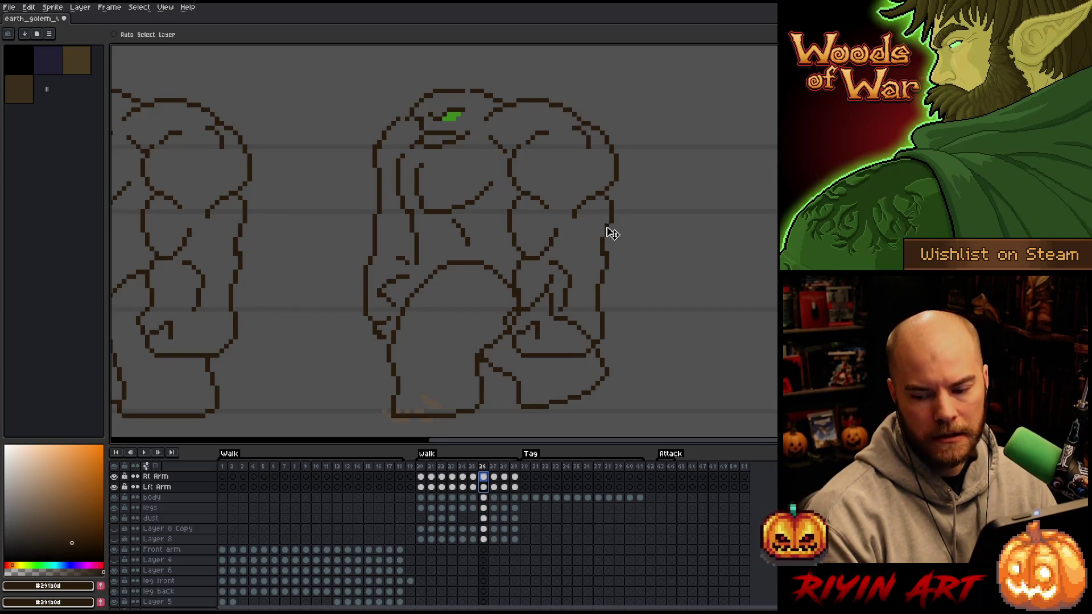
key(Left)
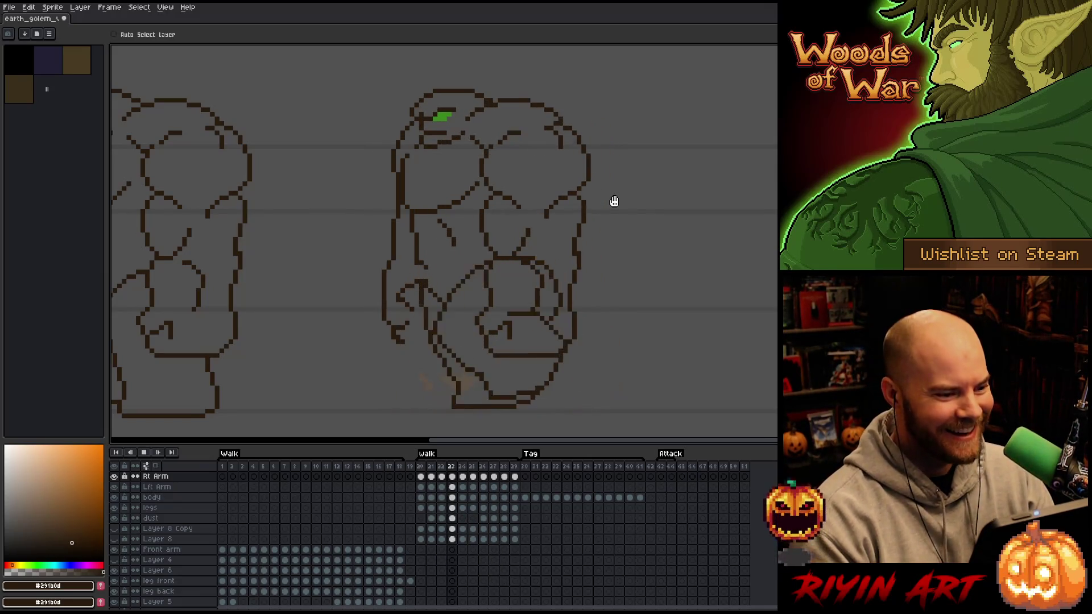
scroll(603, 275, down, 1)
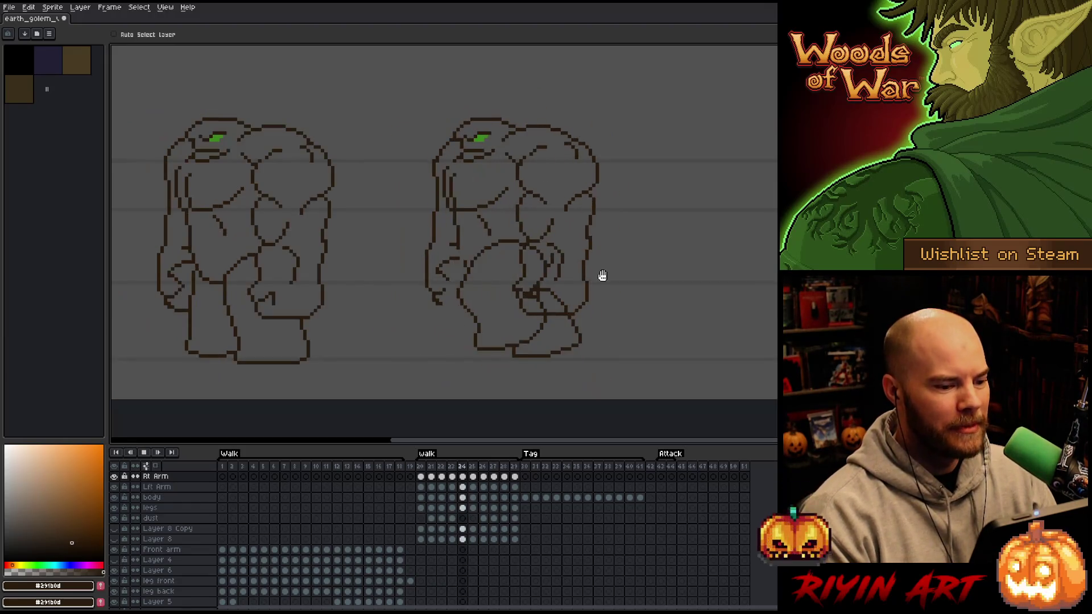
scroll(602, 275, up, 1)
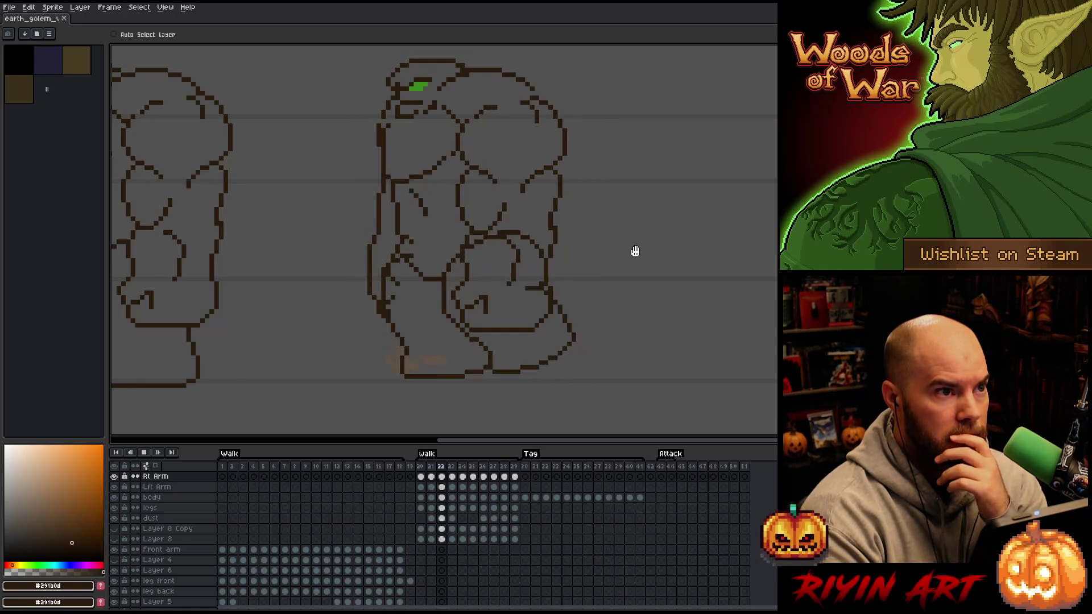
scroll(632, 251, down, 1)
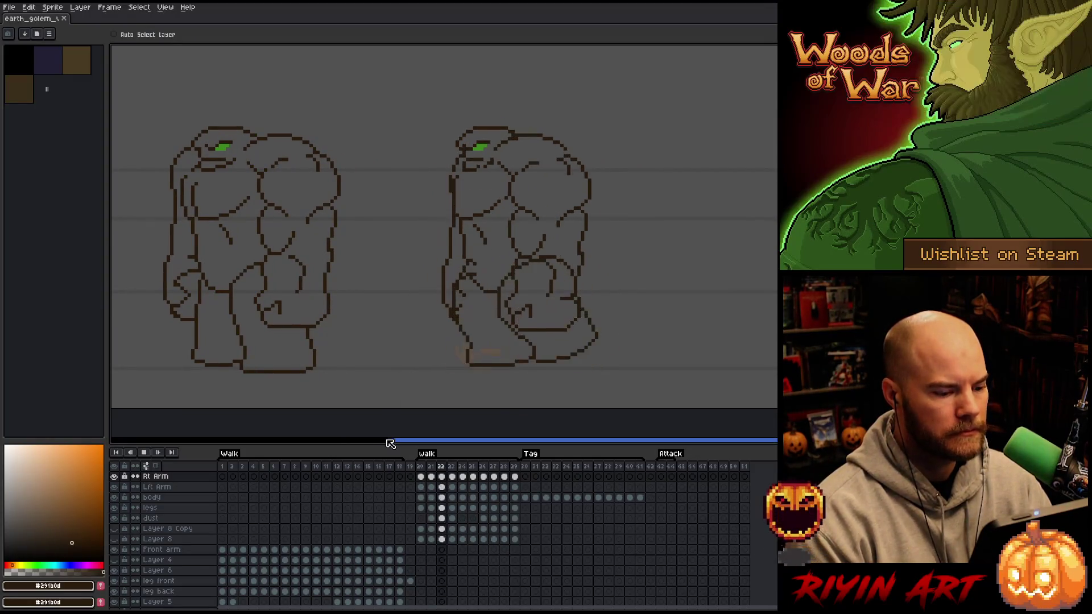
Play the walk animation from frame 20, then stop playback.
click(526, 467)
key(Return)
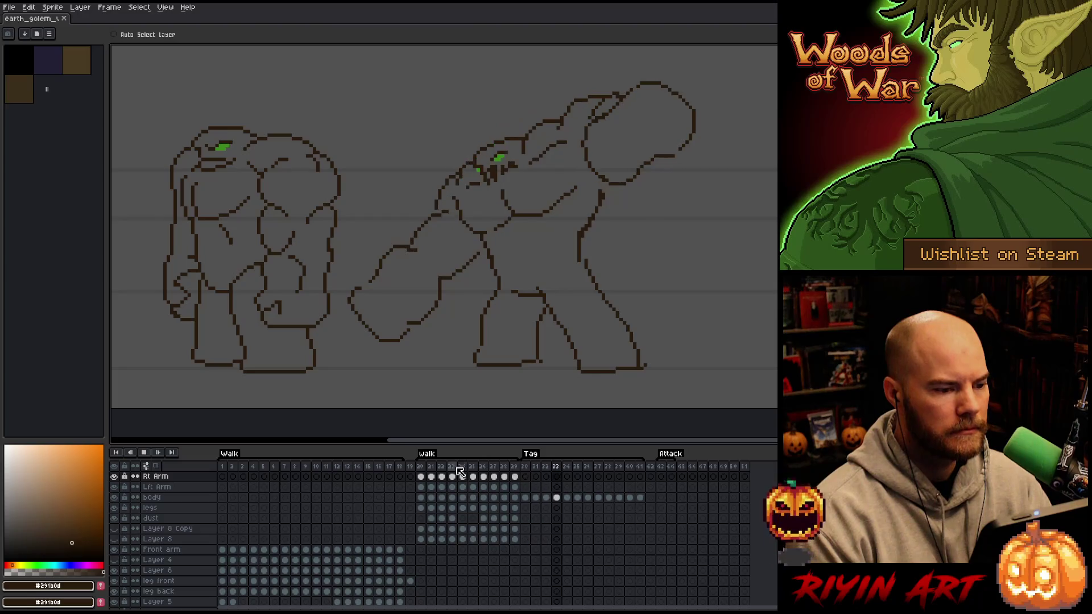
click(422, 467)
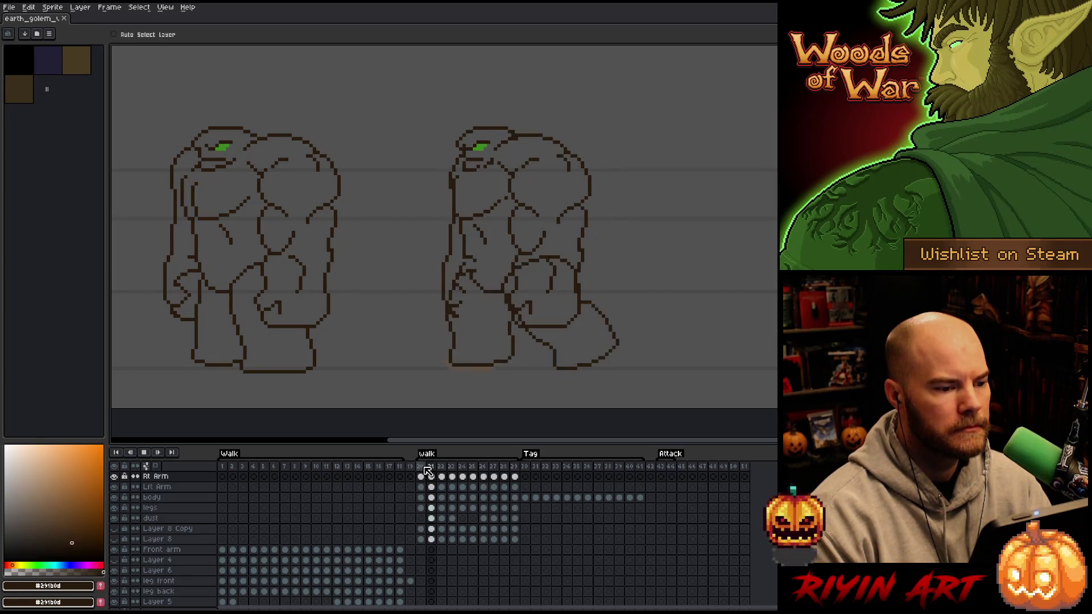
scroll(487, 138, up, 3)
scroll(459, 188, down, 3)
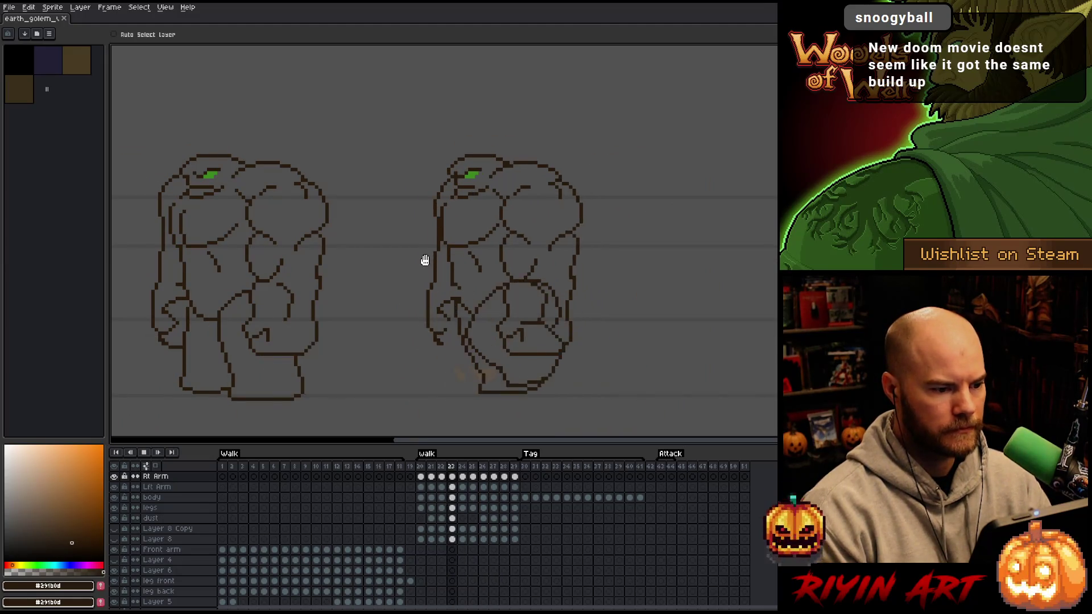
key(Return)
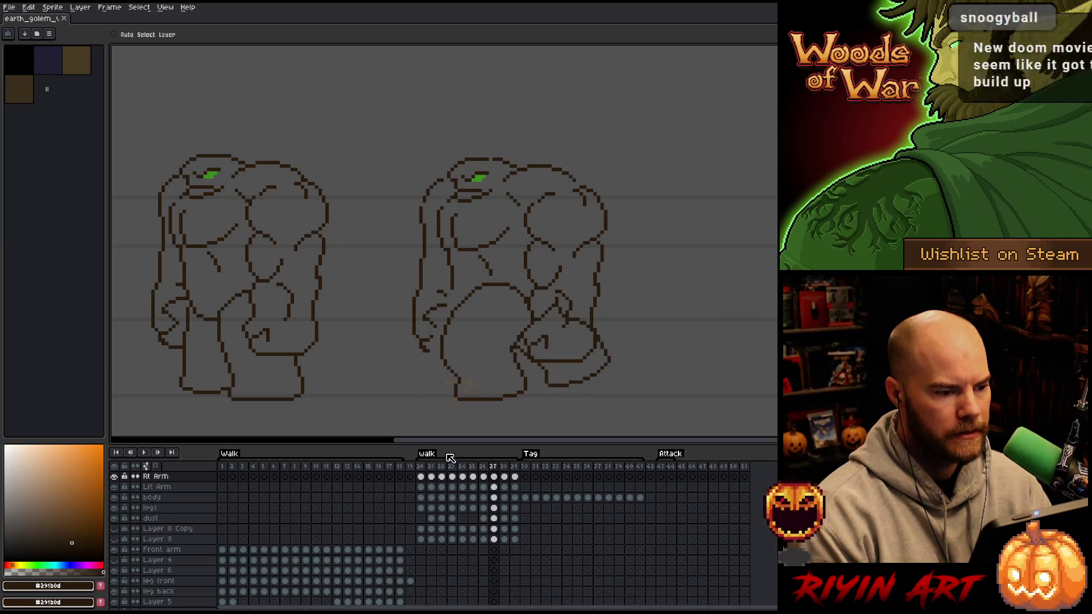
Step to walk frame 28 and pick the Rectangular Marquee tool.
key(Right)
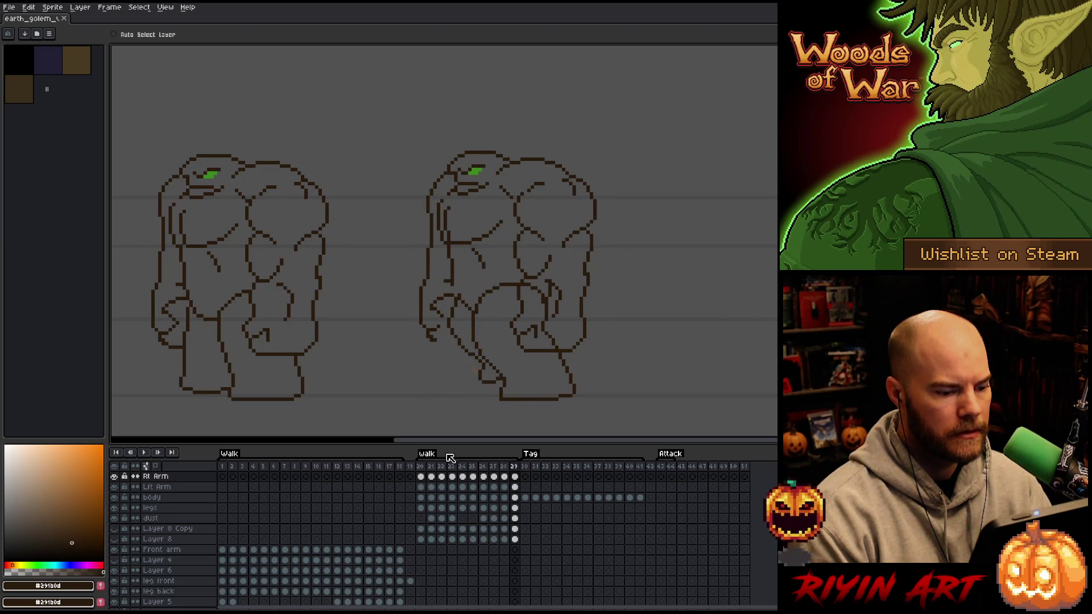
key(Right)
key(Left)
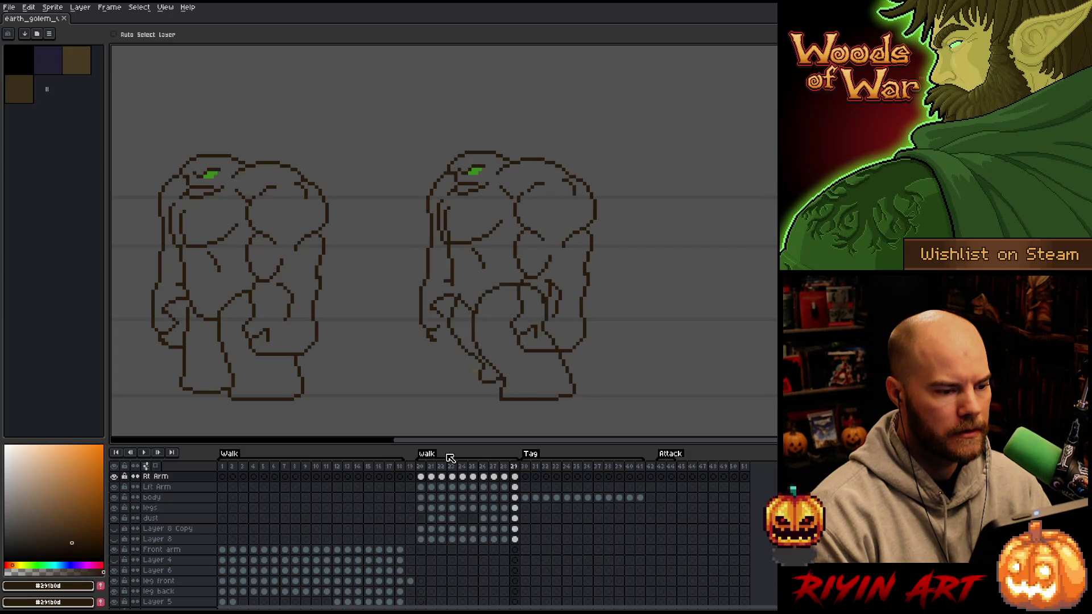
key(Left)
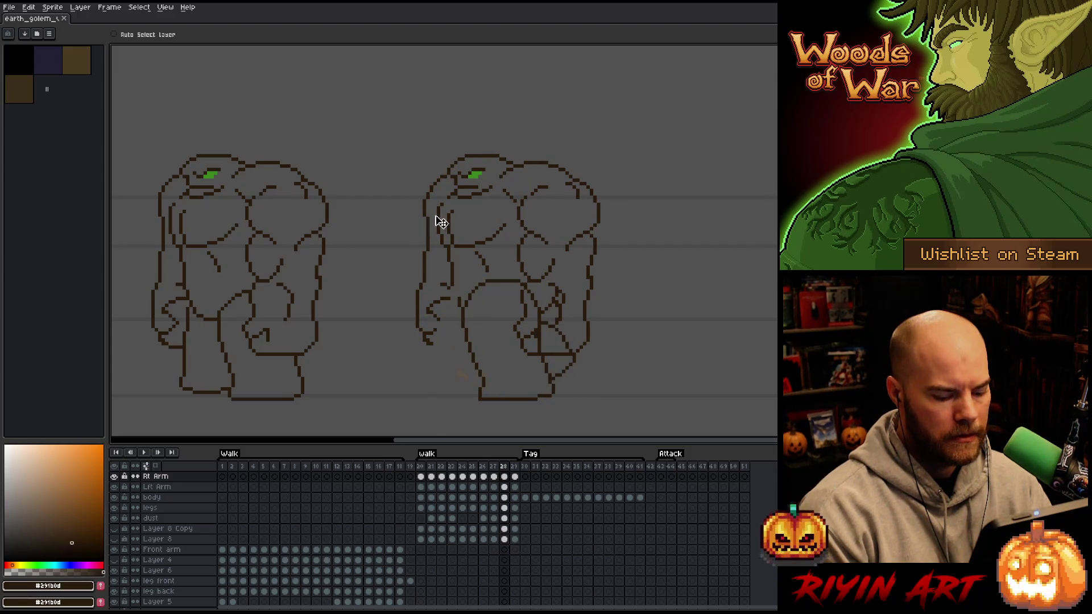
key(m)
scroll(465, 178, up, 3)
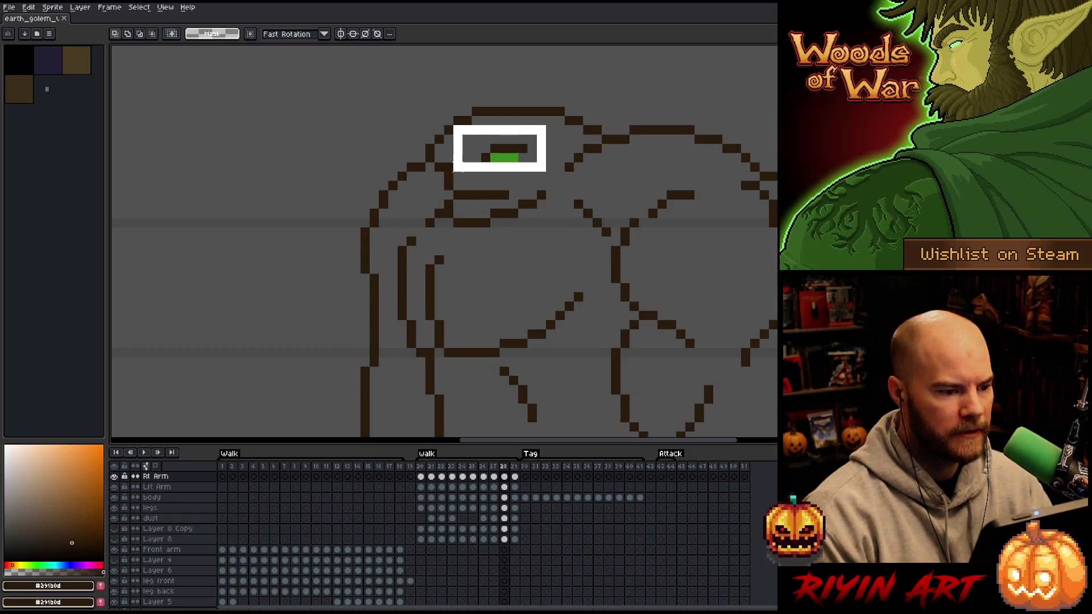
Select the golem's green eye pixels while stepping between walk frames 24–28 to compare.
drag(461, 171, 558, 123)
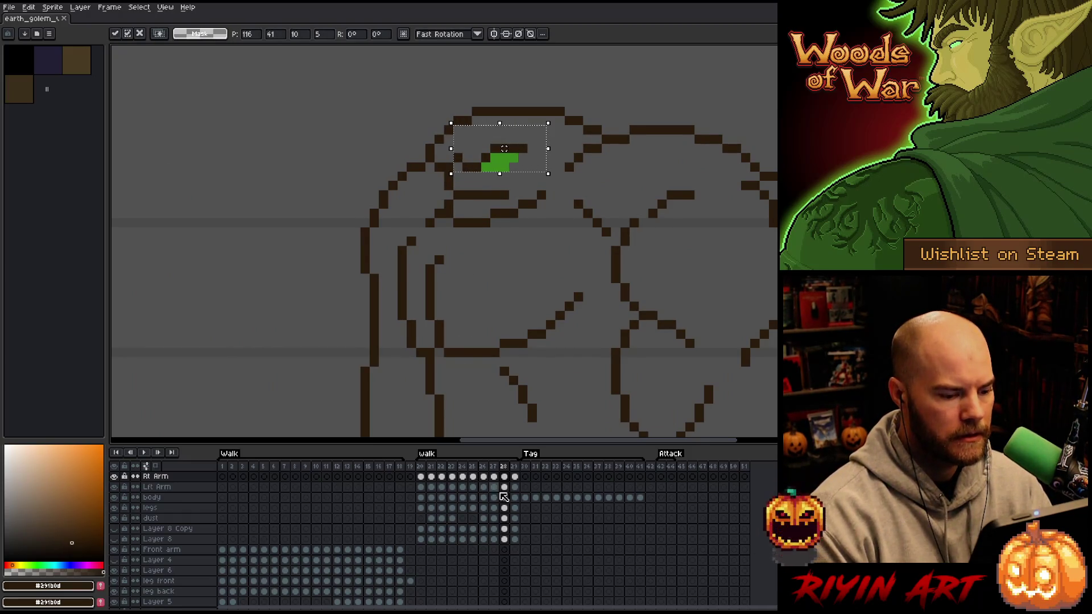
click(503, 497)
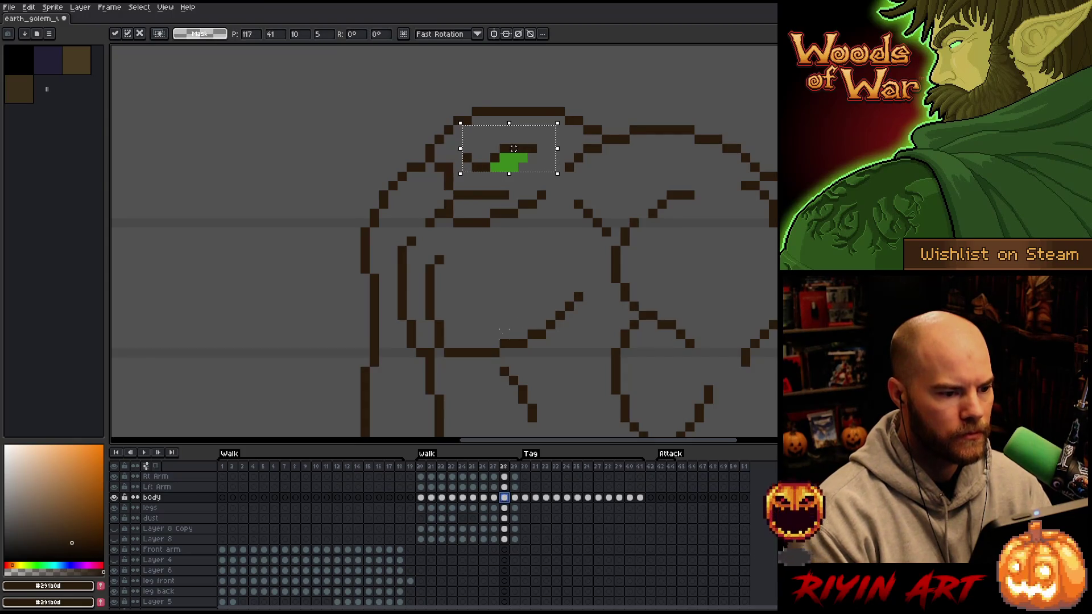
key(Left)
key(Left)
key(Left)
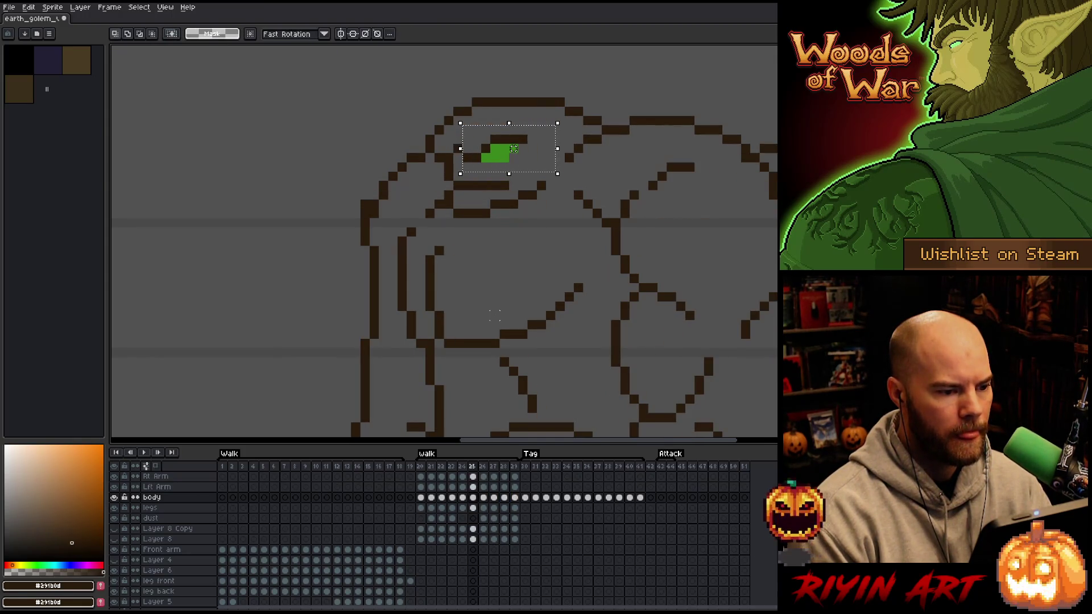
key(Left)
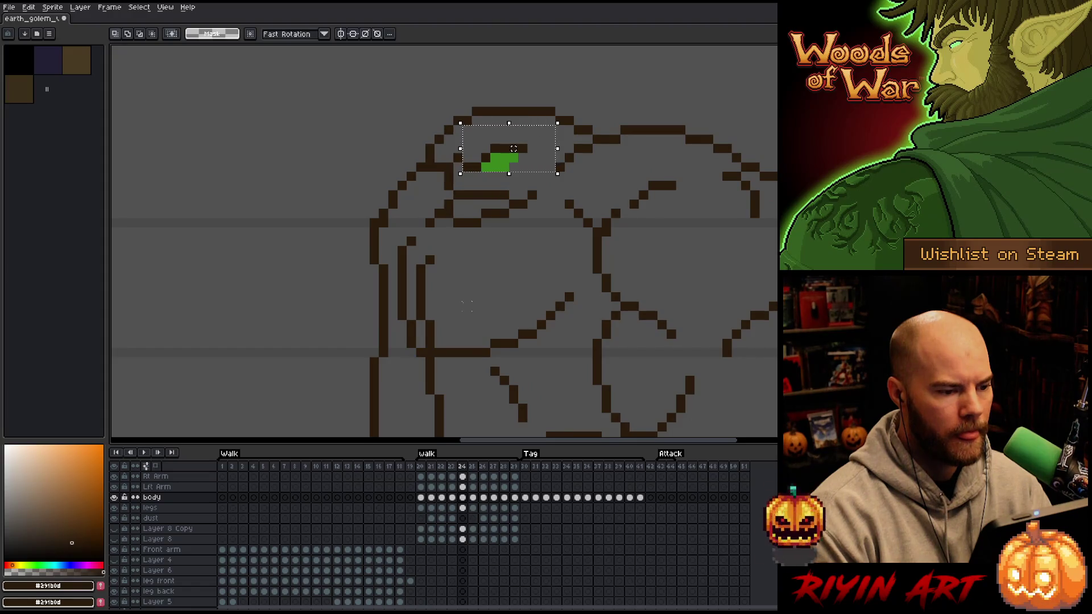
key(Left)
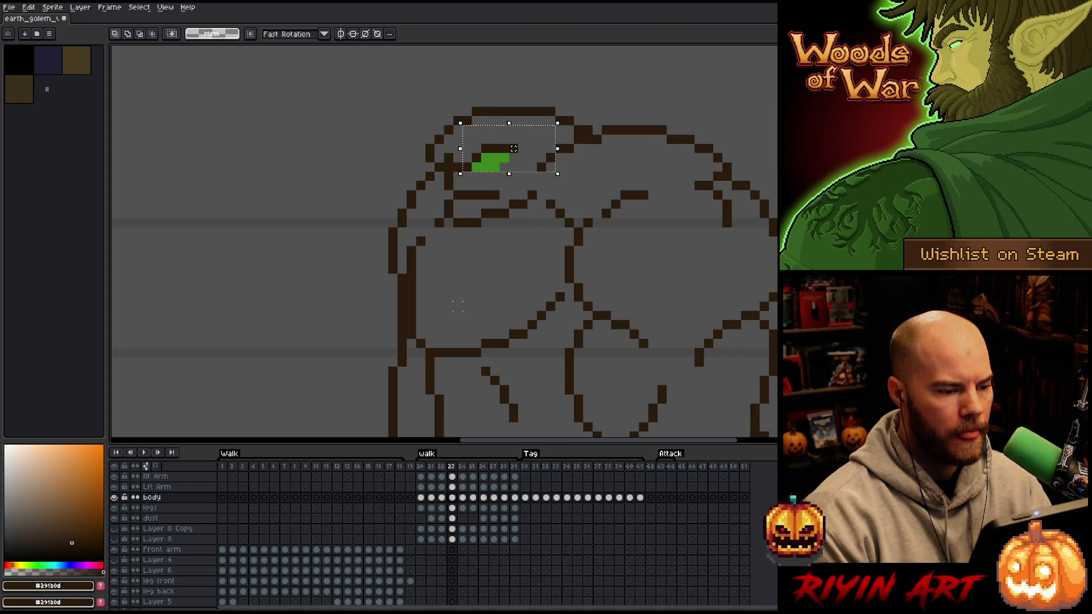
key(Right)
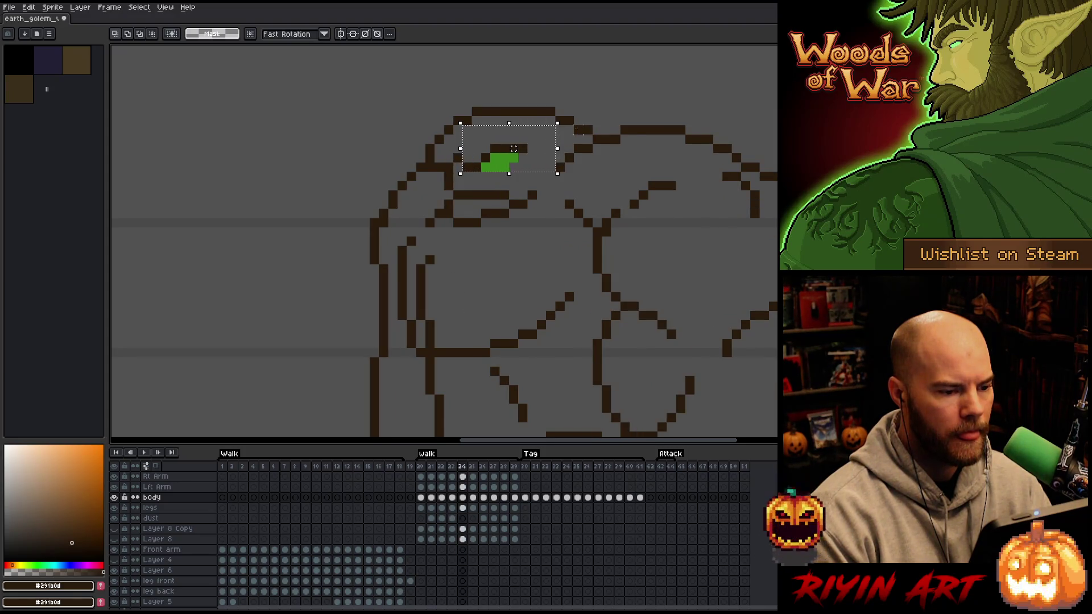
key(Right)
key(ctrl+d)
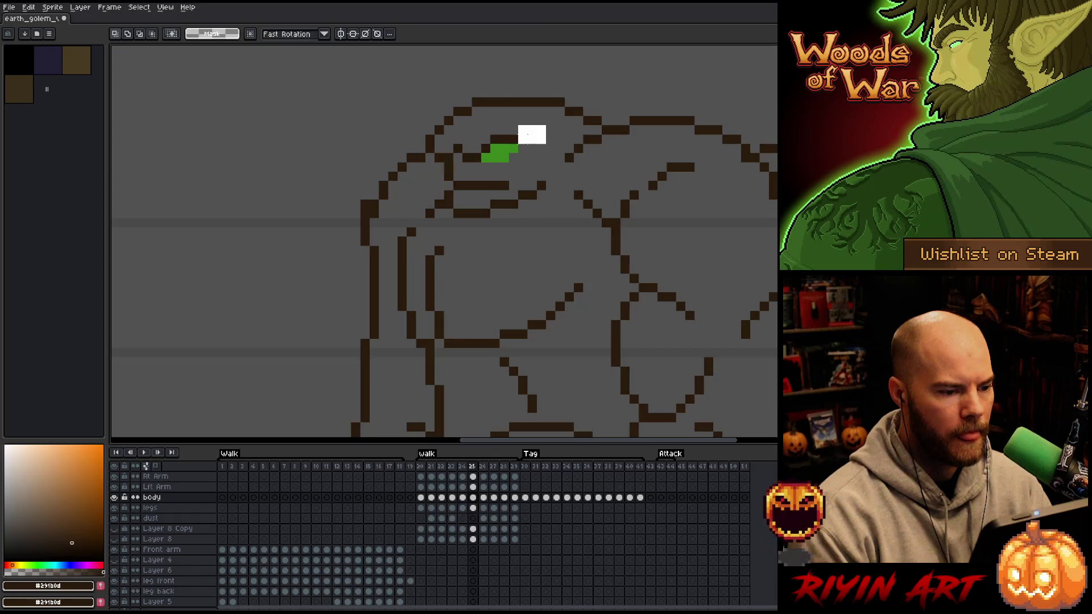
drag(571, 130, 483, 176)
key(ctrl+d)
key(Right)
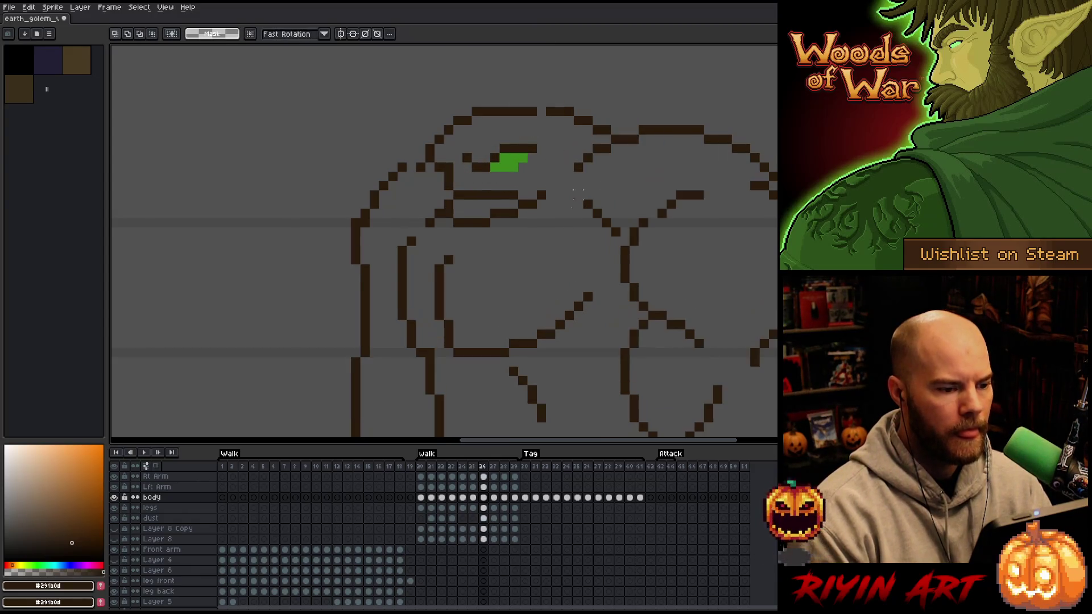
key(Left)
Select two pixels of the mouth line on frames 25–27 and start repositioning them.
drag(496, 179, 522, 194)
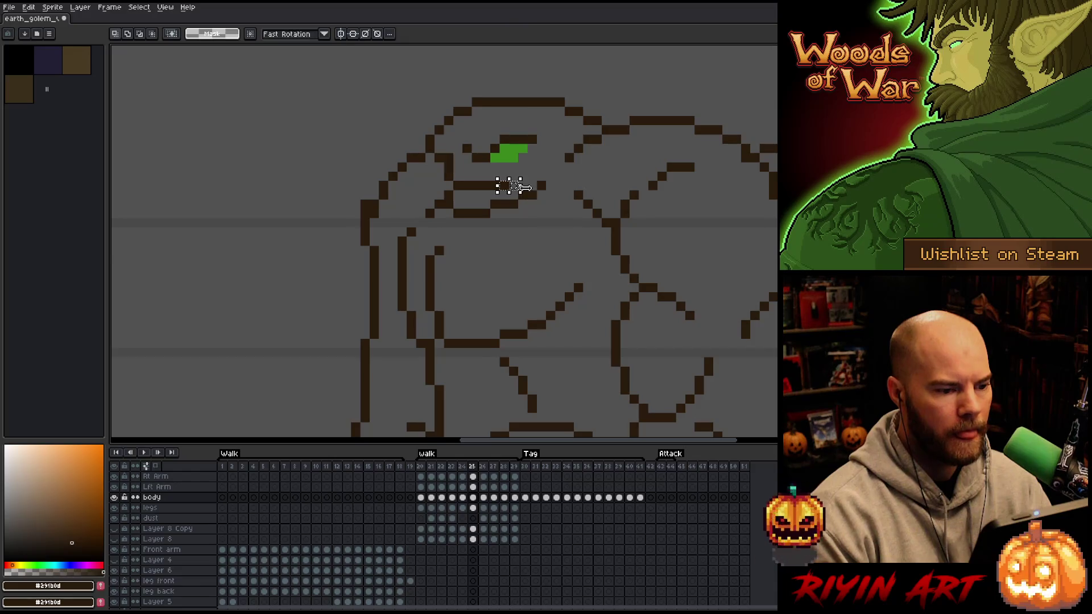
key(ctrl+d)
key(Right)
key(Right)
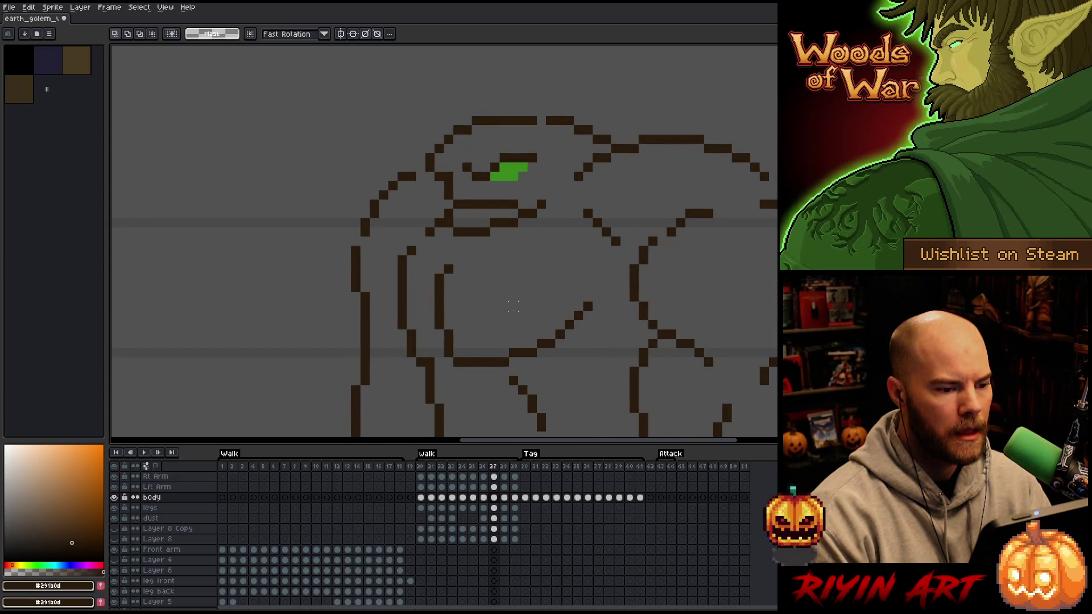
drag(498, 190, 520, 201)
click(512, 196)
Preview the walk, then erase the stray pixel at the dark outline's end on frame 23.
key(Return)
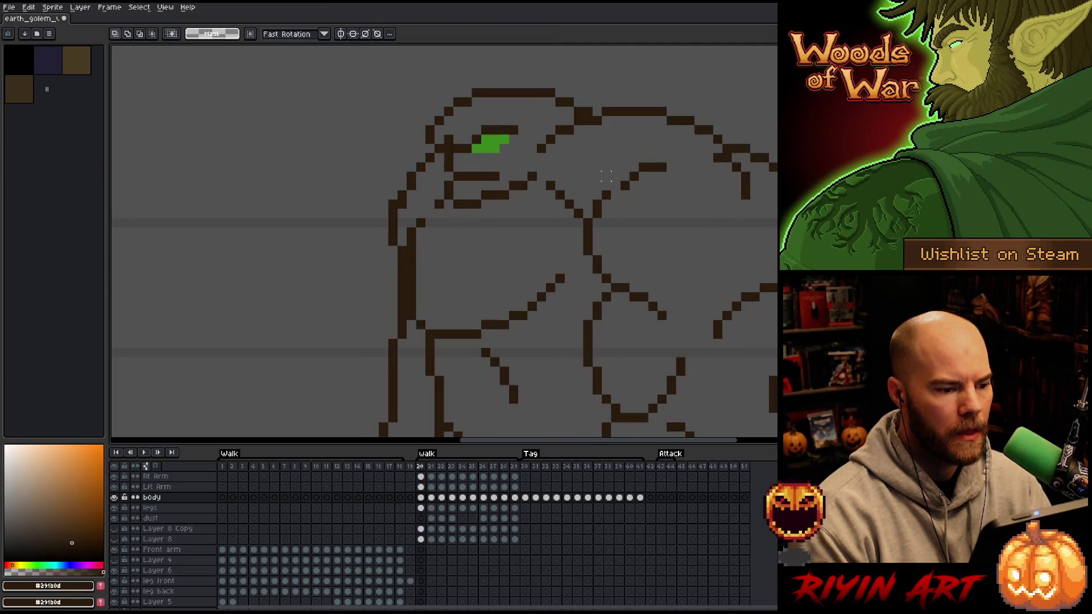
key(b)
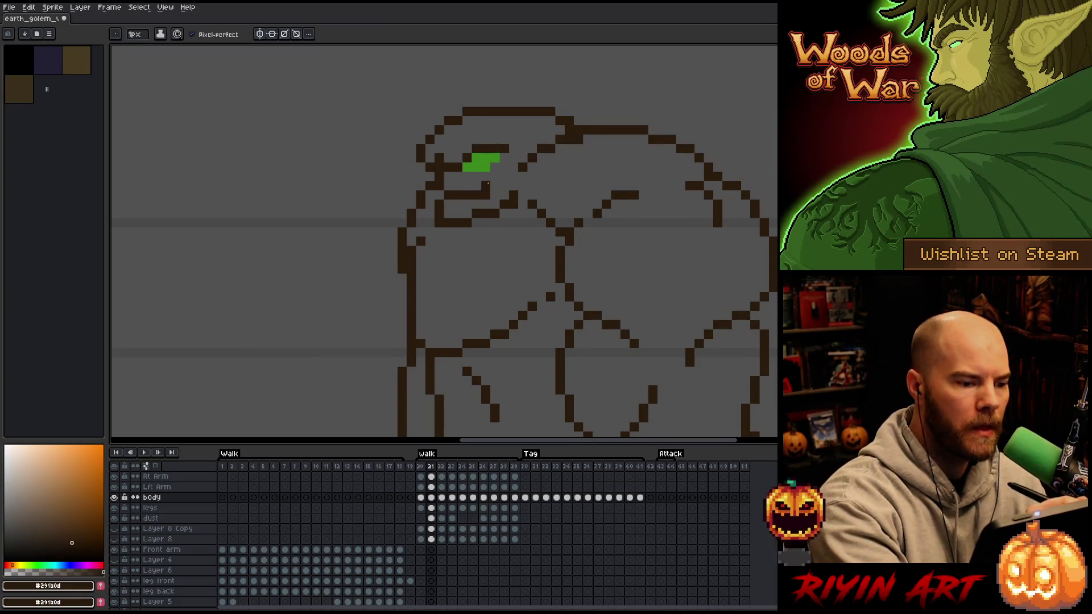
key(Right)
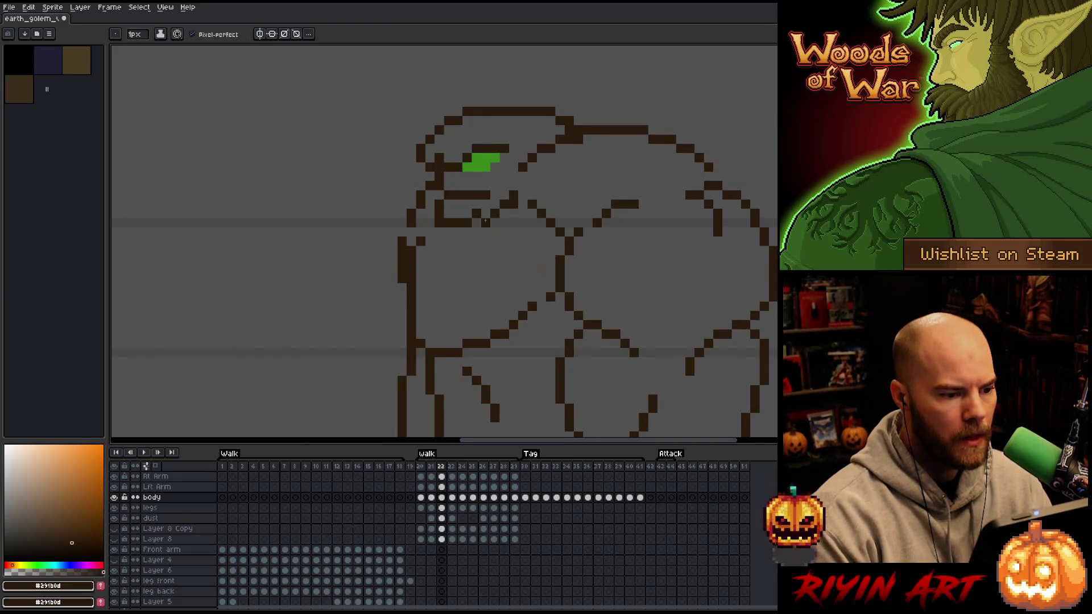
key(Right)
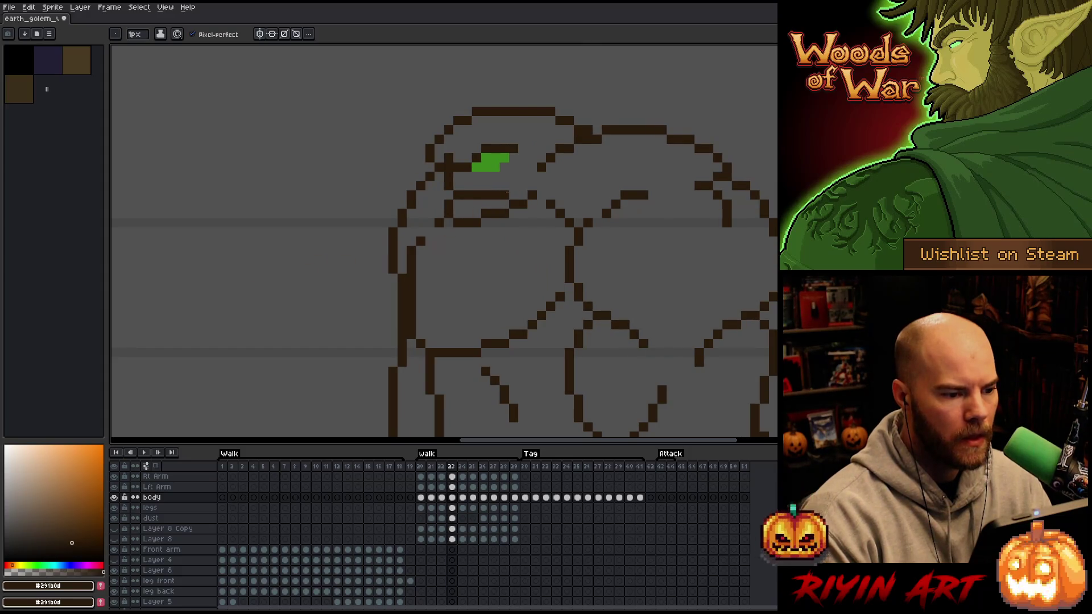
drag(438, 223, 457, 222)
key(e)
click(439, 222)
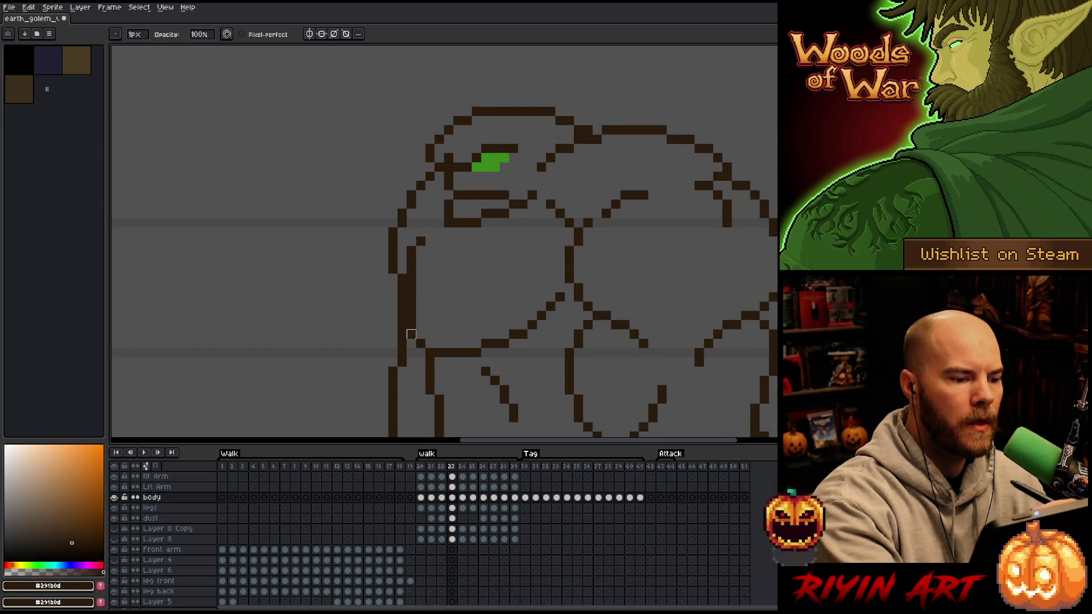
Flip back and forth around frame 23 to compare it with neighbouring walk poses.
key(Right)
key(Left)
key(Right)
key(Right)
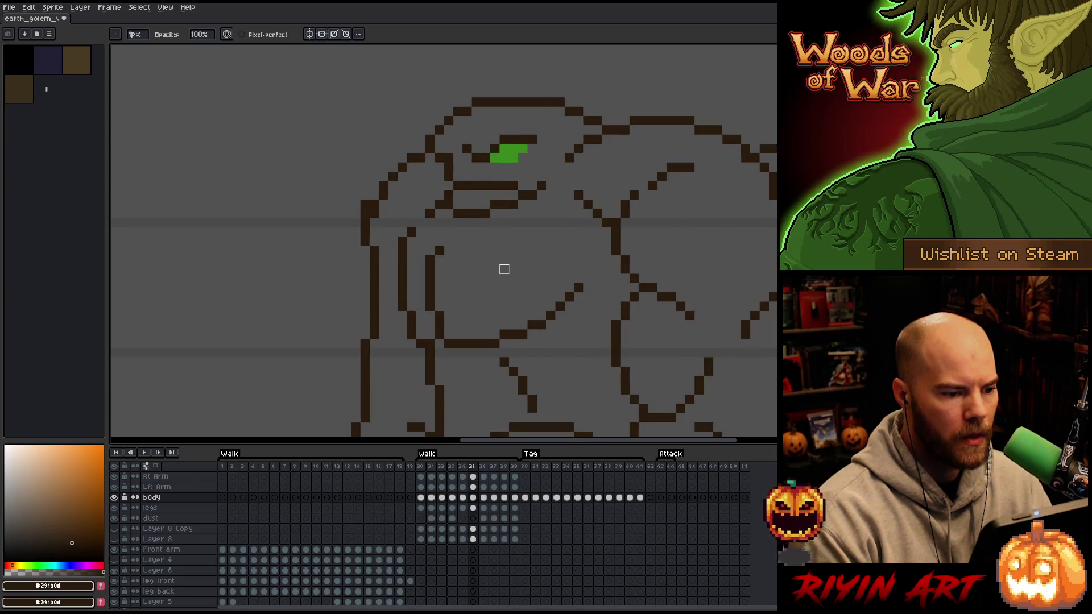
key(Left)
key(Left)
key(Left)
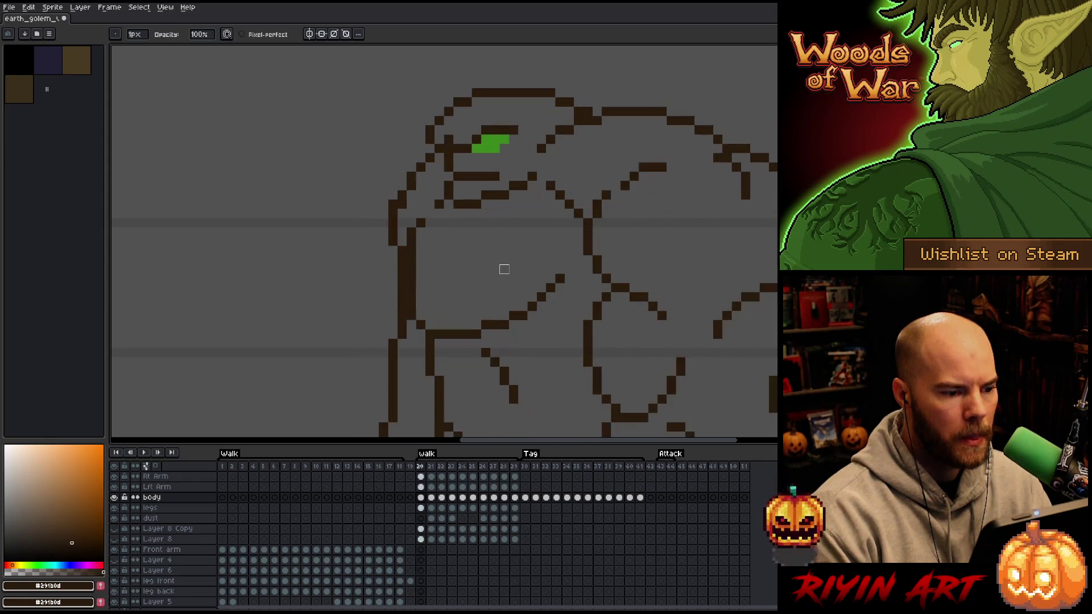
key(Right)
key(Right)
key(Right)
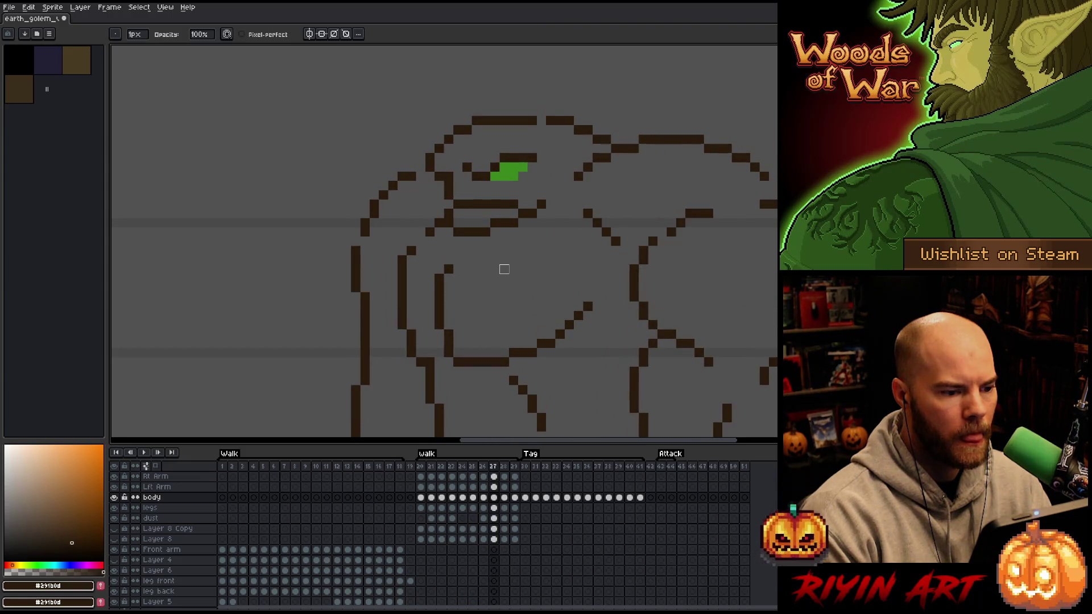
key(Right)
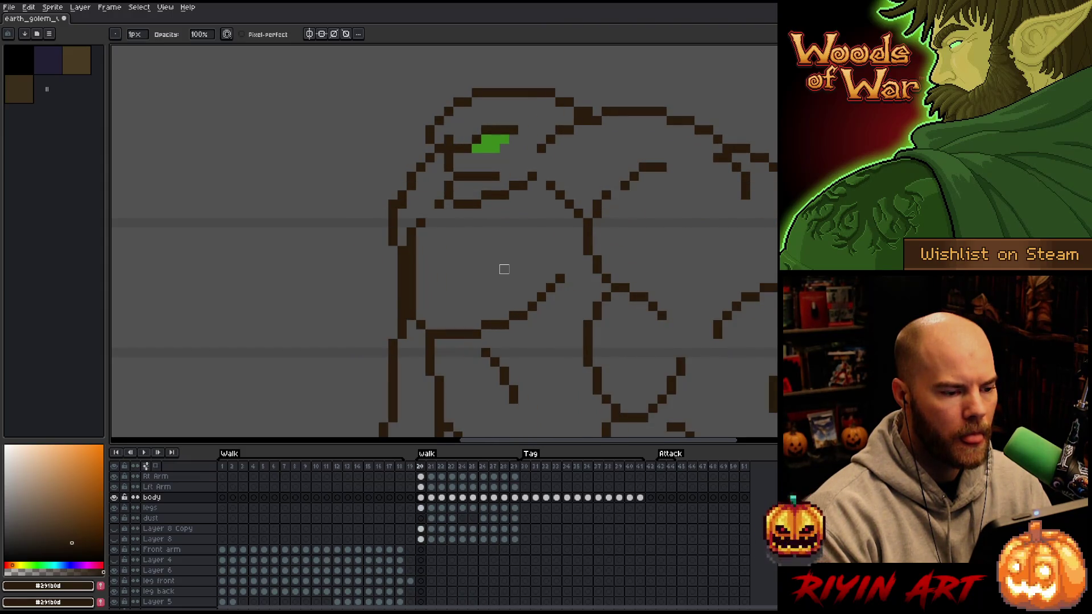
key(Right)
key(Right)
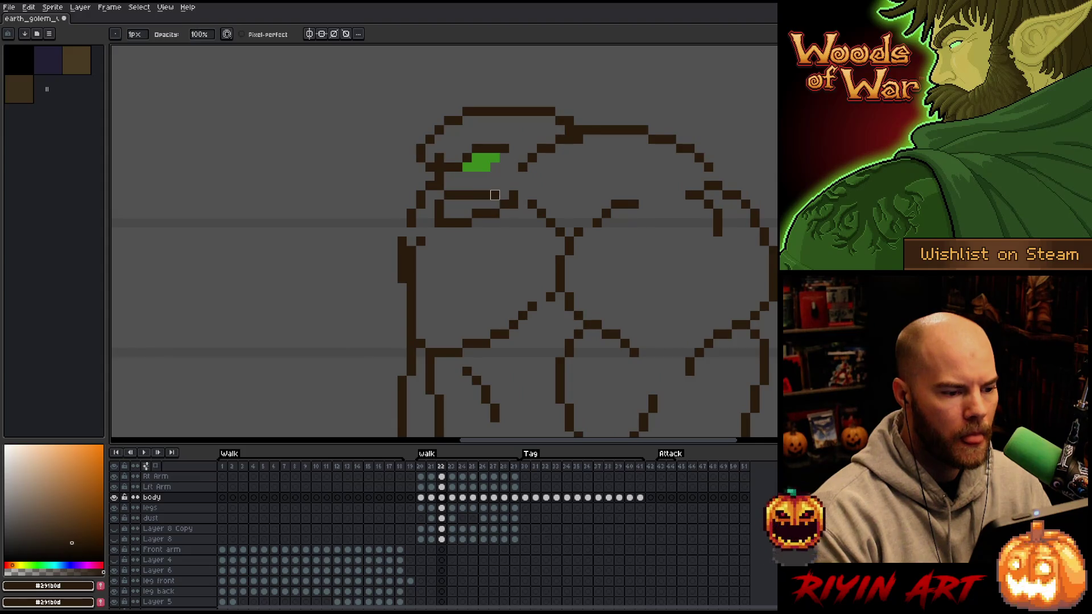
key(Left)
key(Left)
key(Right)
key(Left)
key(Right)
key(Right)
key(Right)
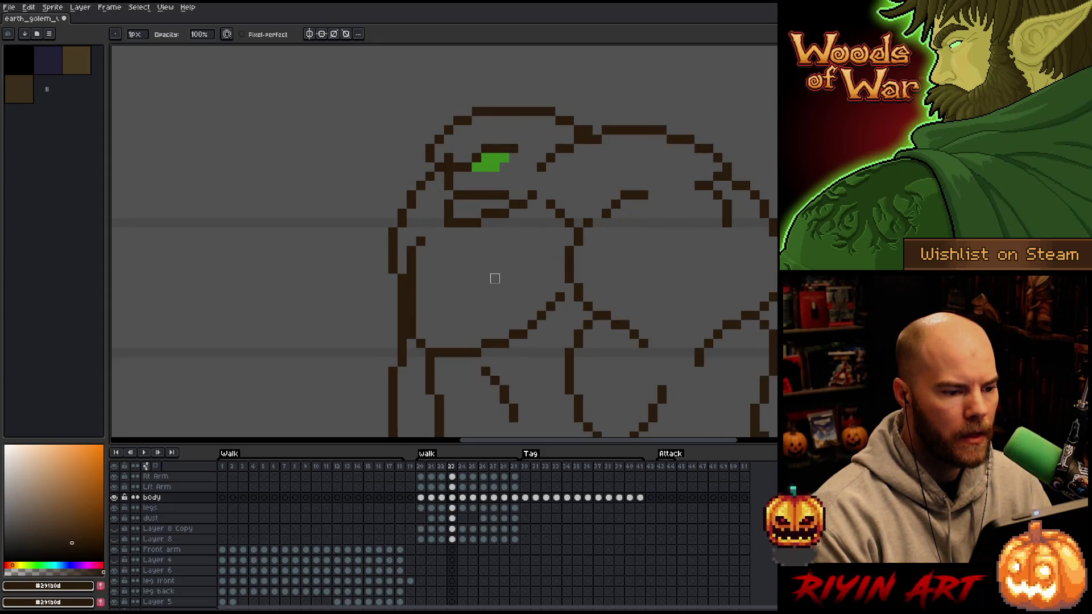
key(Right)
key(Left)
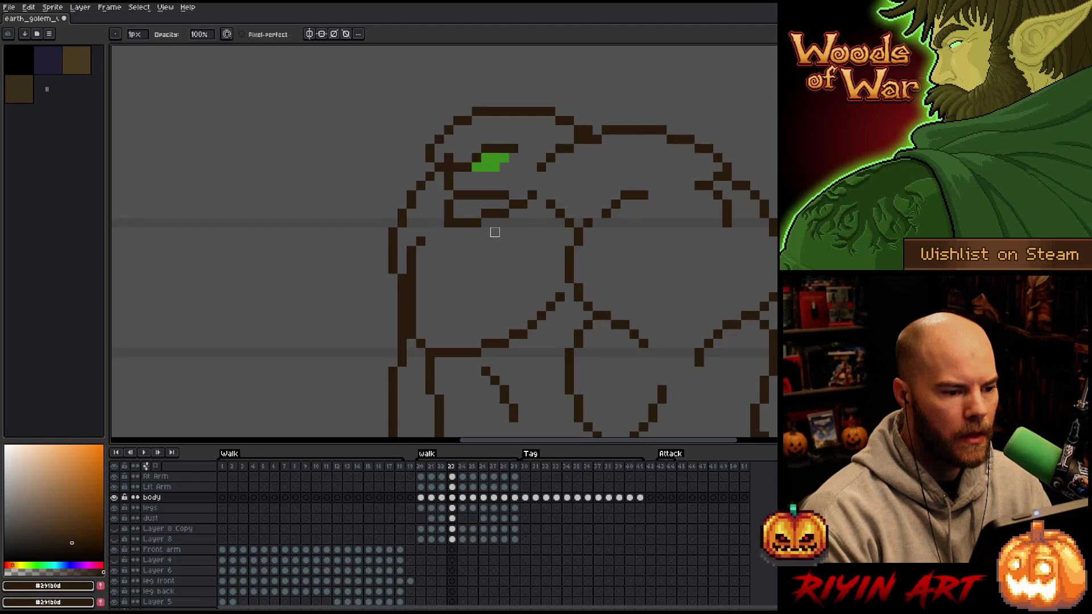
key(Right)
key(Left)
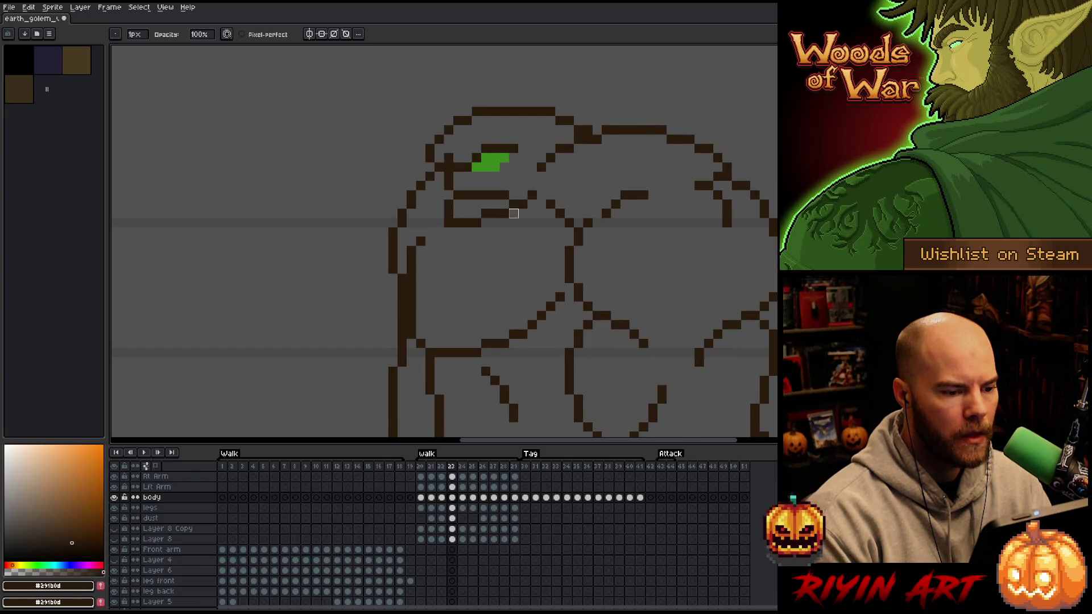
key(Right)
key(Left)
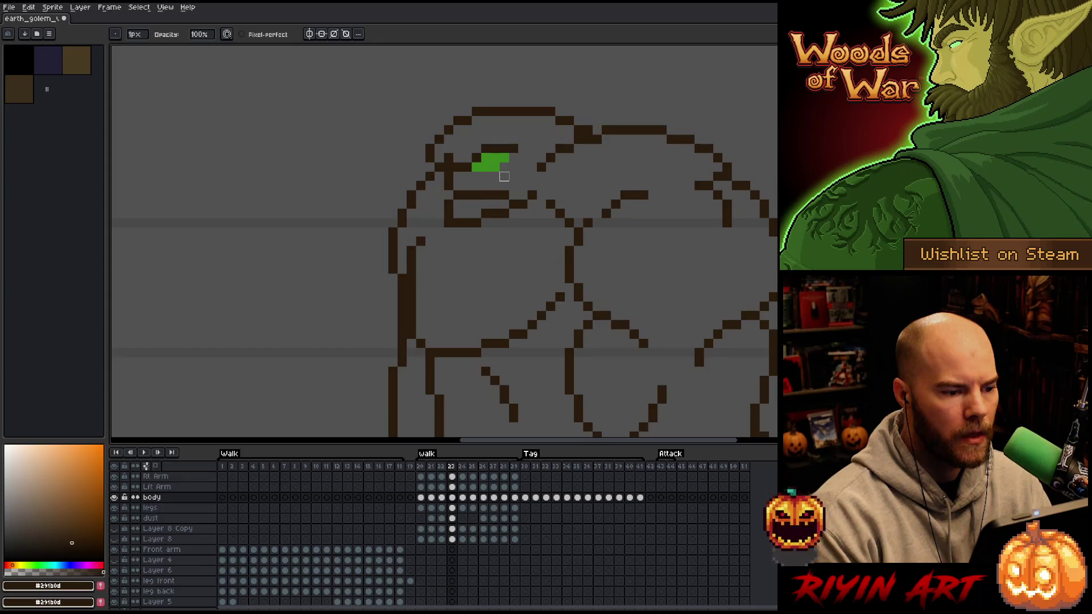
key(Right)
key(Left)
key(Left)
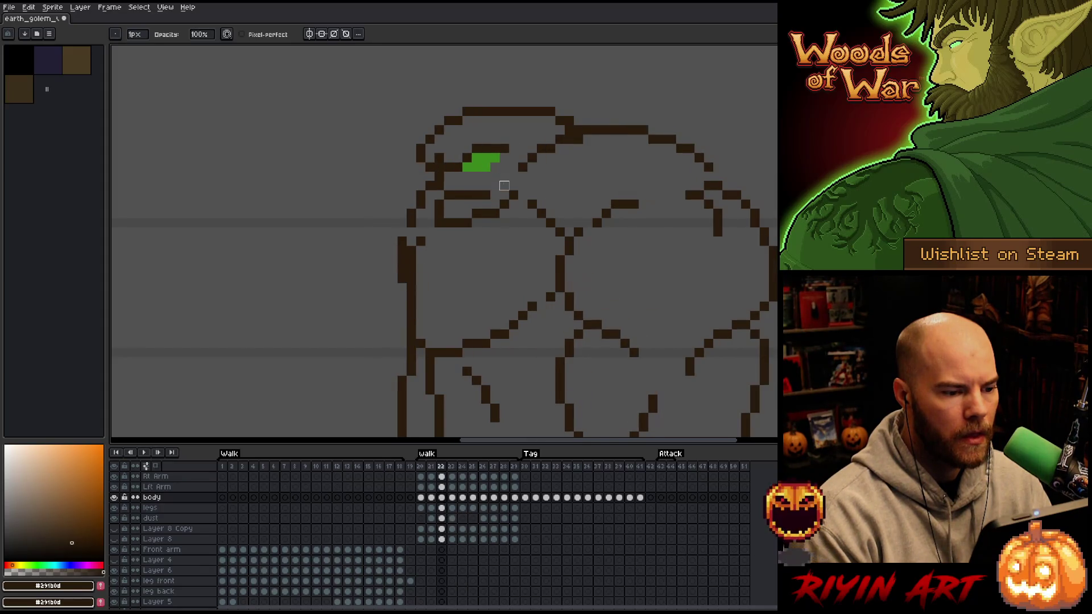
key(Right)
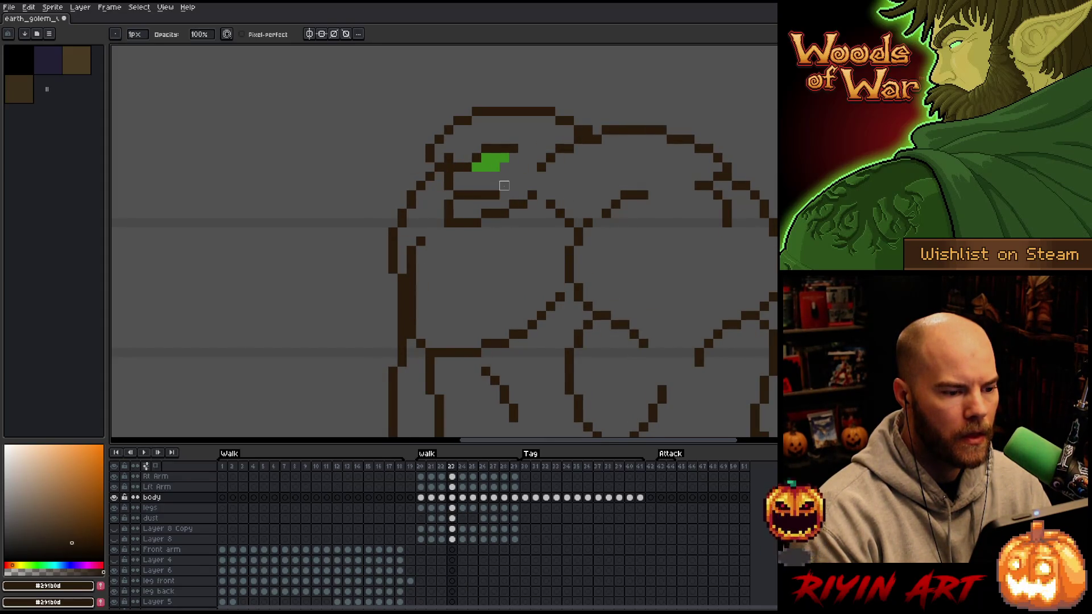
Flip through walk frames 24–29 and wrap around to compare frames 20 and 21.
key(Left)
key(Right)
key(Right)
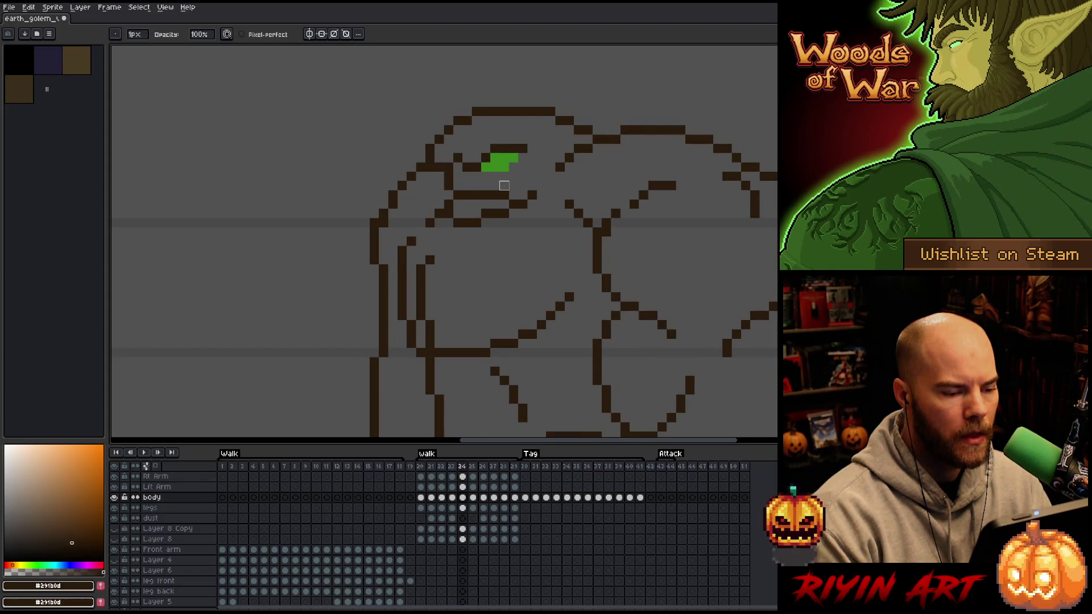
key(Right)
key(Left)
key(Right)
key(Right)
key(Right)
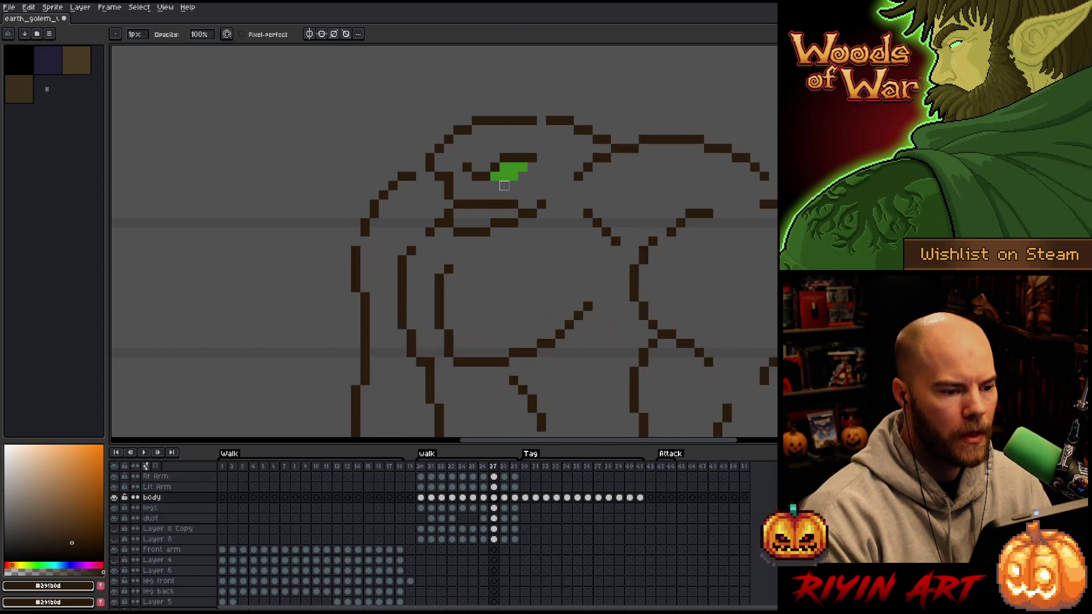
key(Left)
key(Left)
key(Right)
key(Right)
key(Right)
key(Right)
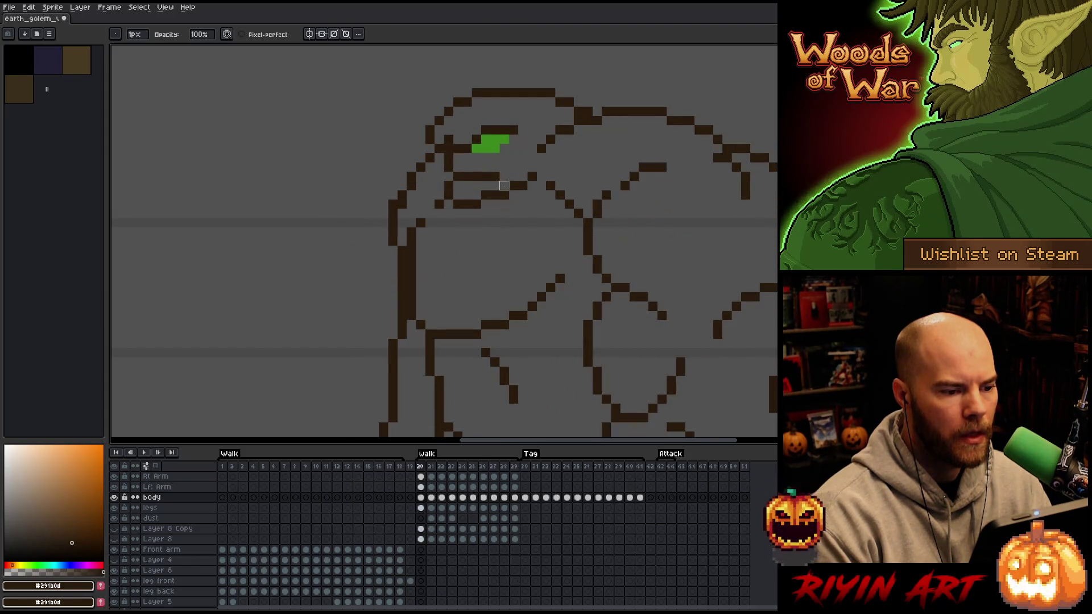
key(Left)
key(Right)
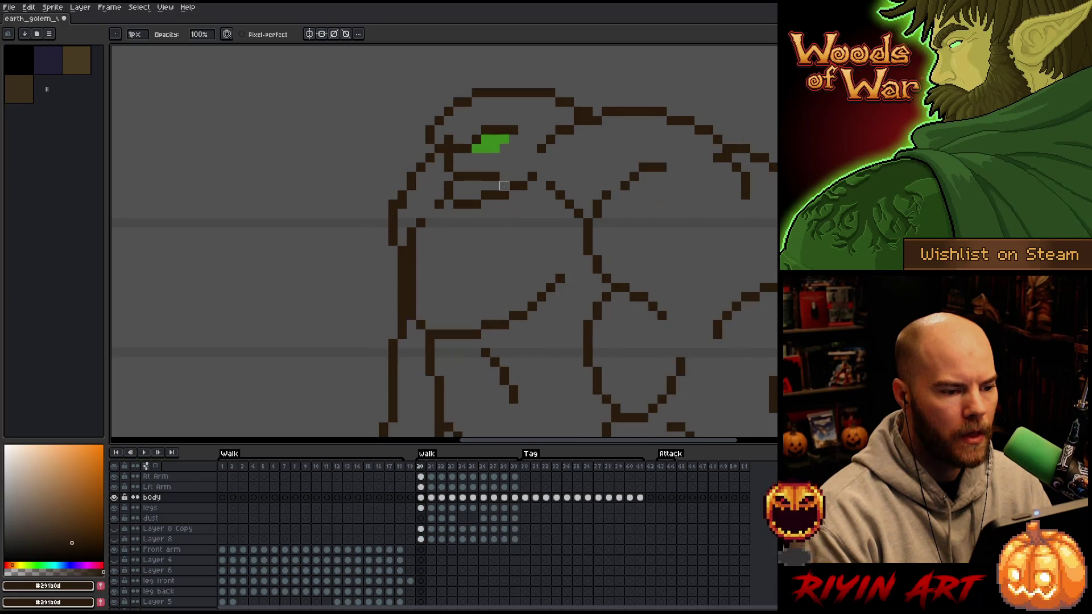
key(Left)
key(Right)
key(Left)
key(Right)
key(Left)
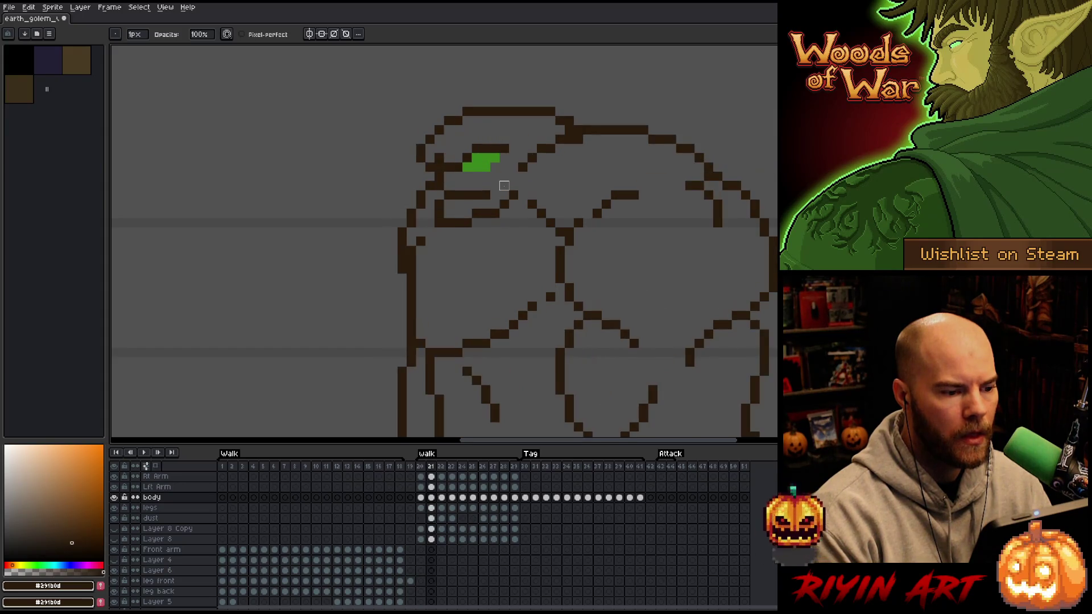
key(Right)
key(Right)
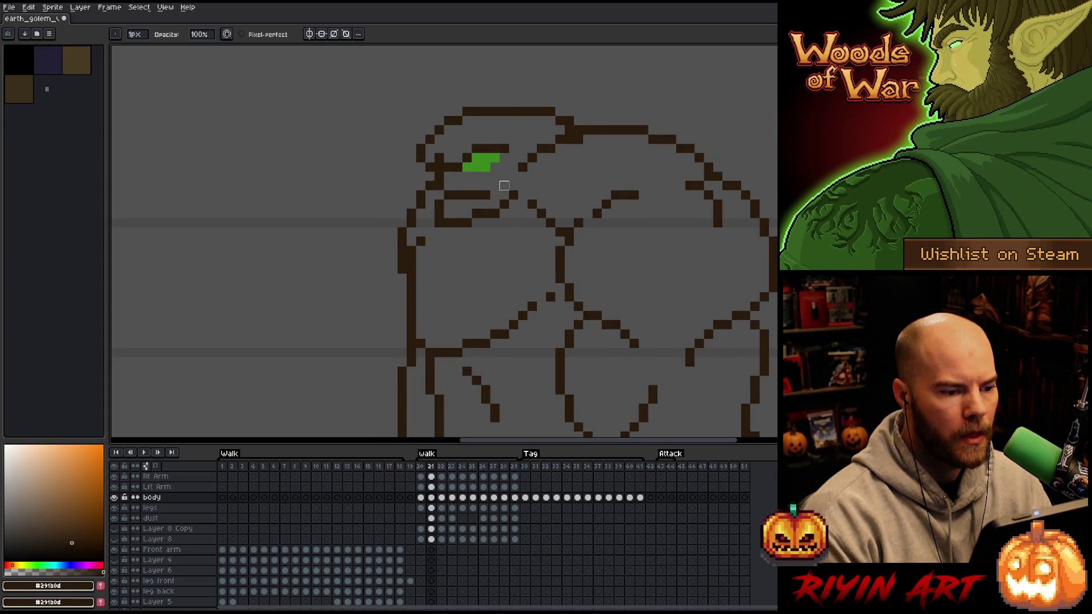
key(Left)
key(Right)
key(Left)
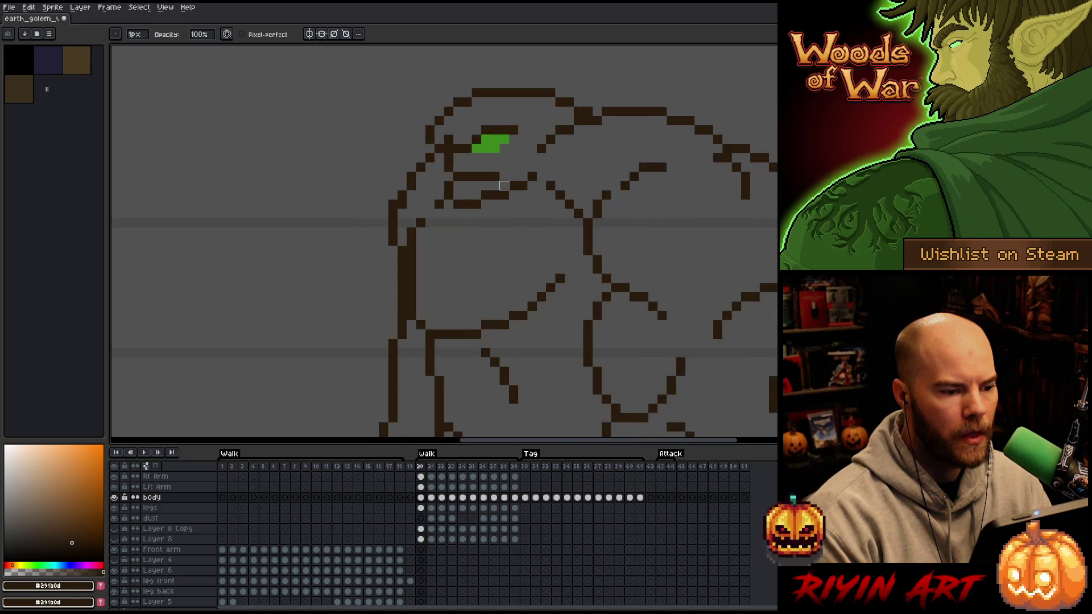
Erase the stray neck pixel on frame 20 and redraw the neck outline with the pencil.
key(e)
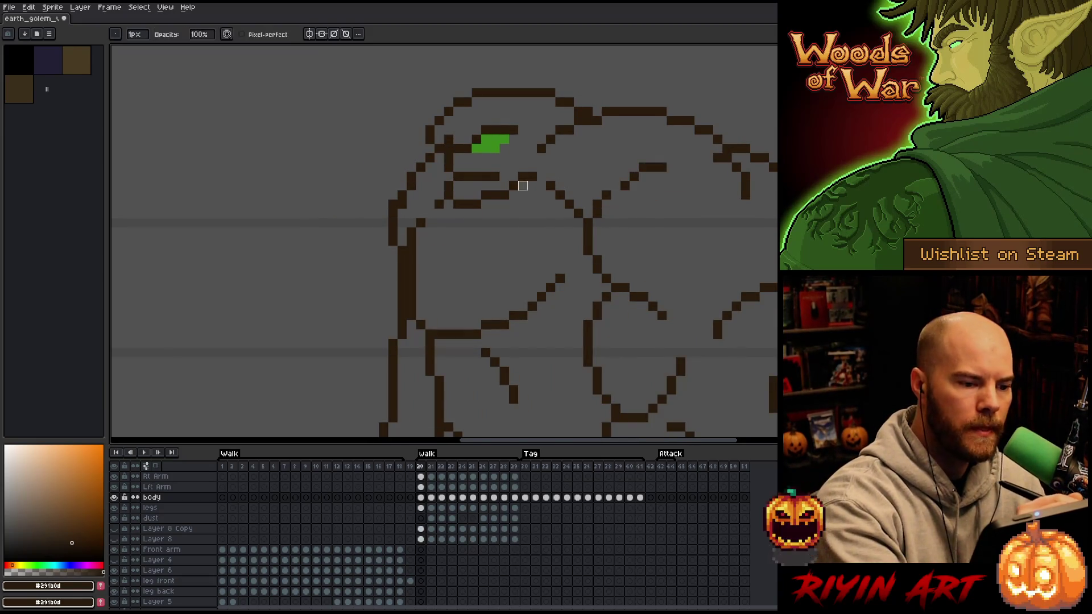
click(532, 177)
key(b)
click(523, 176)
Flip through walk frames 20–29 to check the neck fix against neighbouring poses.
key(Right)
key(Left)
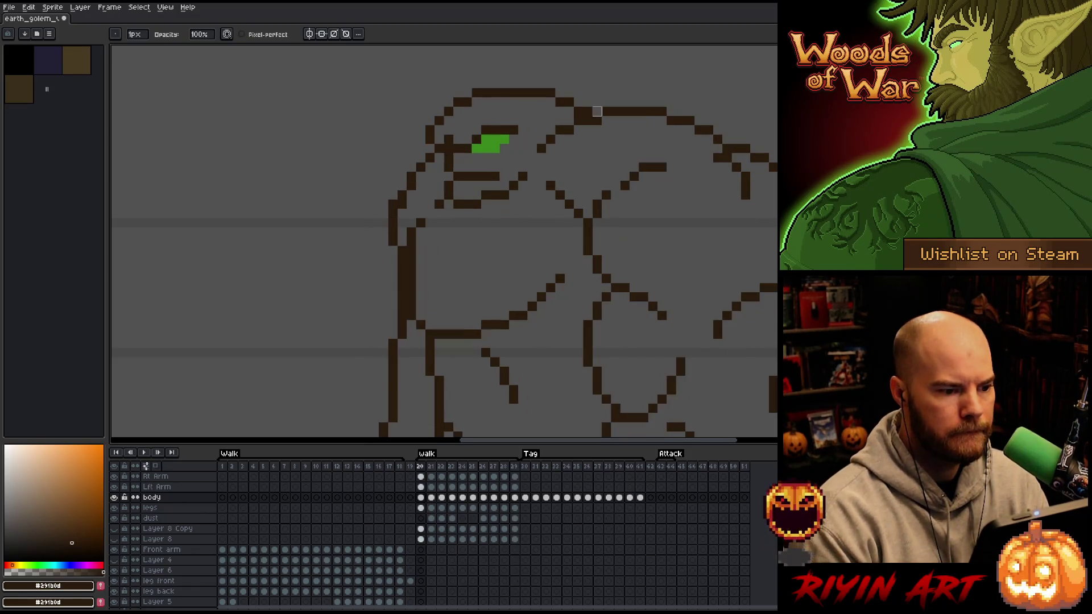
key(Right)
key(Left)
key(Right)
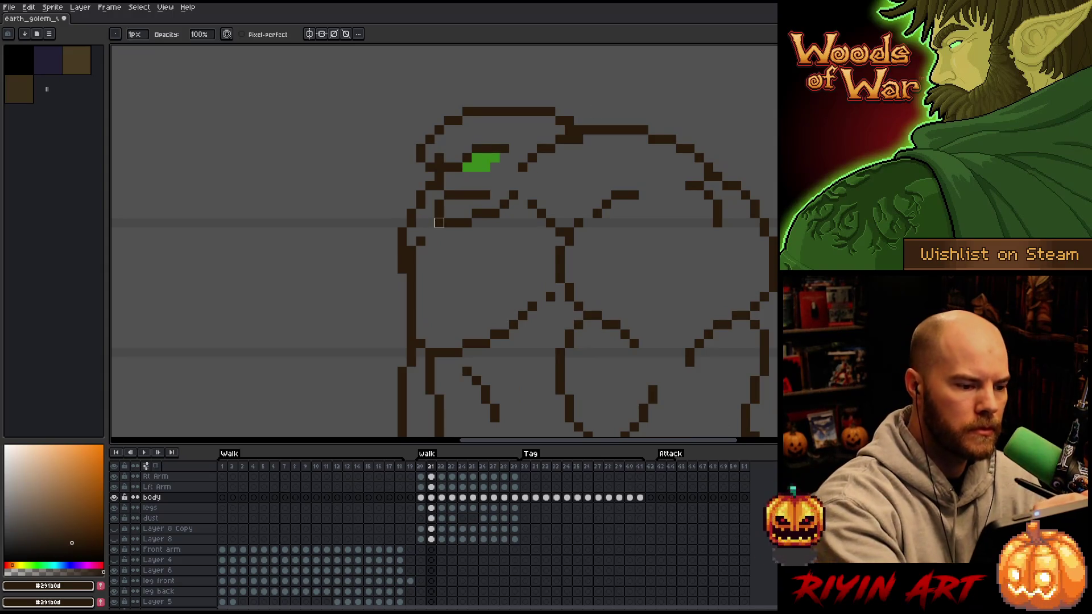
key(Right)
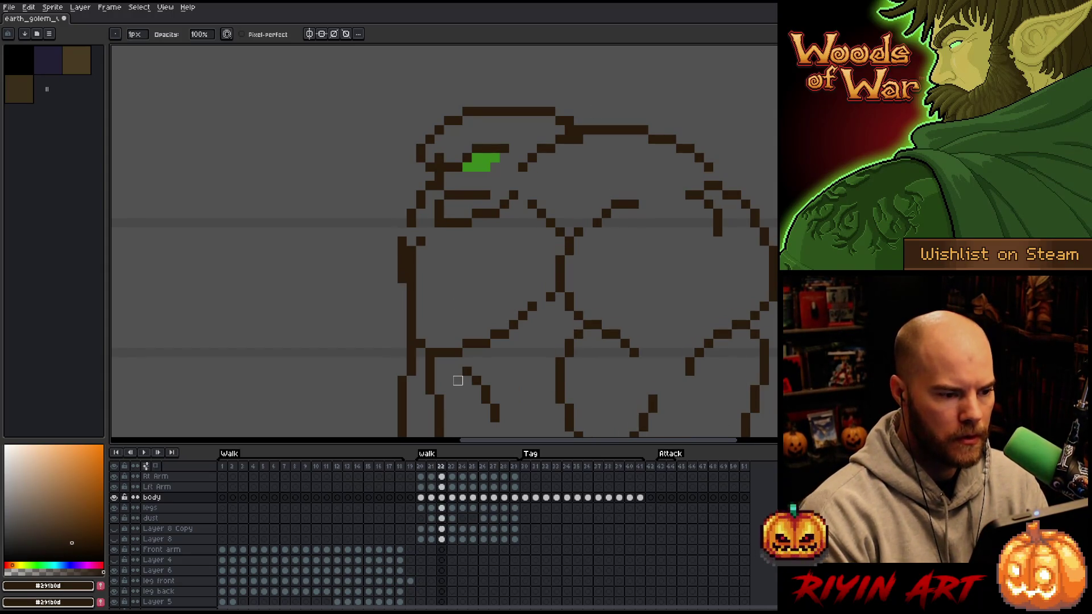
key(Left)
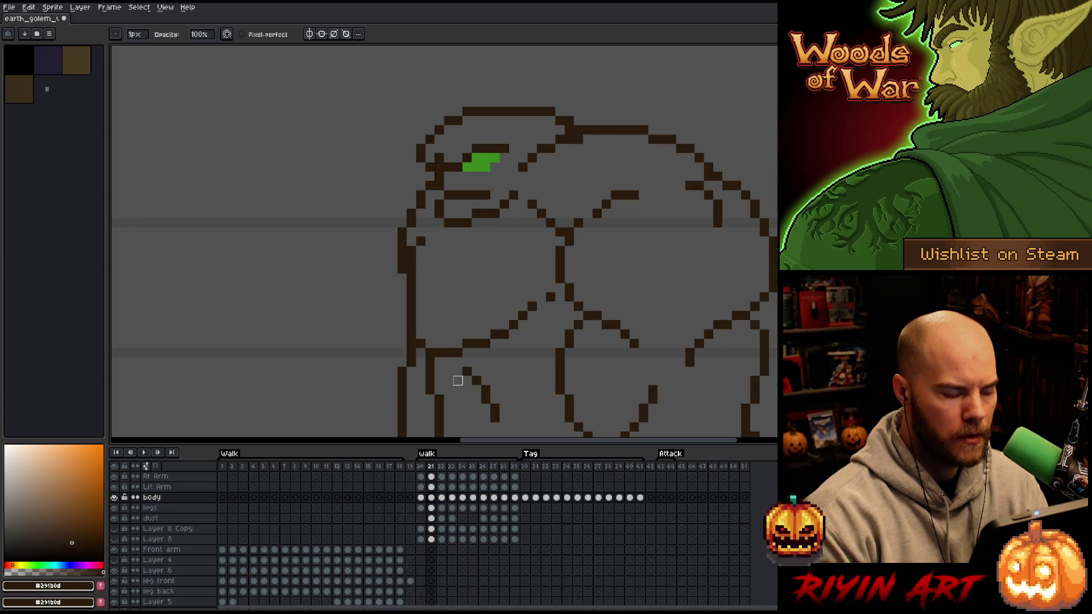
key(b)
key(Left)
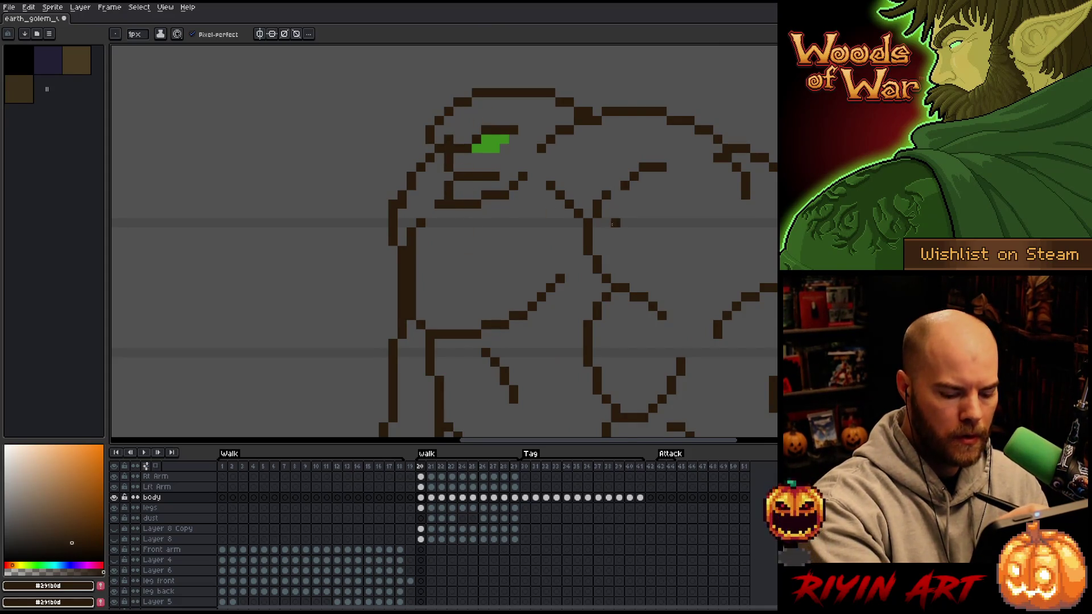
key(Left)
key(Right)
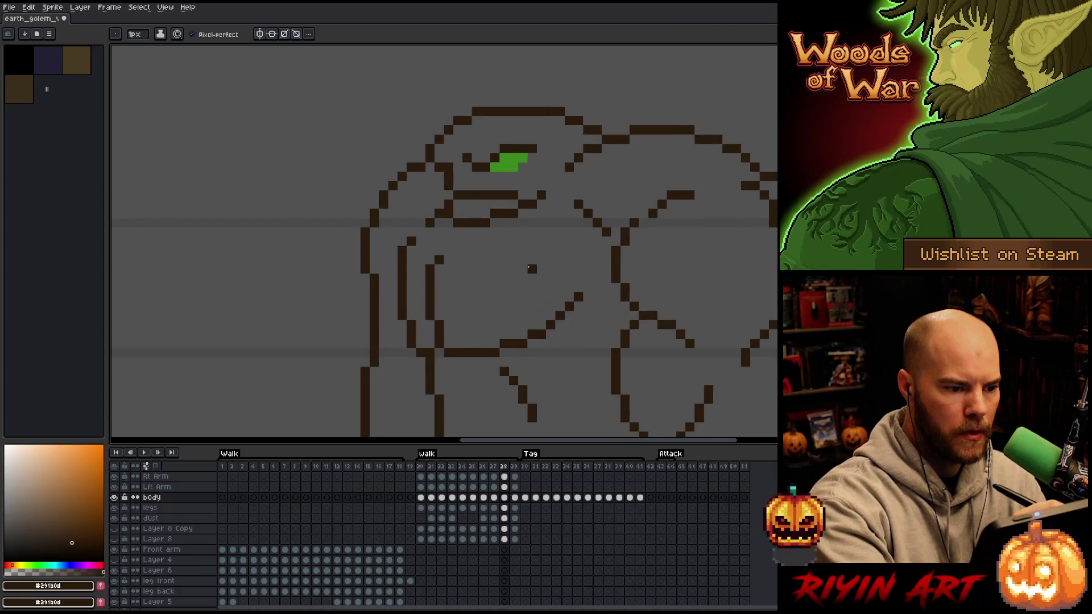
key(Right)
key(Left)
key(Right)
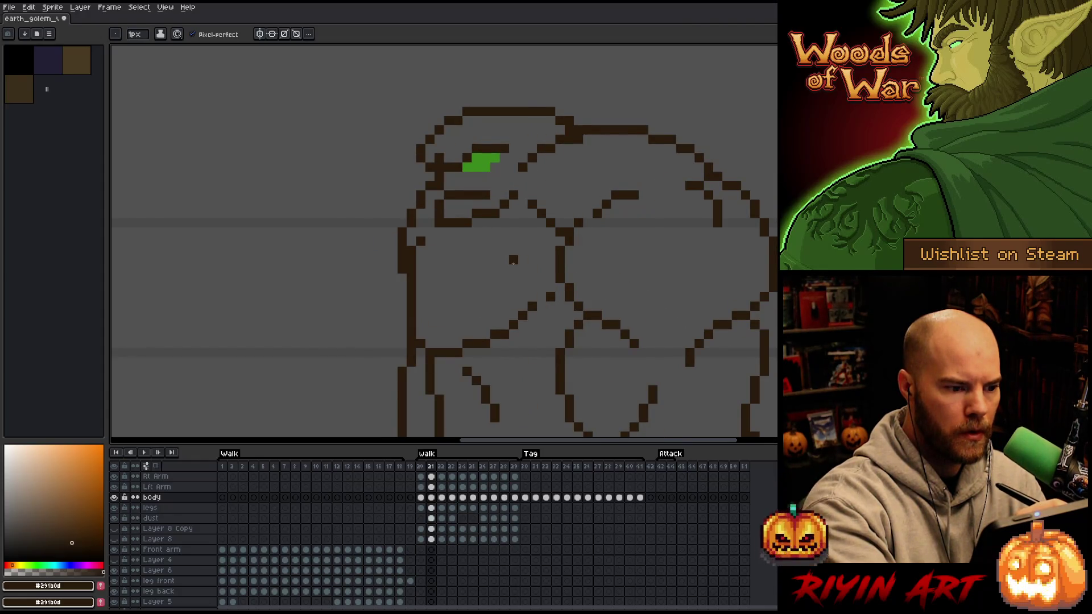
key(Left)
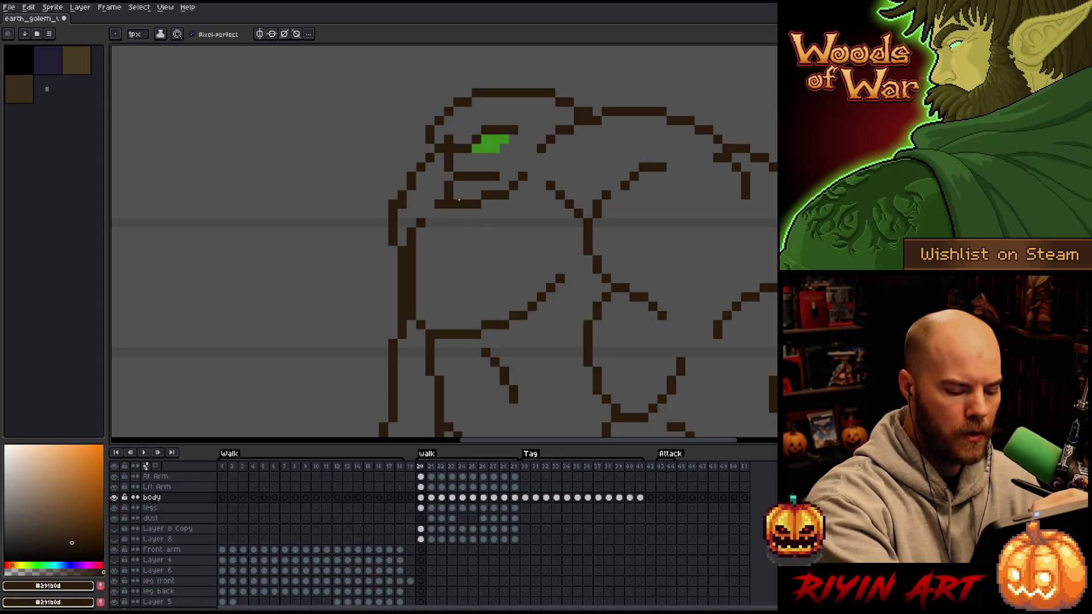
Redraw a short stretch of the chest outline on frame 20.
right_click(489, 313)
key(Escape)
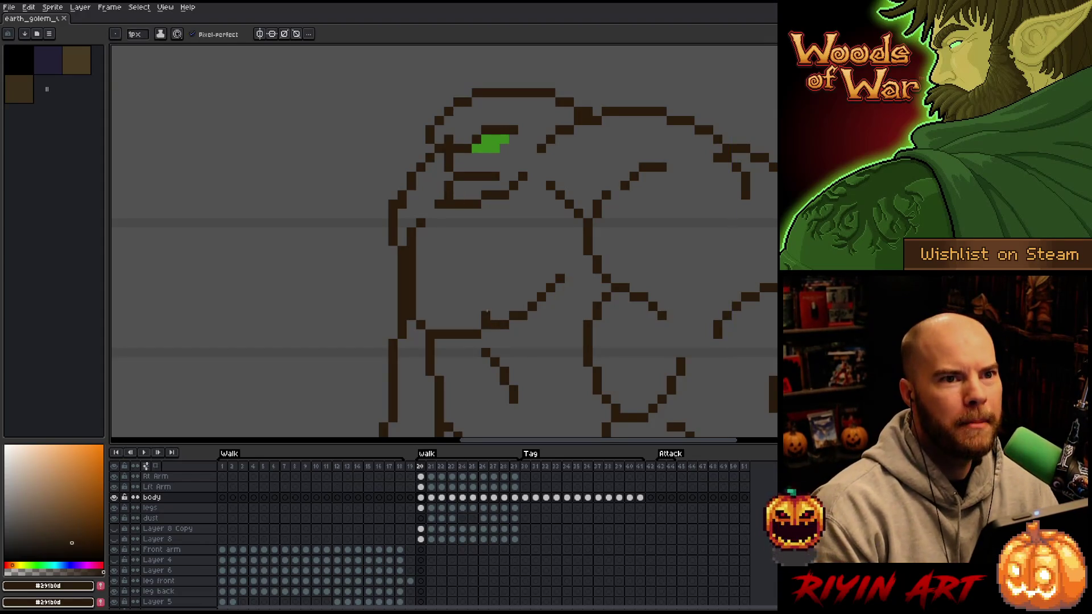
drag(487, 312, 500, 312)
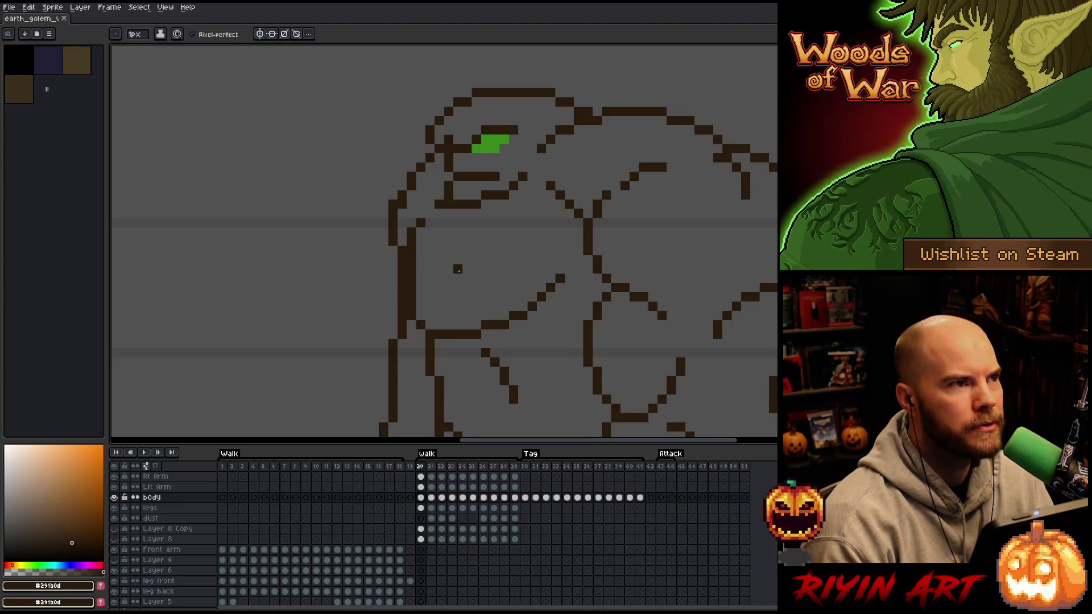
Zoom out to view the fully outlined golem beside its reference copy.
scroll(458, 267, down, 3)
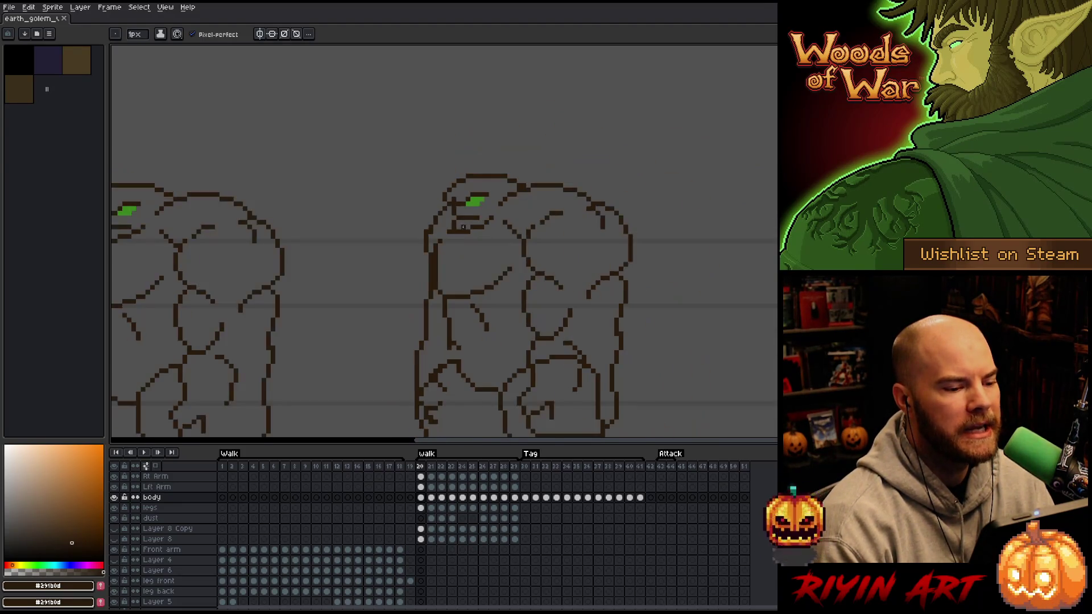
Zoom back in and play walk frames 20–29 to preview the golem's stride.
scroll(468, 222, up, 3)
key(Return)
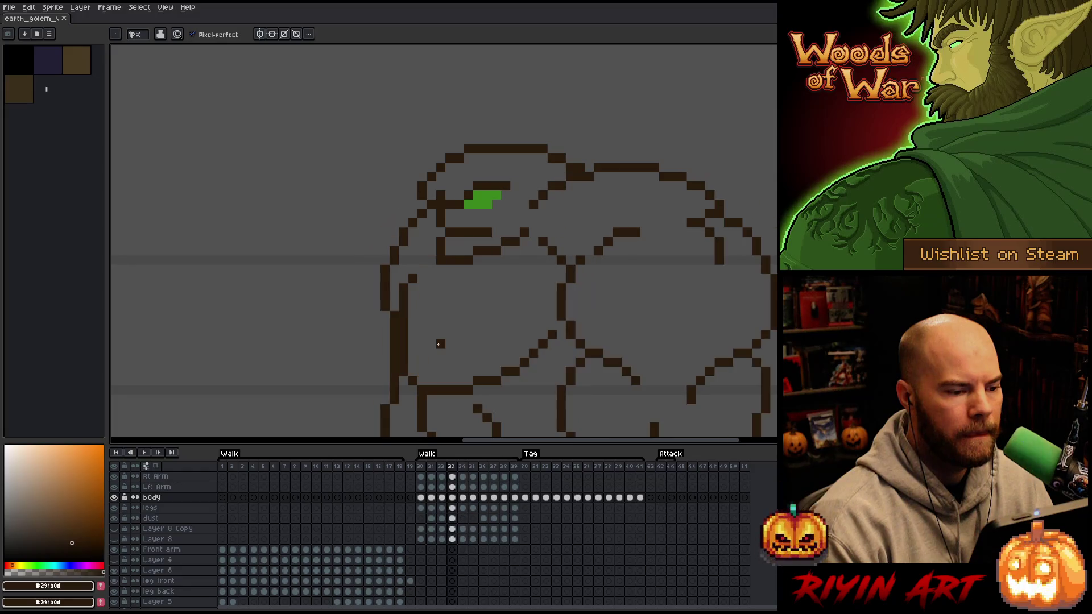
Step through walk frames 25–28 comparing poses, then briefly play and stop on frame 24.
key(Right)
key(Left)
key(Left)
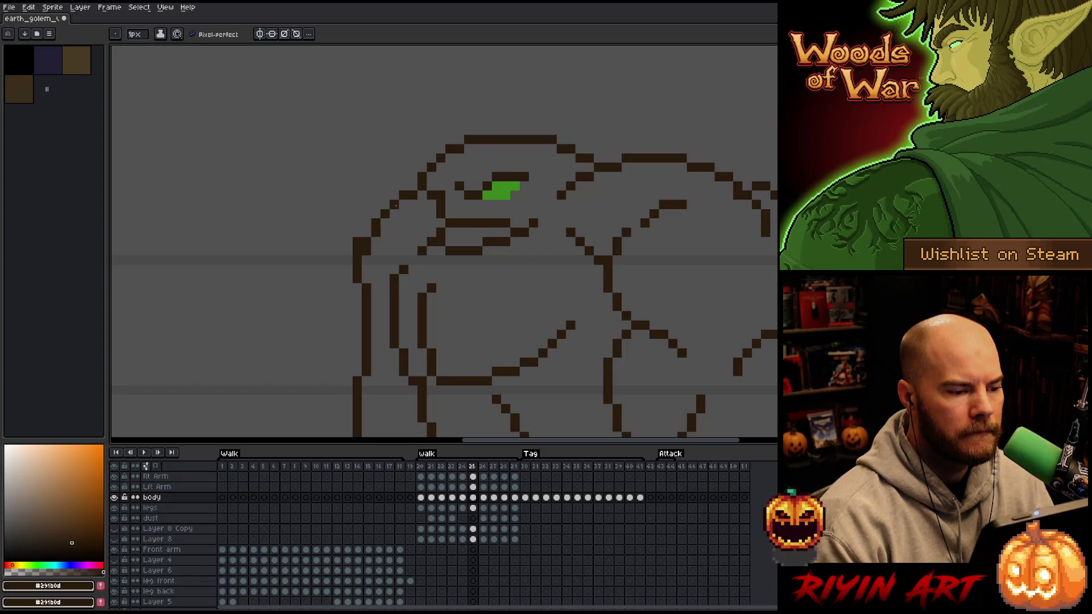
key(Right)
key(Right)
key(Right)
key(Left)
key(Right)
key(Left)
key(Left)
key(Left)
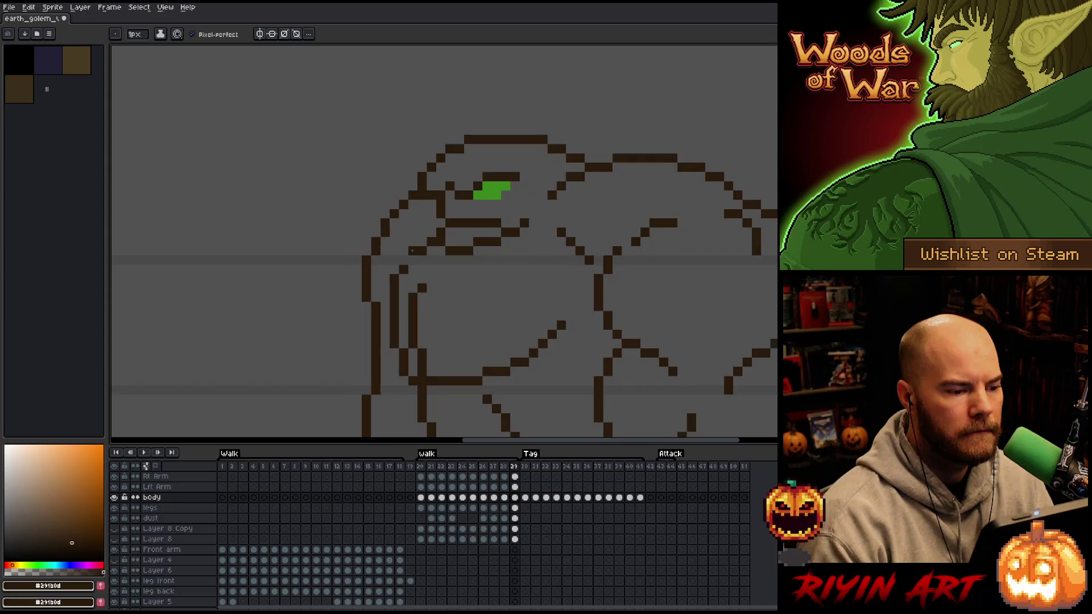
key(Return)
scroll(505, 290, down, 3)
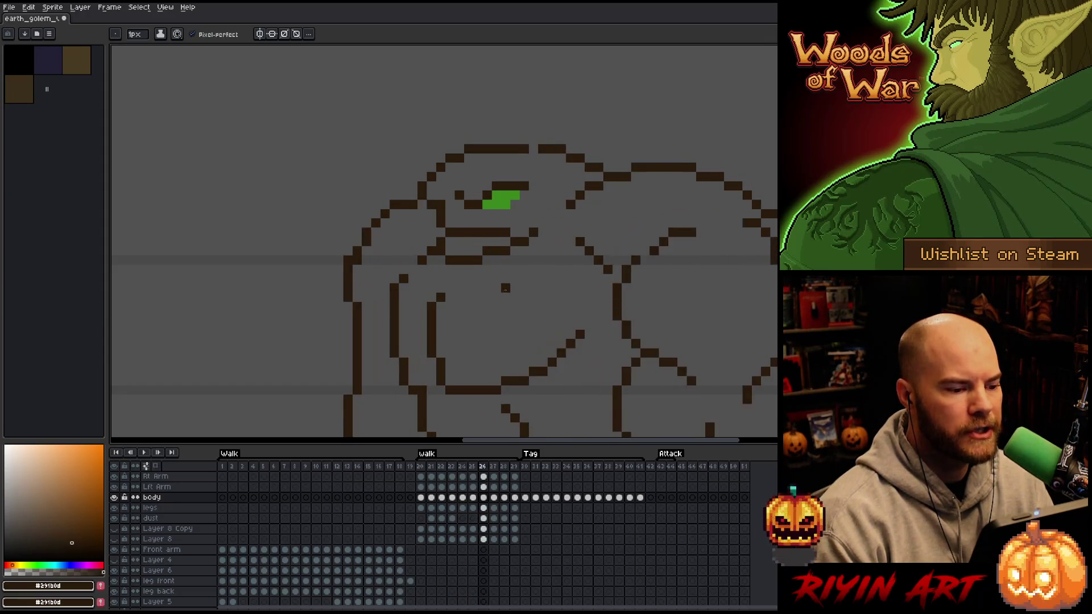
scroll(503, 345, up, 3)
key(Return)
key(Right)
key(Right)
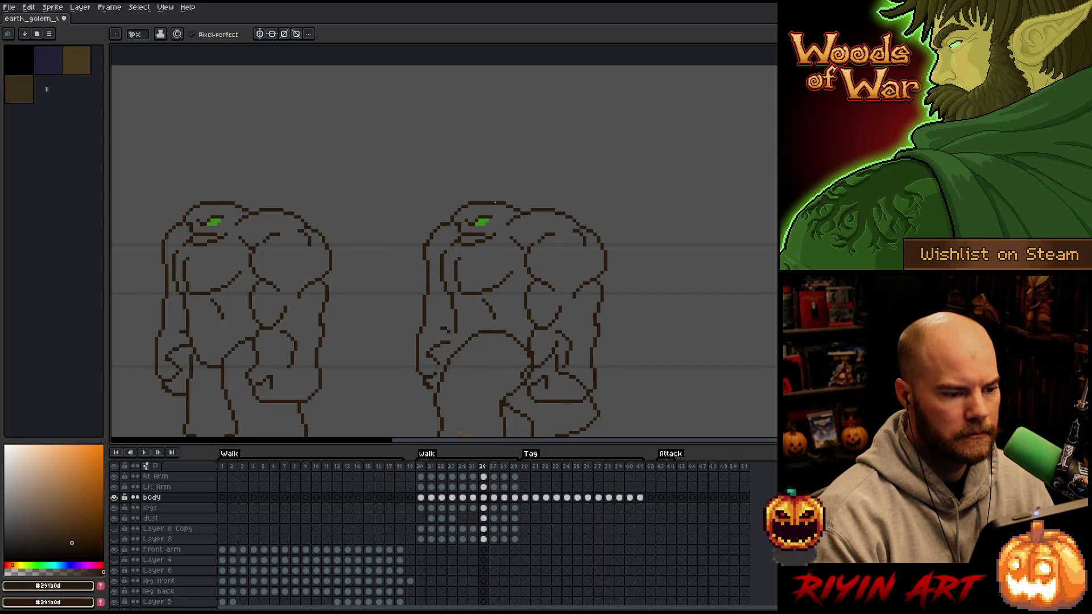
Step to walk frame 27 and play the Walk tag loop beside the reference pose.
key(Right)
key(Right)
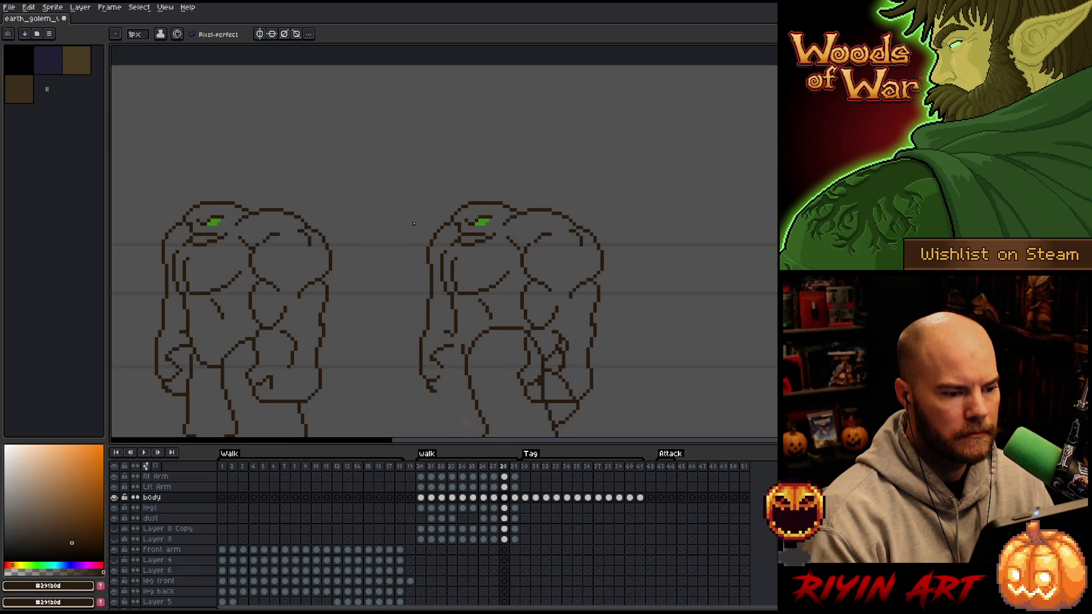
key(Left)
key(Return)
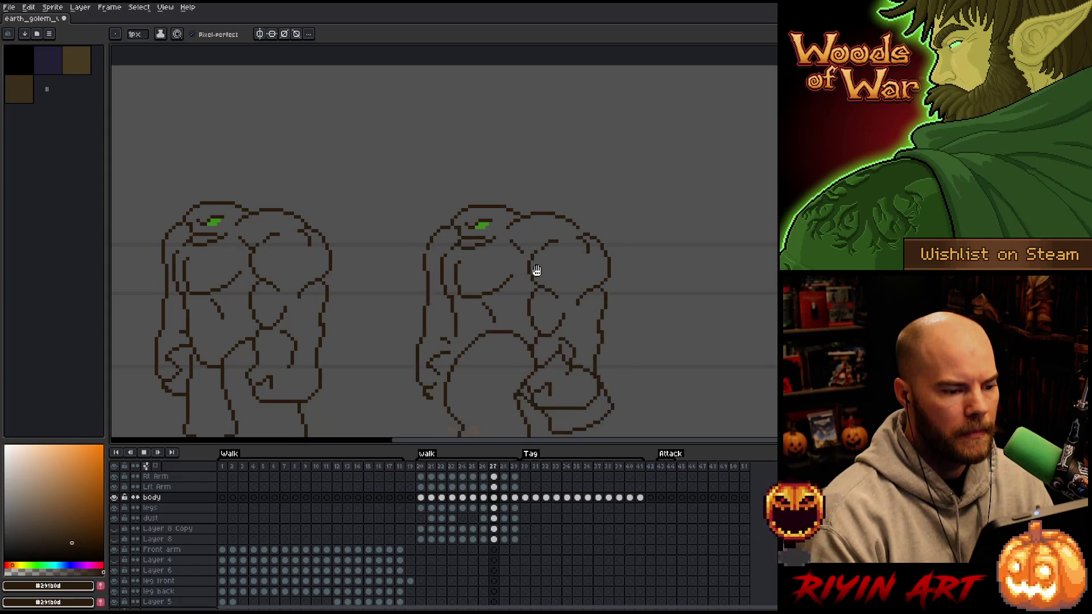
scroll(536, 272, down, 2)
scroll(537, 325, up, 3)
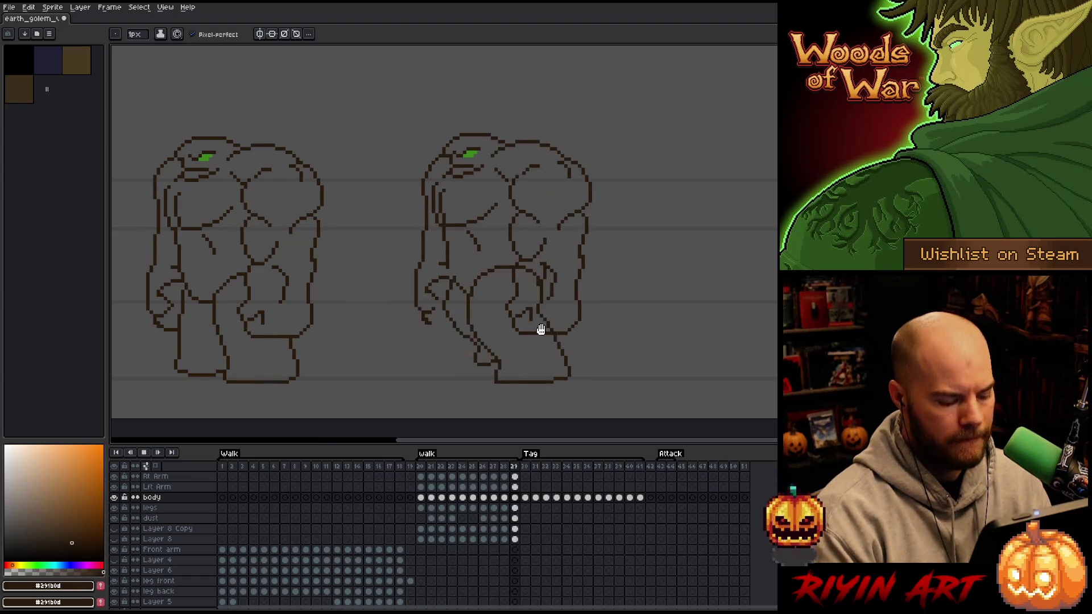
right_click(540, 330)
key(Escape)
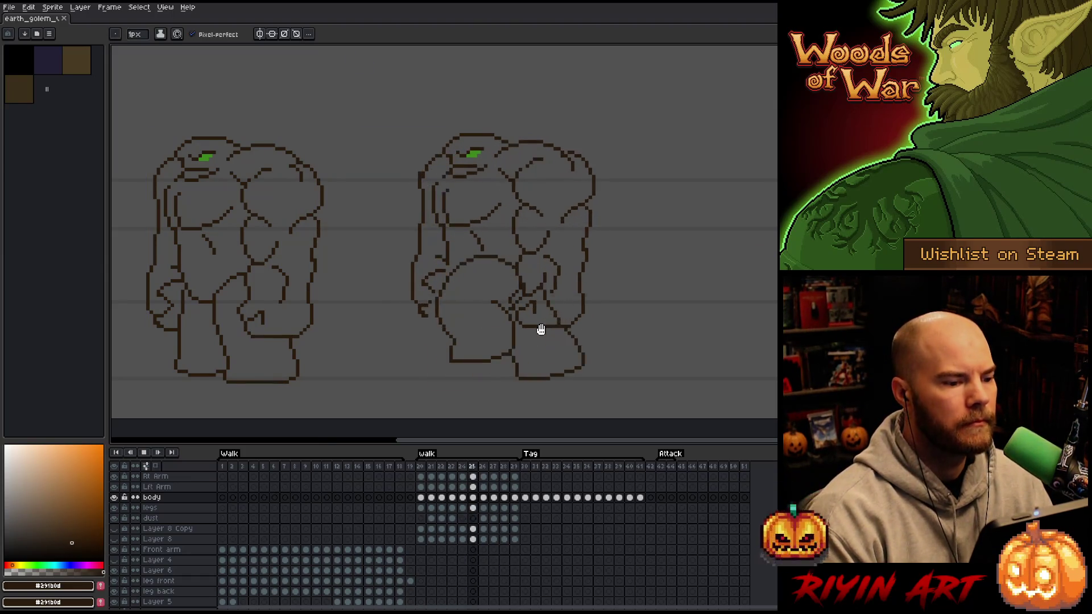
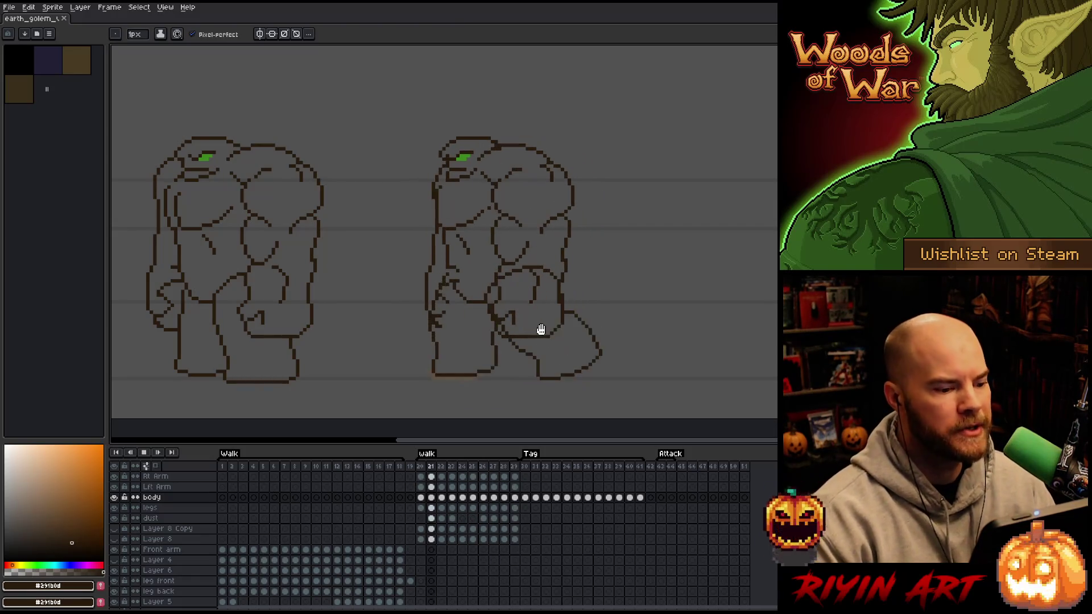
Stop the line-art playback and browse the coloured walk frames, from 11 and 7 back to frame 1.
key(Return)
click(327, 467)
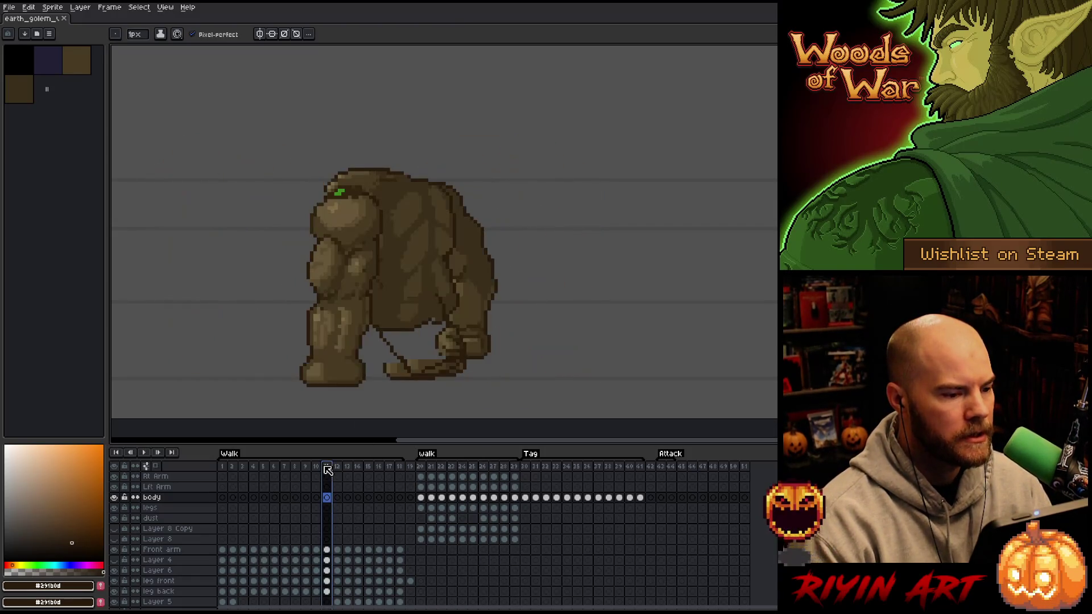
click(285, 467)
key(Left)
key(Left)
key(Left)
key(Left)
key(Left)
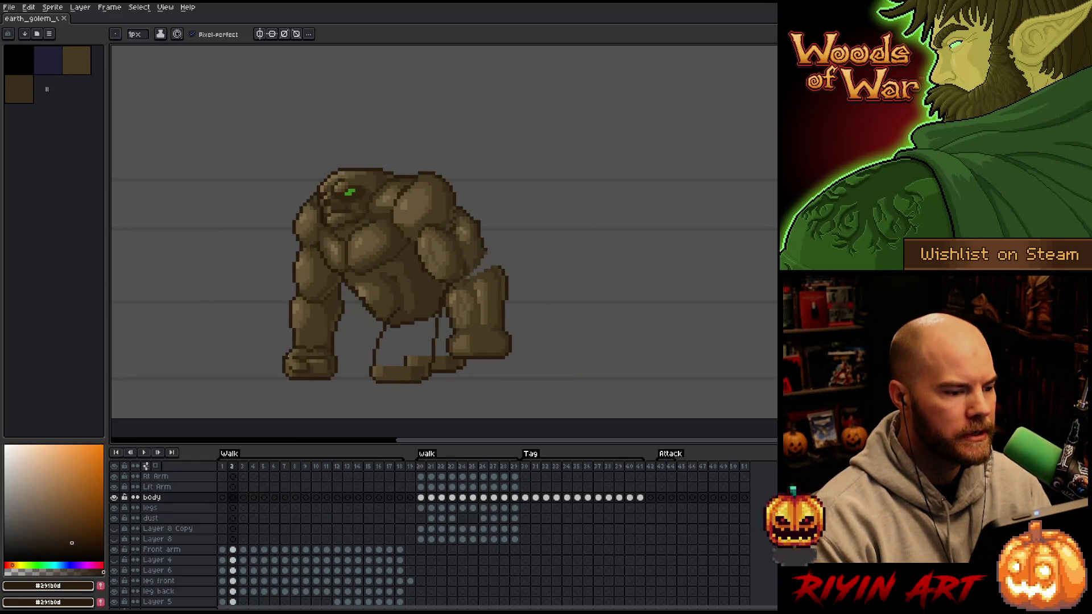
scroll(320, 194, up, 5)
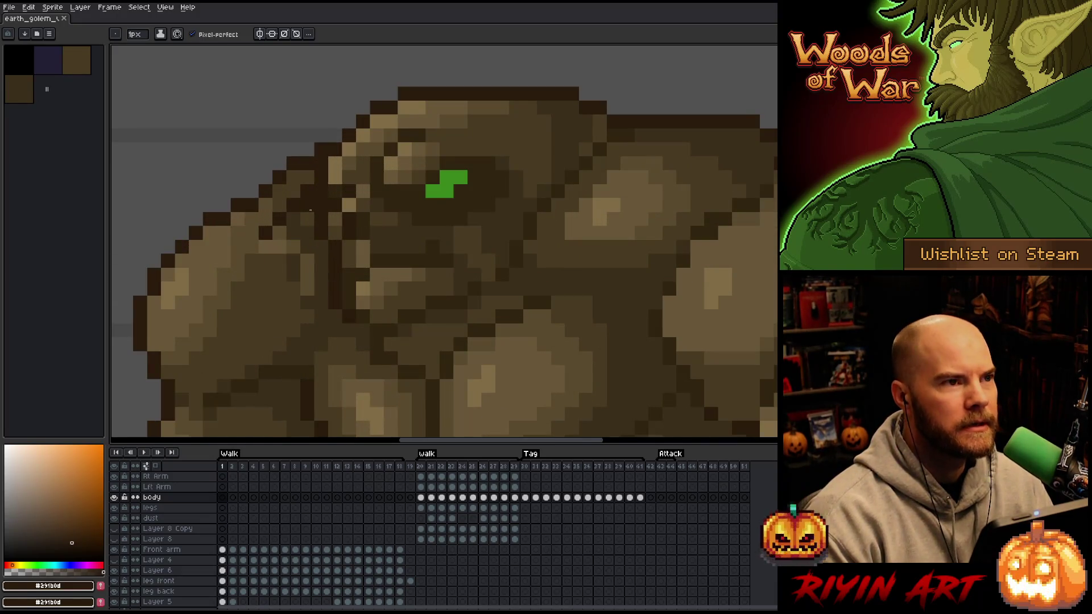
key(Right)
key(Left)
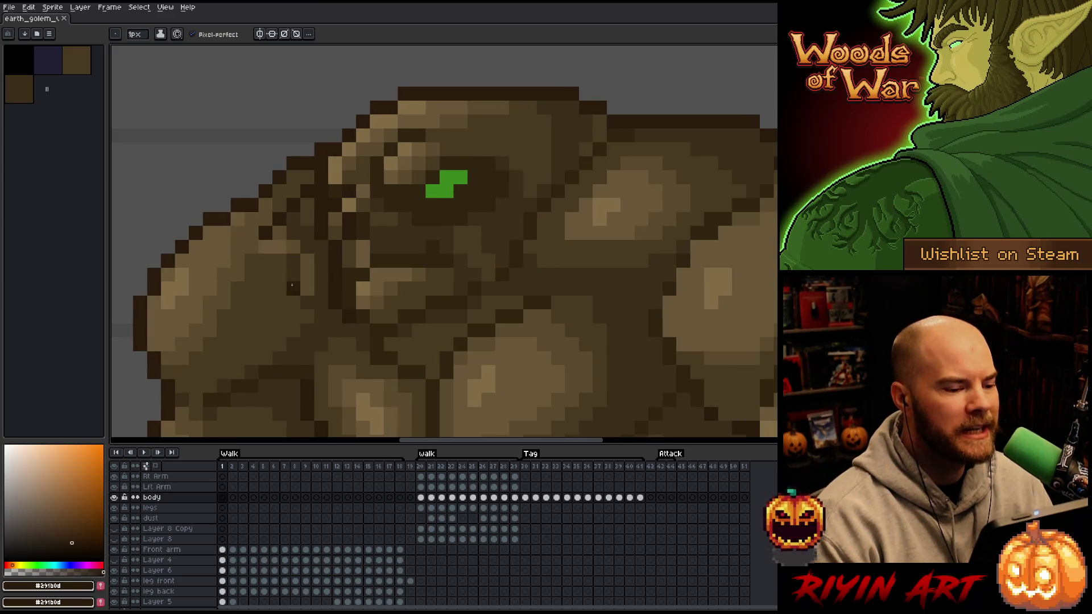
Zoom in on the golem's eye, then play the coloured walk starting from frame 3.
scroll(328, 282, down, 5)
scroll(328, 283, up, 5)
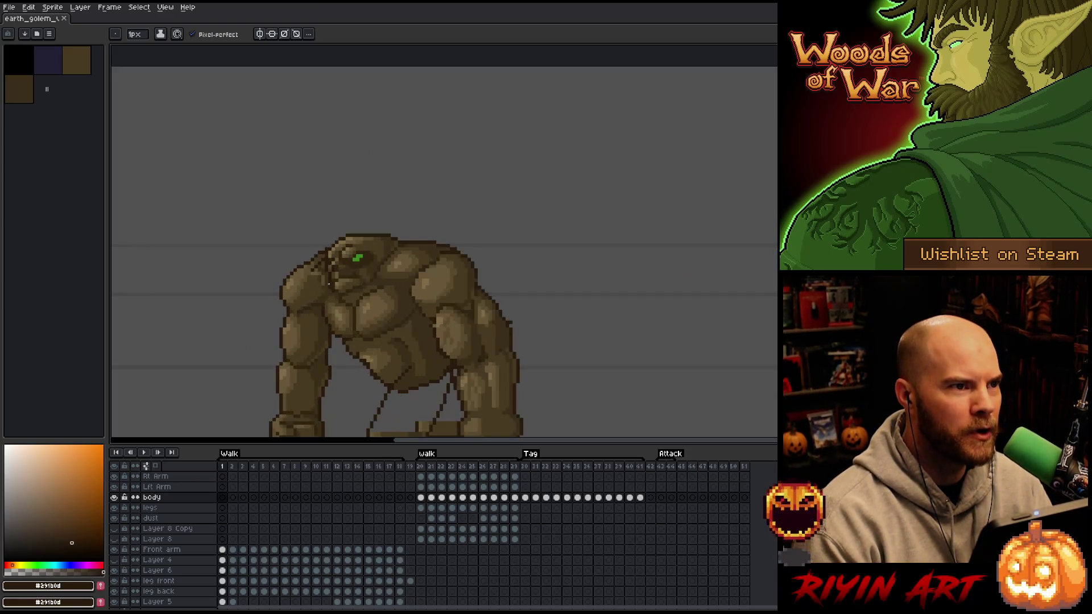
scroll(363, 223, down, 3)
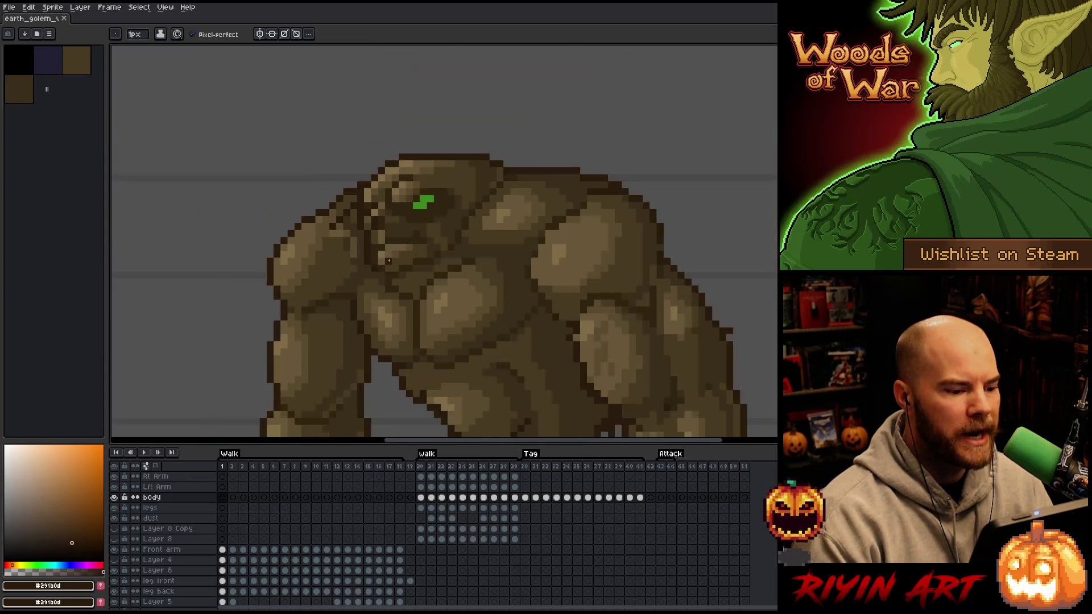
scroll(380, 215, up, 2)
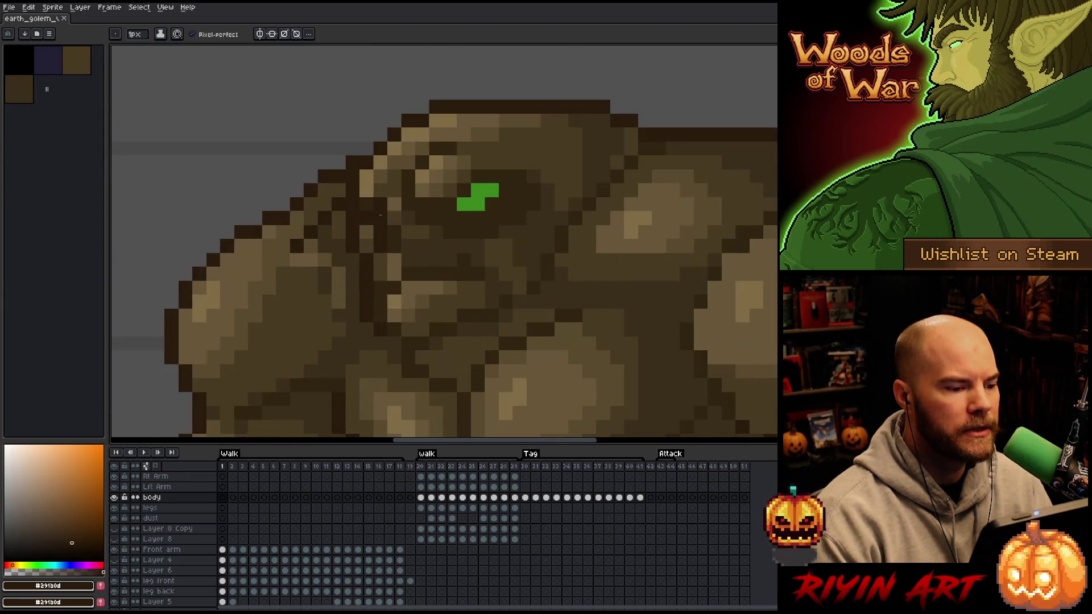
scroll(418, 282, down, 3)
key(Right)
key(Right)
key(Return)
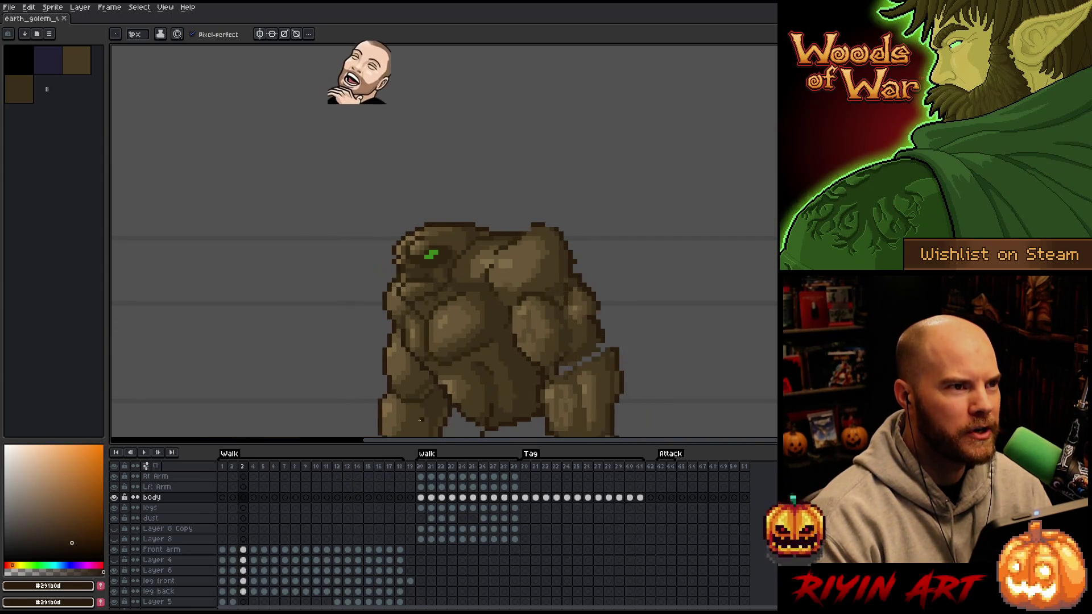
Jump to line-art walk frame 22 and zoom in on the golem's head.
click(441, 466)
scroll(592, 207, down, 2)
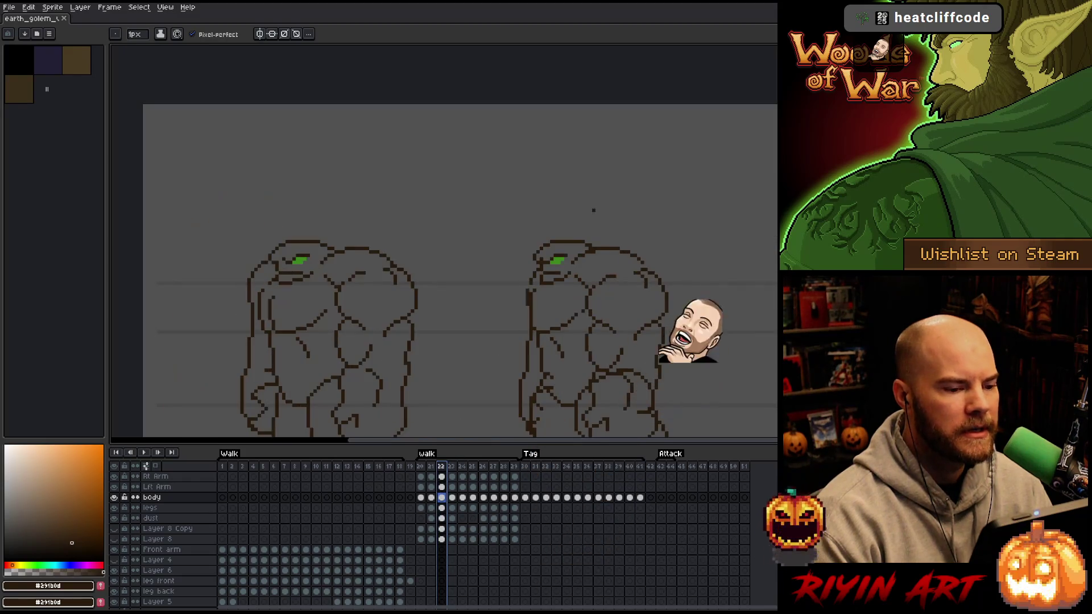
scroll(519, 290, up, 4)
scroll(520, 290, down, 1)
scroll(402, 384, down, 3)
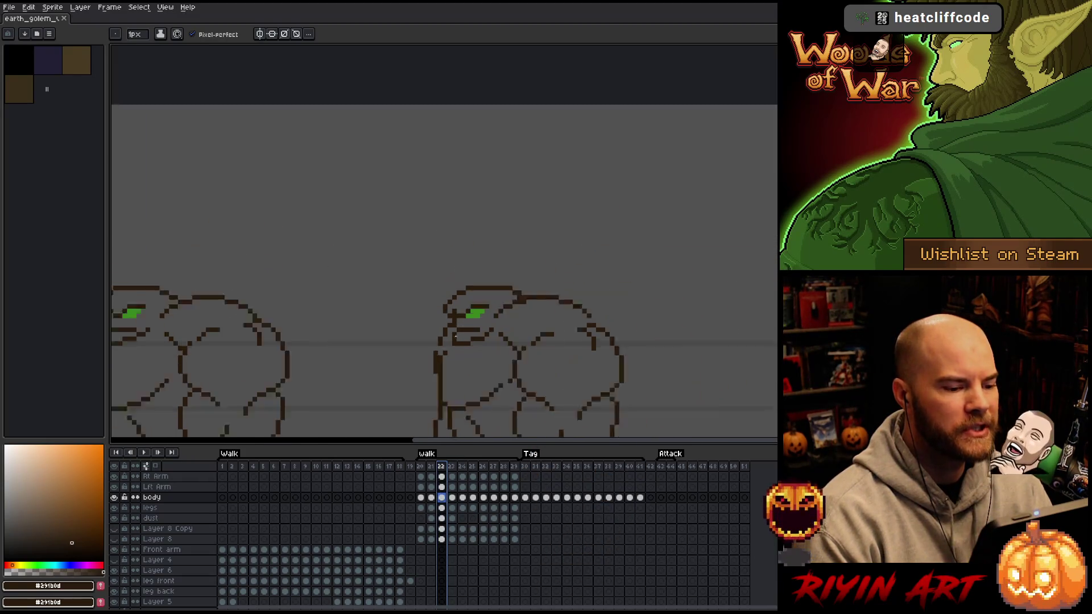
scroll(442, 302, up, 2)
scroll(280, 250, up, 3)
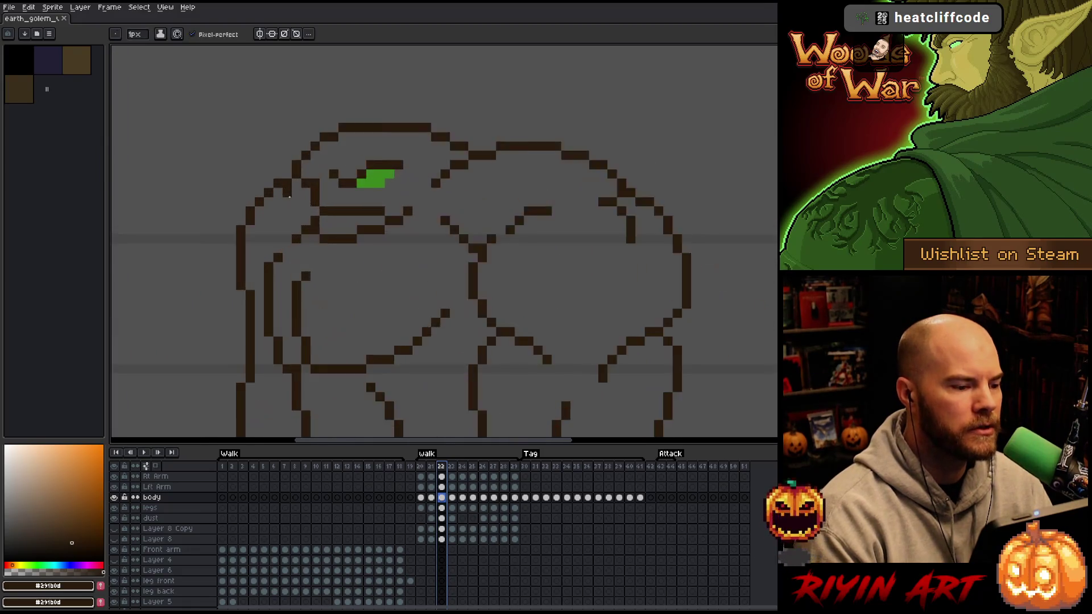
scroll(290, 197, down, 4)
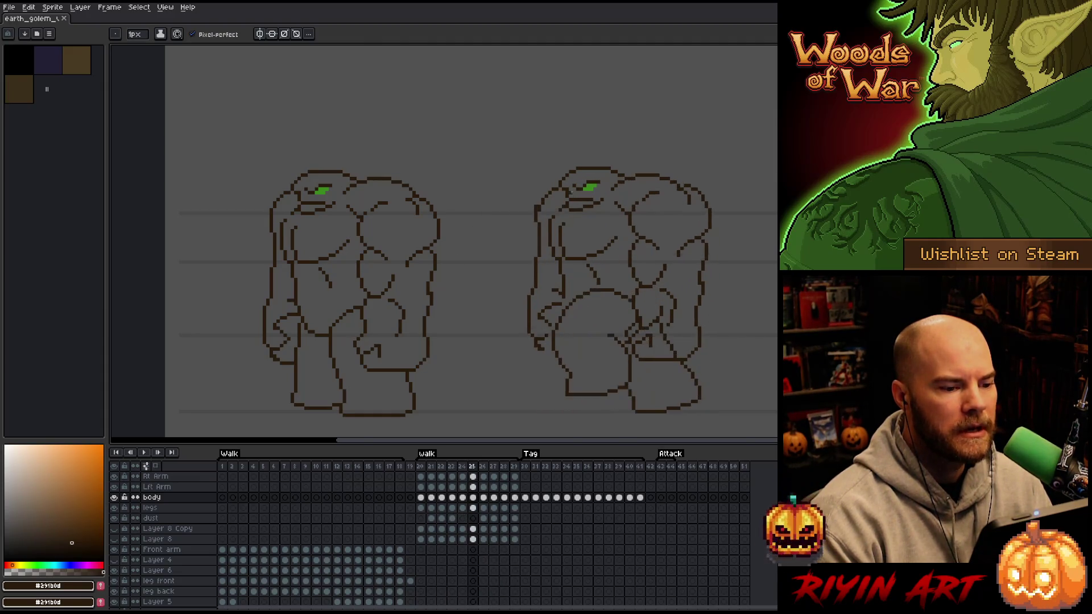
scroll(570, 193, up, 3)
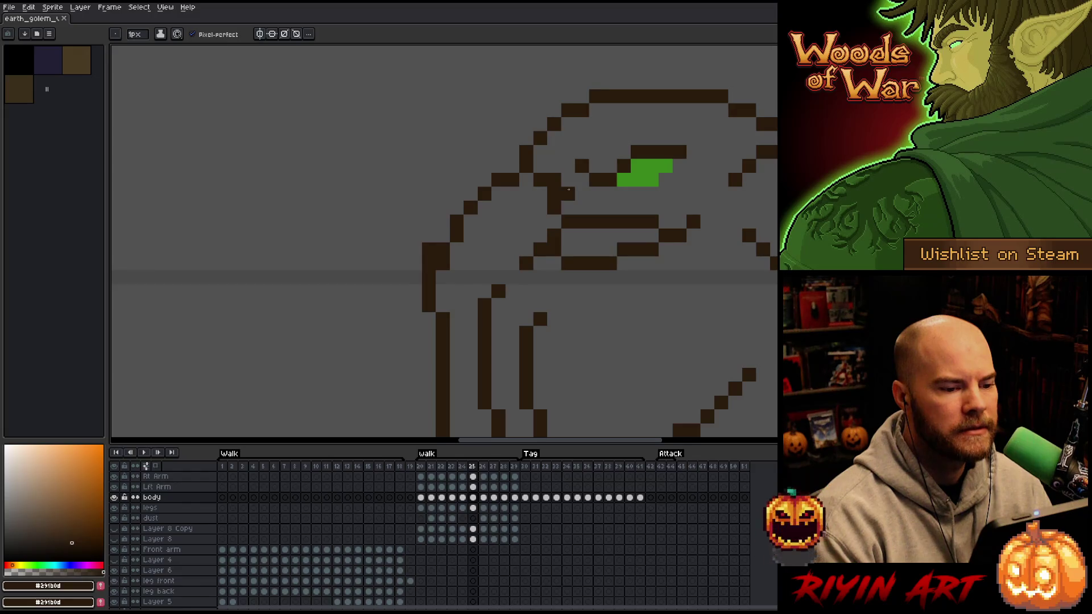
Step through line-art frames 23 to 29, then wrap around to frame 25.
key(period)
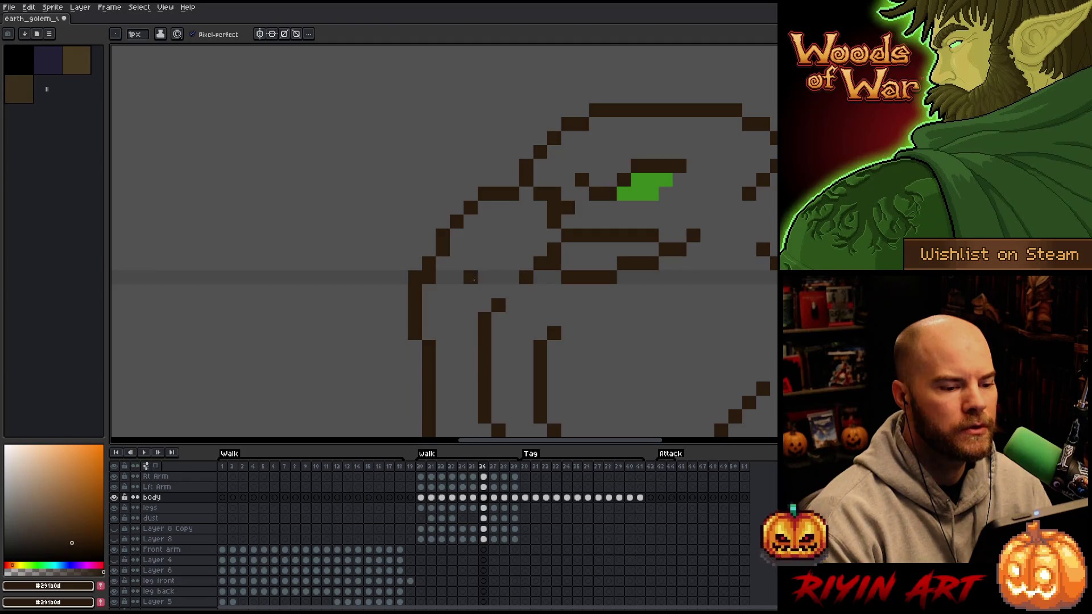
key(comma)
key(period)
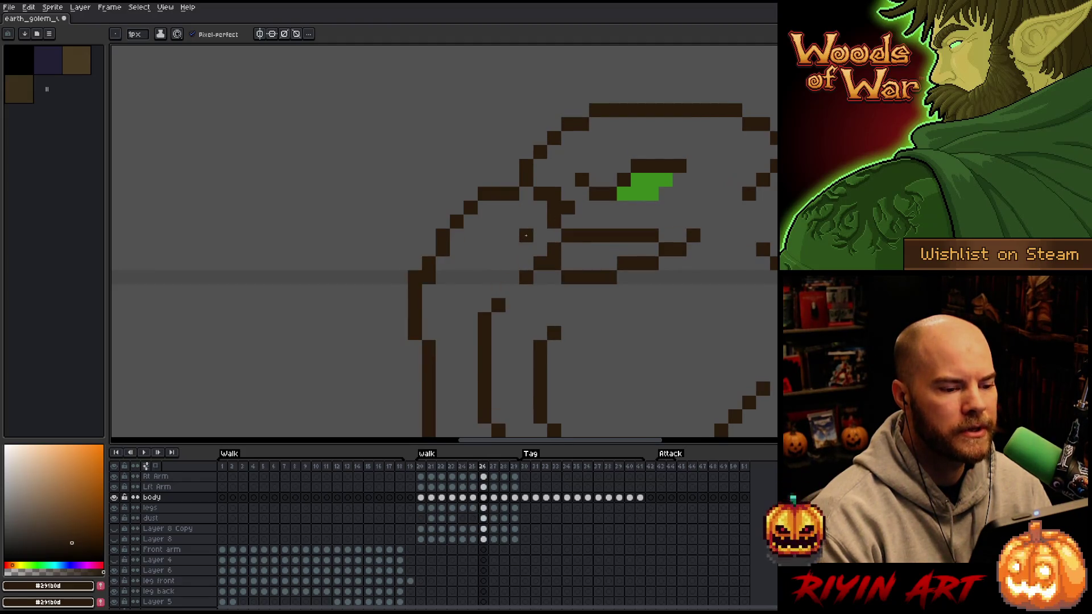
key(period)
key(period)
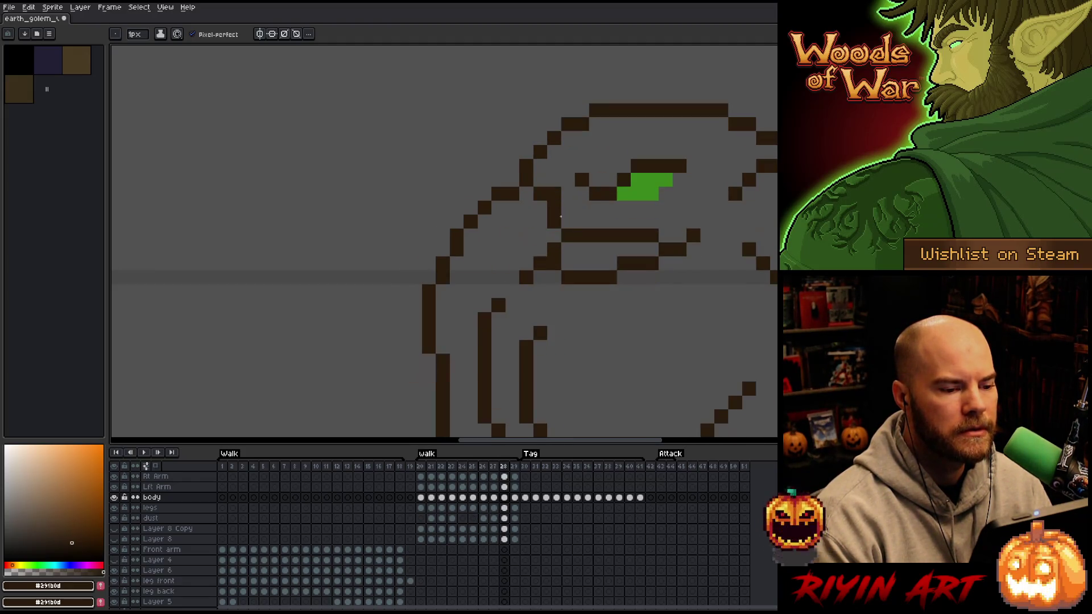
key(period)
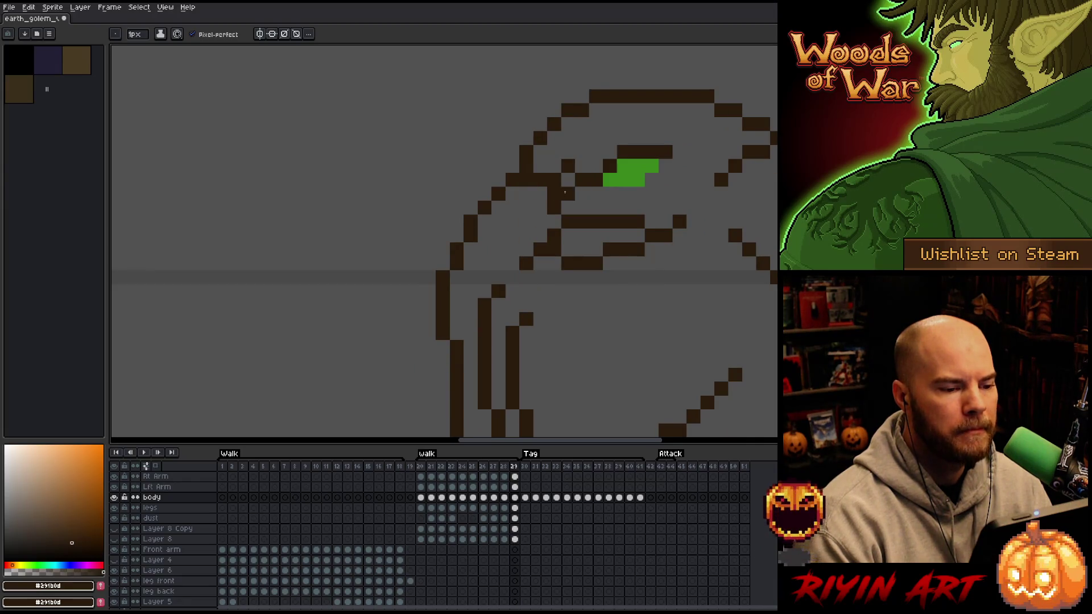
key(comma)
key(period)
key(period)
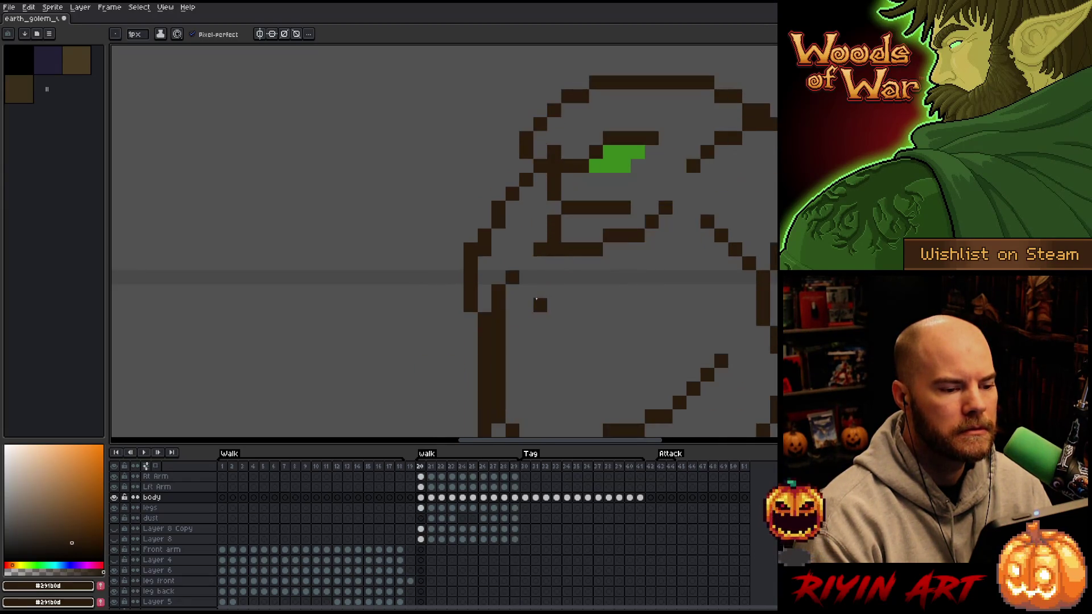
key(period)
key(period)
key(period)
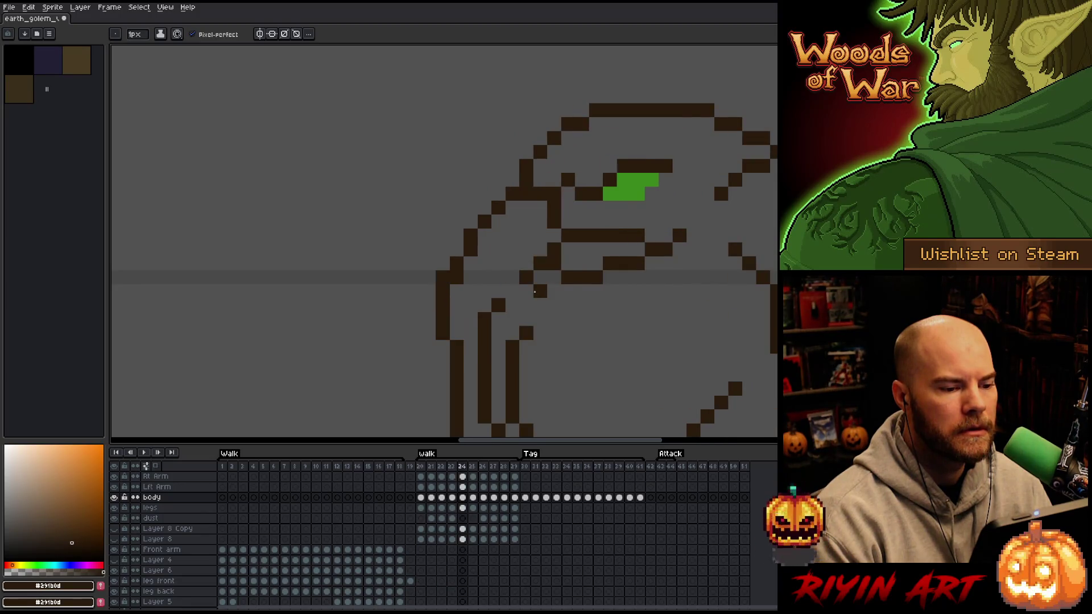
key(period)
key(period)
key(period)
Fix a stray pixel on frame 25's head outline and check it against frames 24 to 29.
click(540, 244)
key(comma)
key(comma)
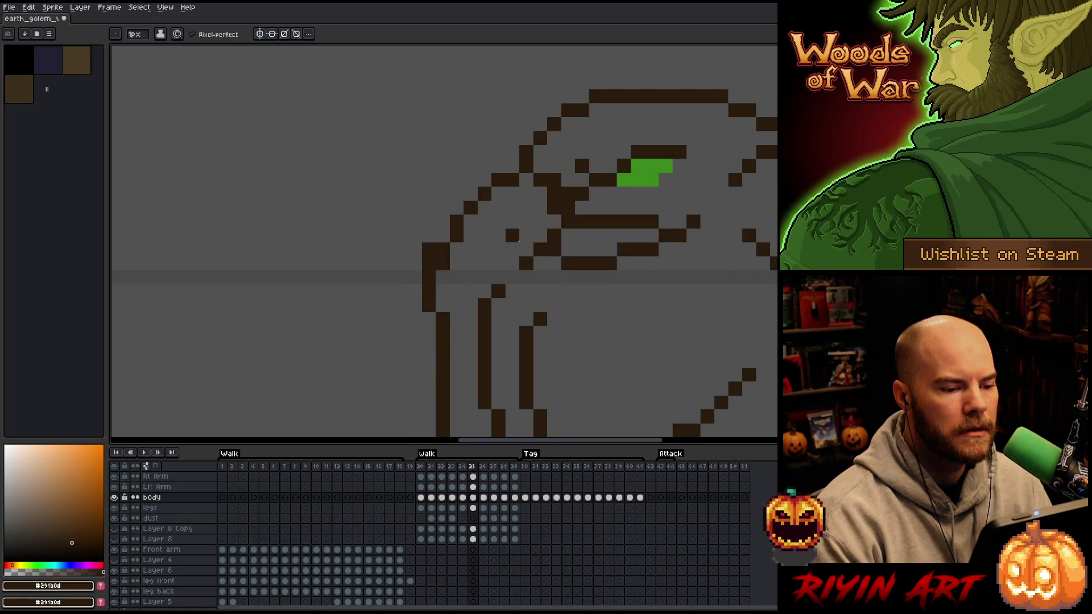
key(comma)
key(period)
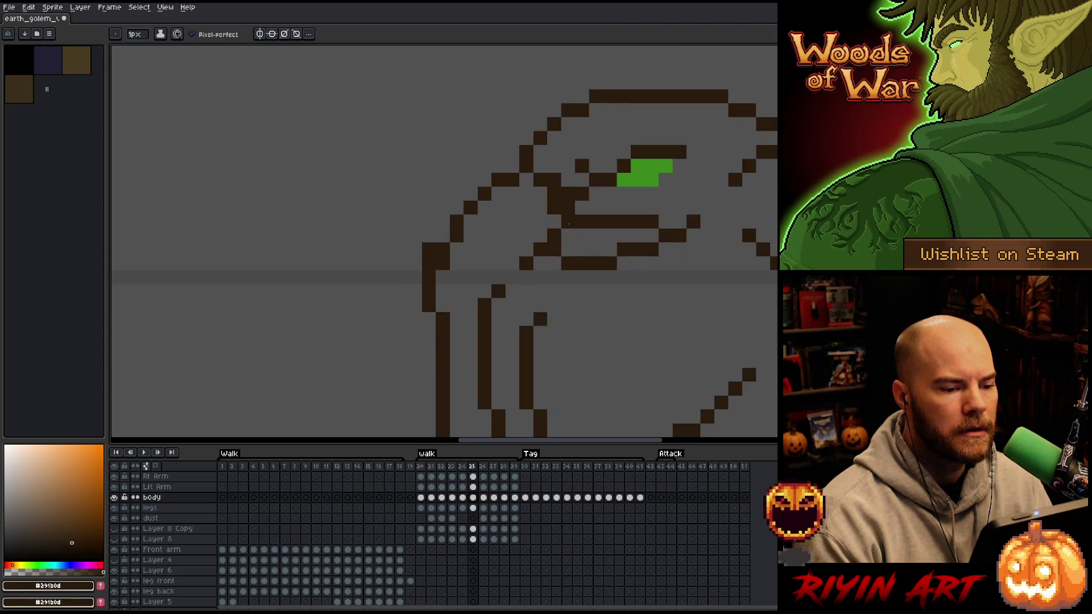
key(period)
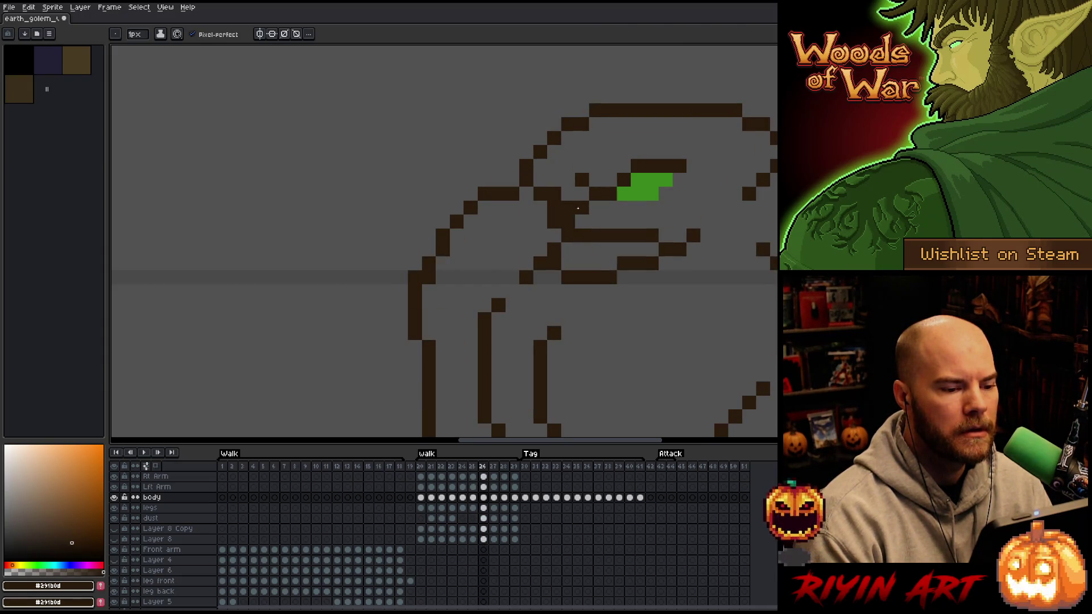
key(period)
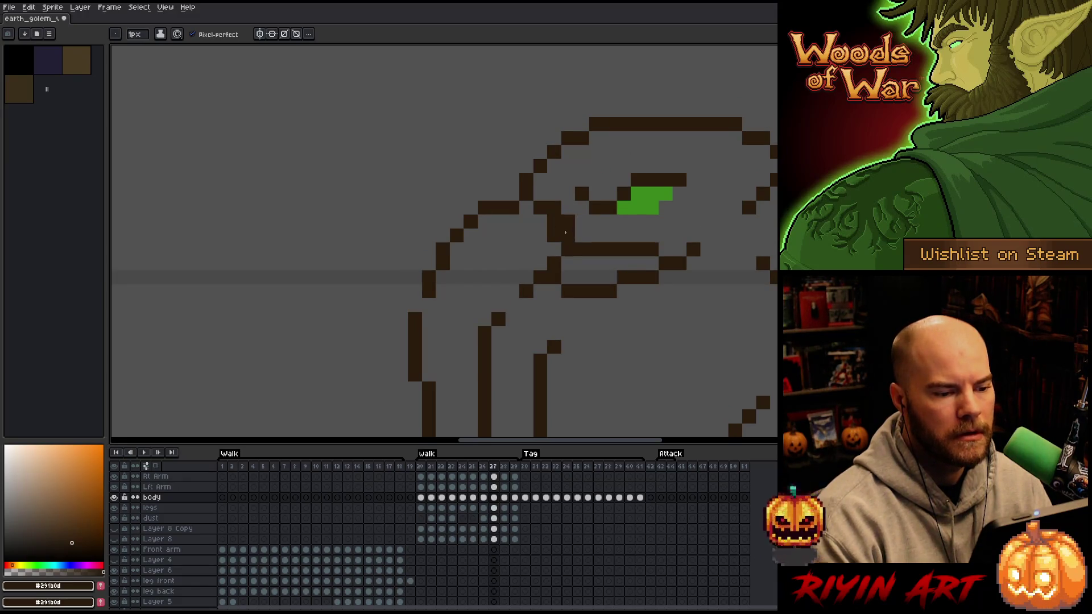
key(period)
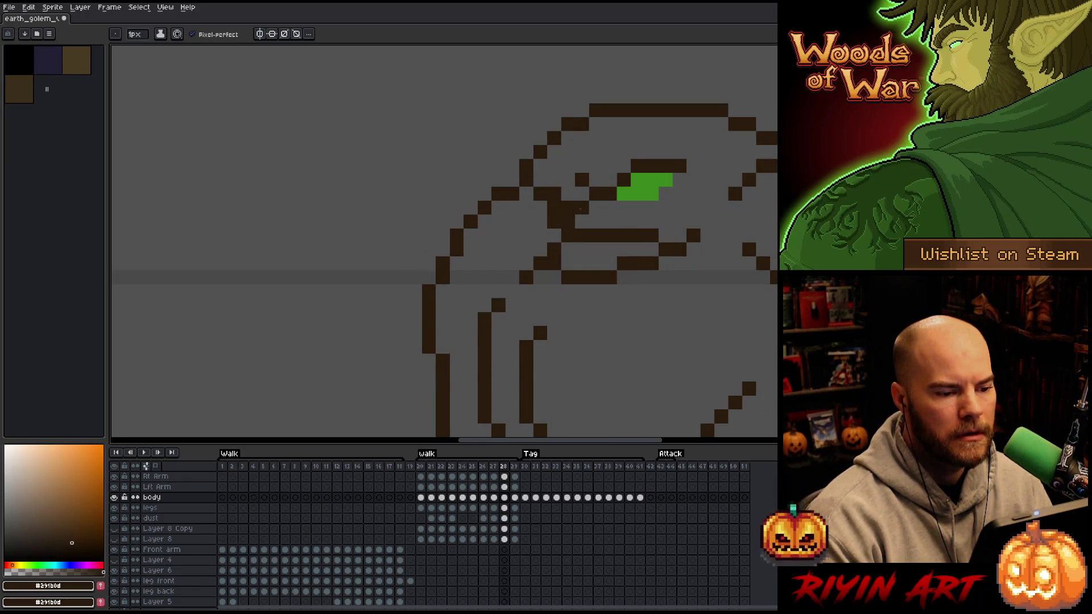
key(period)
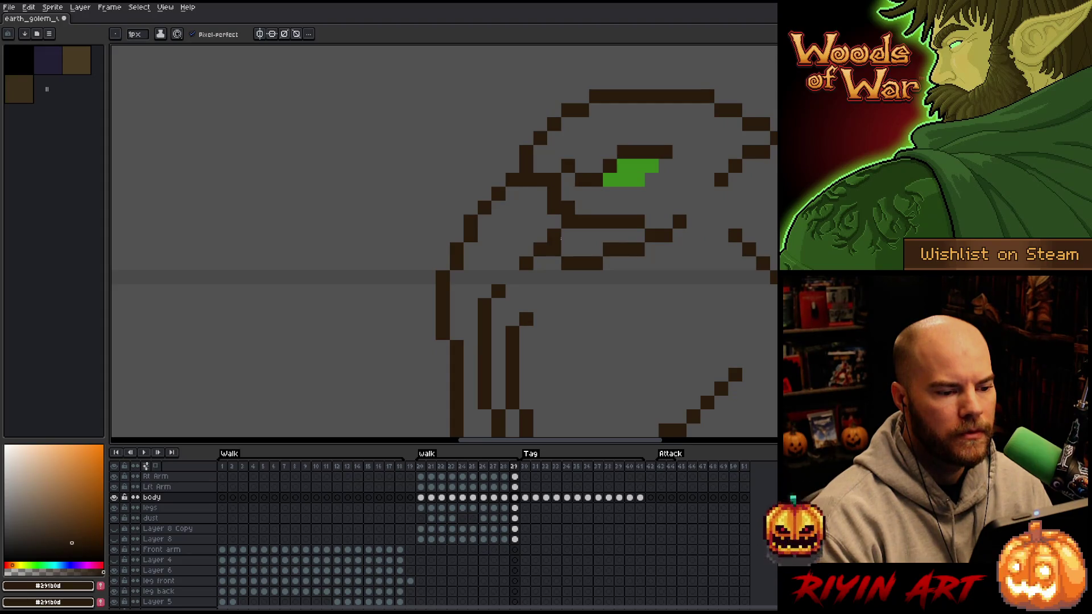
Undo a misplaced dark outline pixel, then play the line-art walk from frame 21.
click(524, 289)
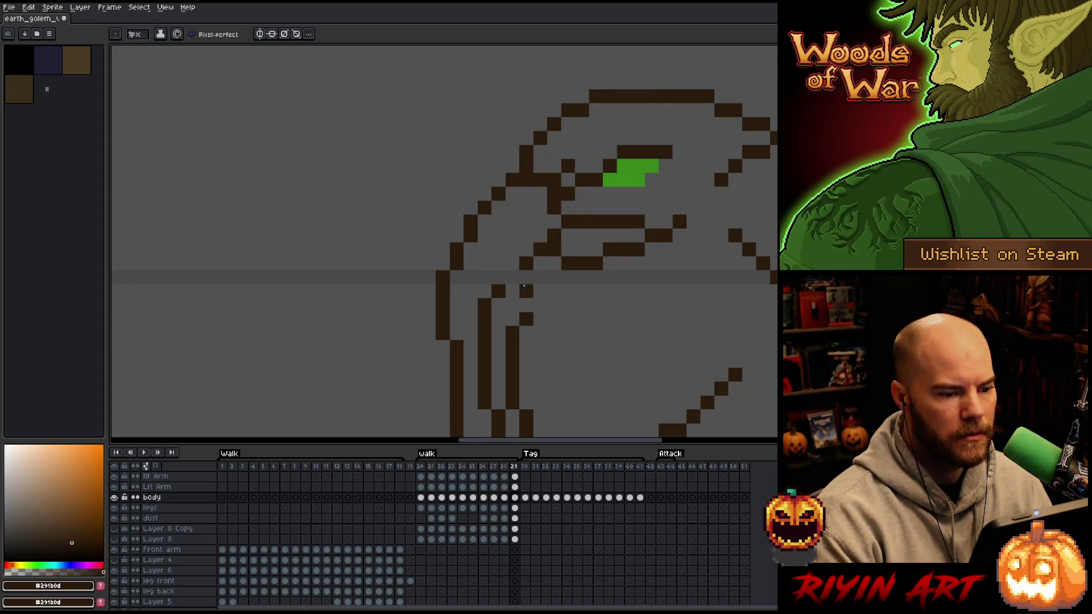
key(ctrl+z)
key(period)
key(period)
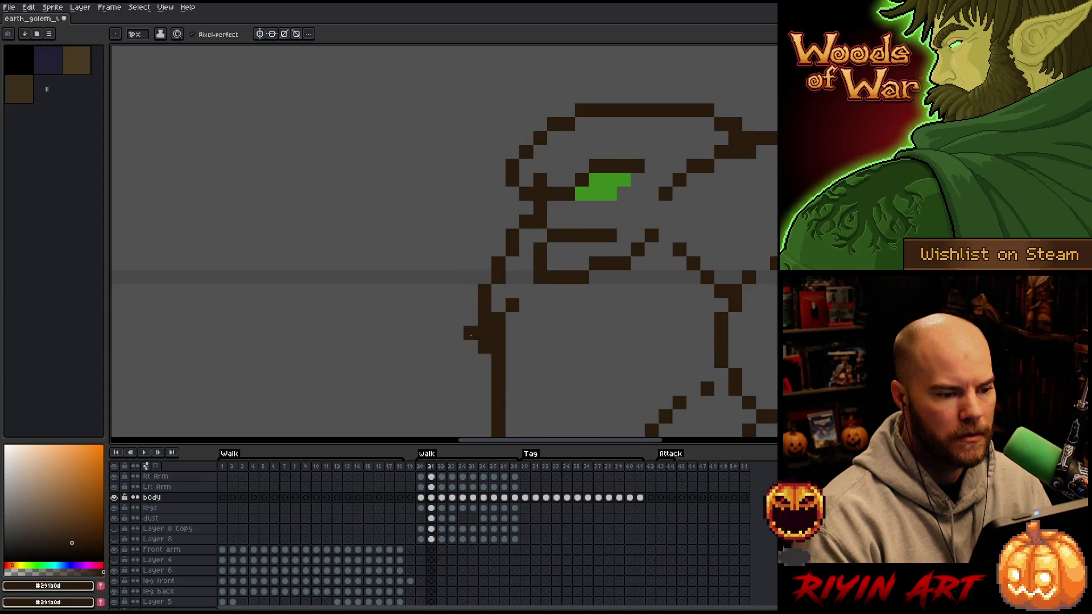
key(Return)
scroll(392, 341, down, 3)
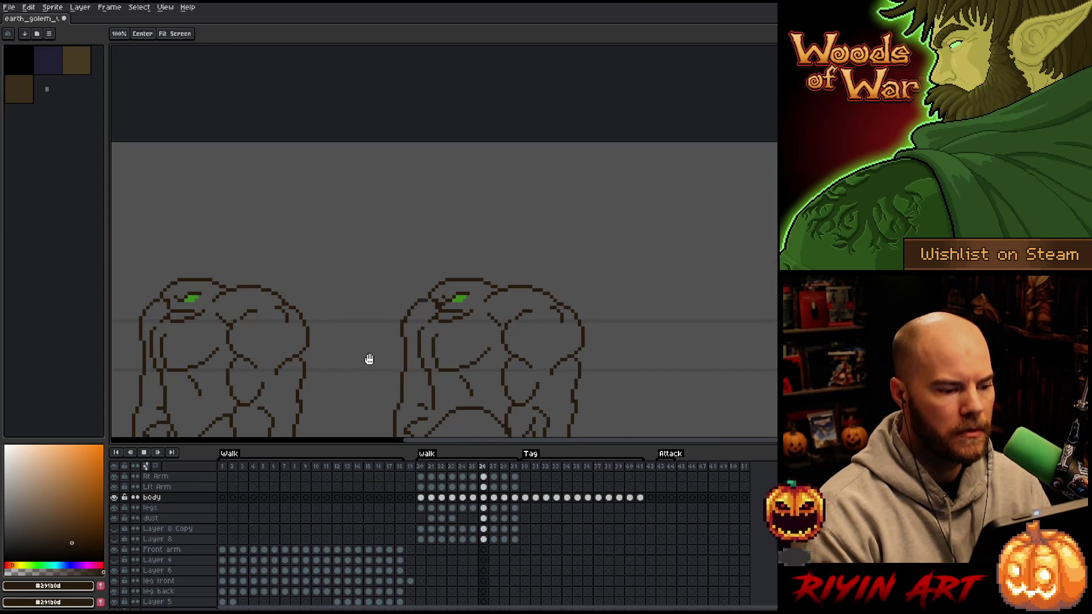
Bring both golems into view, zoom onto the head and erase the stray dark pixel.
mouse_move(365, 361)
mouse_down()
mouse_move(458, 202)
mouse_move(458, 213)
mouse_up()
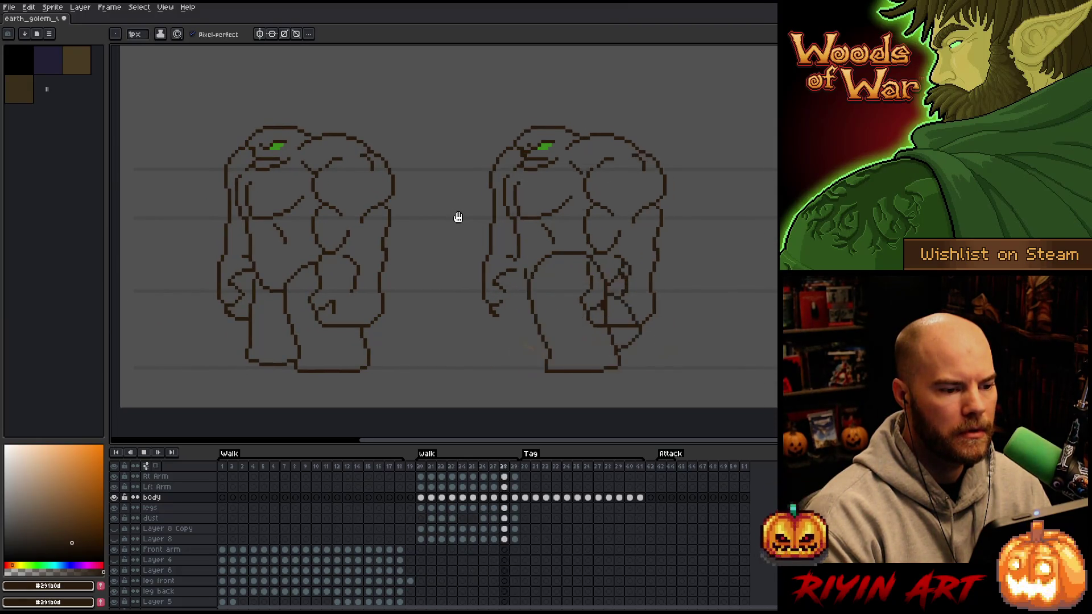
scroll(473, 207, up, 3)
scroll(472, 207, down, 3)
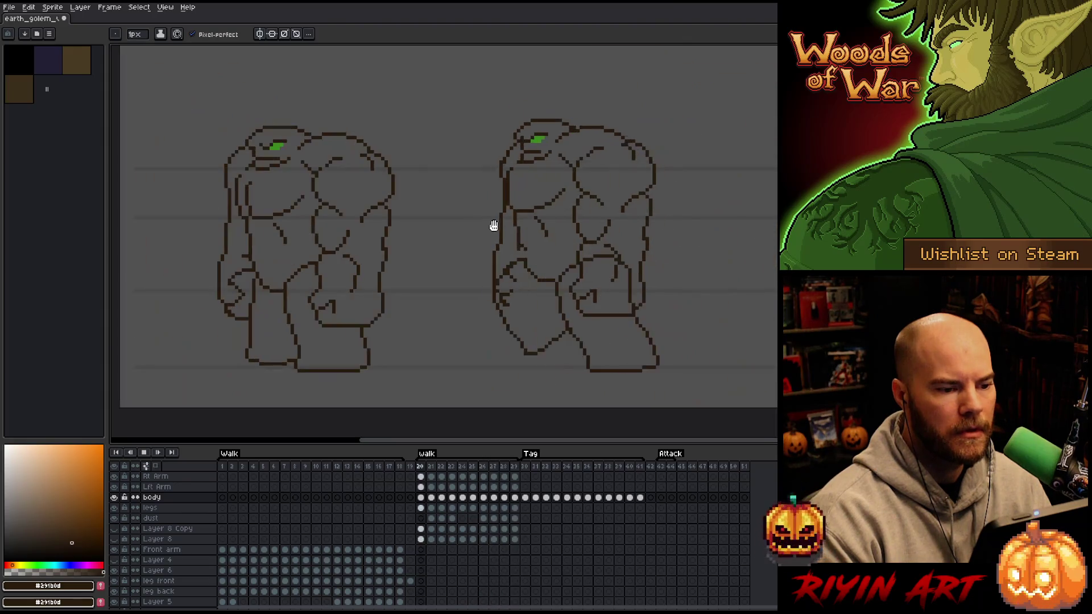
scroll(494, 226, up, 1)
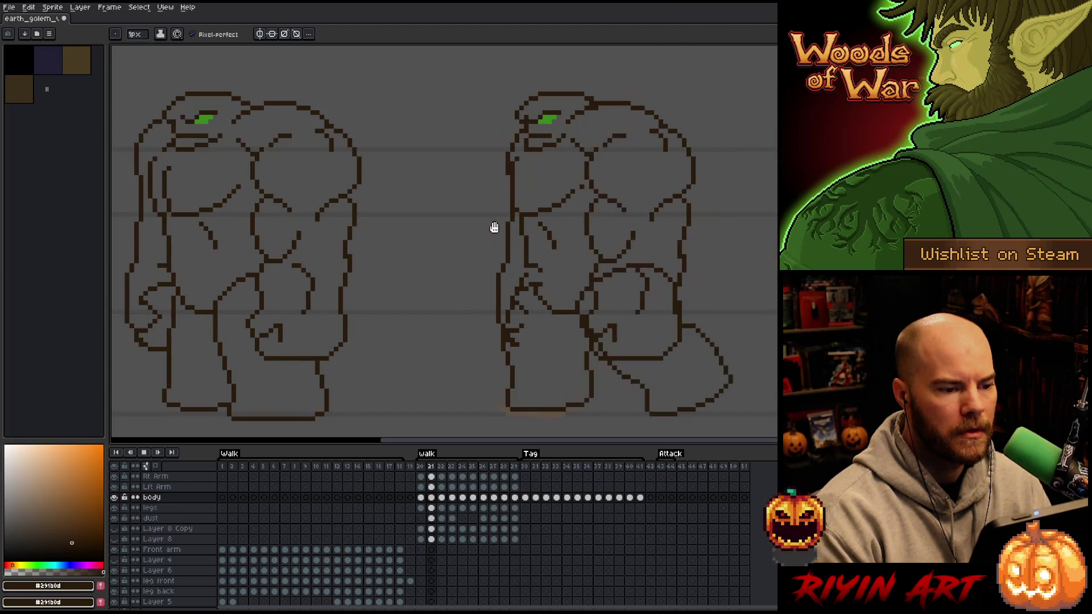
scroll(540, 125, up, 3)
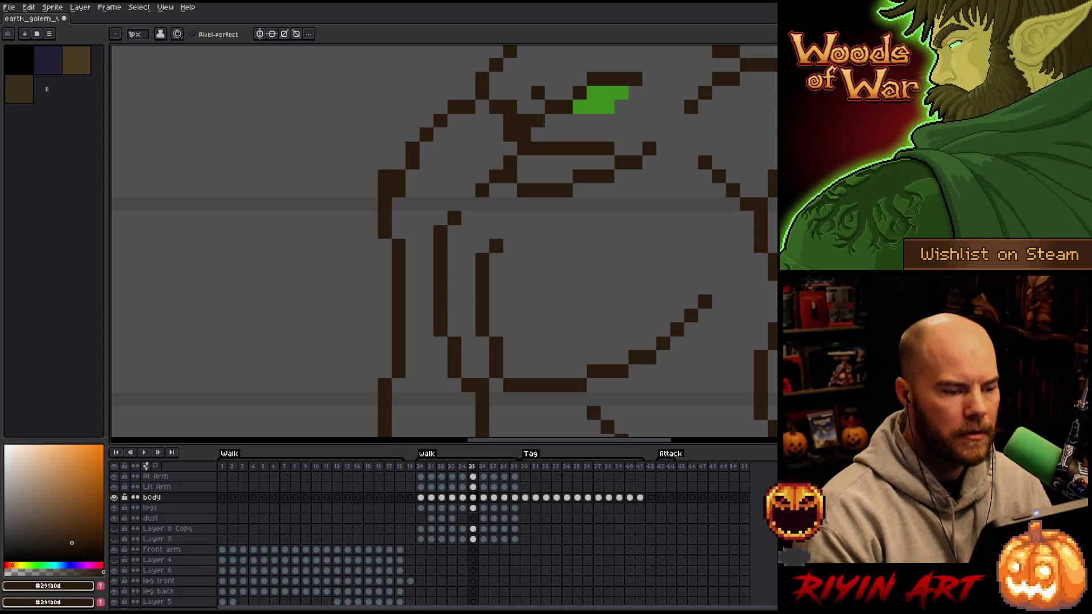
key(e)
click(524, 133)
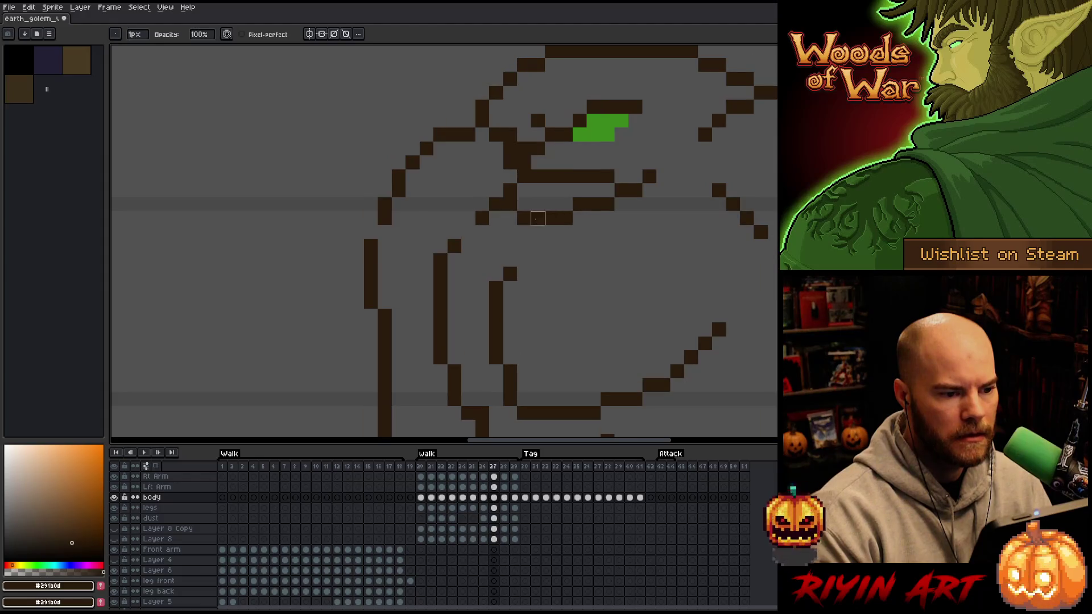
Check walk frames 27 to 29 and frame 20 for a consistent head outline.
scroll(496, 274, down, 3)
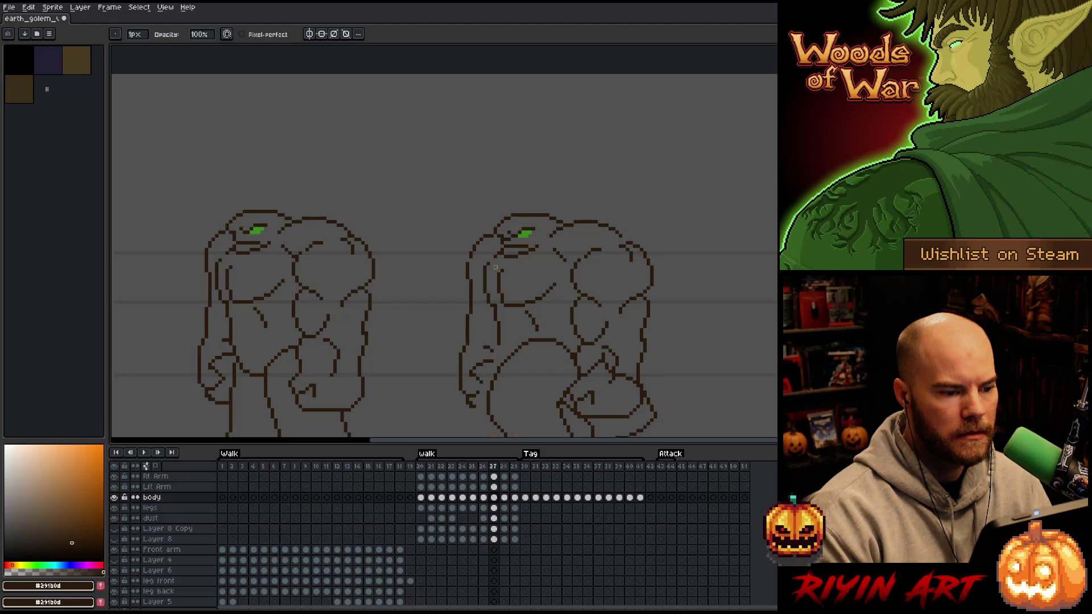
scroll(495, 267, up, 4)
scroll(502, 259, down, 3)
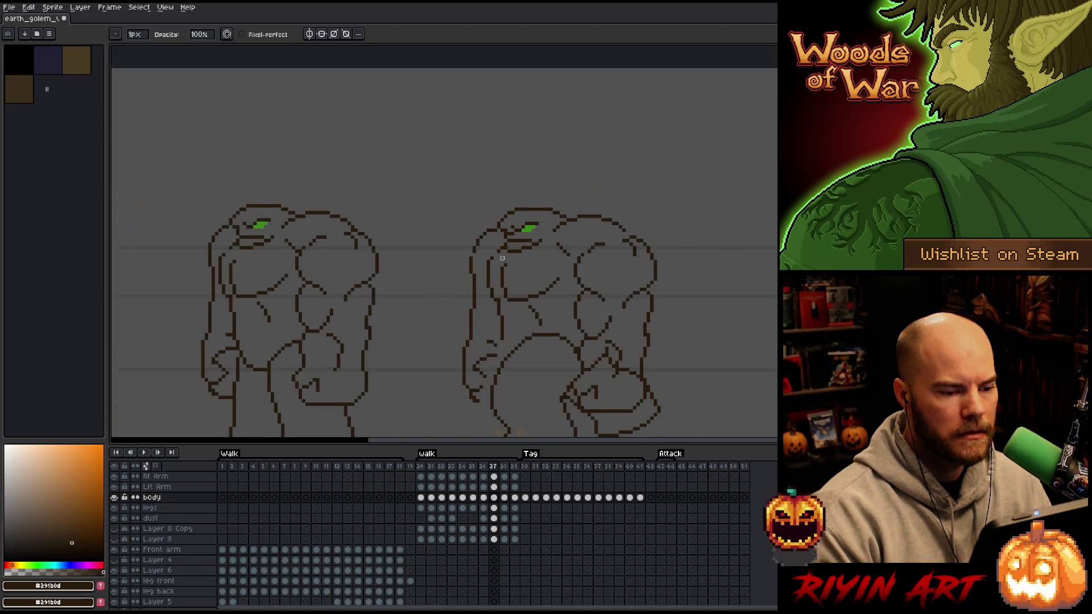
key(period)
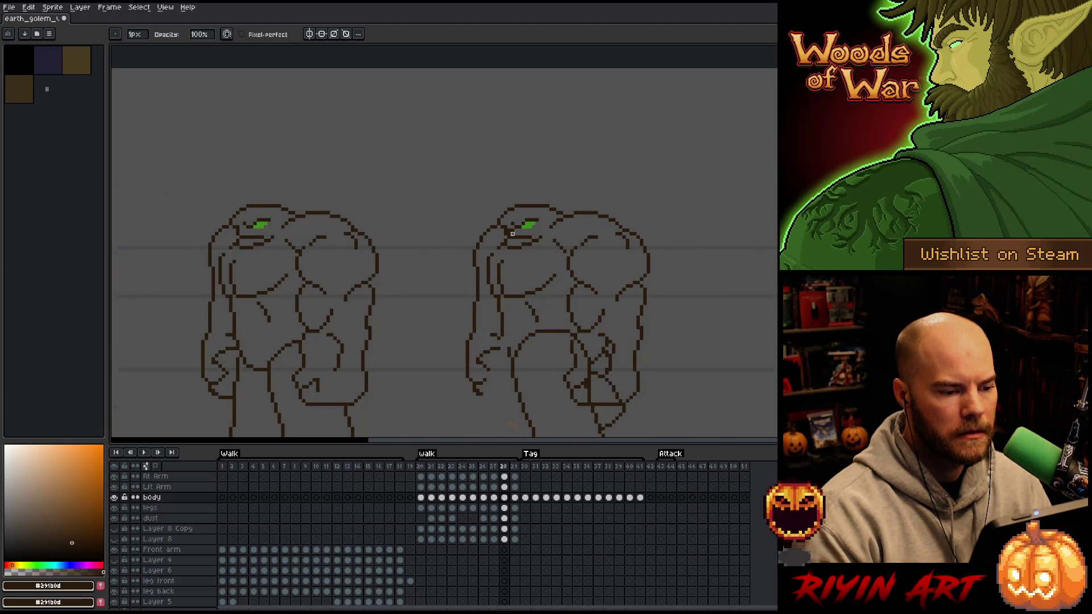
key(period)
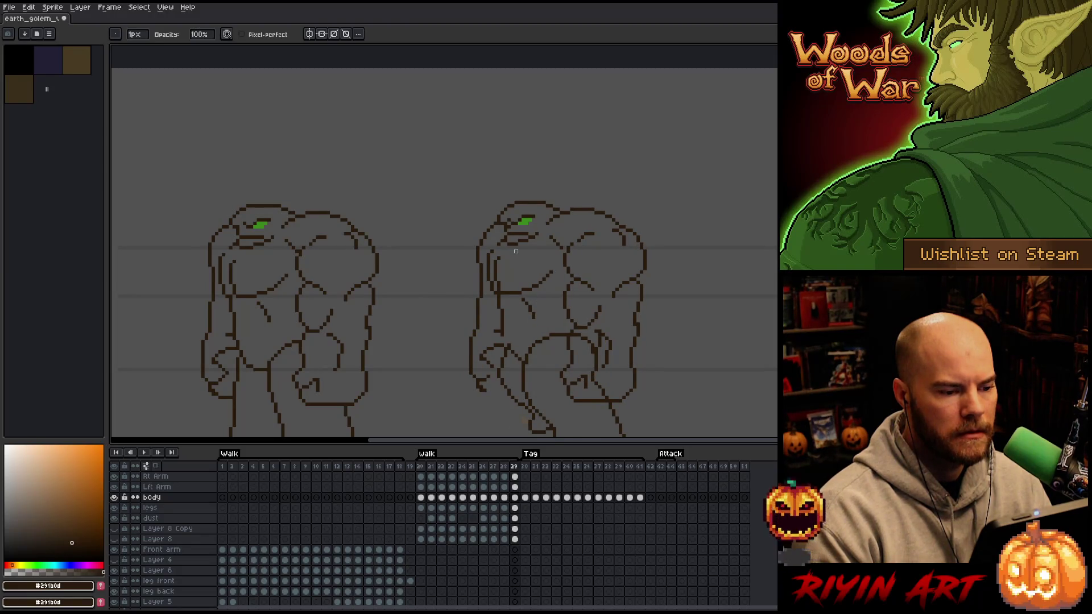
key(period)
key(comma)
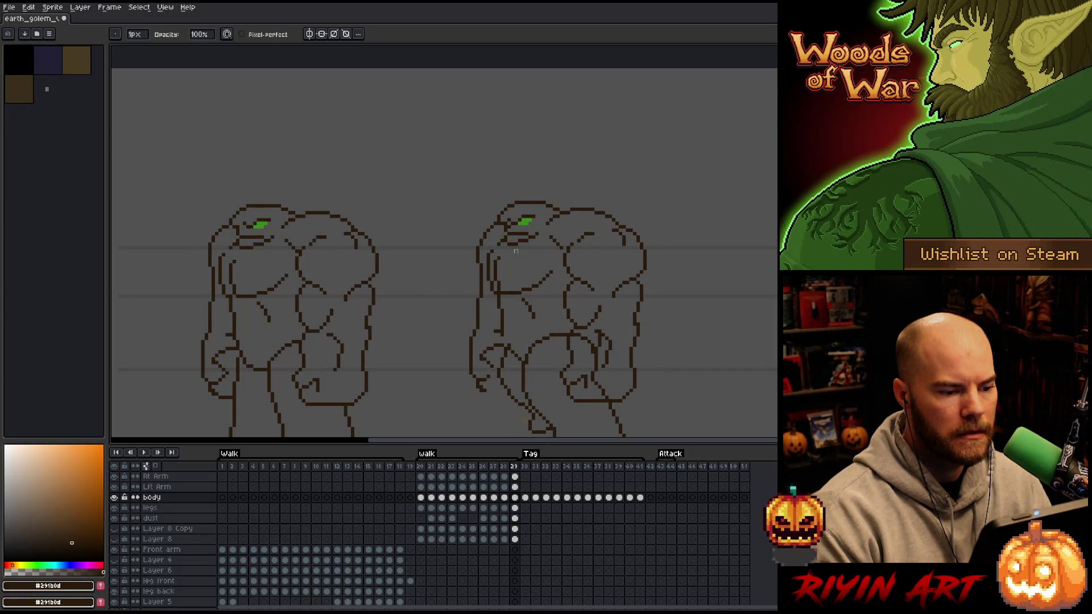
scroll(509, 234, up, 4)
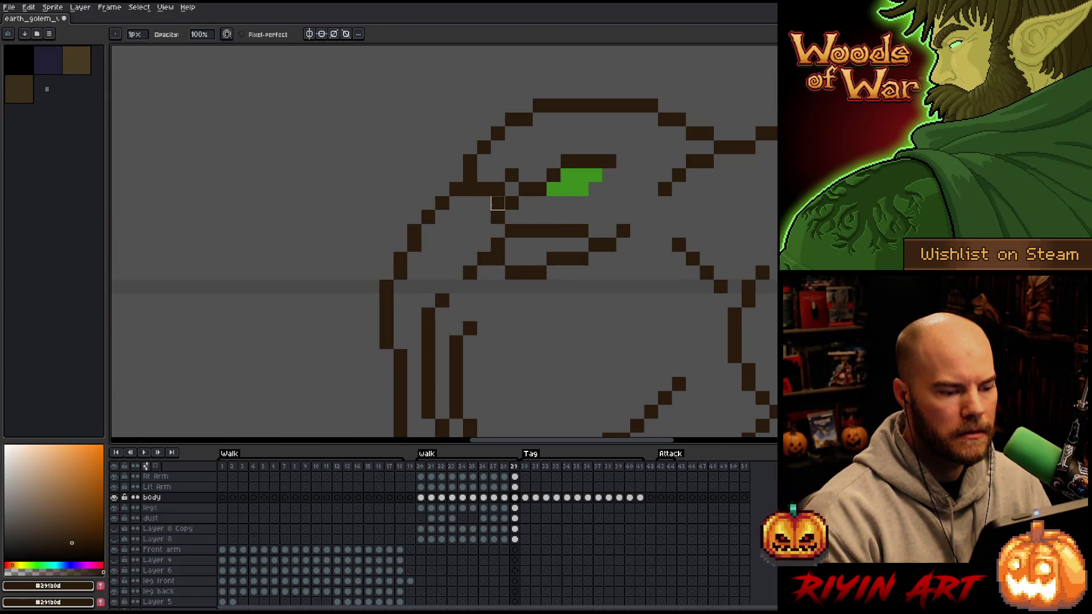
Pencil in dark pixels along the eye outline and erase one excess outline pixel.
key(b)
drag(498, 203, 504, 215)
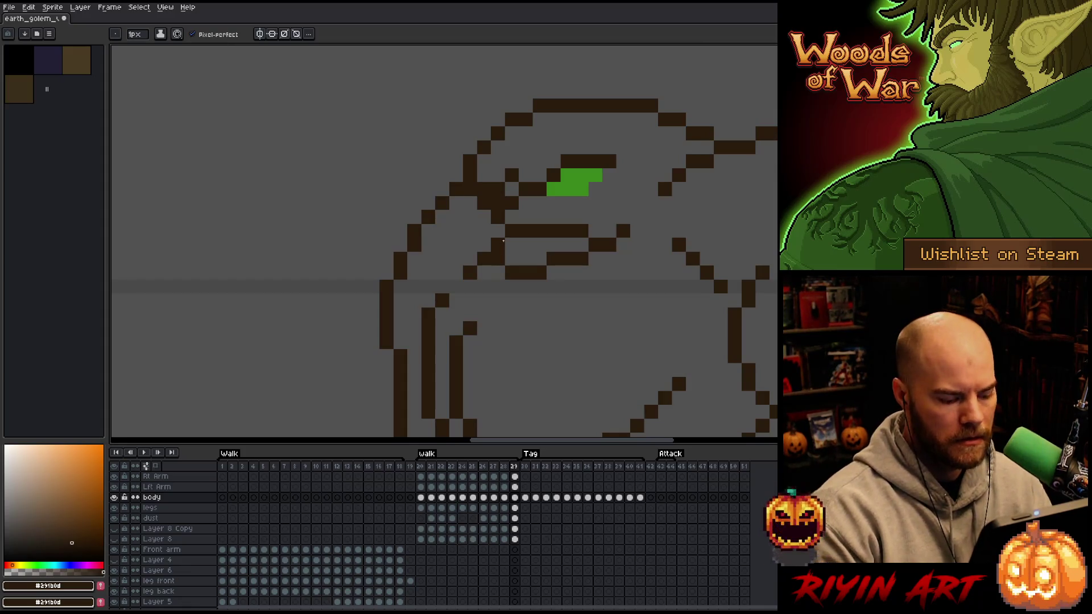
key(e)
click(498, 189)
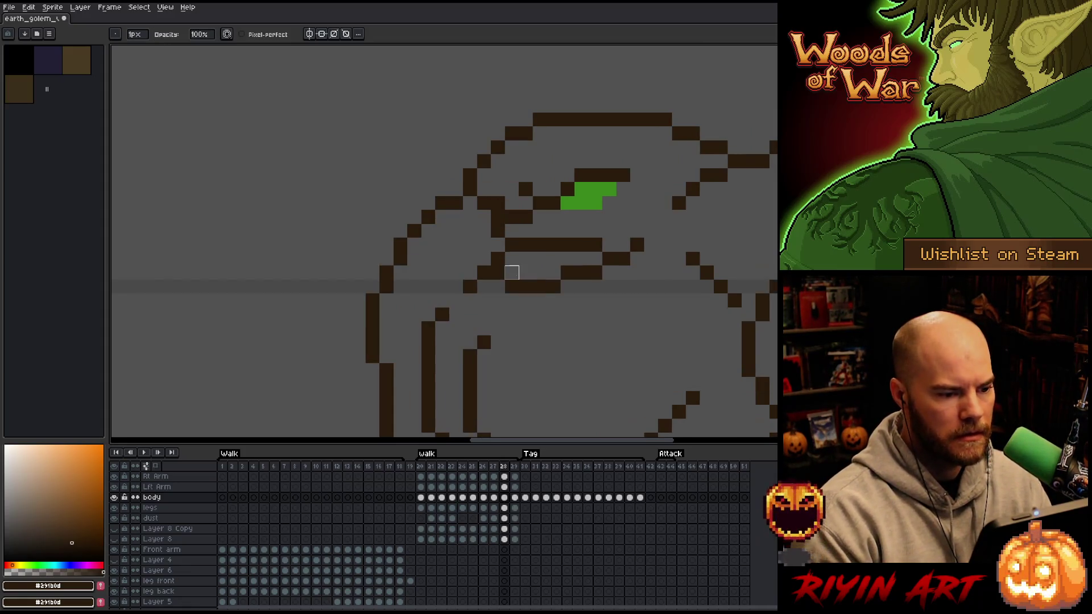
key(period)
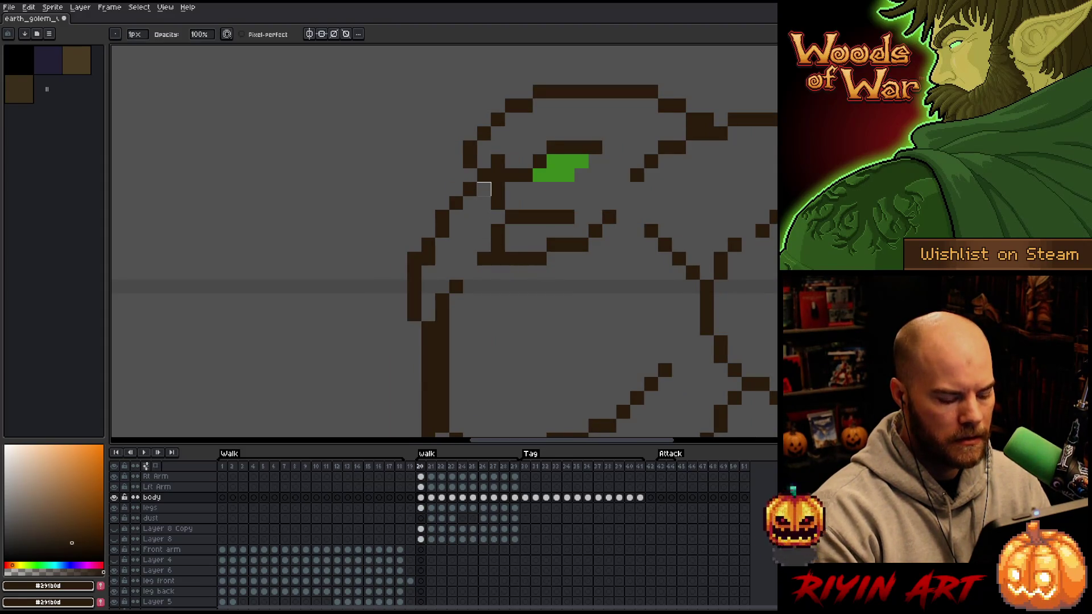
On the first walk frame, replace a head outline pixel with a dark brown one.
key(b)
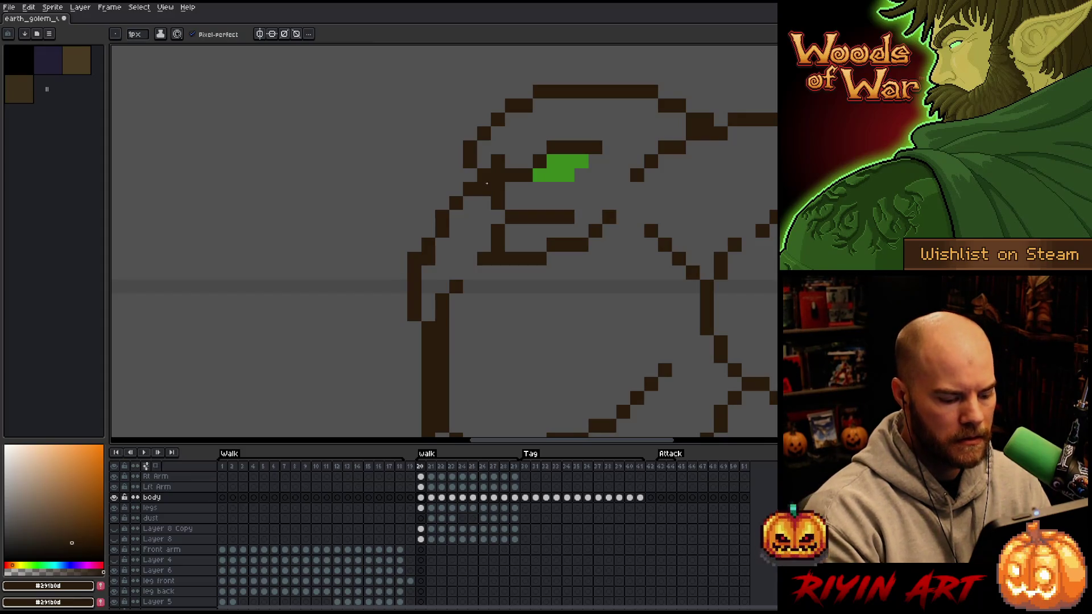
key(e)
click(497, 190)
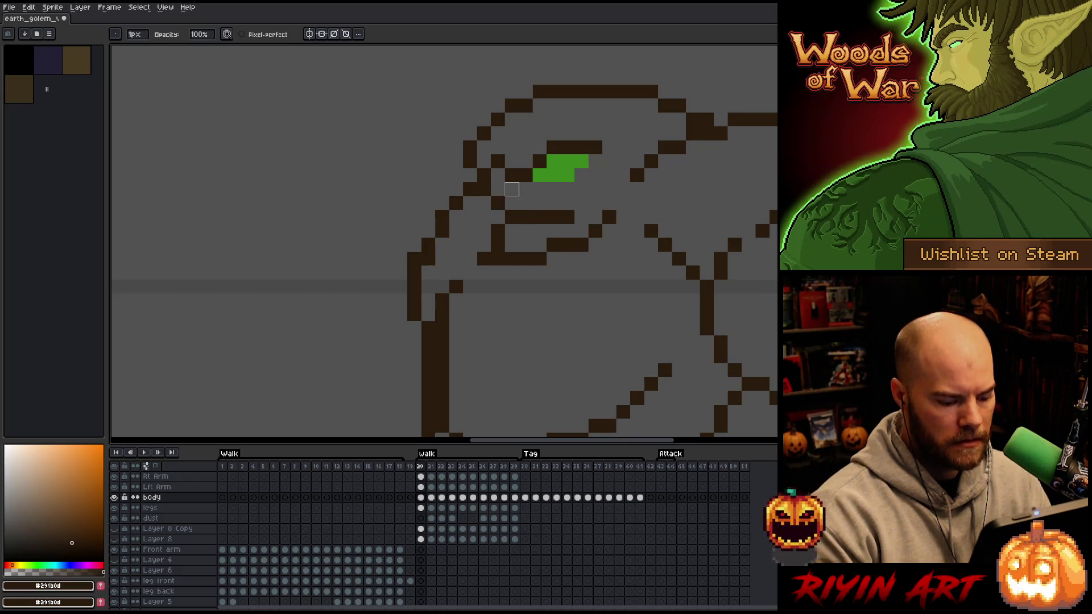
key(b)
click(502, 193)
Remove the dark pixel below the mouth line, add one to the head outline, and clear a stray pixel on frame 20.
key(Left)
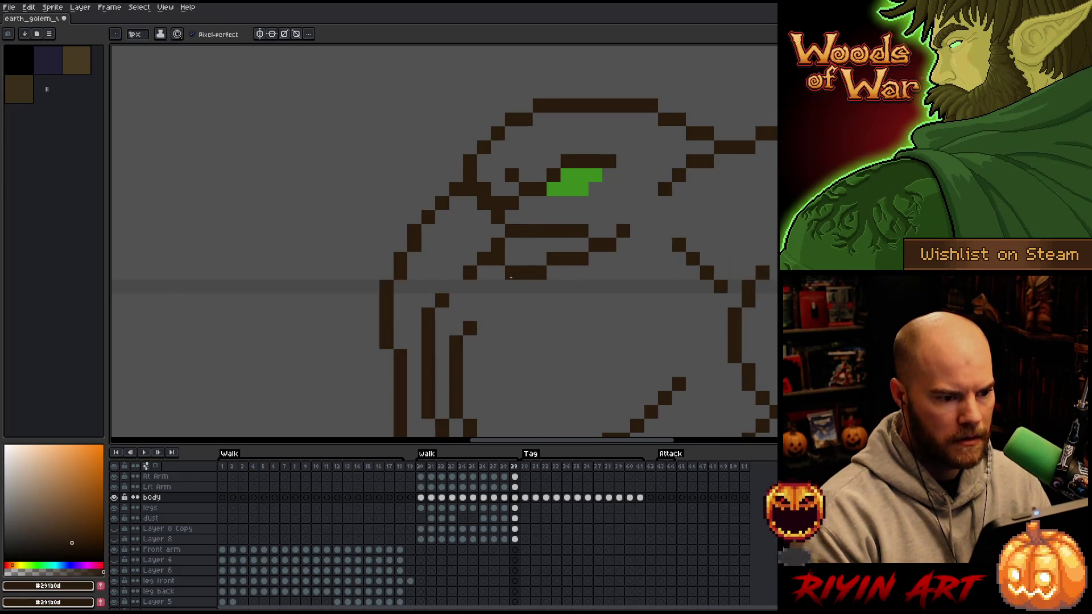
key(Right)
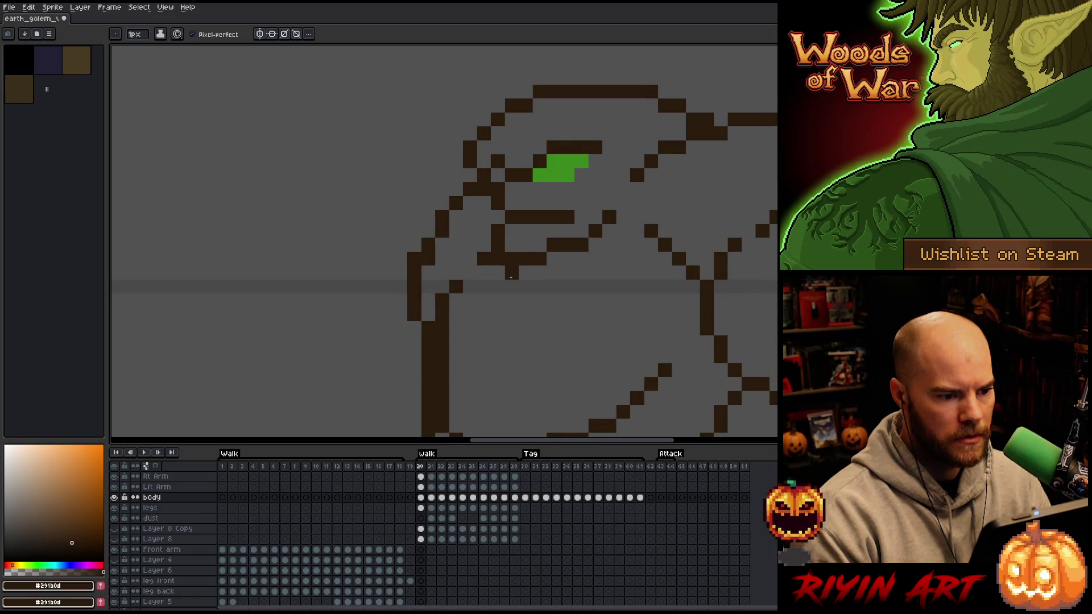
key(Left)
key(Right)
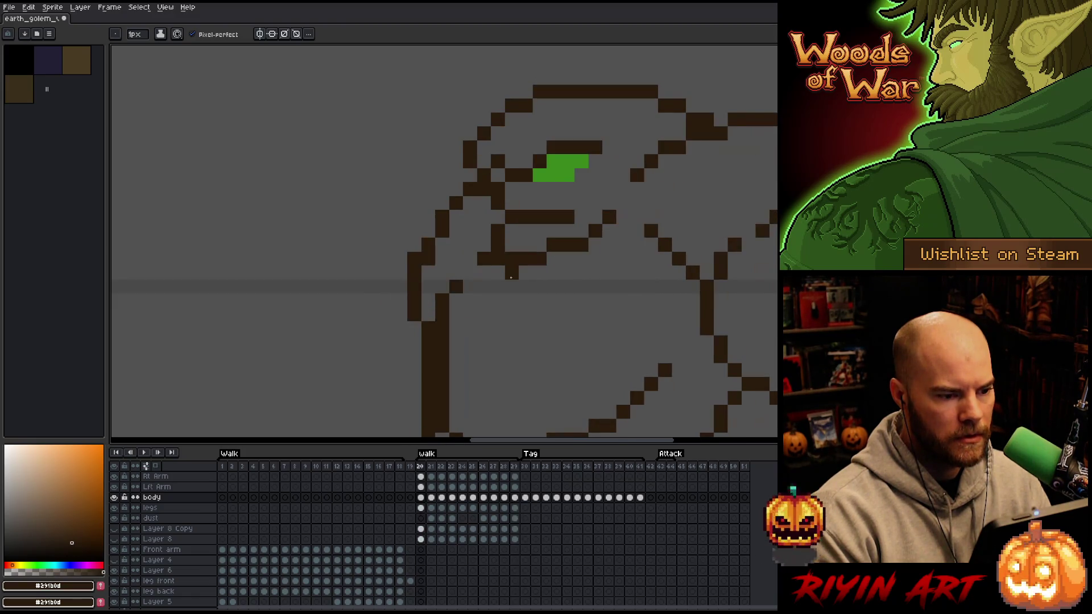
key(Left)
right_click(510, 274)
click(493, 227)
key(Right)
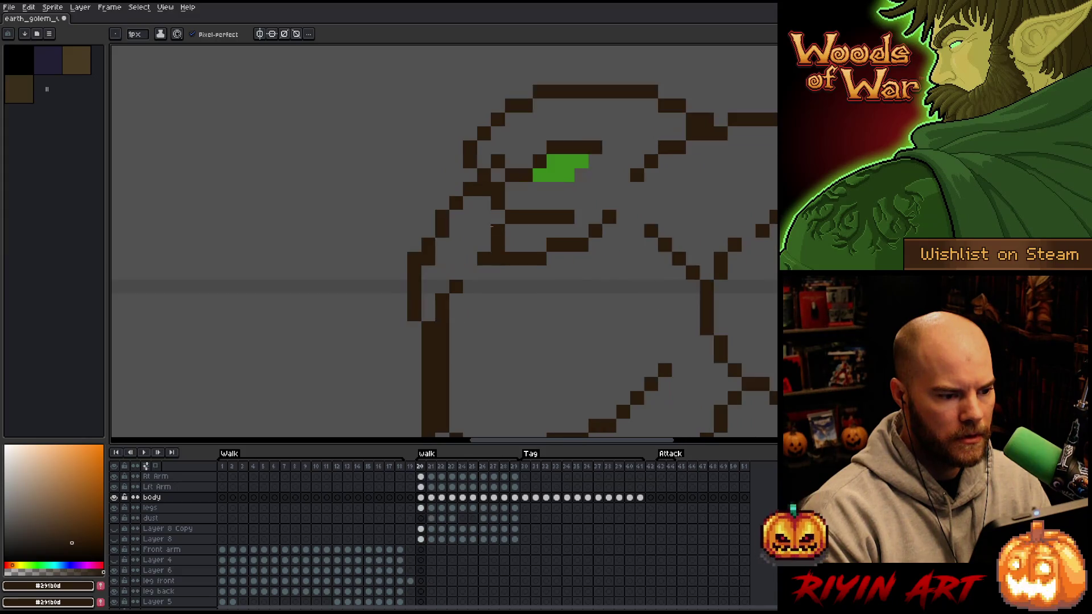
right_click(469, 203)
key(Right)
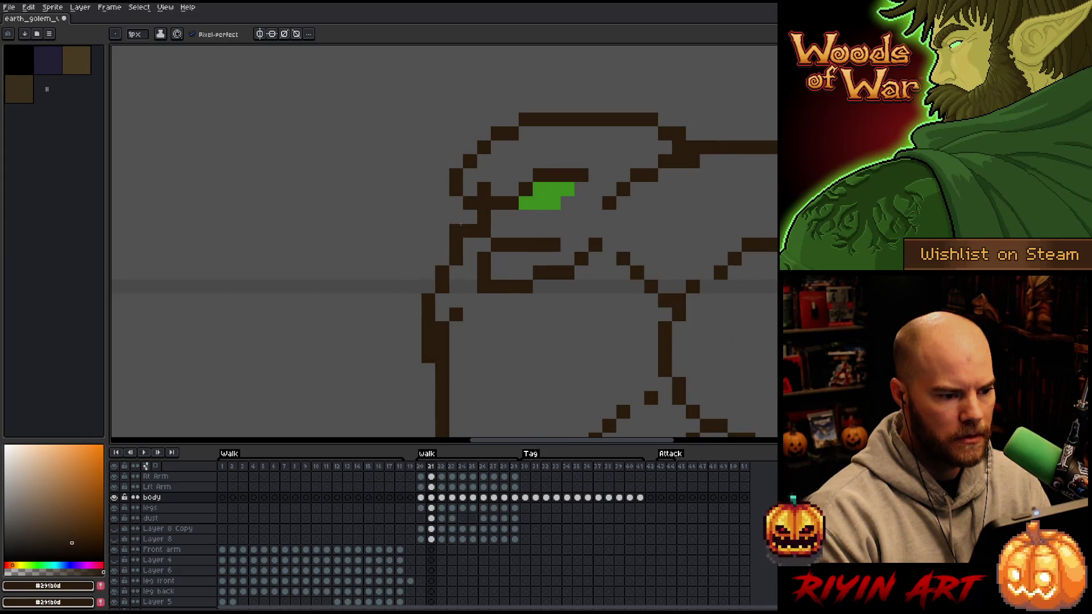
Compare the head outline across walk frames 20 to 23.
key(e)
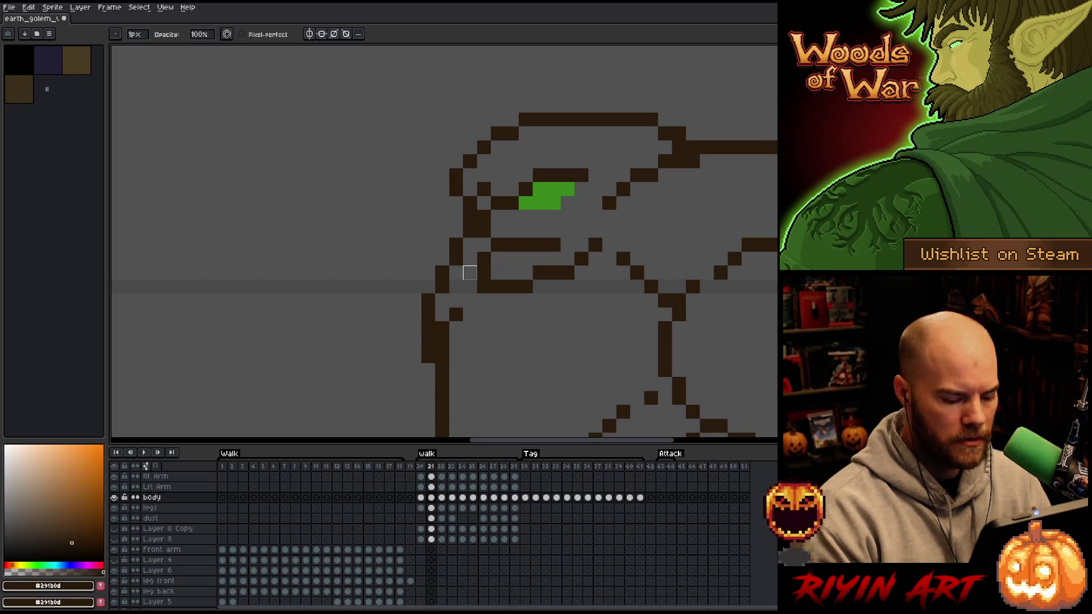
key(Left)
key(Right)
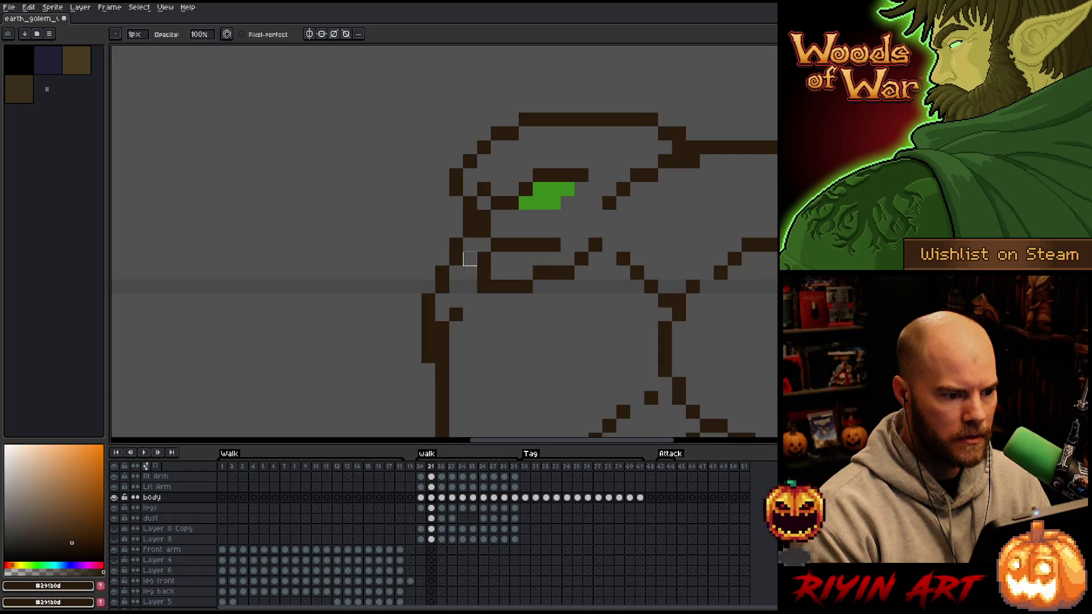
key(Left)
key(Right)
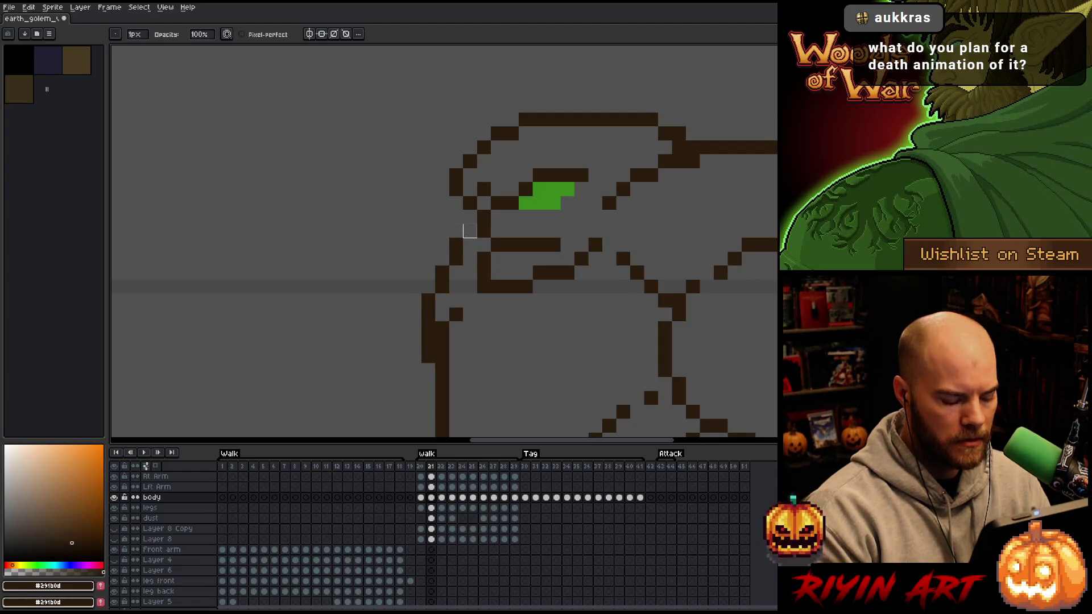
key(b)
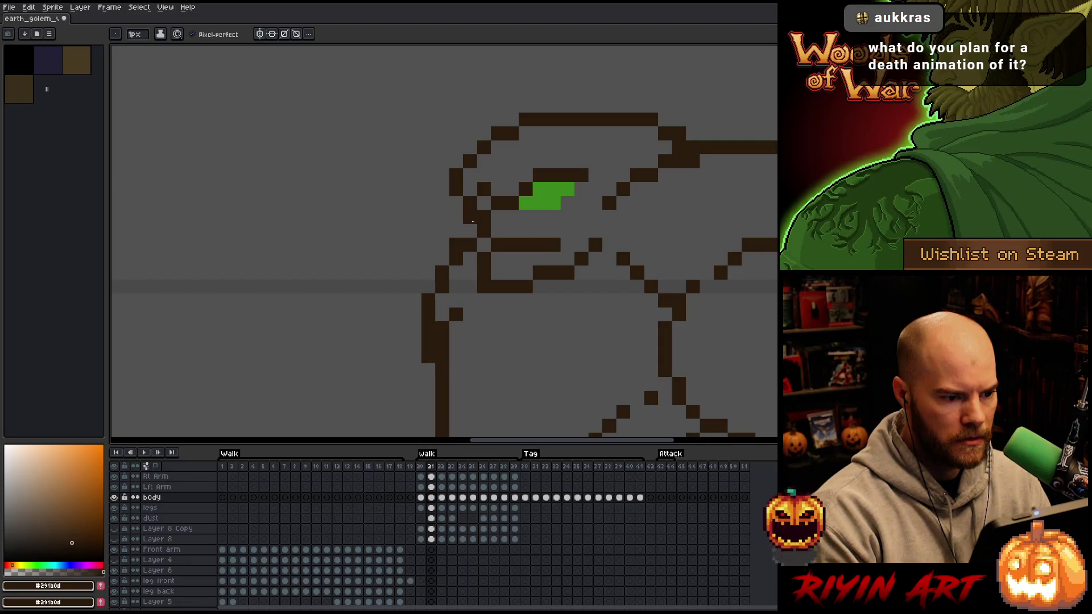
key(Left)
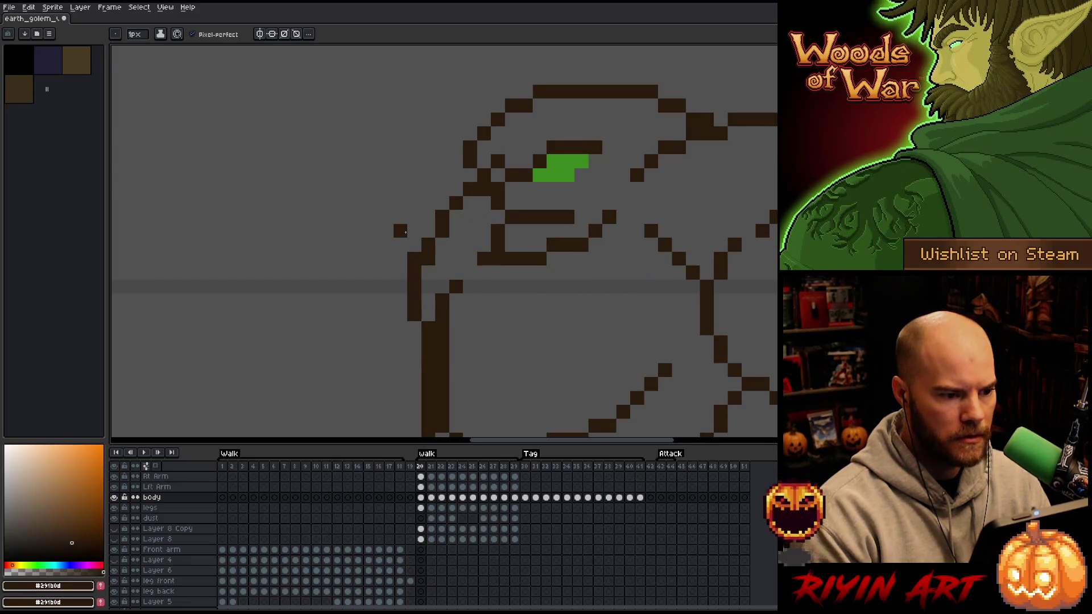
key(Right)
key(Right)
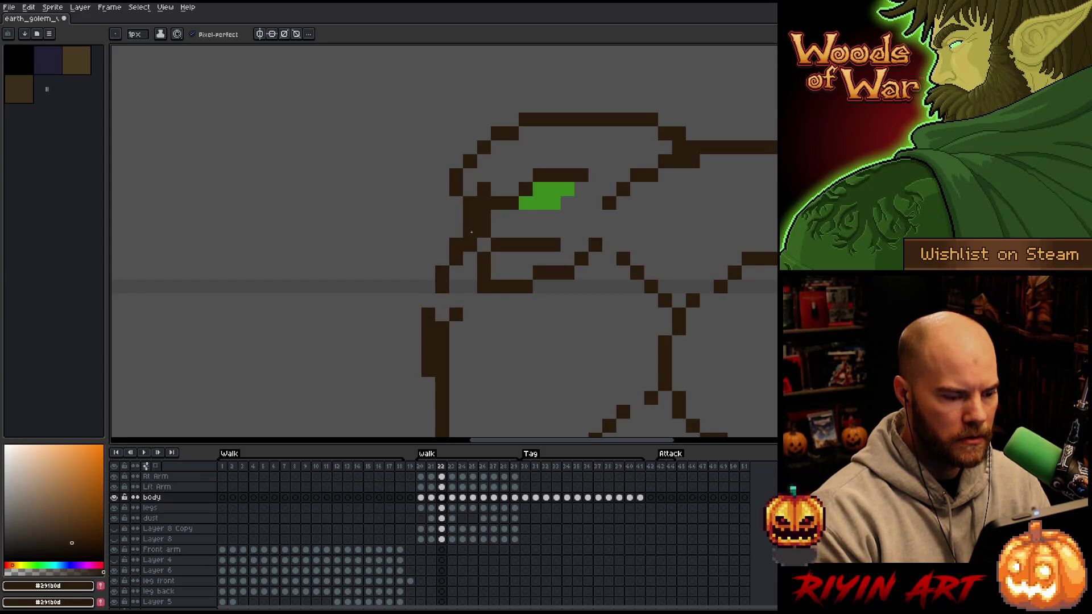
key(e)
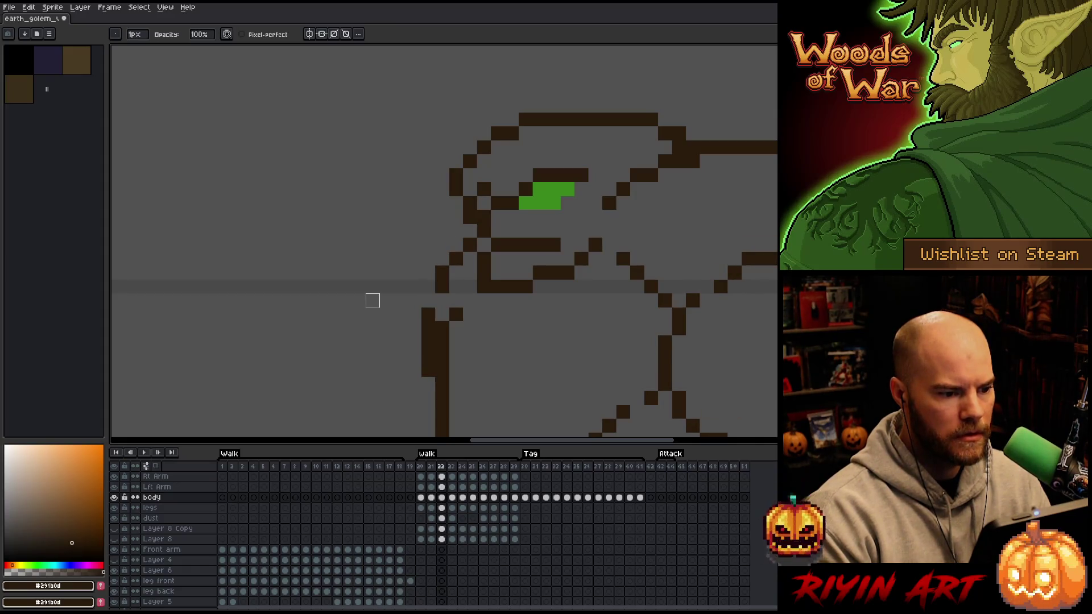
key(Right)
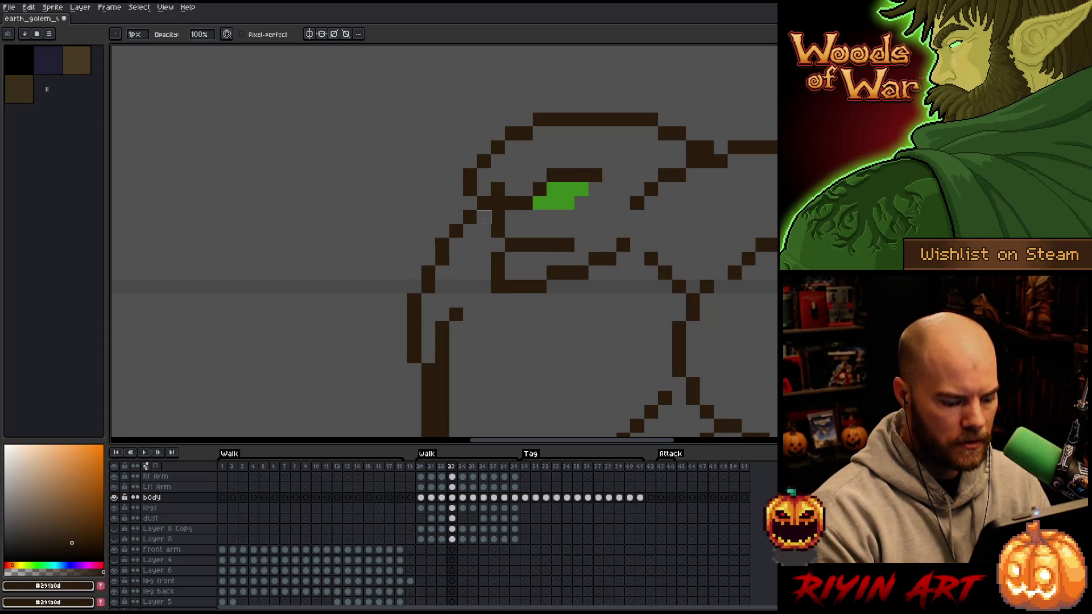
Compare frames 22 and 24, then advance through walk frames 25 and 26.
key(b)
key(e)
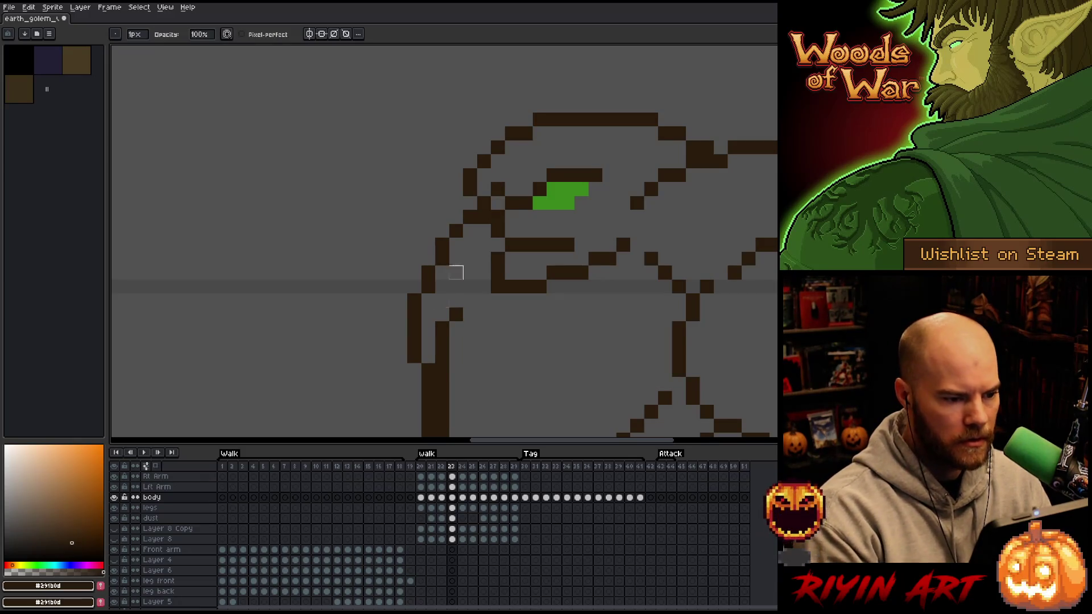
key(Left)
key(Right)
key(Right)
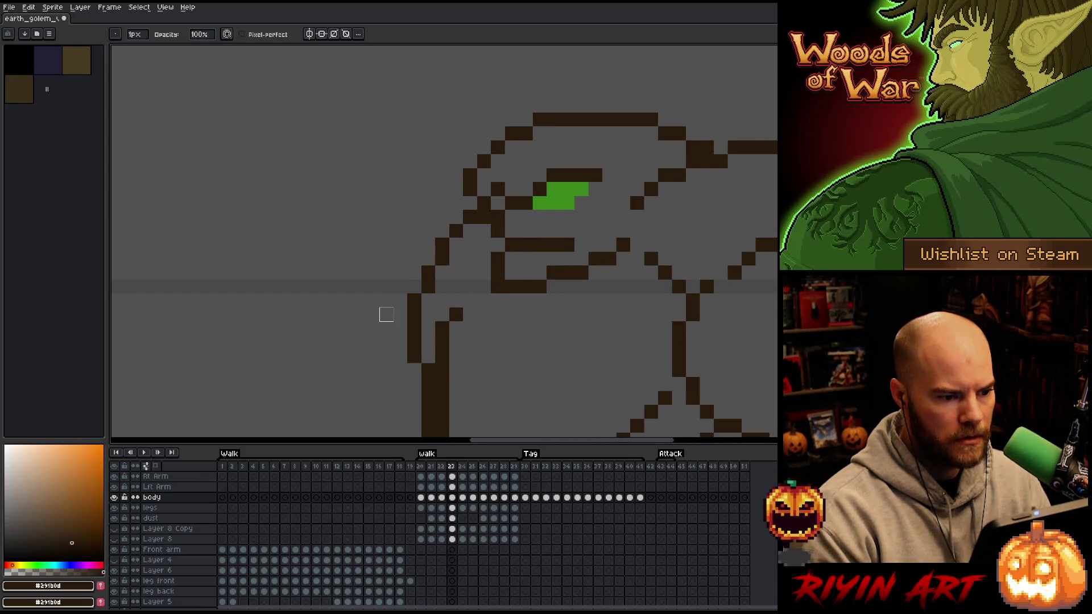
key(Left)
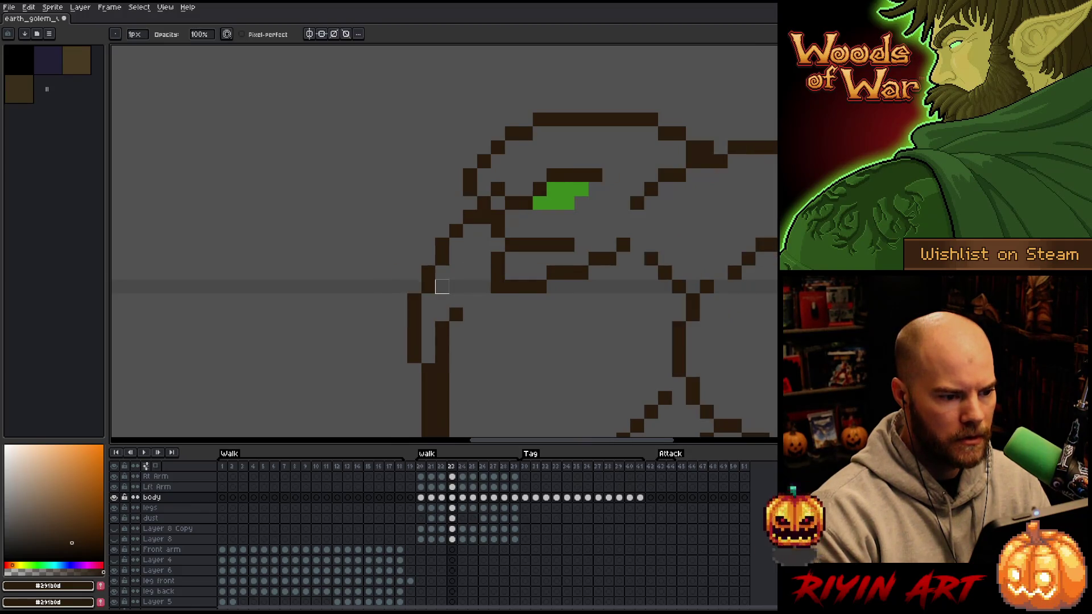
key(Right)
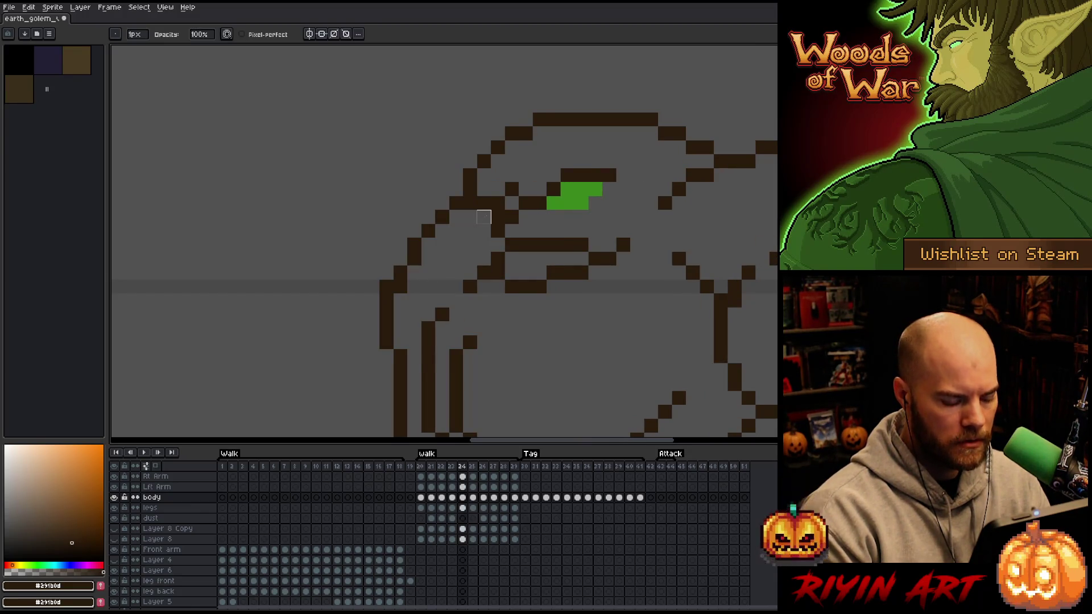
key(b)
key(e)
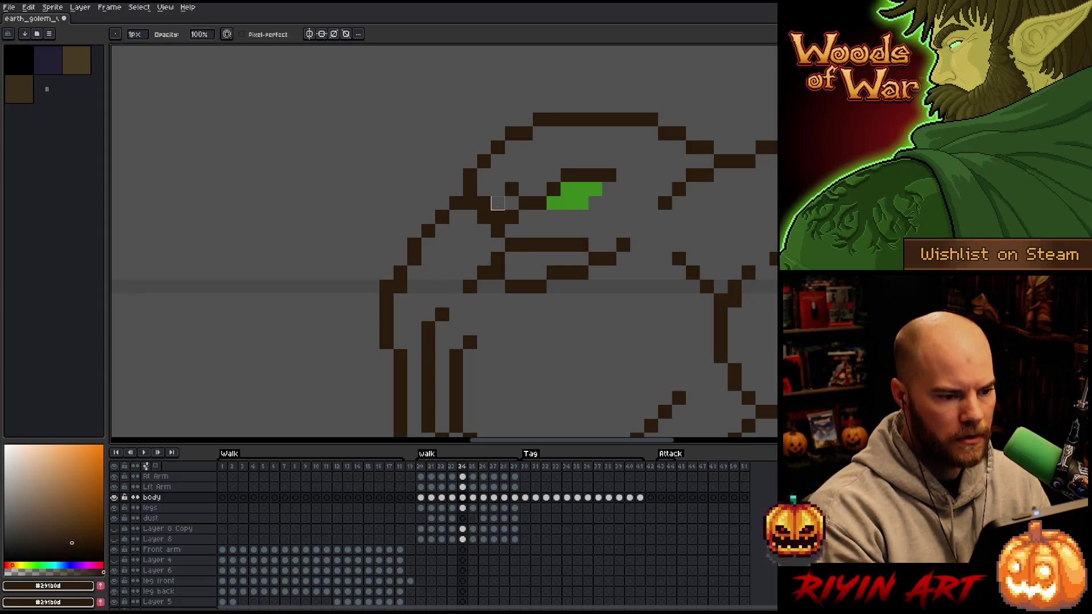
key(Left)
key(Right)
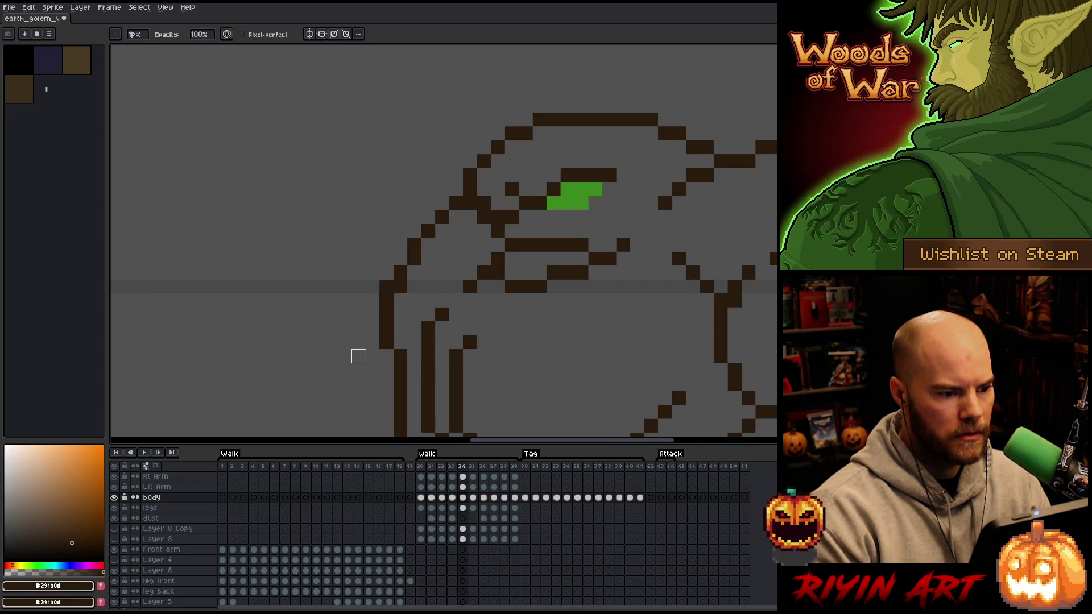
key(Right)
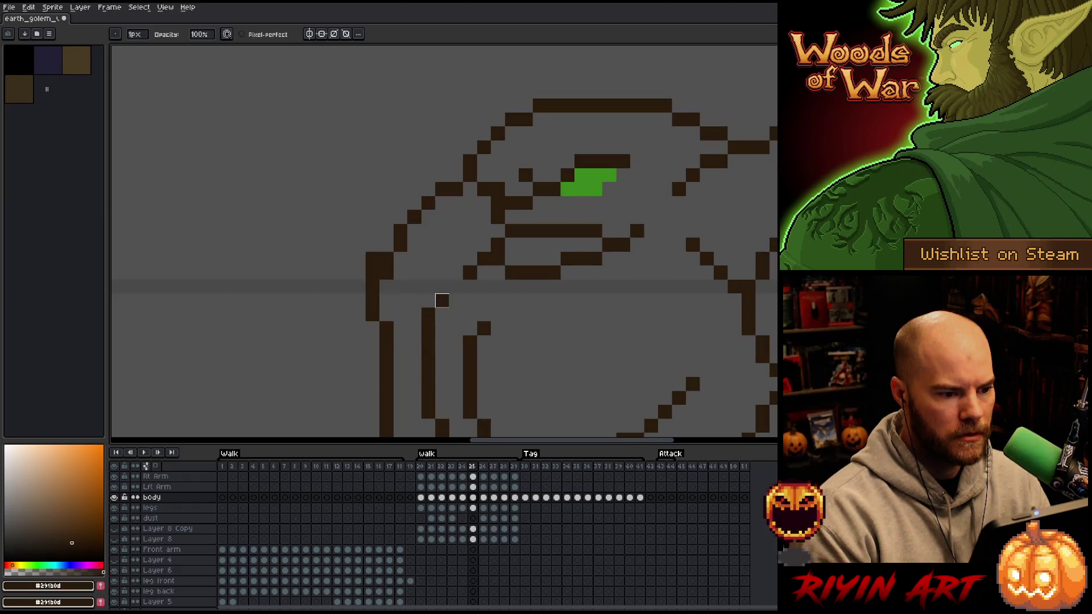
key(Right)
Briefly preview the walk animation, then stop it and zoom back onto the head.
scroll(404, 310, down, 4)
key(Return)
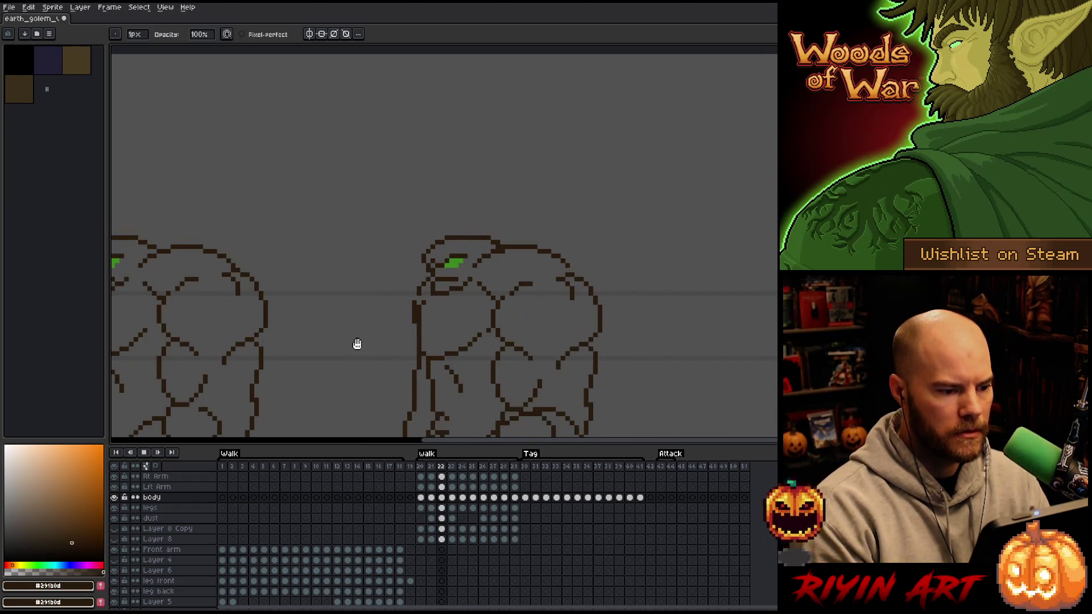
scroll(393, 361, down, 2)
key(Right)
key(Right)
key(Right)
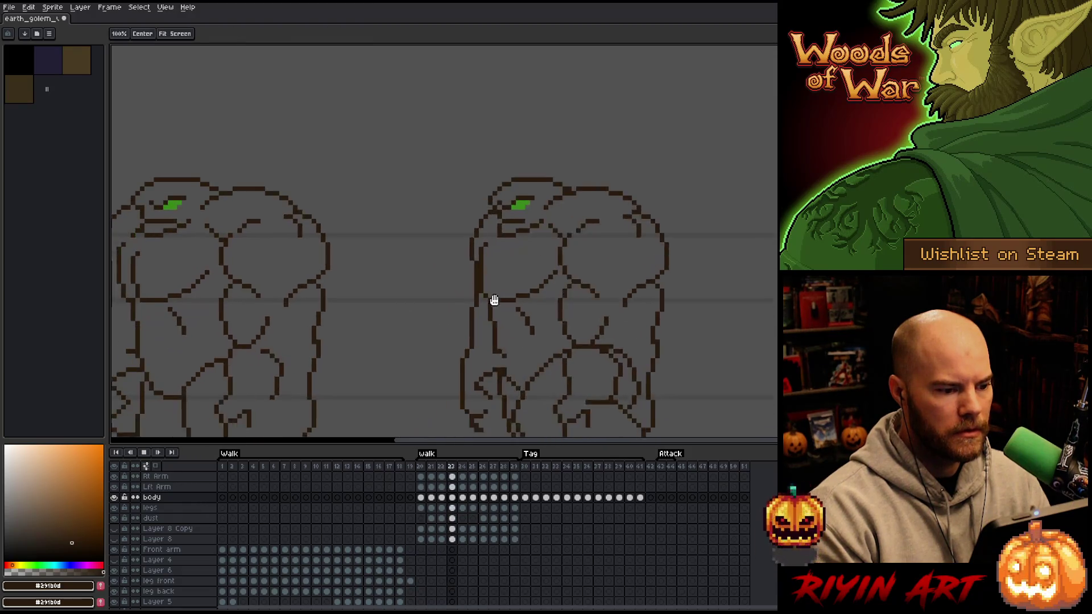
scroll(521, 202, up, 4)
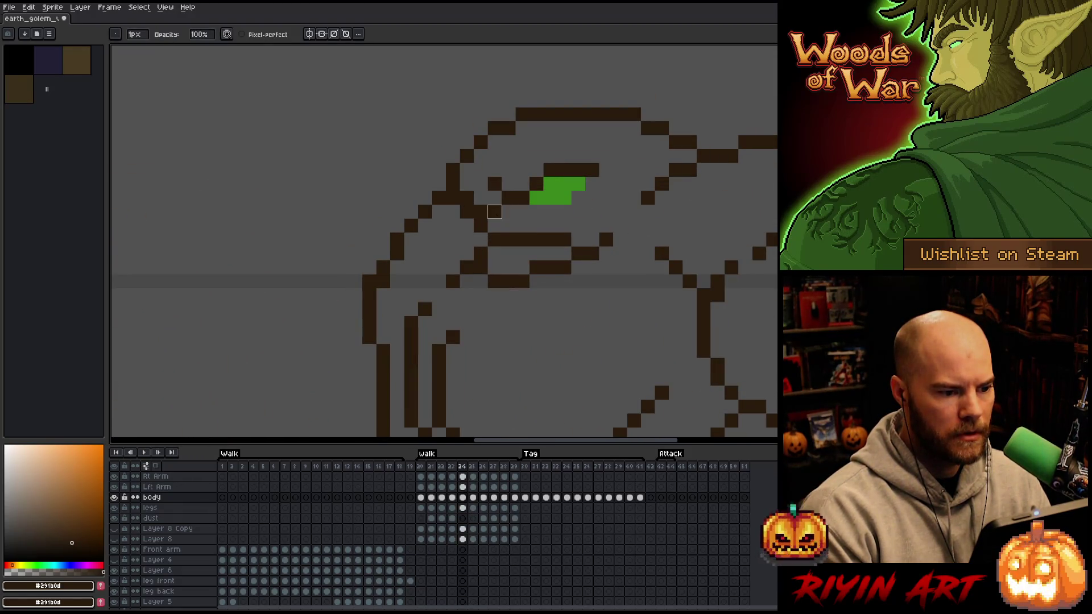
Review the head outline on walk frames 25 through 29, wrapping to frame 20.
key(Right)
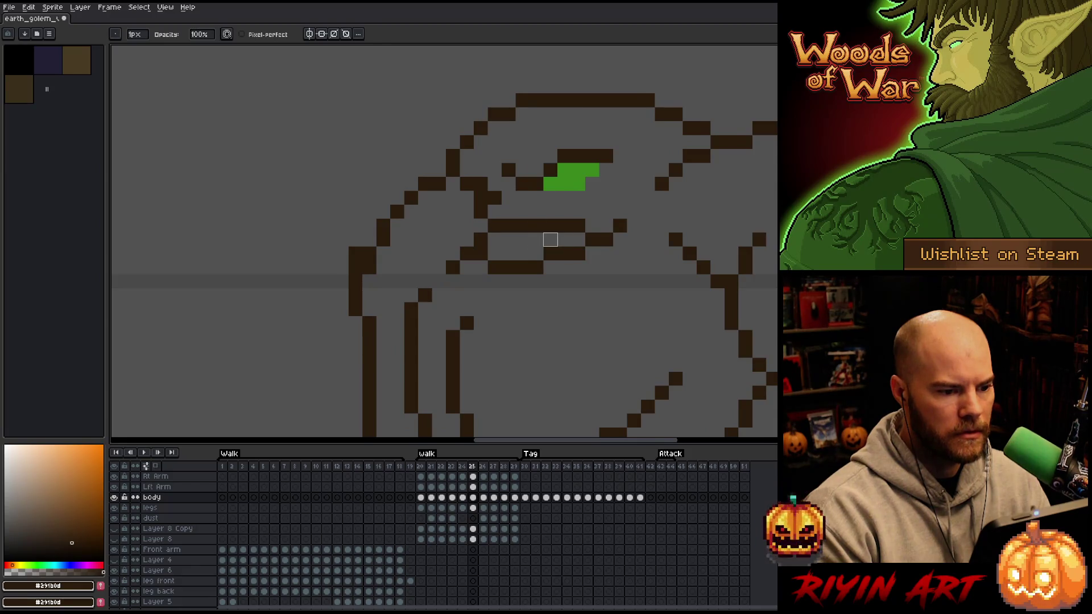
key(Right)
key(Right)
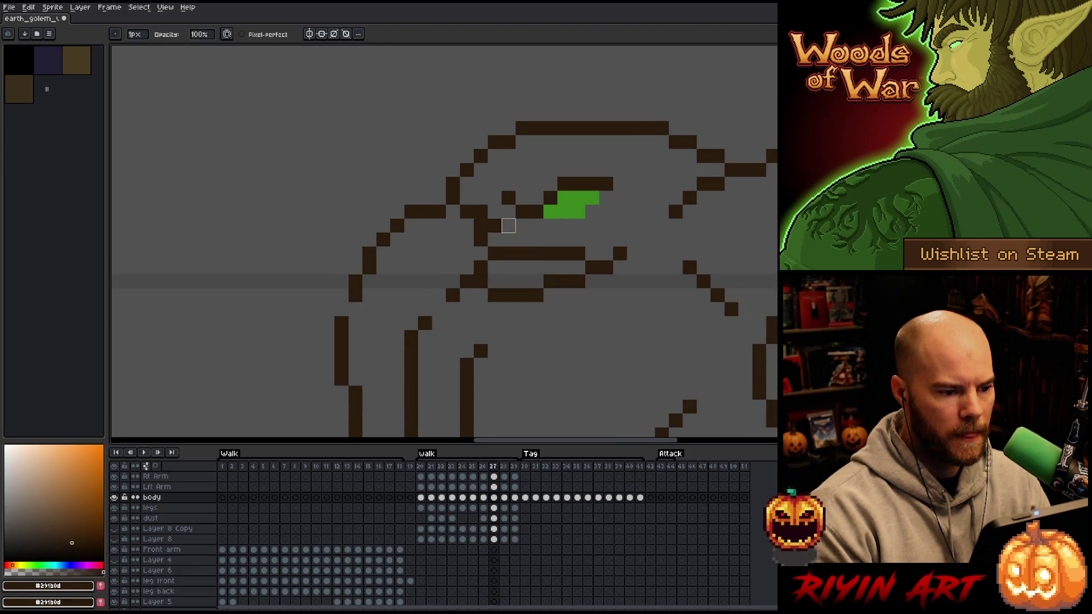
key(Right)
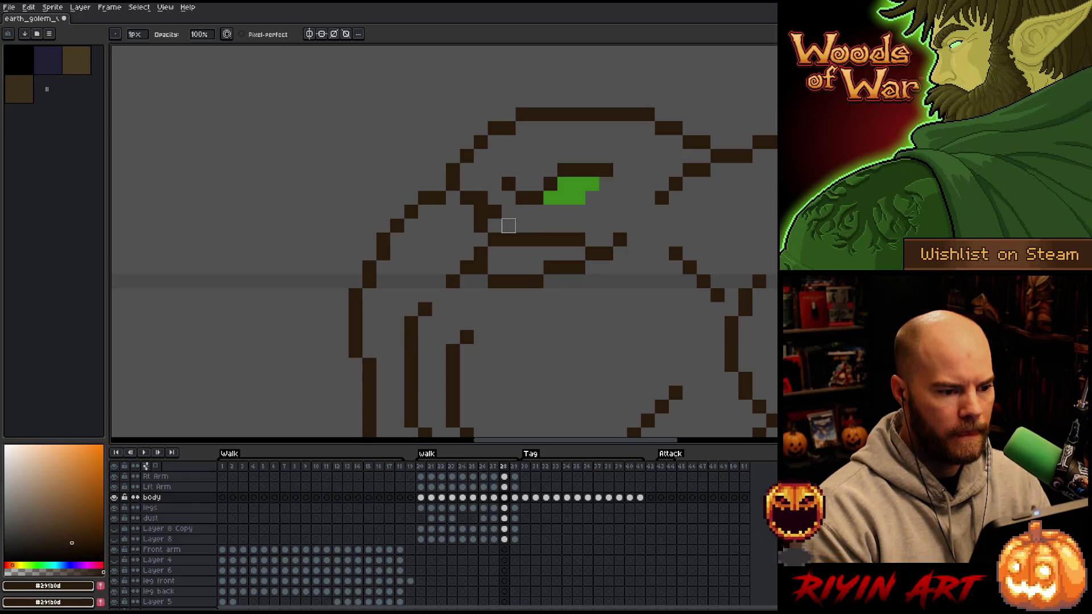
key(Right)
key(Left)
key(Right)
key(Right)
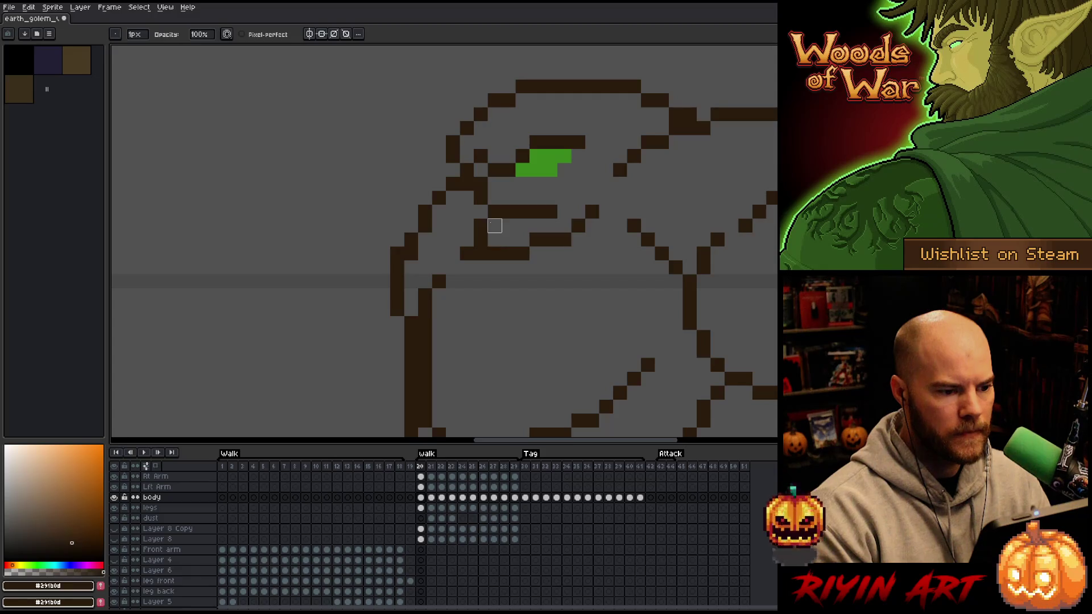
key(Right)
key(Right)
key(Right)
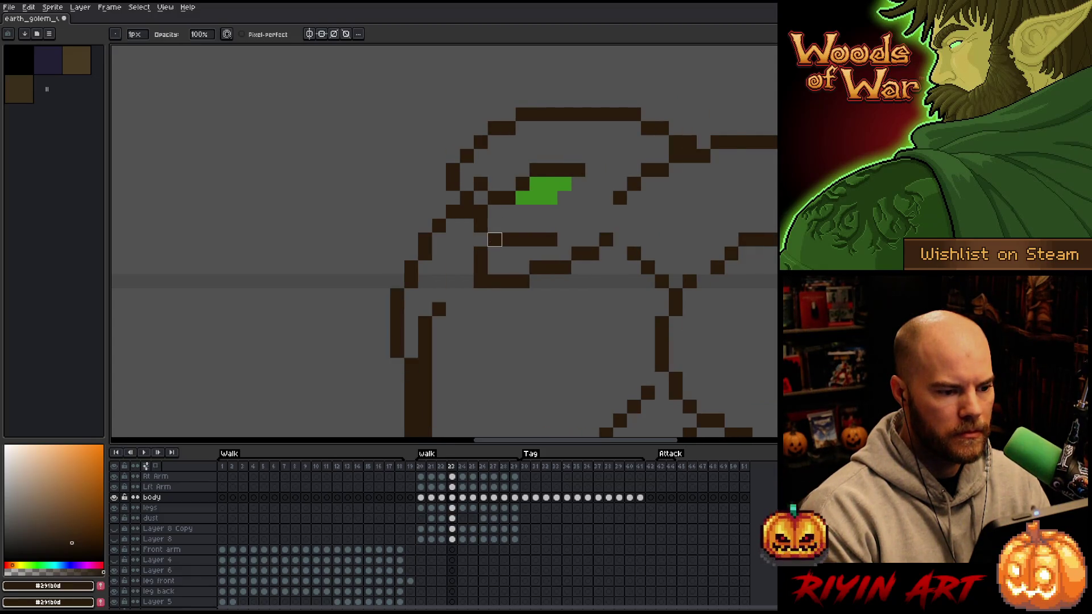
From frame 25, zoom out and play the walk cycle with both golems in view.
key(Right)
scroll(494, 212, down, 3)
key(Return)
mouse_move(492, 368)
mouse_down()
mouse_move(531, 268)
mouse_move(531, 233)
mouse_up()
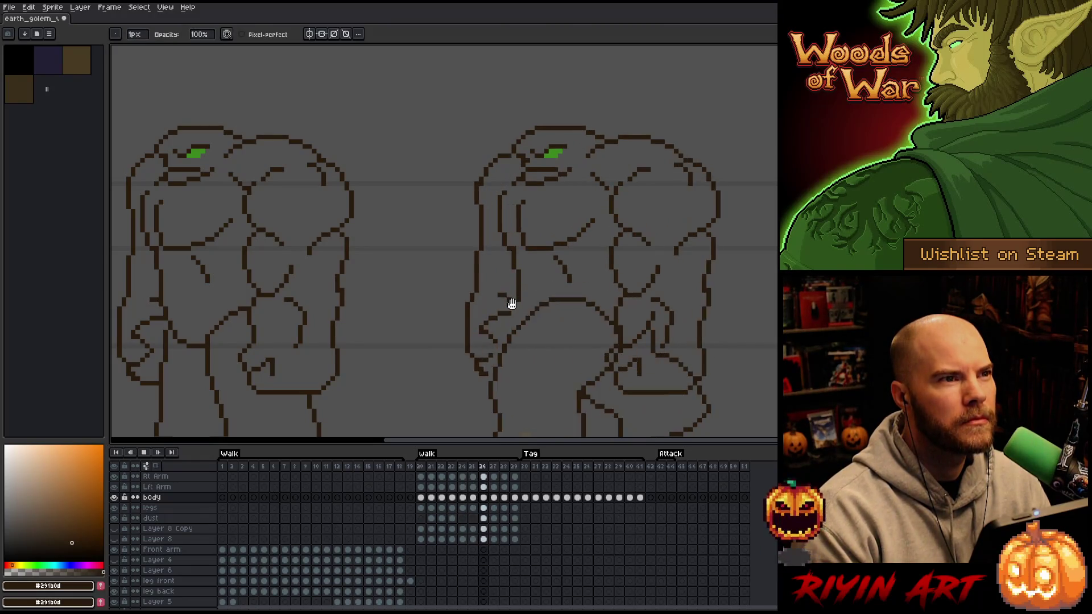
Watch the line-art walk loop while adjusting the view of the two golems.
scroll(496, 290, down, 2)
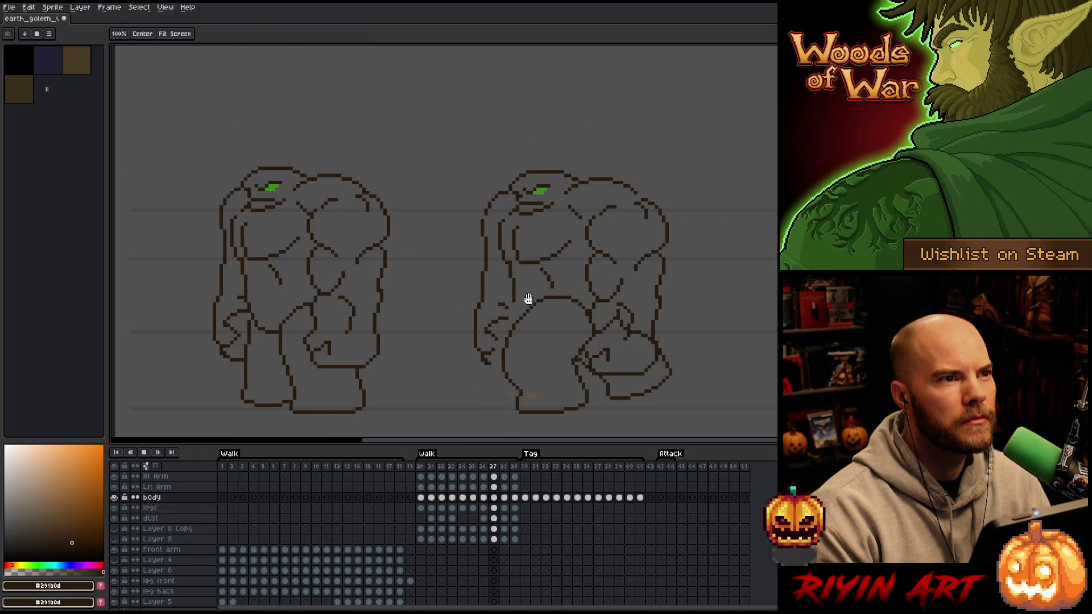
drag(529, 298, 541, 224)
scroll(541, 224, up, 3)
scroll(541, 182, down, 1)
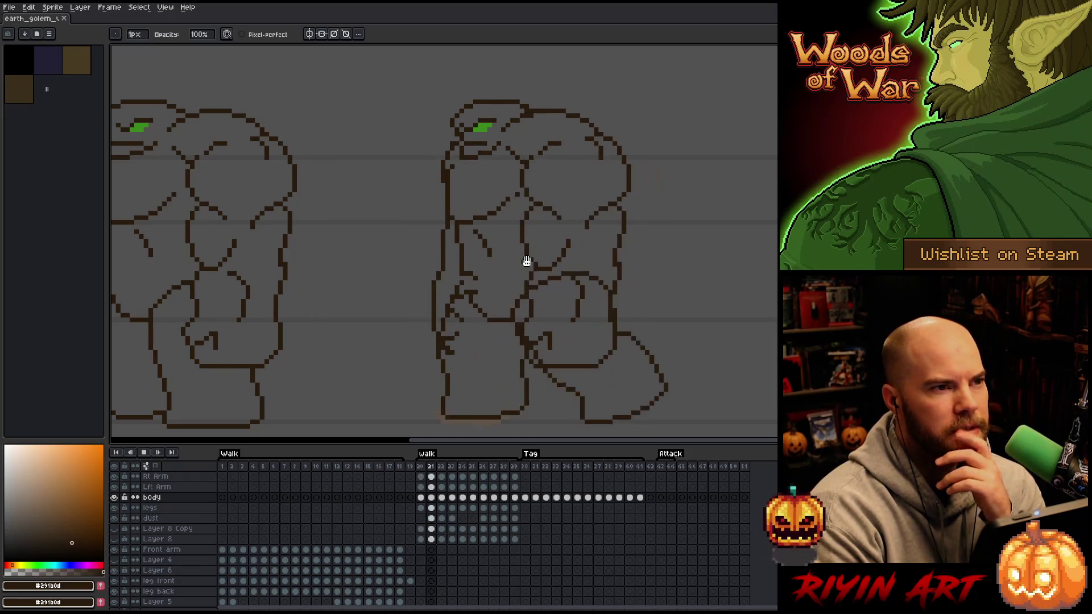
scroll(526, 260, down, 2)
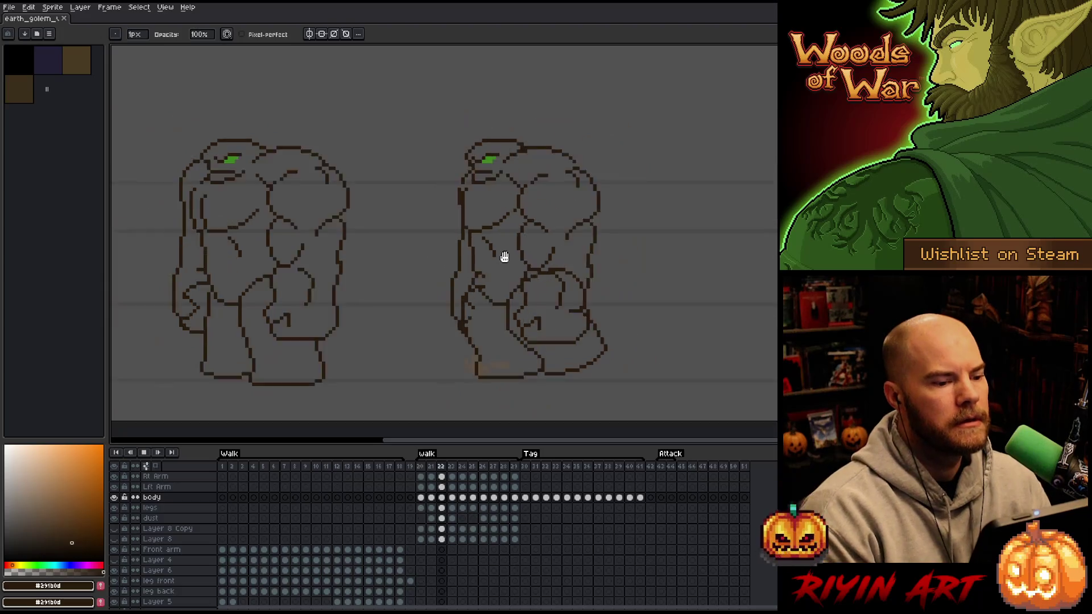
scroll(494, 258, up, 1)
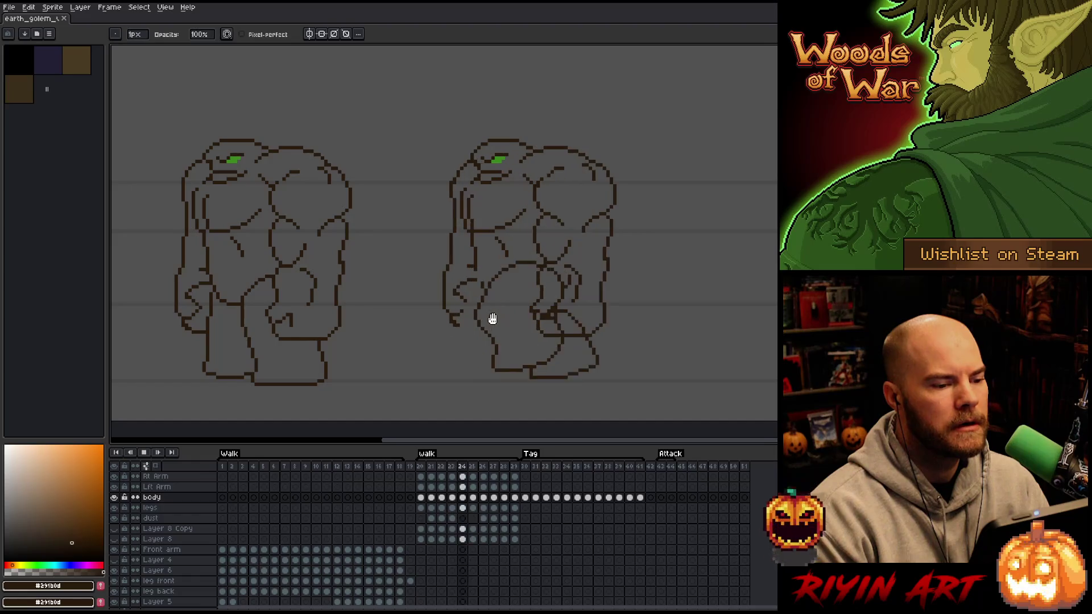
Stop playback on the walk's first frame and recentre the two golems.
right_click(494, 318)
click(493, 318)
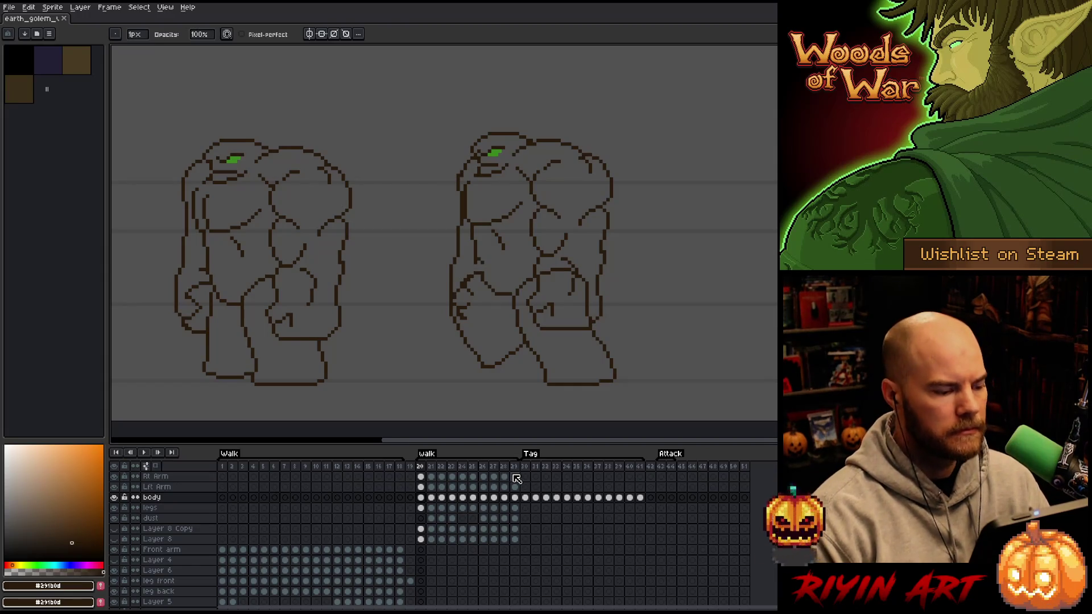
scroll(574, 287, down, 1)
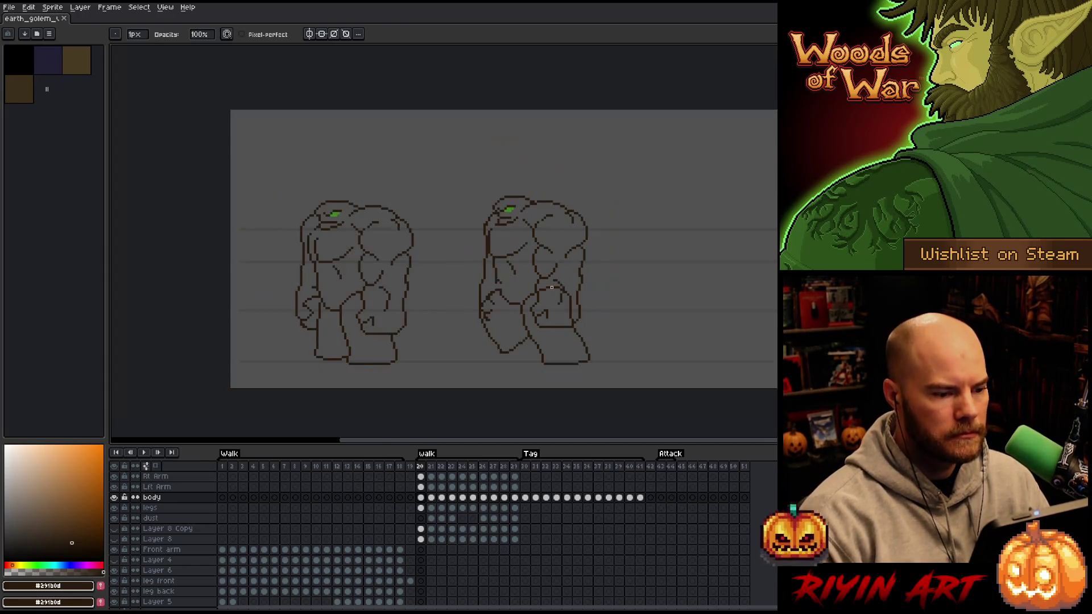
scroll(574, 287, up, 2)
scroll(577, 284, down, 1)
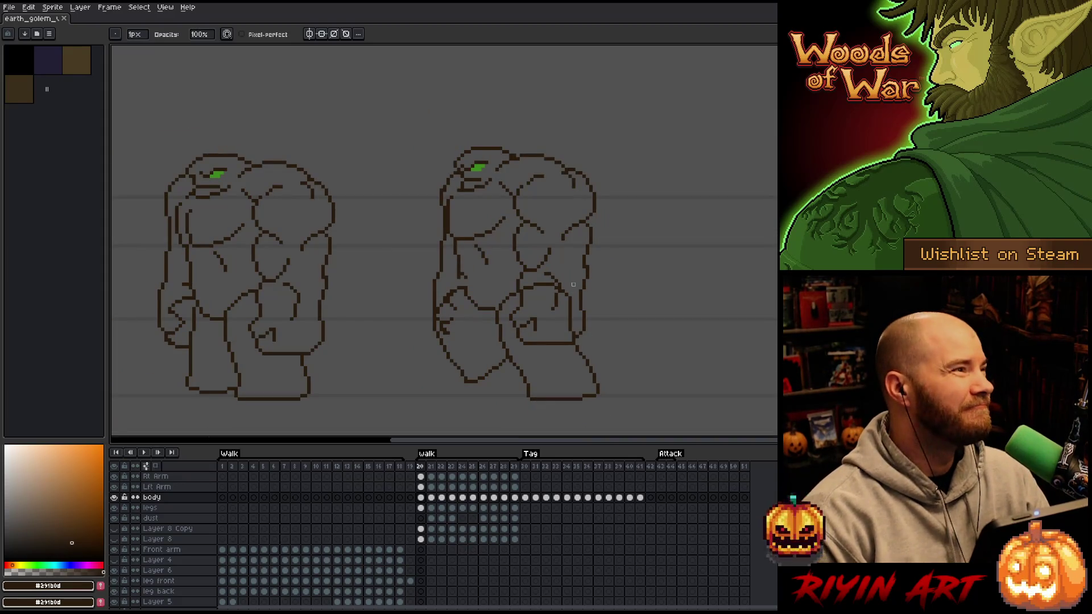
key(space)
mouse_move(592, 285)
mouse_down()
mouse_move(540, 266)
mouse_move(638, 266)
mouse_up()
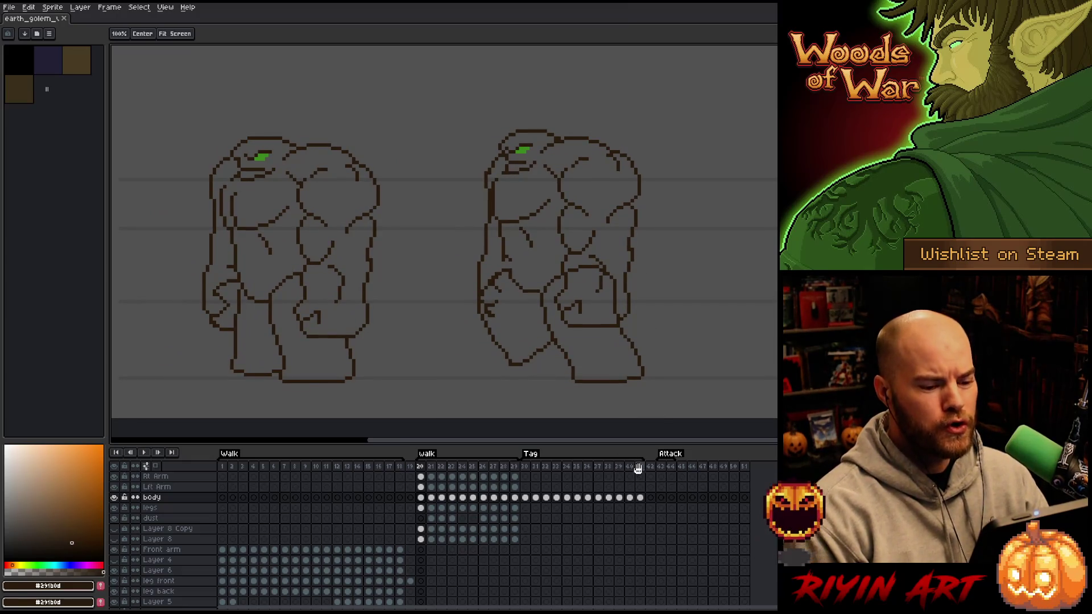
scroll(659, 498, down, 2)
scroll(661, 495, up, 2)
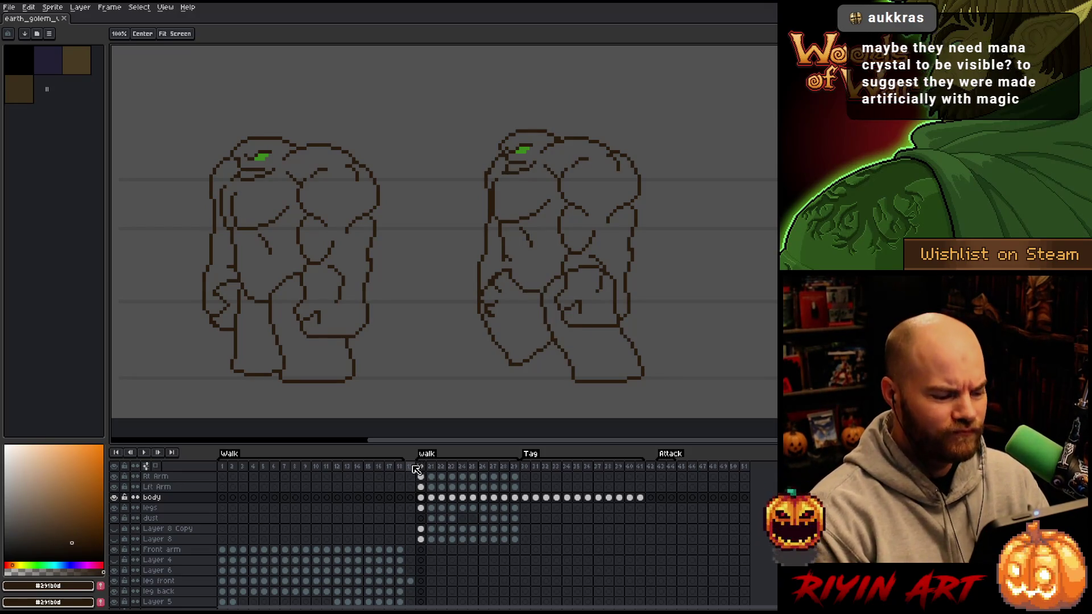
Rename the tag starting at frame 30 to 'attack'.
click(524, 472)
double_click(529, 455)
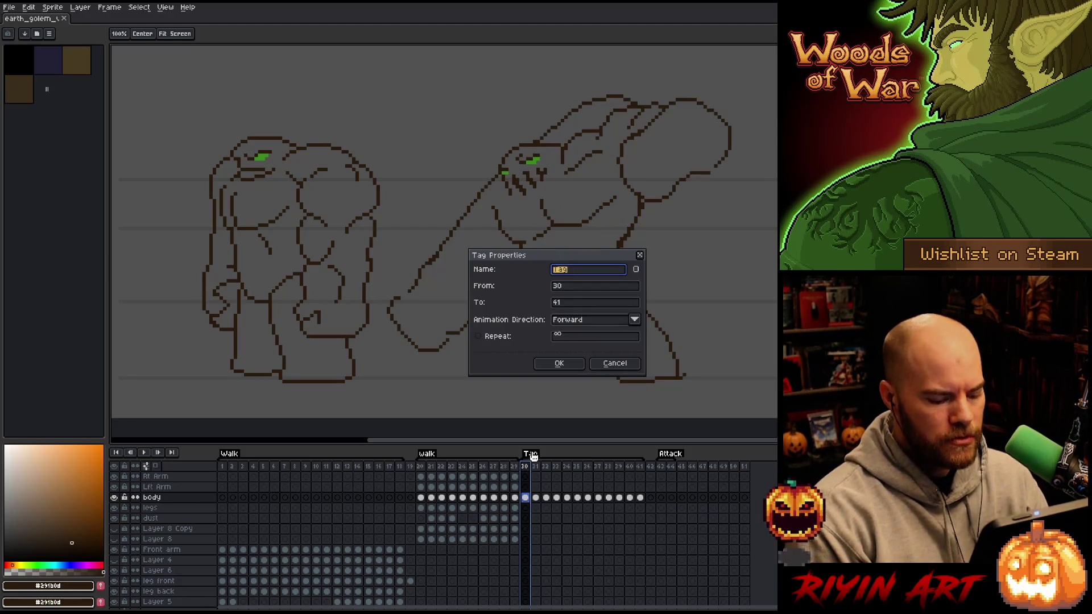
text(attack)
key(Return)
Delete the old trailing Attack frames 43–51 from the timeline.
drag(658, 473, 743, 473)
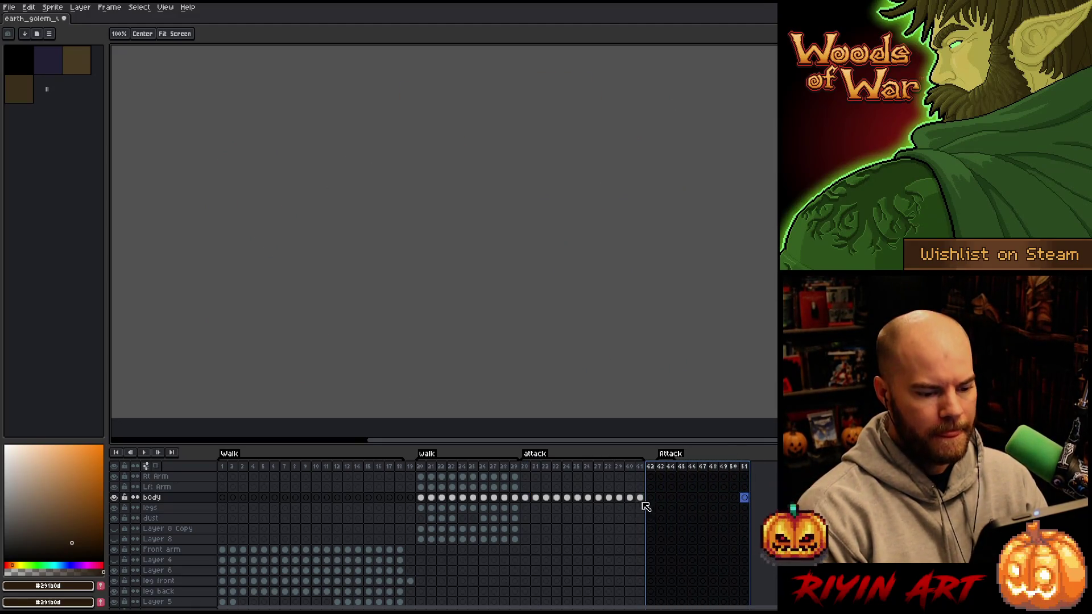
click(661, 466)
scroll(668, 472, down, 2)
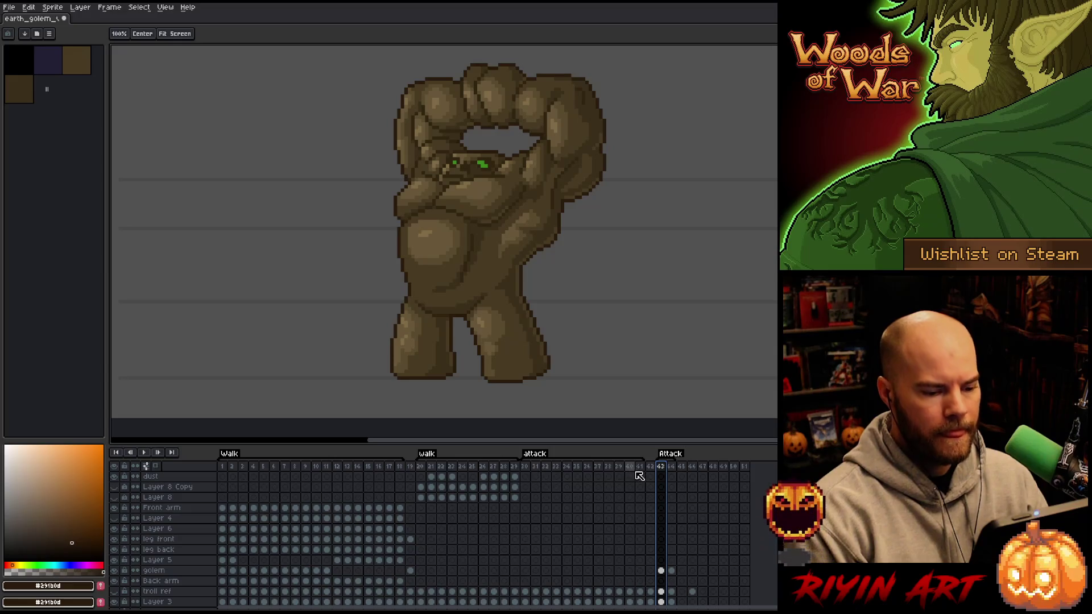
click(672, 467)
drag(669, 471, 744, 468)
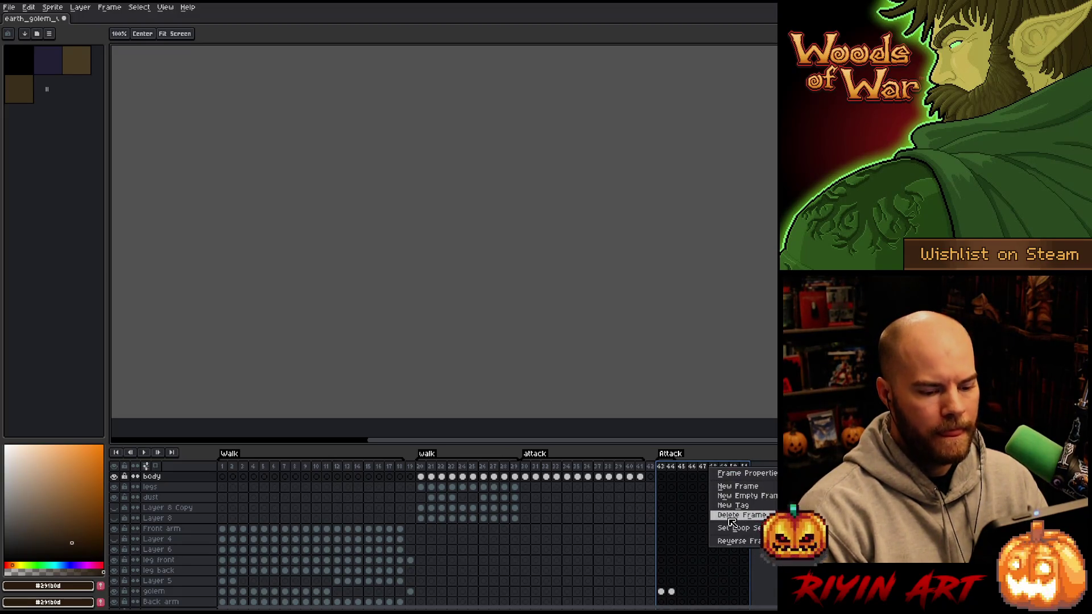
click(732, 515)
scroll(222, 550, down, 2)
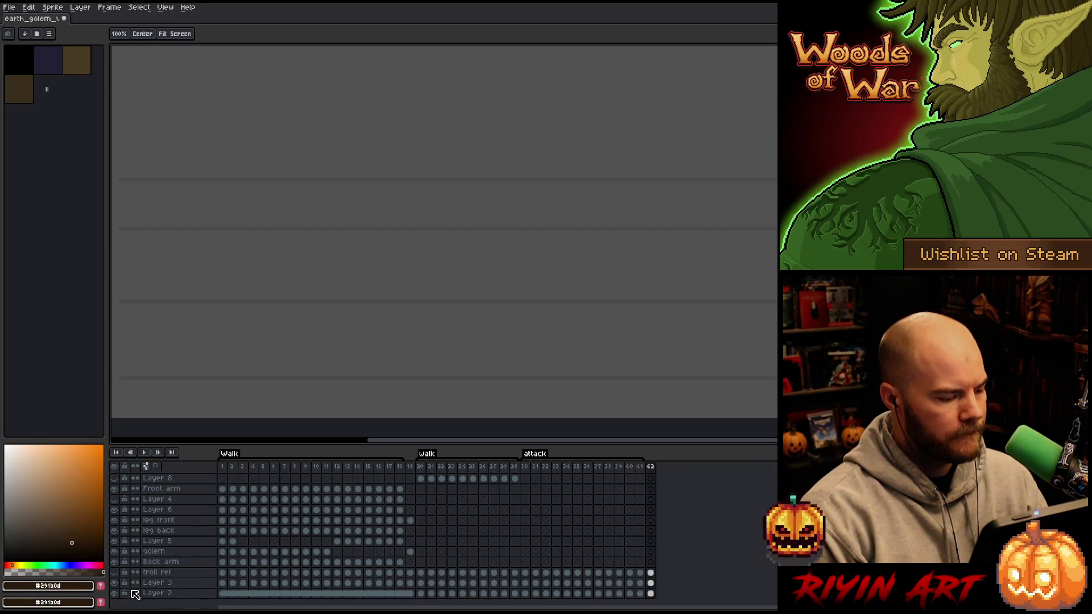
scroll(468, 538, up, 3)
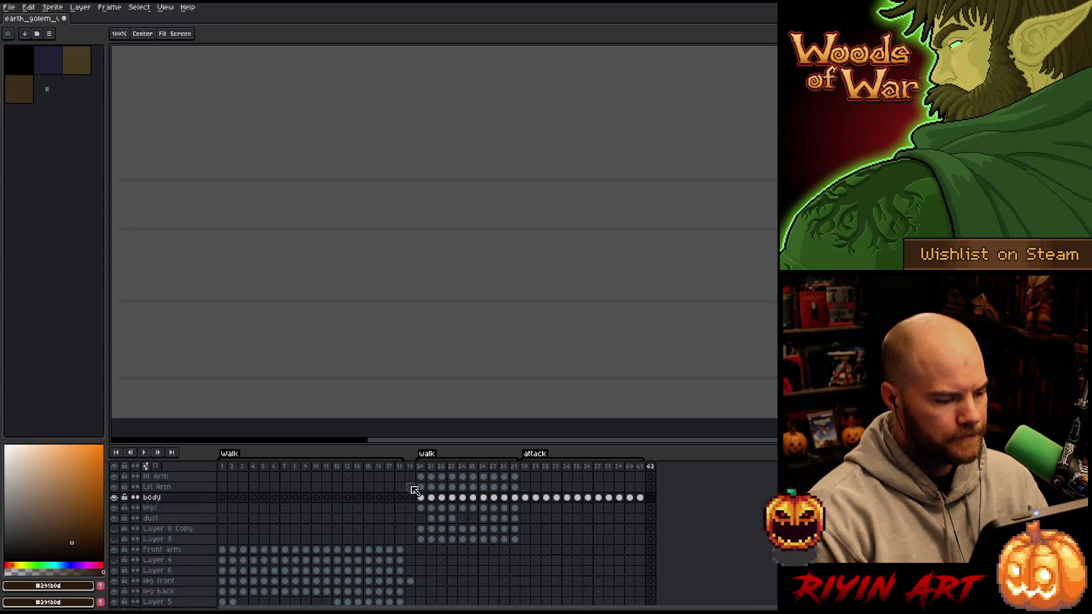
Delete frames 2 through 18.
drag(404, 468, 98, 594)
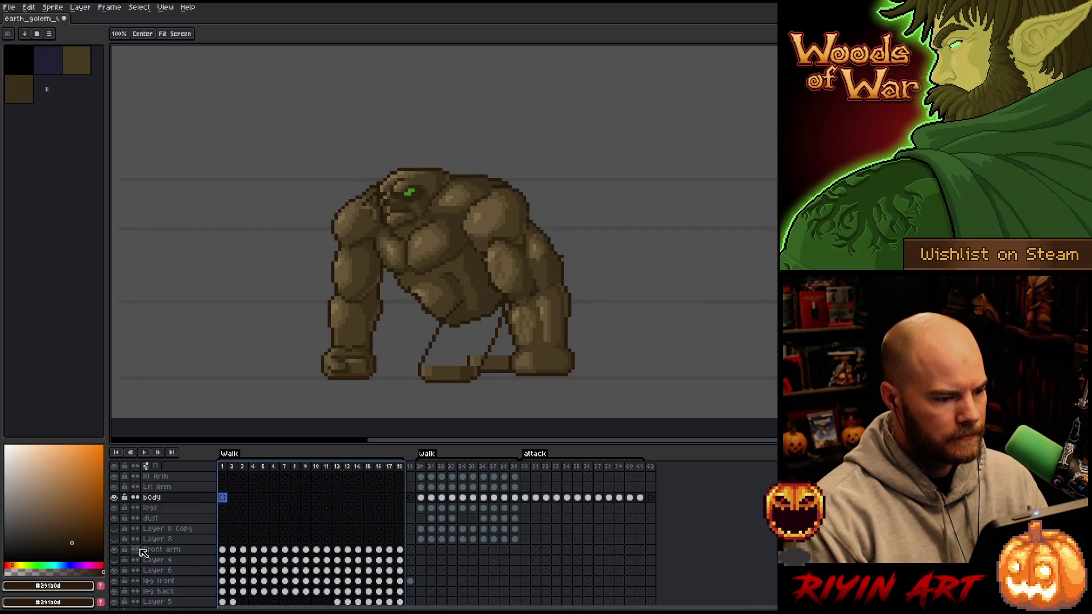
mouse_move(236, 470)
mouse_down()
mouse_move(354, 488)
mouse_move(406, 482)
mouse_up()
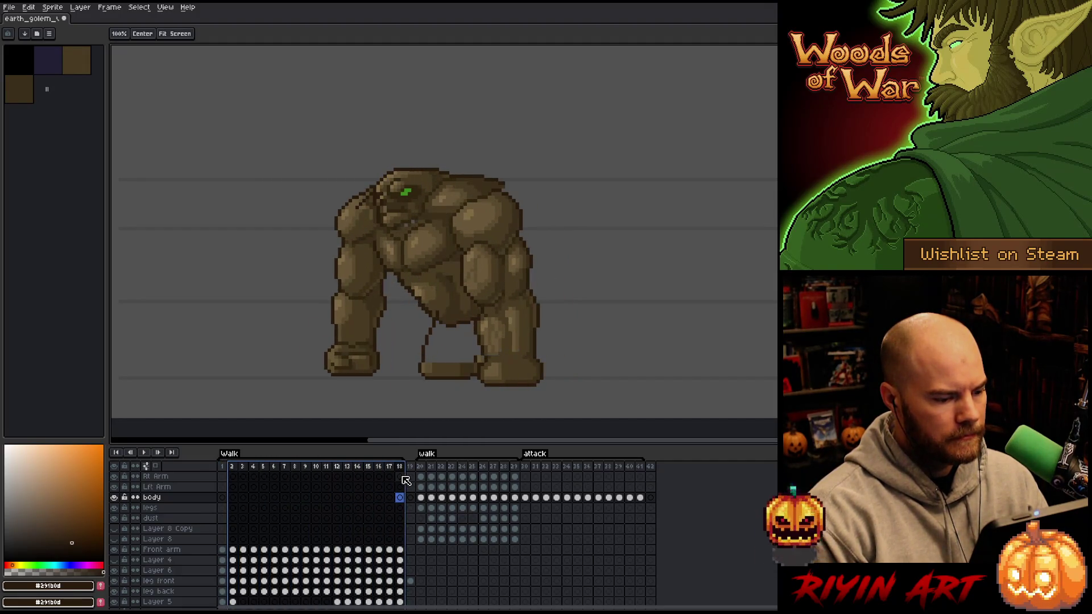
right_click(400, 468)
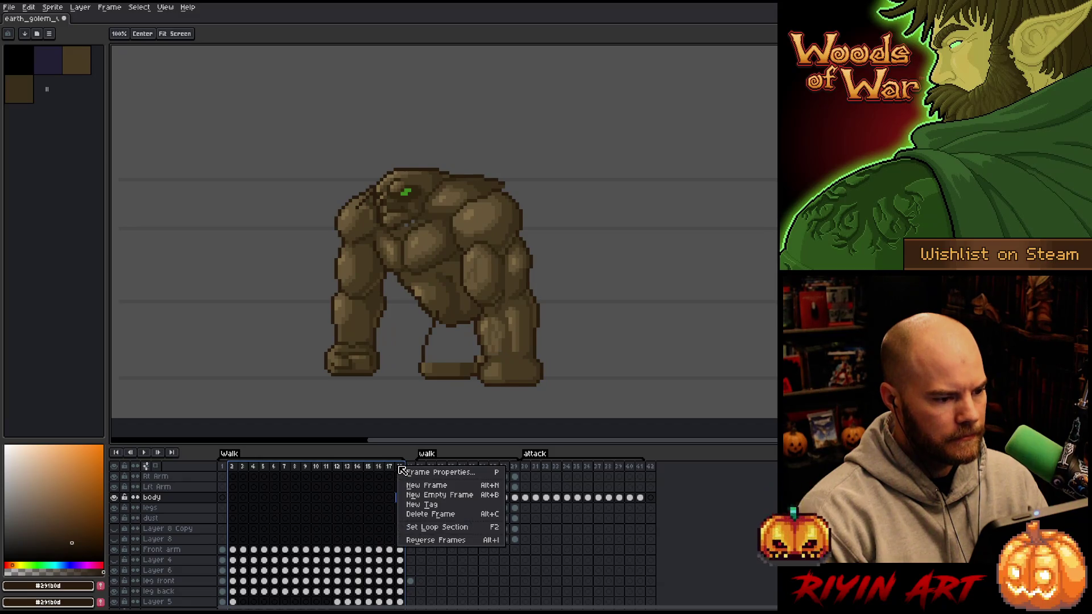
click(416, 516)
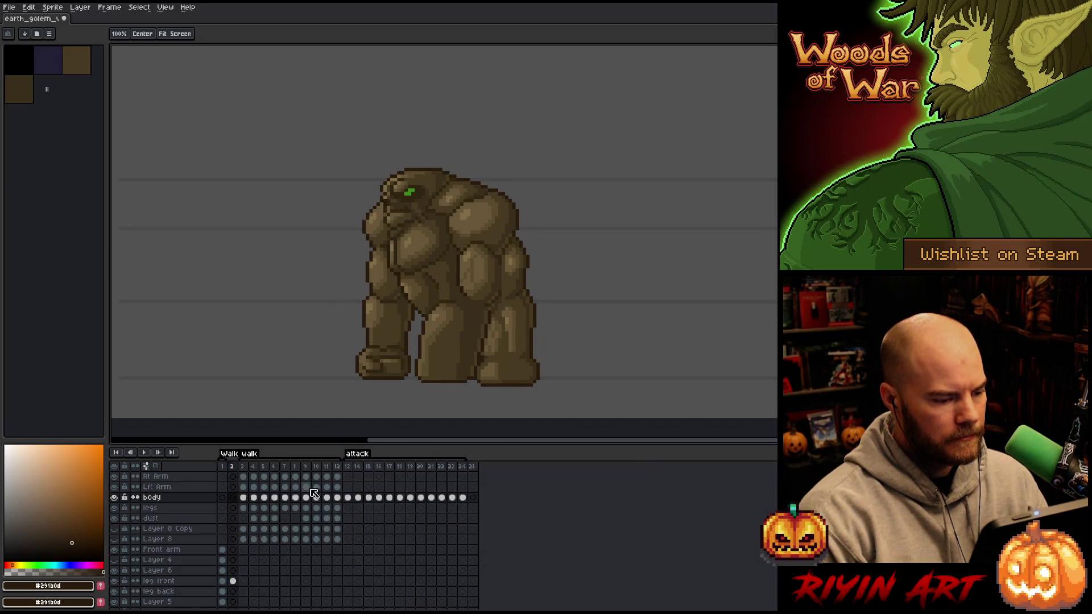
Remove the leftover Walk tag over frames 1–2 and delete the extra frame 2.
right_click(236, 469)
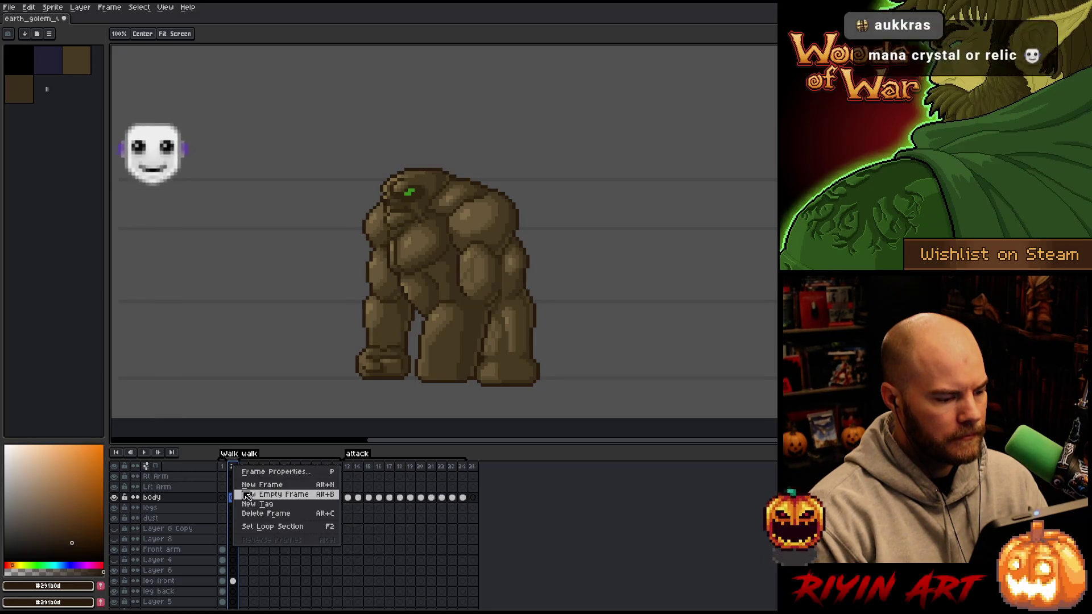
click(257, 505)
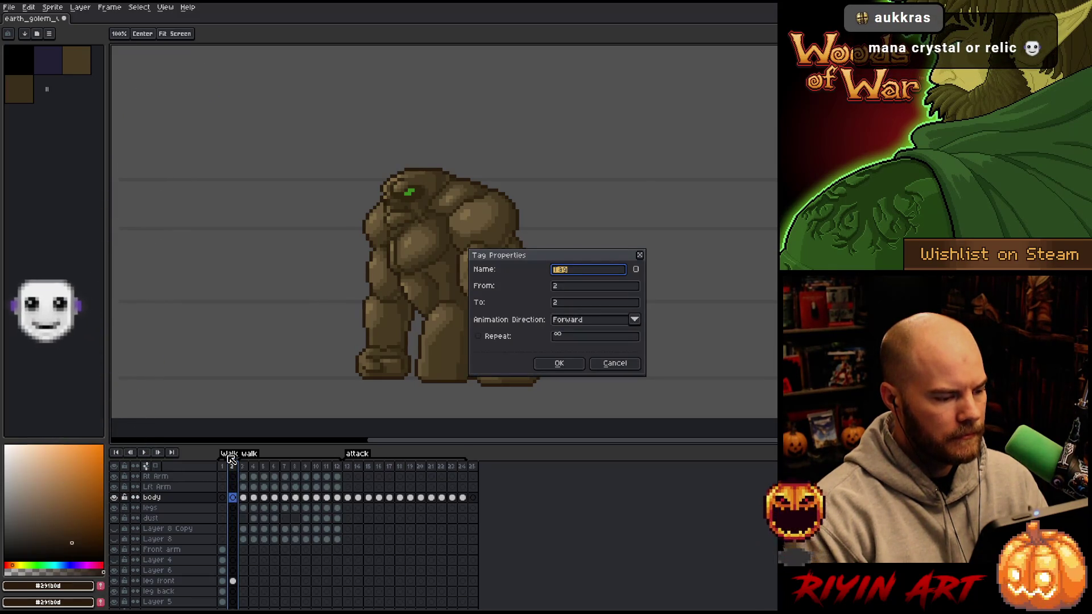
key(Return)
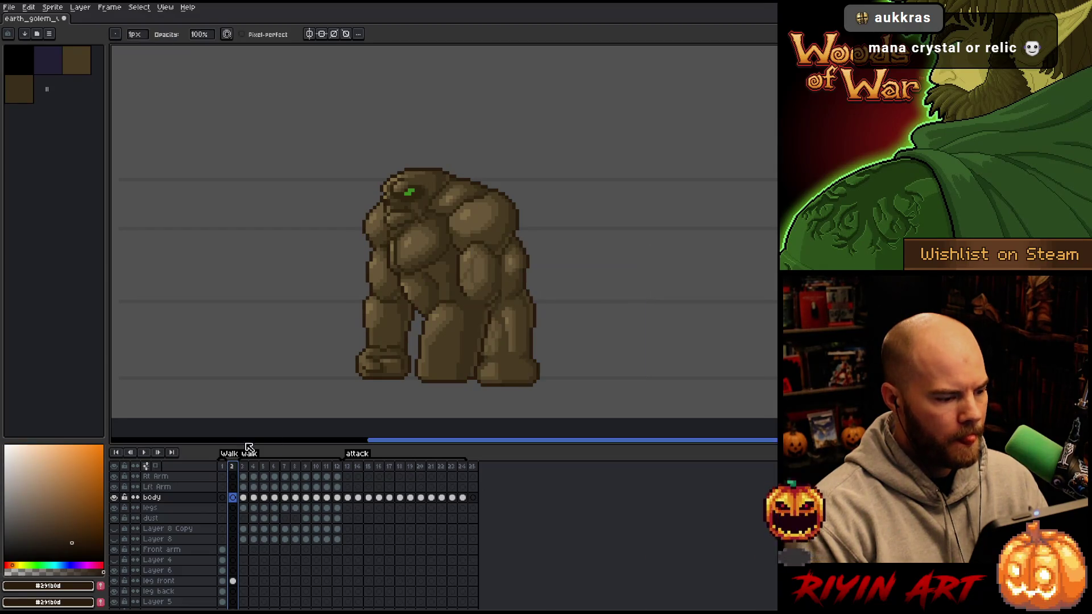
right_click(230, 460)
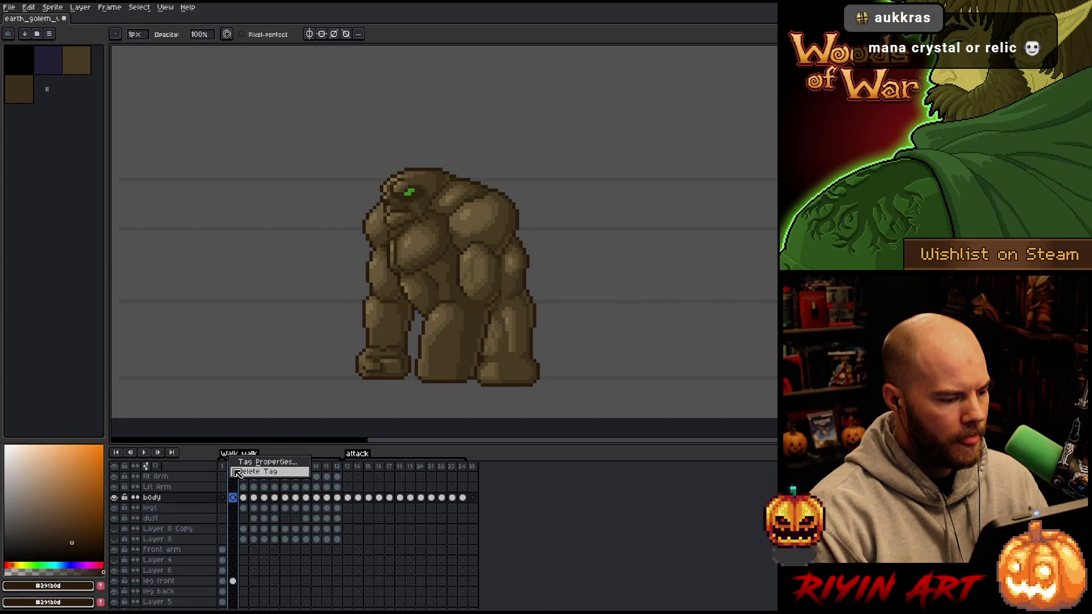
click(237, 470)
right_click(238, 468)
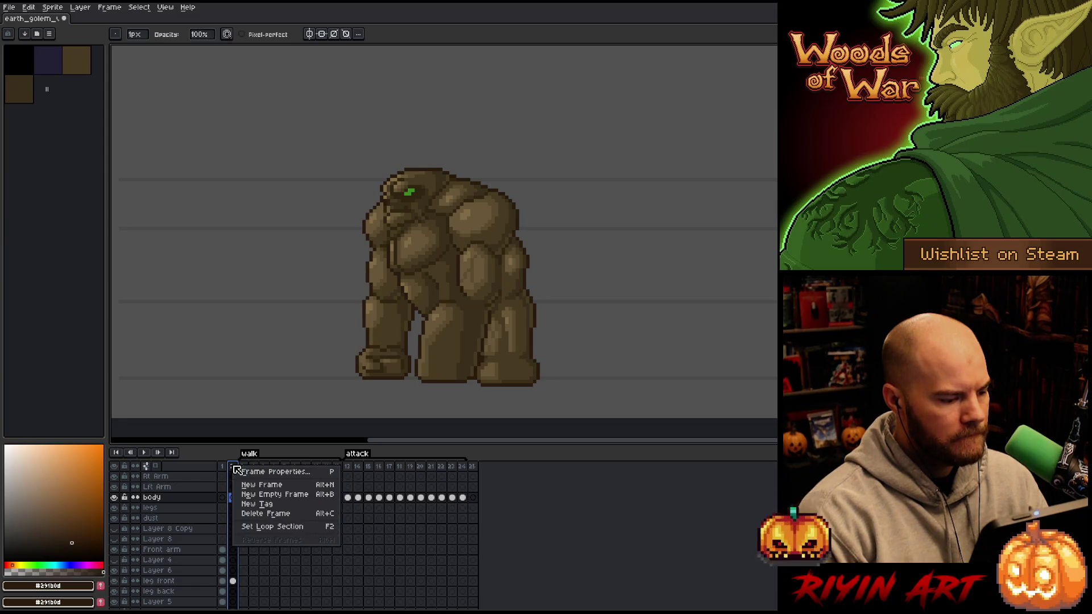
click(251, 516)
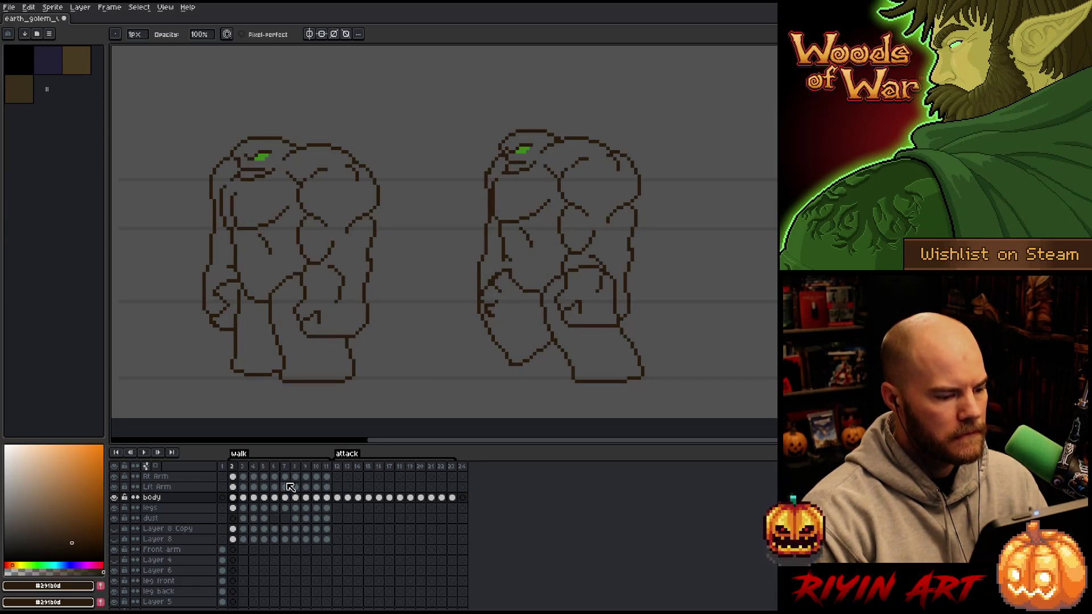
key(End)
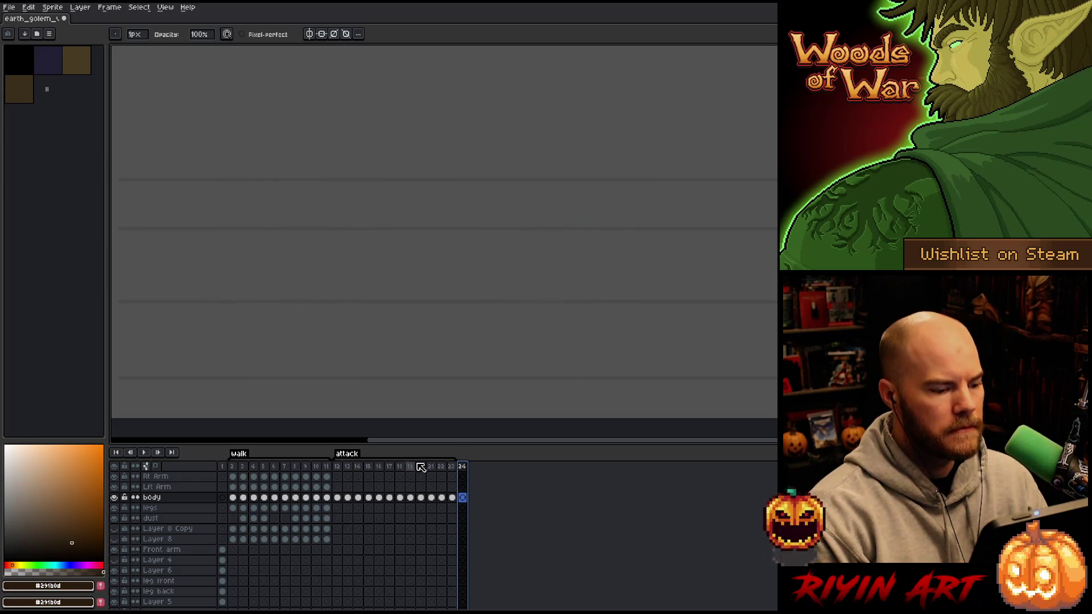
Marquee-select the standing golem outline on body layer frame 2.
click(339, 467)
scroll(457, 298, down, 3)
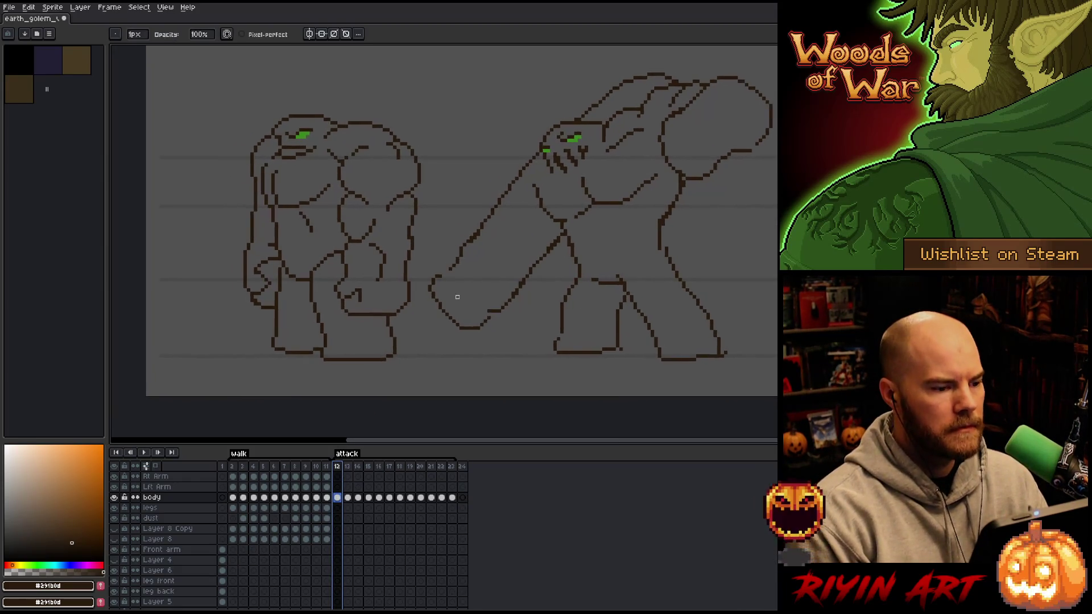
scroll(495, 204, up, 1)
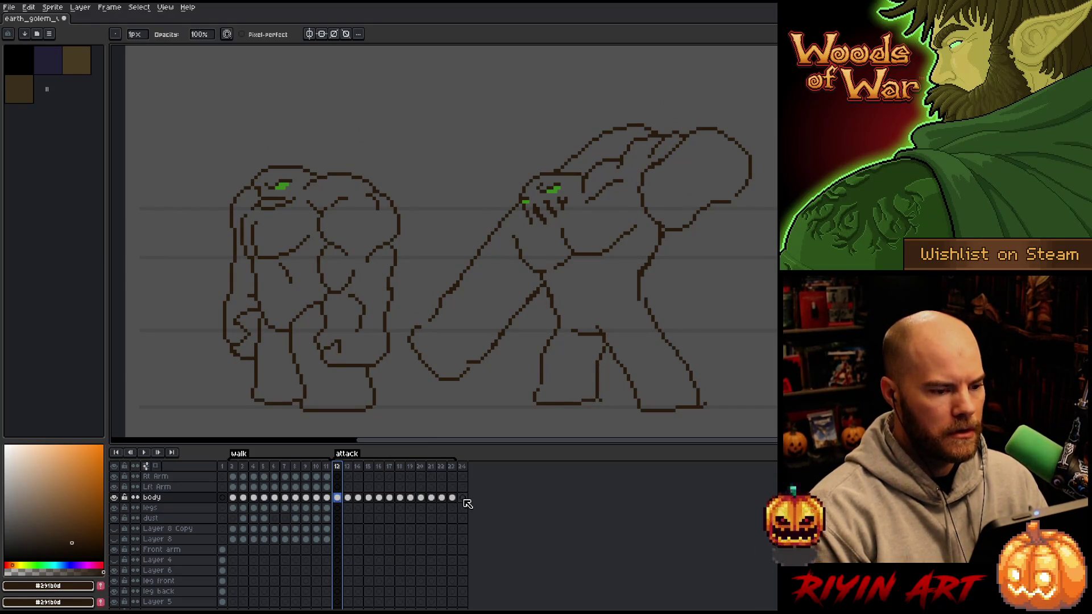
click(237, 477)
click(236, 499)
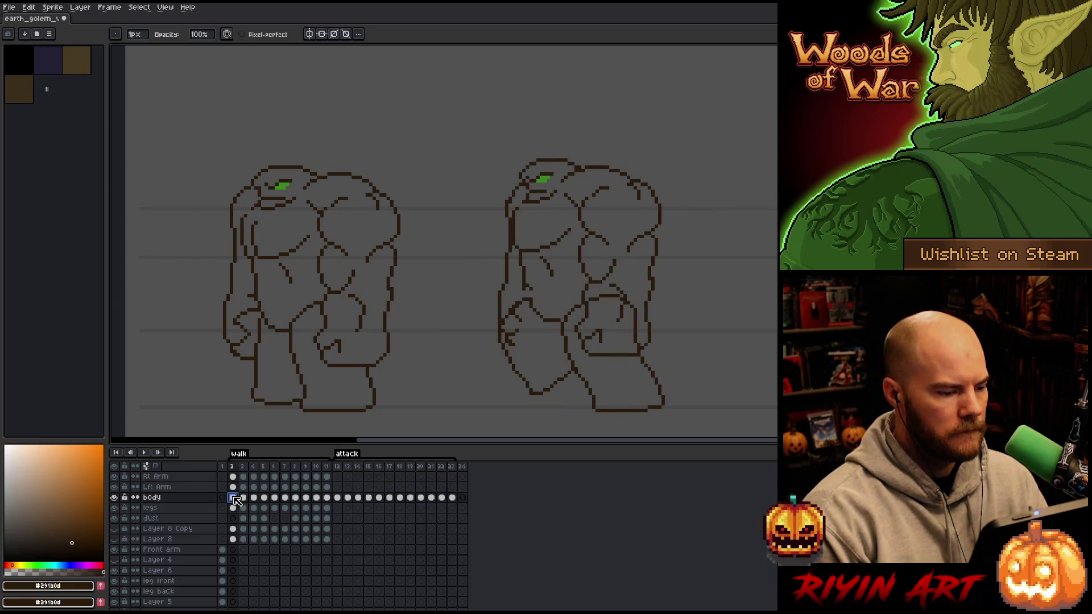
key(m)
mouse_move(448, 93)
mouse_down()
mouse_move(356, 239)
mouse_move(196, 428)
mouse_up()
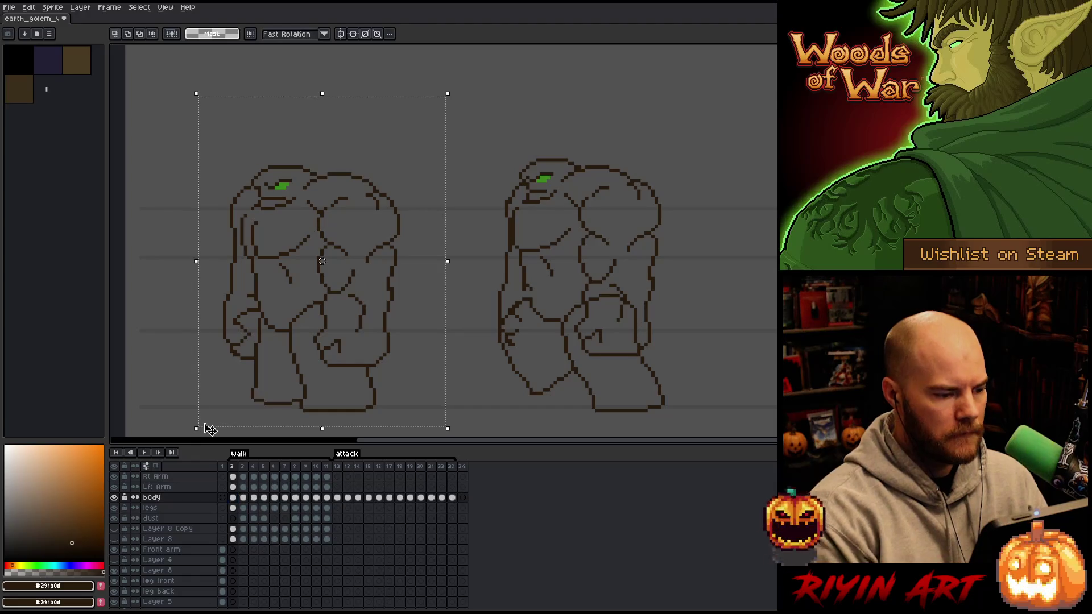
Paste the golem outline into frame 24 on the body layer.
click(463, 499)
key(ctrl+v)
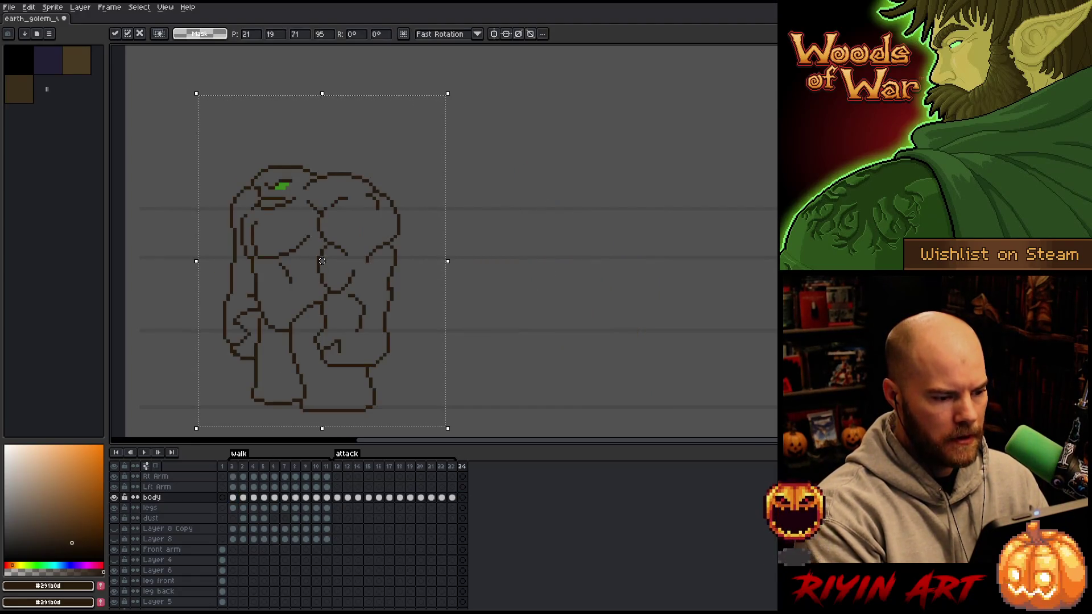
drag(537, 337, 524, 326)
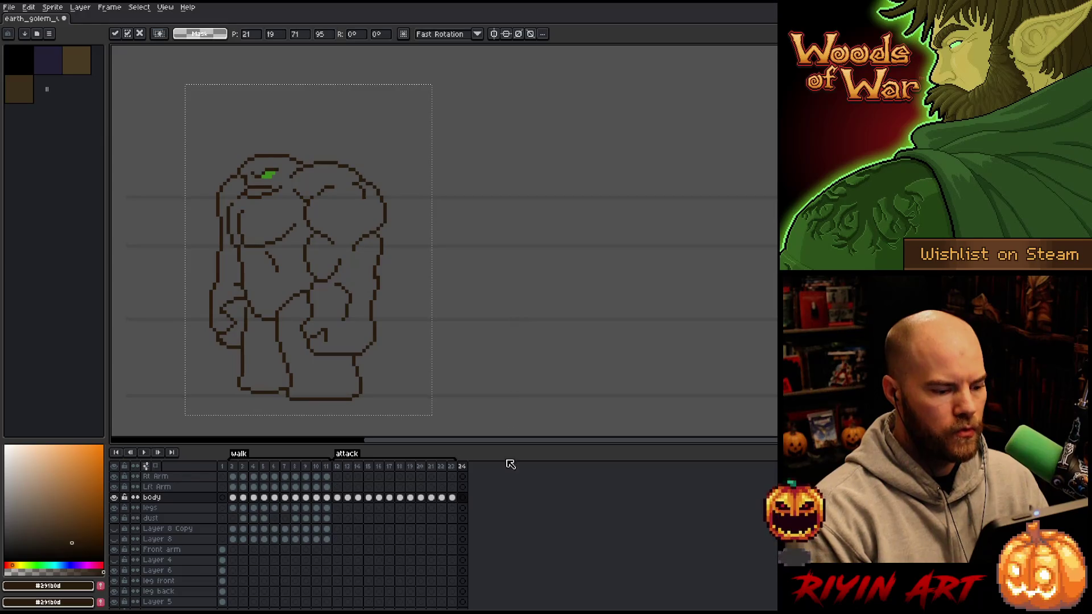
click(466, 471)
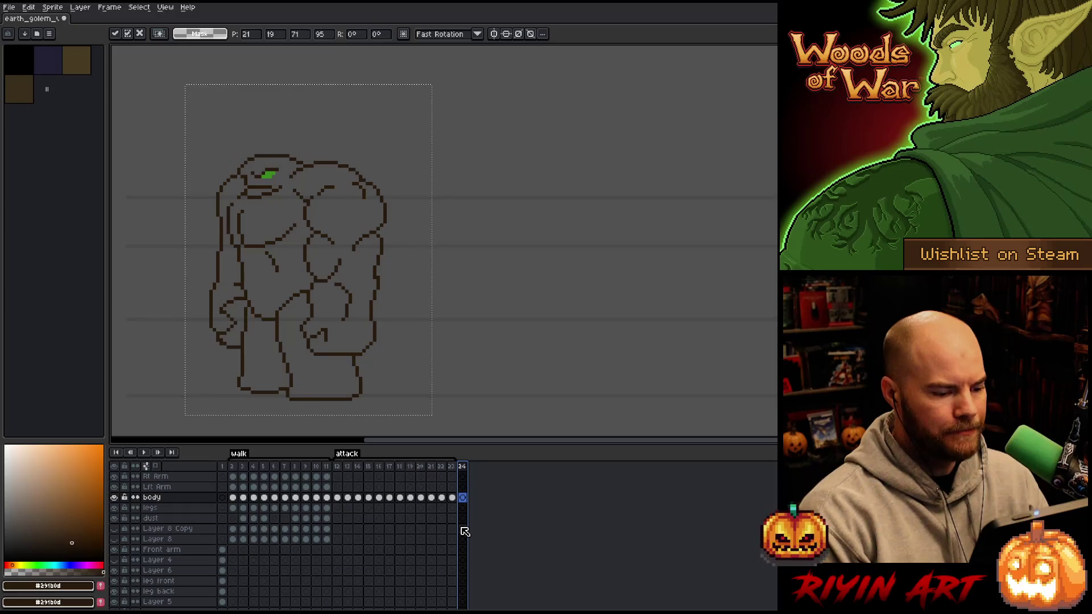
click(462, 498)
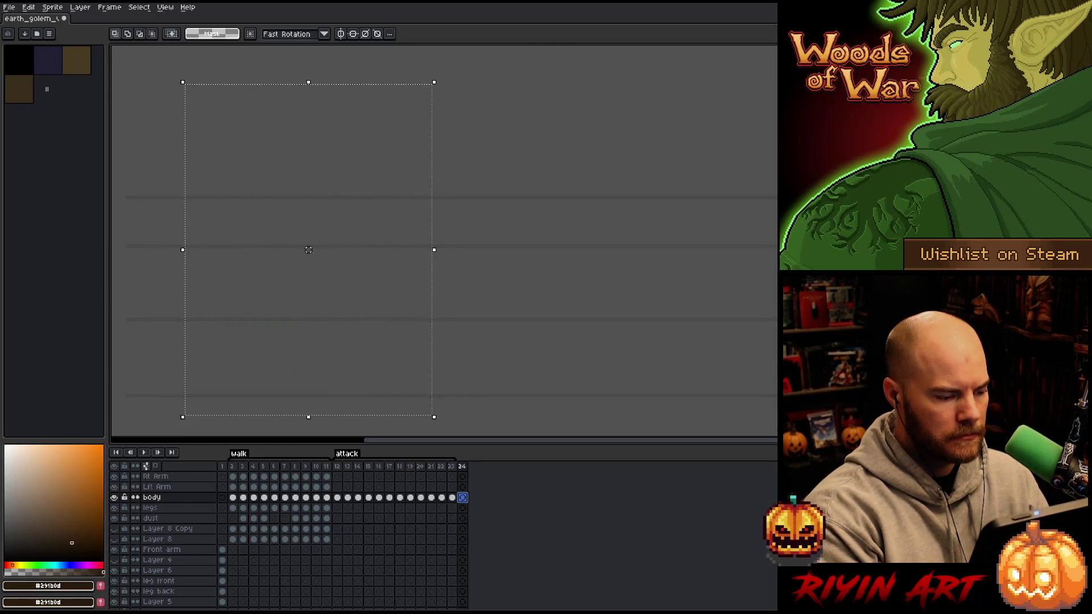
key(ctrl+v)
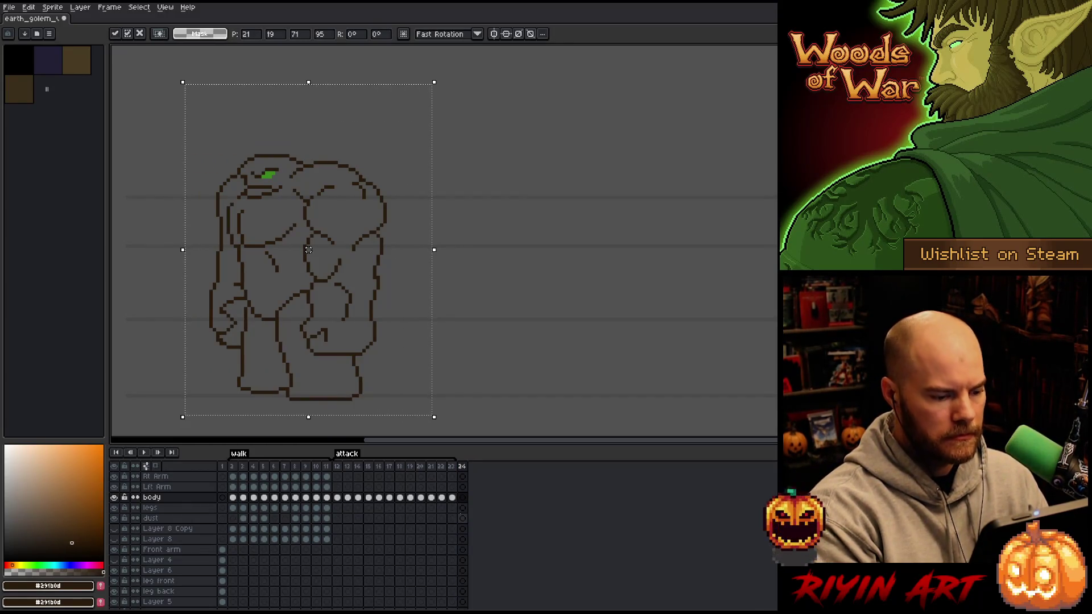
click(462, 518)
click(466, 508)
click(462, 497)
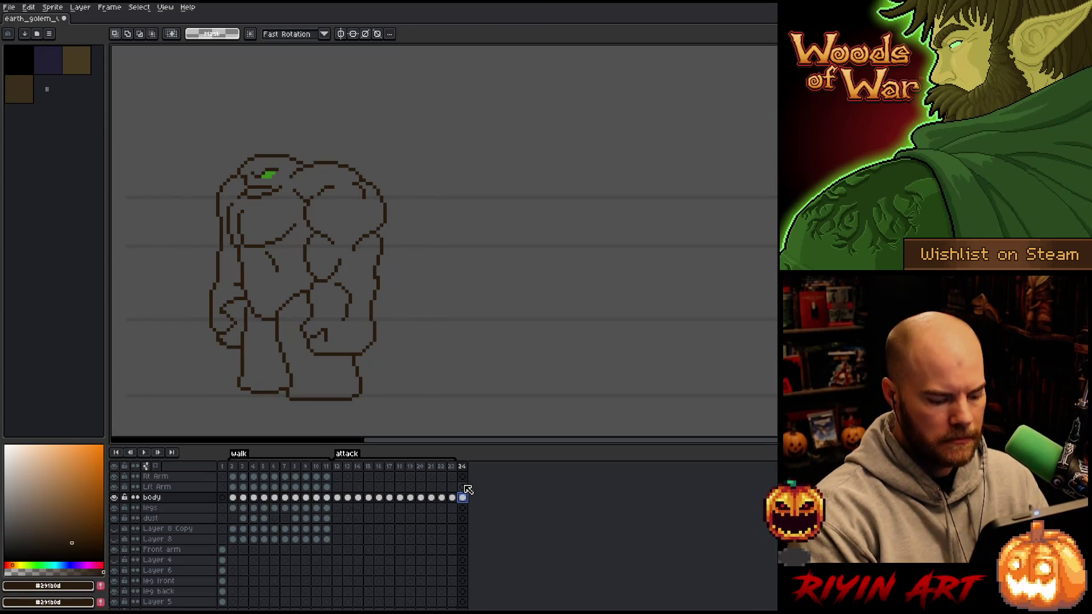
Add frame 25 and tag frames 24–25 as Death.
key(alt+n)
click(471, 467)
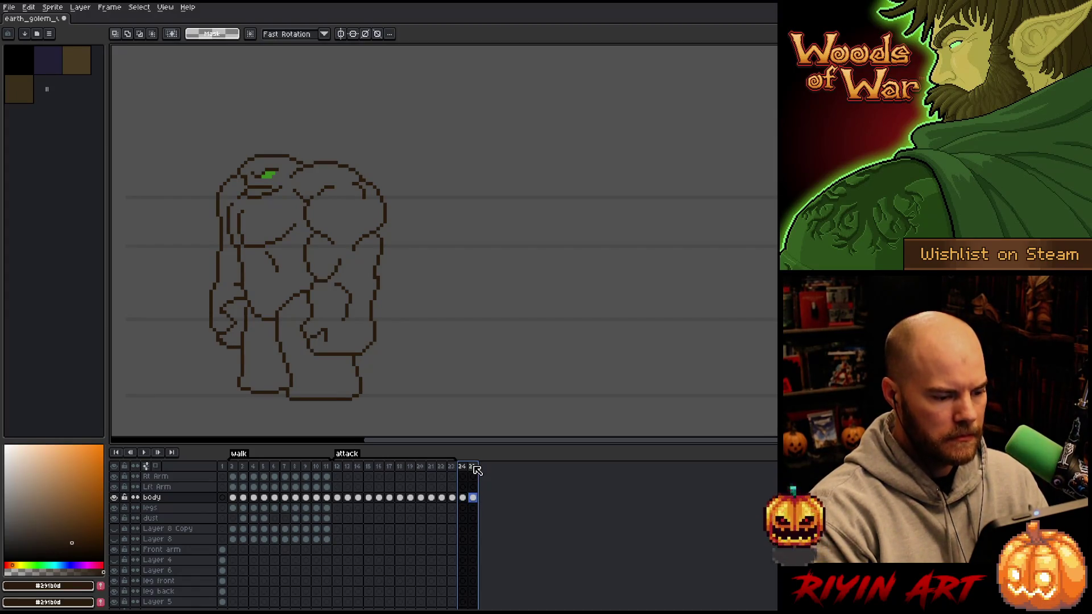
right_click(472, 467)
click(494, 505)
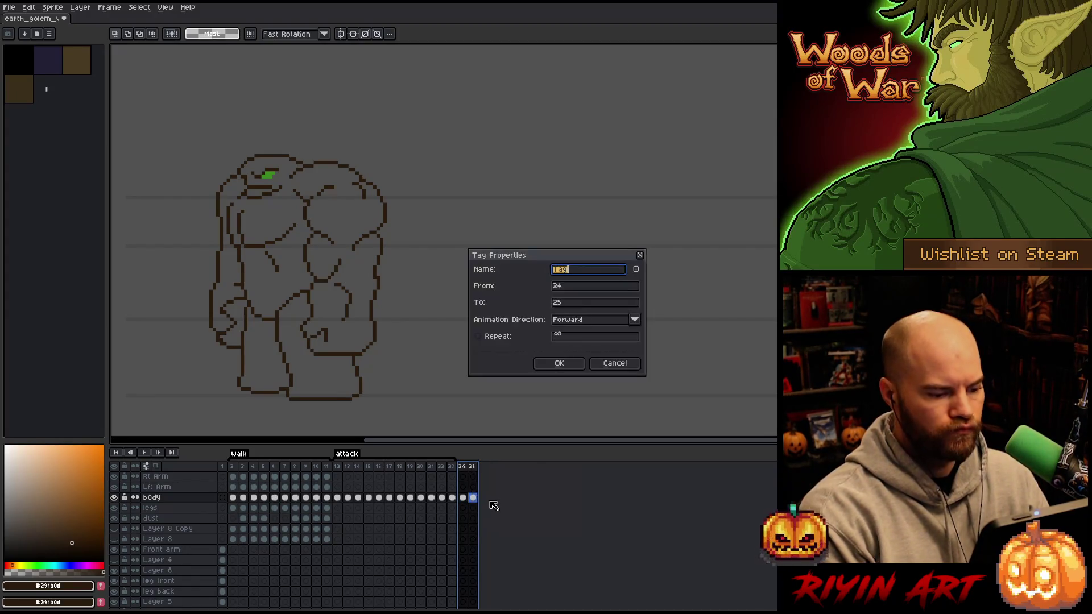
text(h)
key(Return)
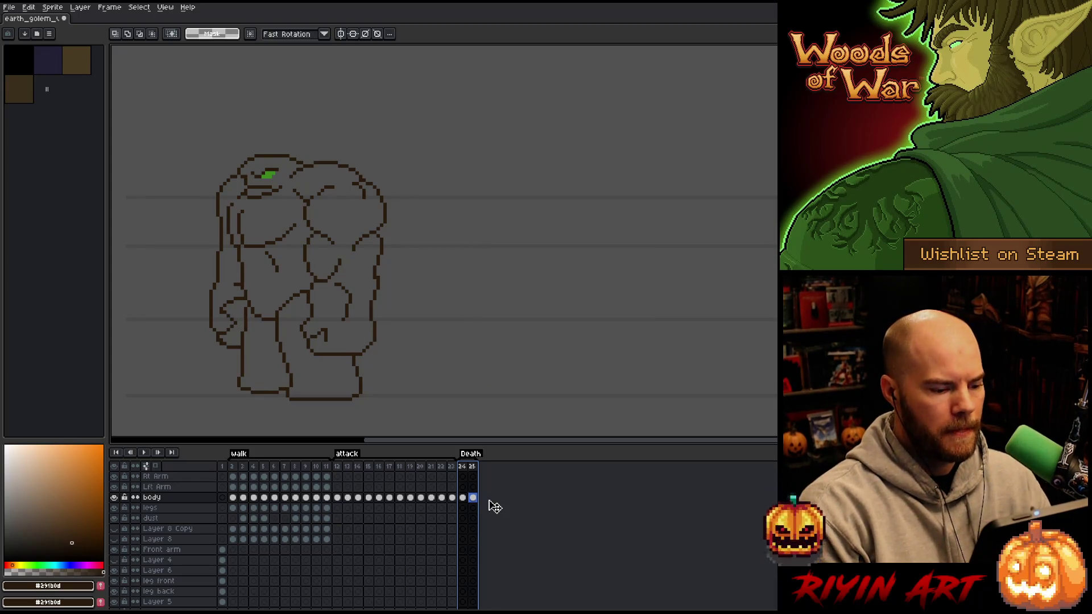
click(473, 497)
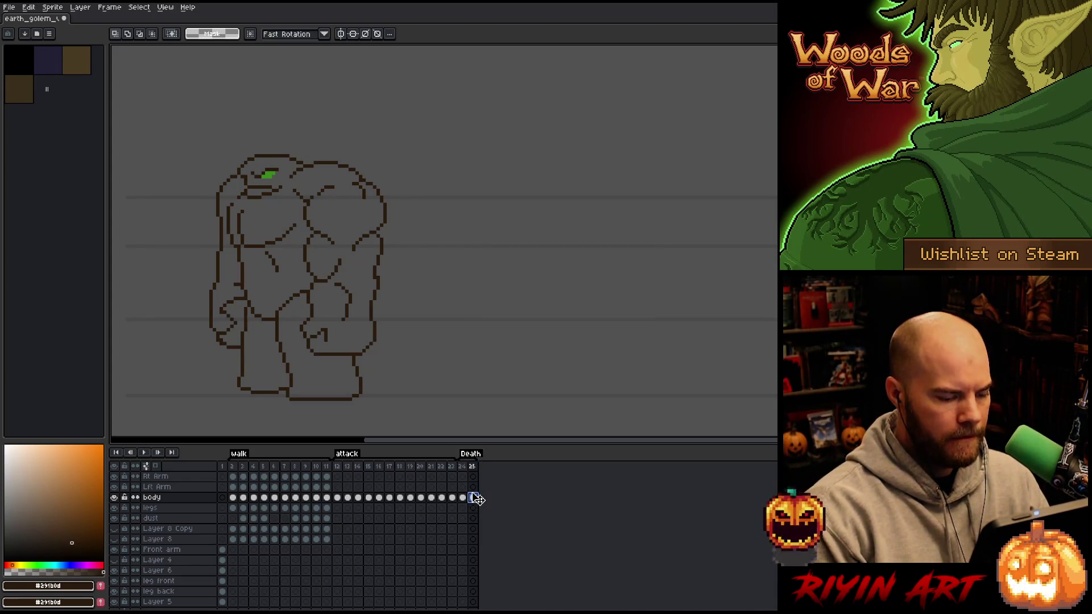
click(462, 486)
drag(452, 349, 490, 339)
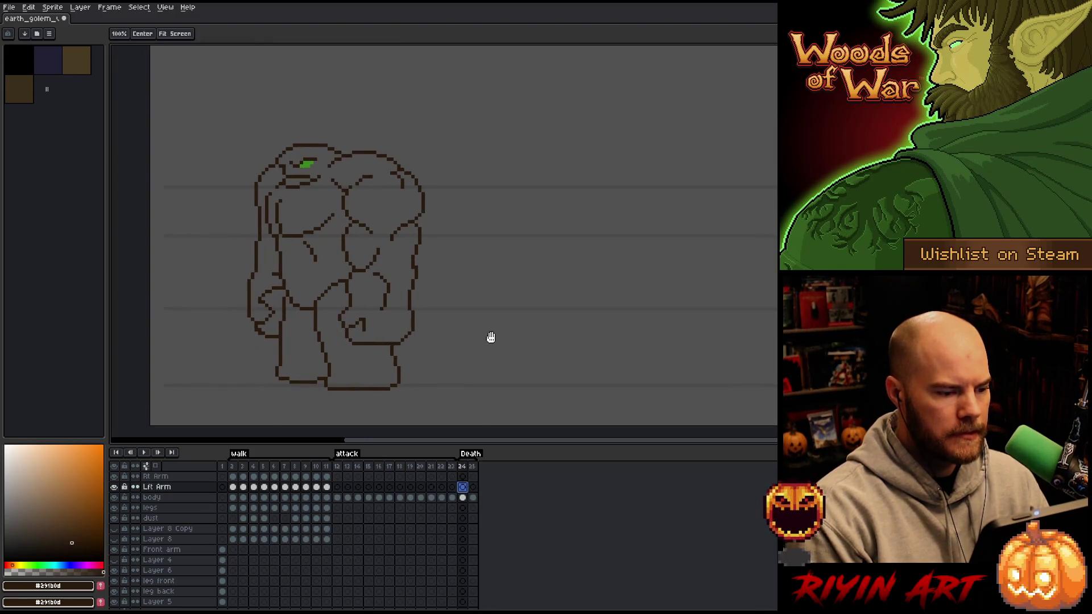
Draw the raised hand's upper curve and three fingers with the 1px pencil on frame 24.
key(b)
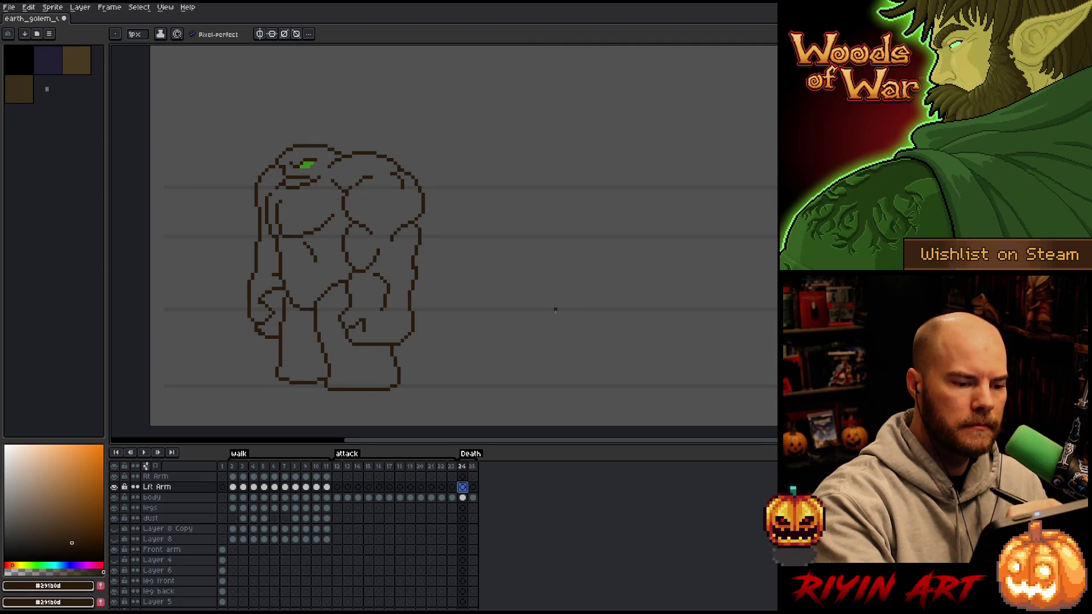
key(ctrl+z)
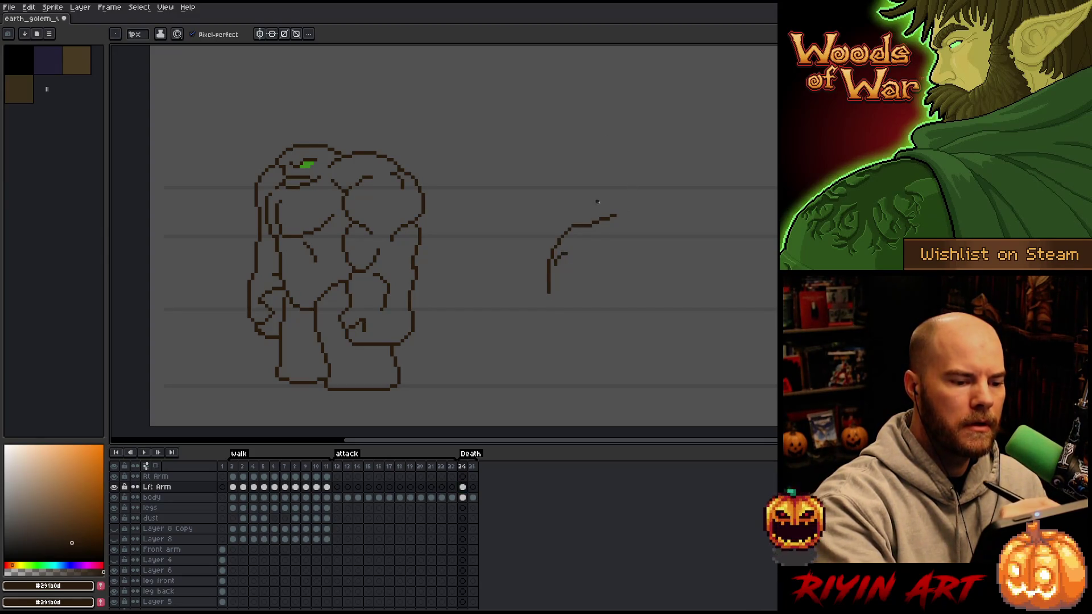
key(ctrl+z)
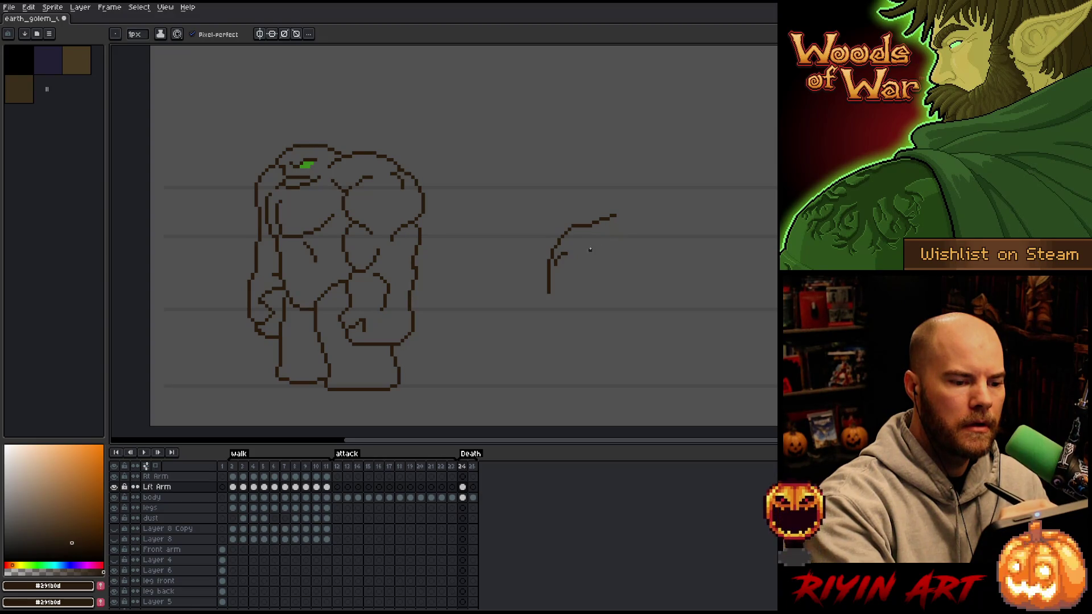
drag(594, 250, 632, 222)
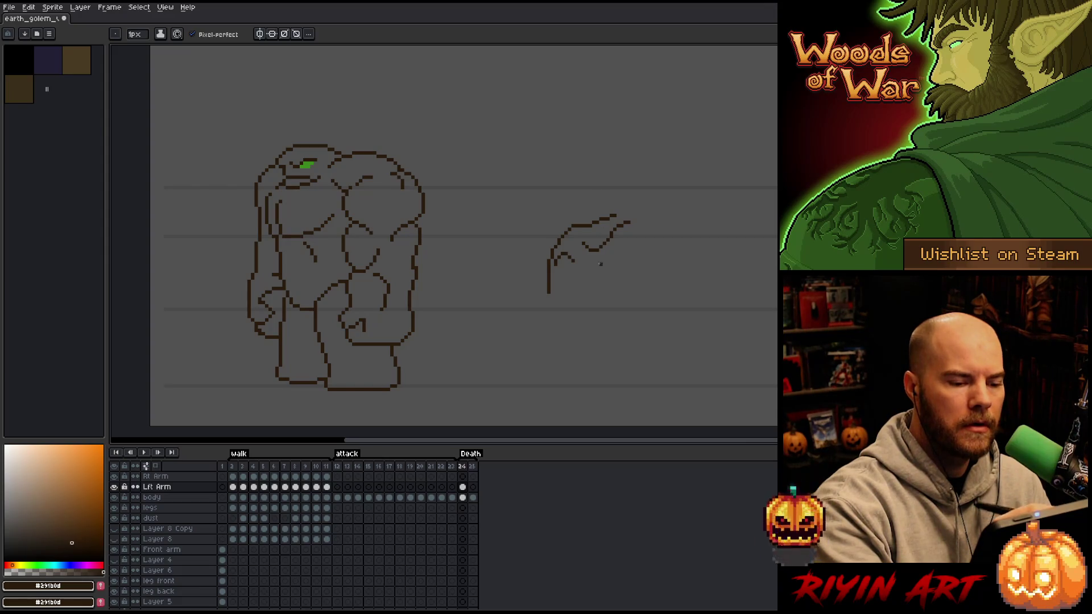
mouse_move(583, 271)
mouse_down()
mouse_move(595, 279)
mouse_move(592, 316)
mouse_move(583, 278)
mouse_move(607, 289)
mouse_move(619, 270)
mouse_move(618, 313)
mouse_move(615, 301)
mouse_up()
mouse_move(624, 249)
mouse_down()
mouse_move(638, 269)
mouse_move(623, 252)
mouse_up()
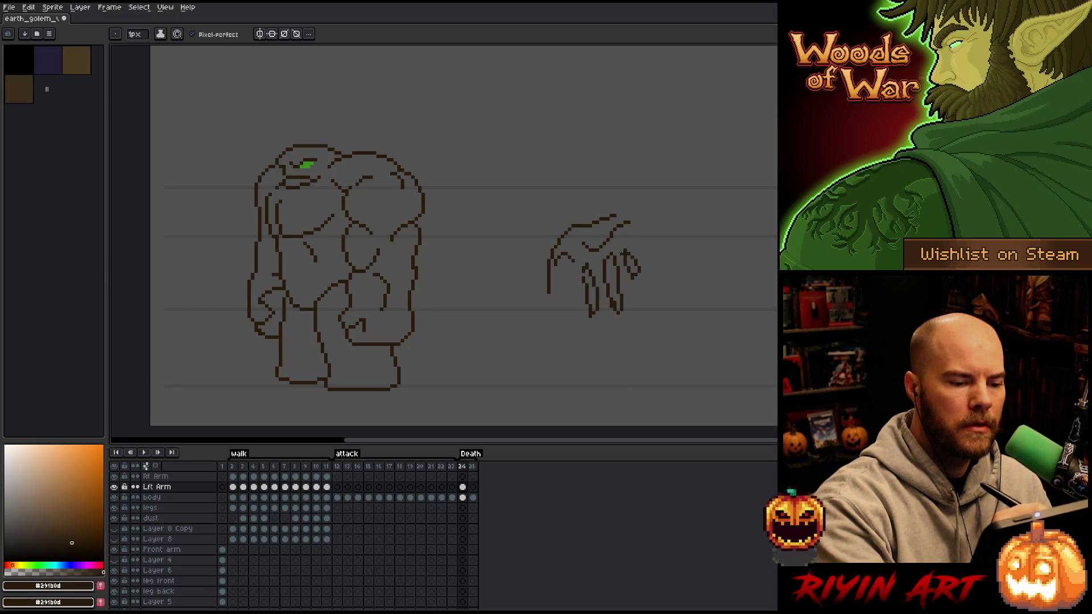
mouse_move(576, 291)
mouse_down()
mouse_move(568, 331)
mouse_move(573, 272)
mouse_up()
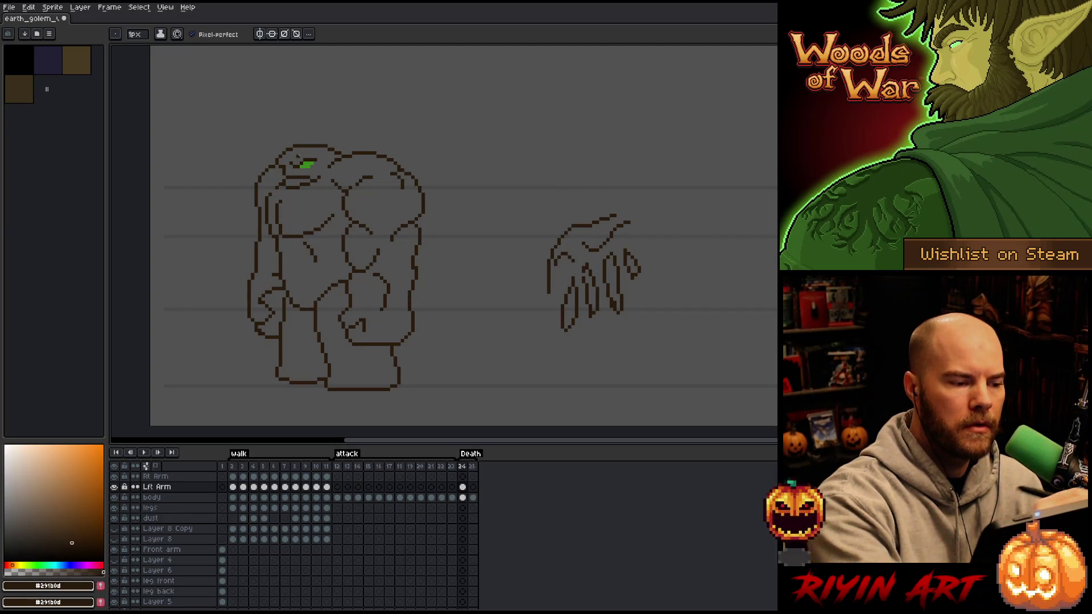
Add a green glow along the hand's top using the golem's eye colour.
alt+click(306, 164)
drag(607, 245, 625, 232)
key(ctrl+z)
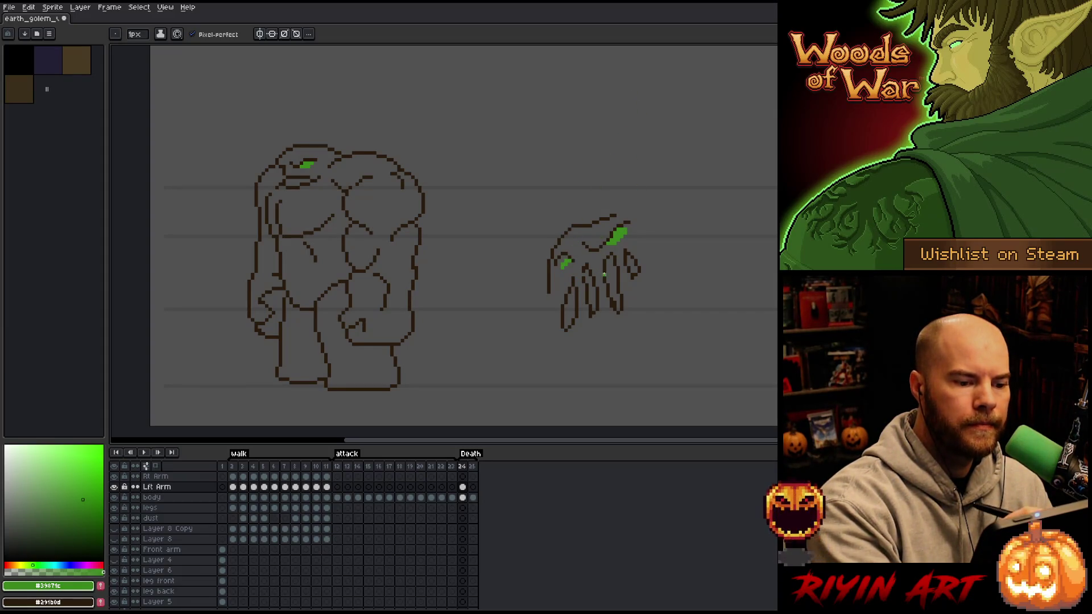
Fill the four fingers dark brown and extend the hand outline down its right side.
alt+click(591, 267)
key(g)
click(590, 290)
click(614, 278)
click(631, 265)
click(570, 311)
key(b)
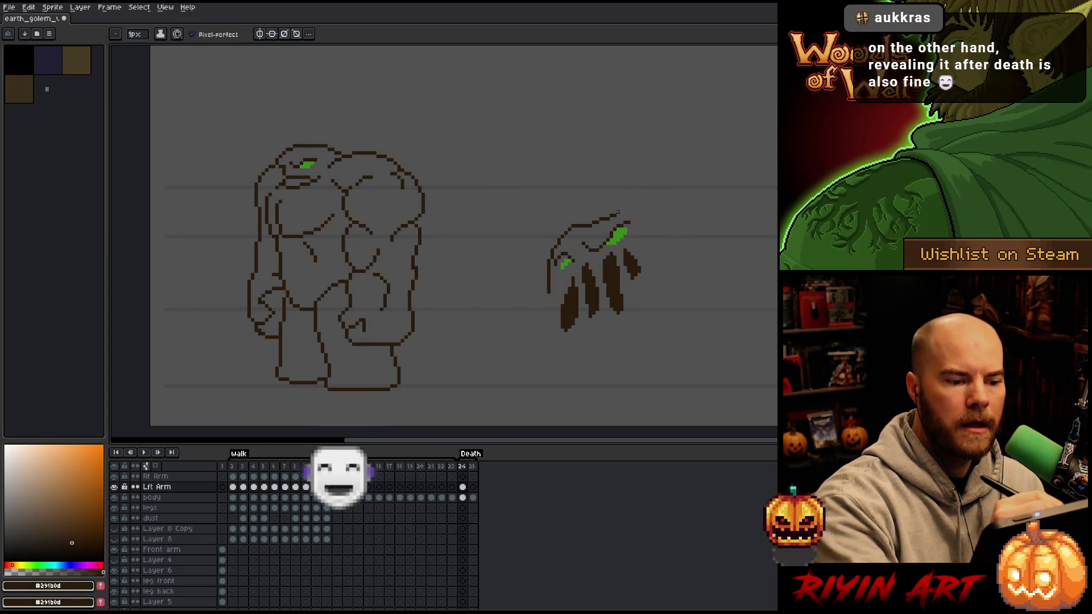
drag(618, 213, 650, 242)
Sketch a small hook above the hand and the slime's left side curving down.
mouse_move(638, 166)
mouse_down()
mouse_move(669, 196)
mouse_move(656, 187)
mouse_move(673, 166)
mouse_up()
key(ctrl+z)
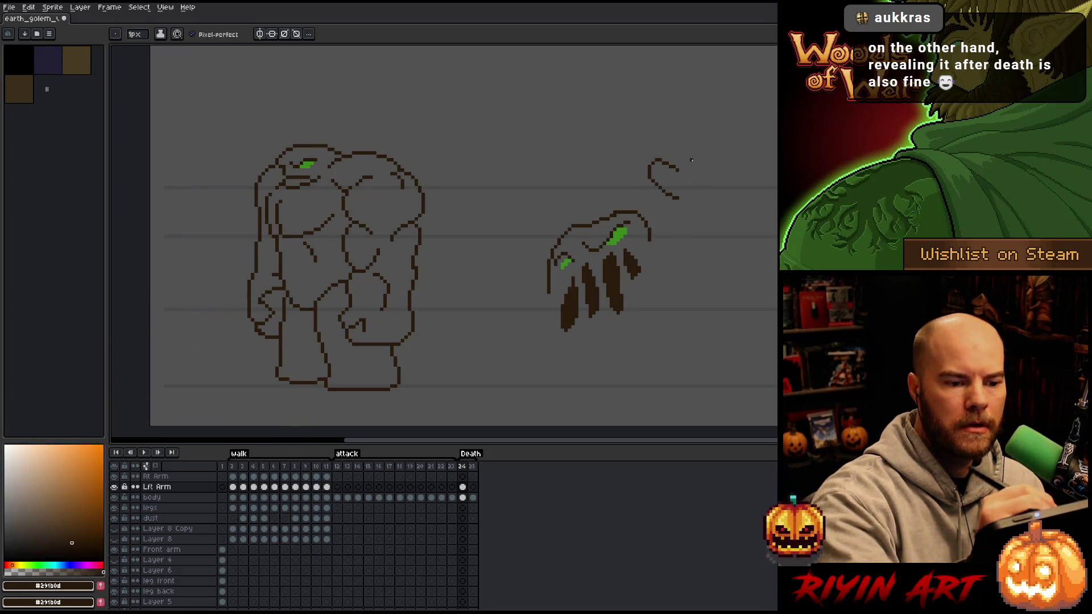
key(ctrl+z)
mouse_move(678, 221)
mouse_down()
mouse_move(662, 199)
mouse_move(688, 199)
mouse_move(678, 156)
mouse_move(700, 160)
mouse_move(711, 180)
mouse_move(716, 159)
mouse_move(734, 162)
mouse_move(717, 301)
mouse_move(726, 336)
mouse_move(675, 247)
mouse_move(639, 317)
mouse_up()
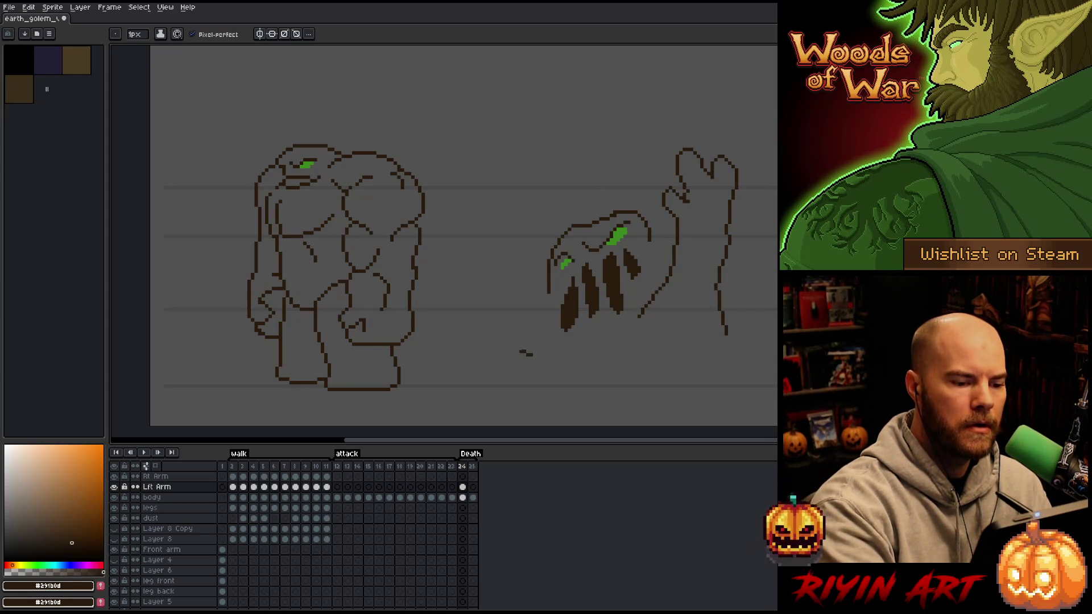
drag(541, 285, 492, 382)
mouse_move(651, 235)
mouse_down()
mouse_move(673, 250)
mouse_move(600, 202)
mouse_up()
key(ctrl+z)
key(ctrl+z)
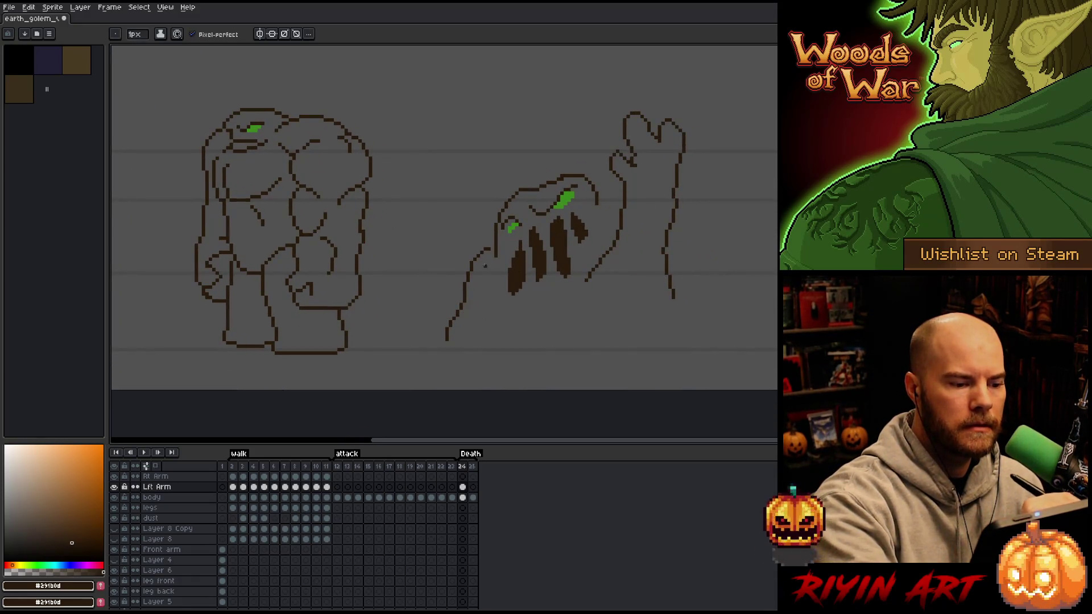
key(ctrl+z)
mouse_move(489, 249)
mouse_down()
mouse_move(462, 275)
mouse_move(466, 313)
mouse_move(487, 299)
mouse_move(567, 313)
mouse_up()
key(ctrl+z)
Outline the spreading puddle along the bottom and up the right side to the arm.
mouse_move(633, 311)
mouse_down()
mouse_move(578, 341)
mouse_move(447, 291)
mouse_move(481, 264)
mouse_move(419, 321)
mouse_move(461, 352)
mouse_move(492, 341)
mouse_up()
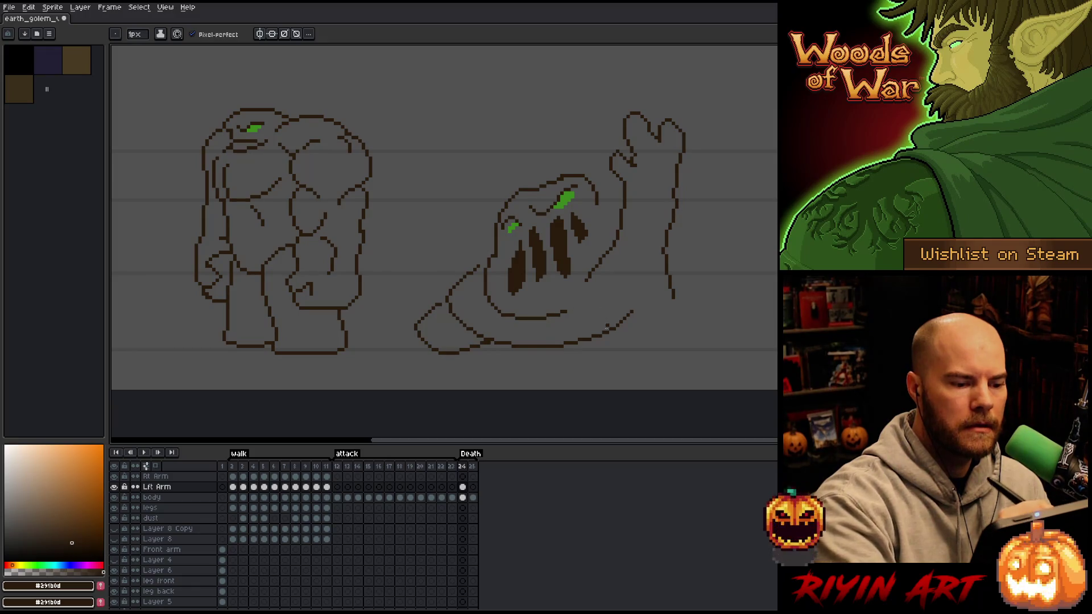
key(ctrl+z)
mouse_move(441, 301)
mouse_down()
mouse_move(449, 357)
mouse_move(637, 363)
mouse_move(697, 314)
mouse_up()
drag(672, 270, 669, 319)
key(e)
drag(665, 259, 673, 295)
key(b)
drag(668, 238, 655, 301)
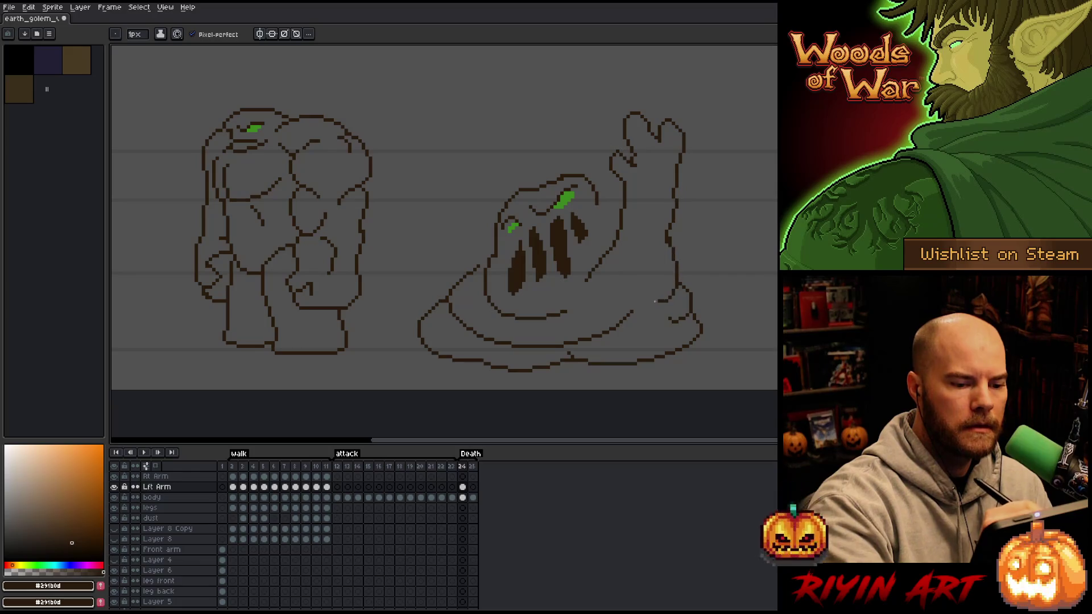
key(e)
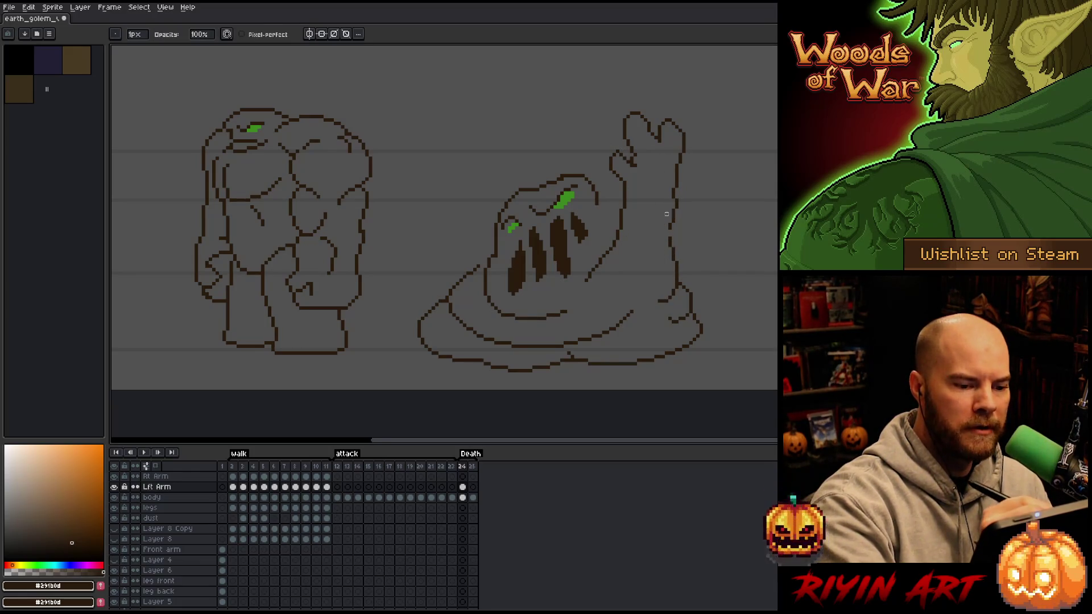
key(b)
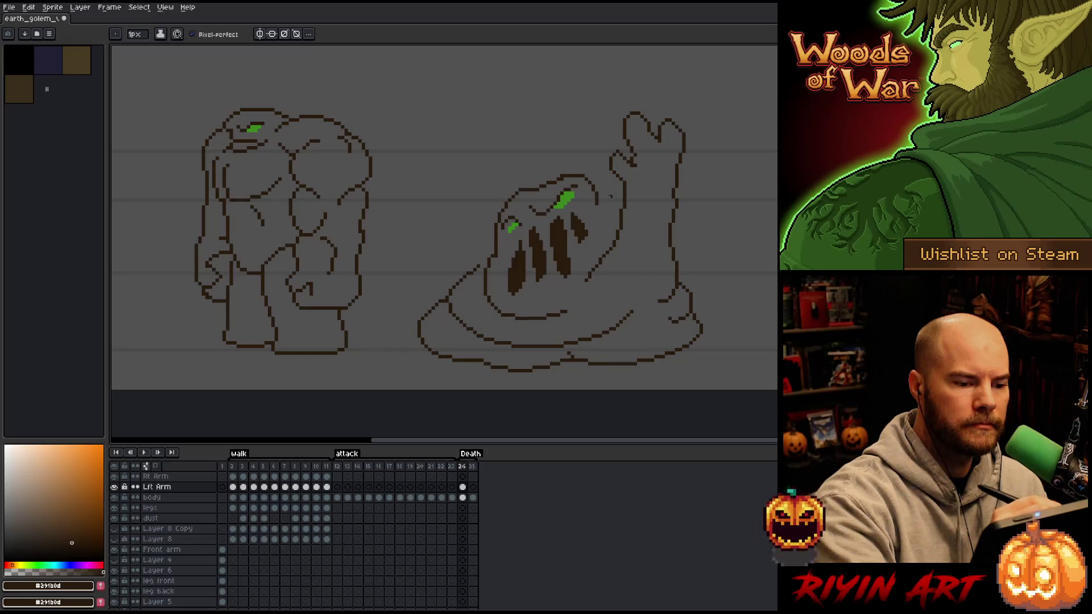
mouse_move(597, 183)
mouse_down()
mouse_move(618, 229)
mouse_move(606, 192)
mouse_move(619, 188)
mouse_move(592, 254)
mouse_up()
key(ctrl+z)
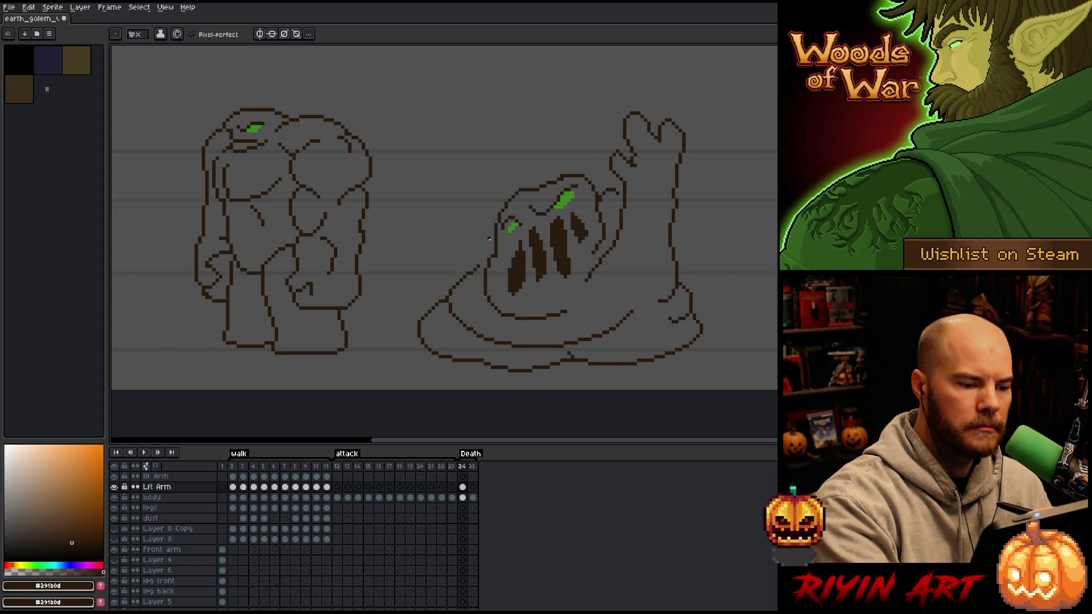
drag(493, 234, 427, 312)
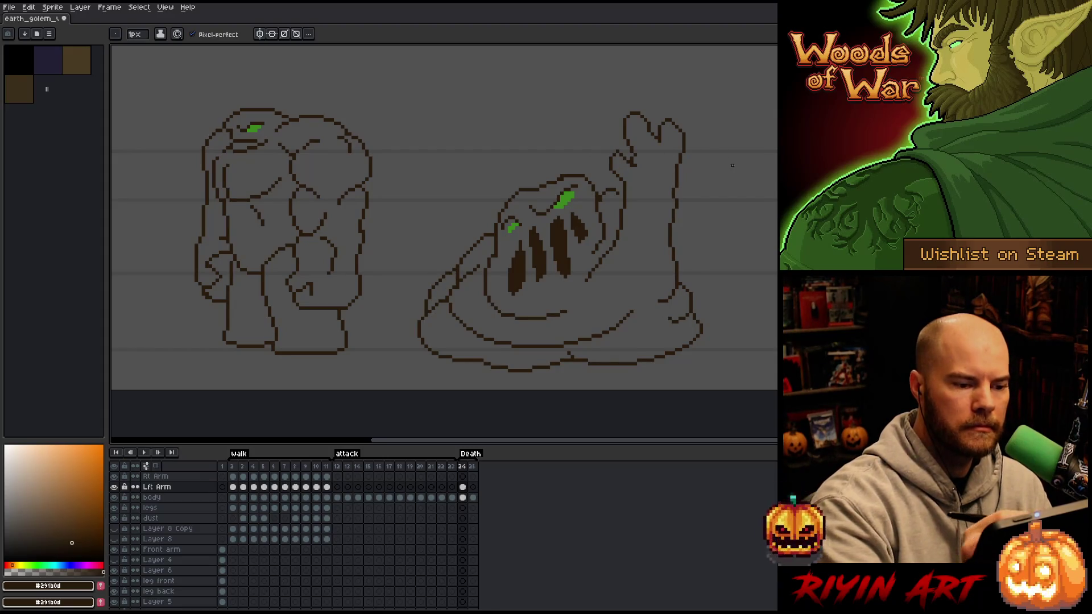
click(472, 487)
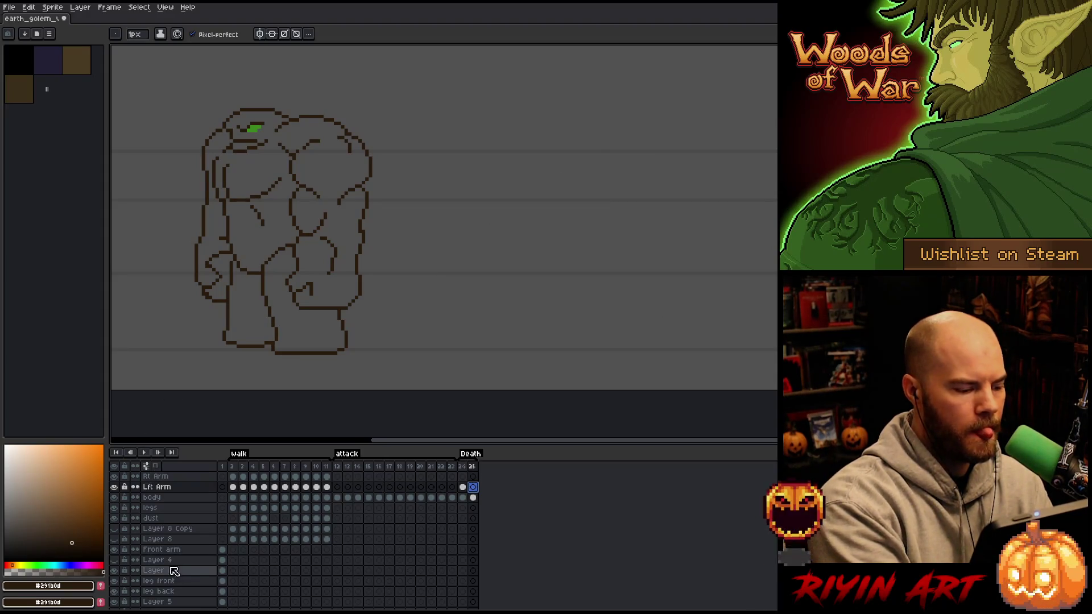
Hide the background layer and turn on Onion Skin to ghost frame 24.
scroll(151, 580, down, 3)
click(114, 594)
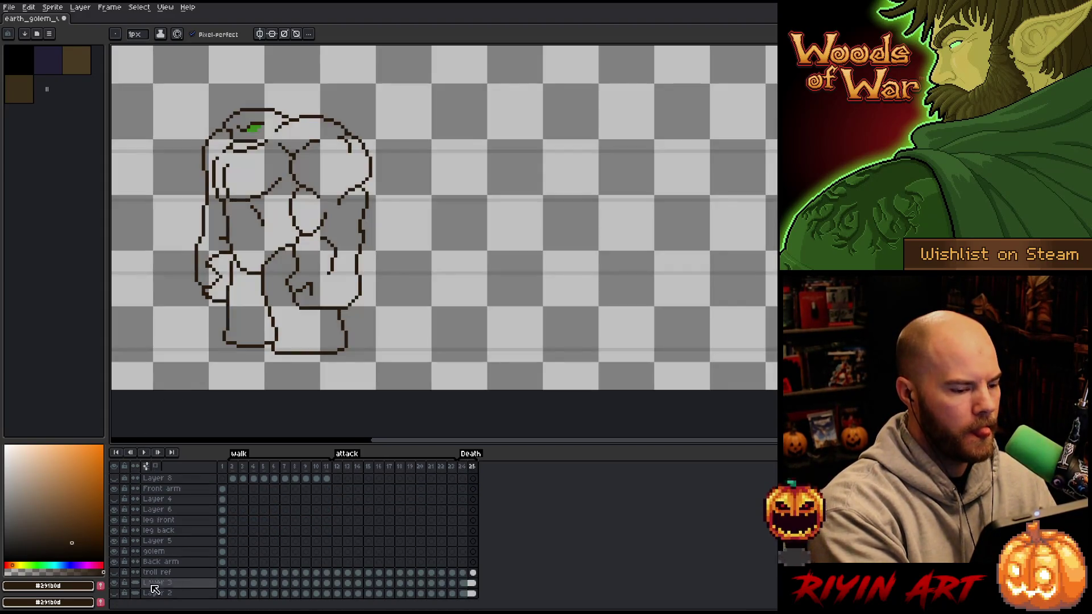
click(155, 465)
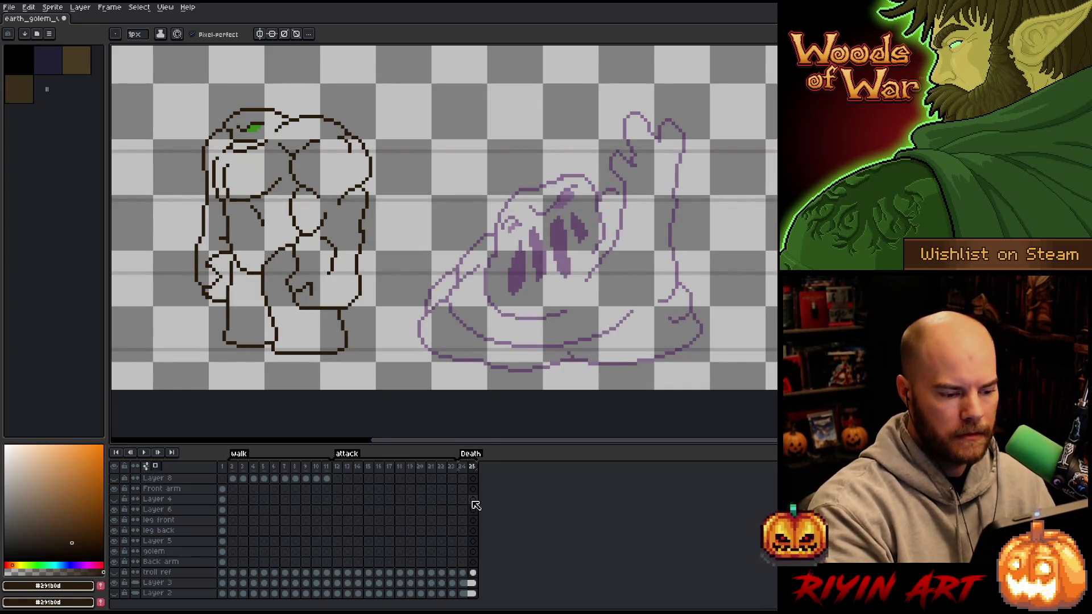
scroll(477, 506, up, 3)
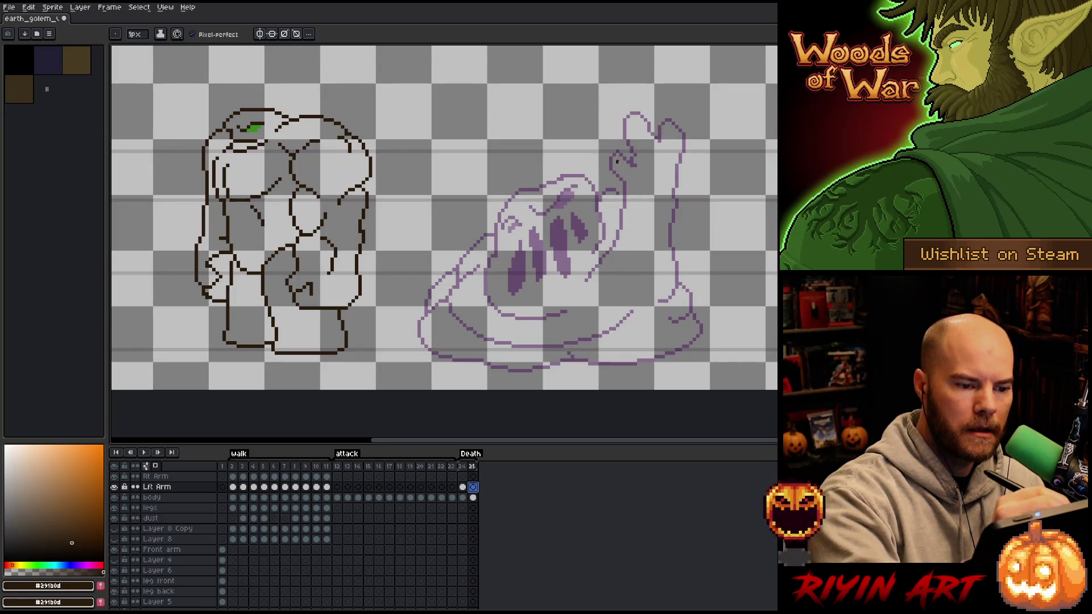
Draw the raised hand's fingers and the arm's edges down to the body on frame 25.
mouse_move(624, 168)
mouse_down()
mouse_move(611, 144)
mouse_move(625, 163)
mouse_move(643, 157)
mouse_move(628, 116)
mouse_move(652, 169)
mouse_move(671, 146)
mouse_move(664, 188)
mouse_move(668, 119)
mouse_move(677, 152)
mouse_move(662, 181)
mouse_up()
key(ctrl+z)
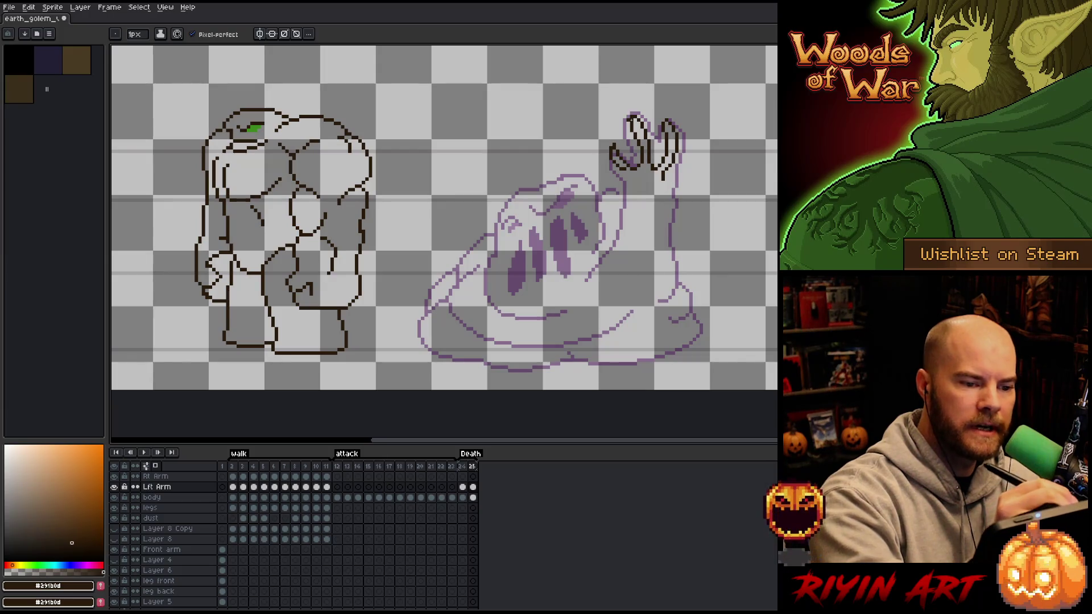
key(e)
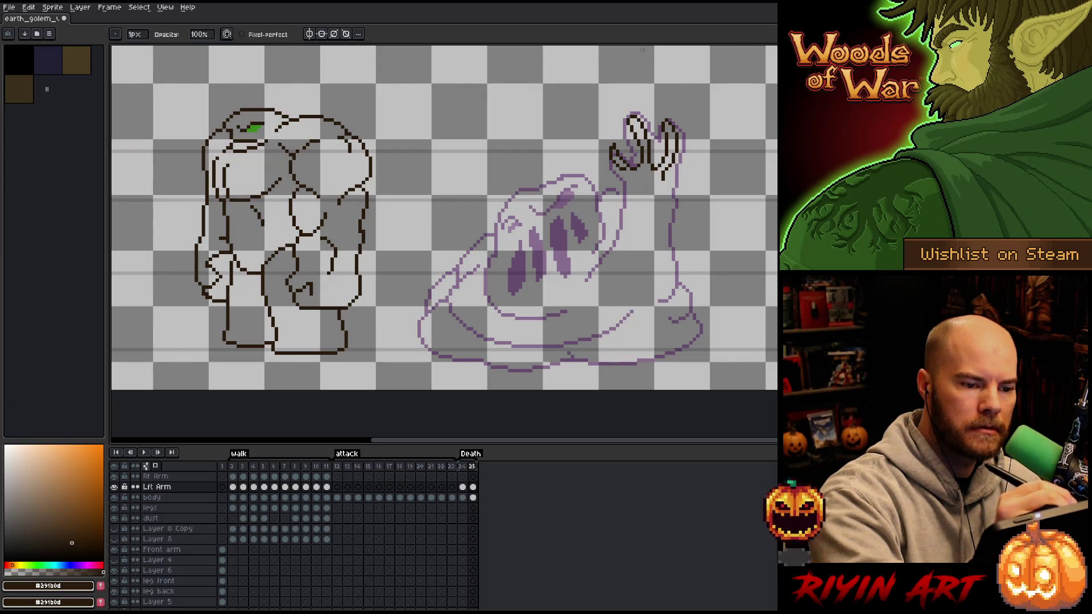
key(b)
key(e)
key(b)
mouse_move(623, 174)
mouse_down()
mouse_move(634, 209)
mouse_move(592, 295)
mouse_up()
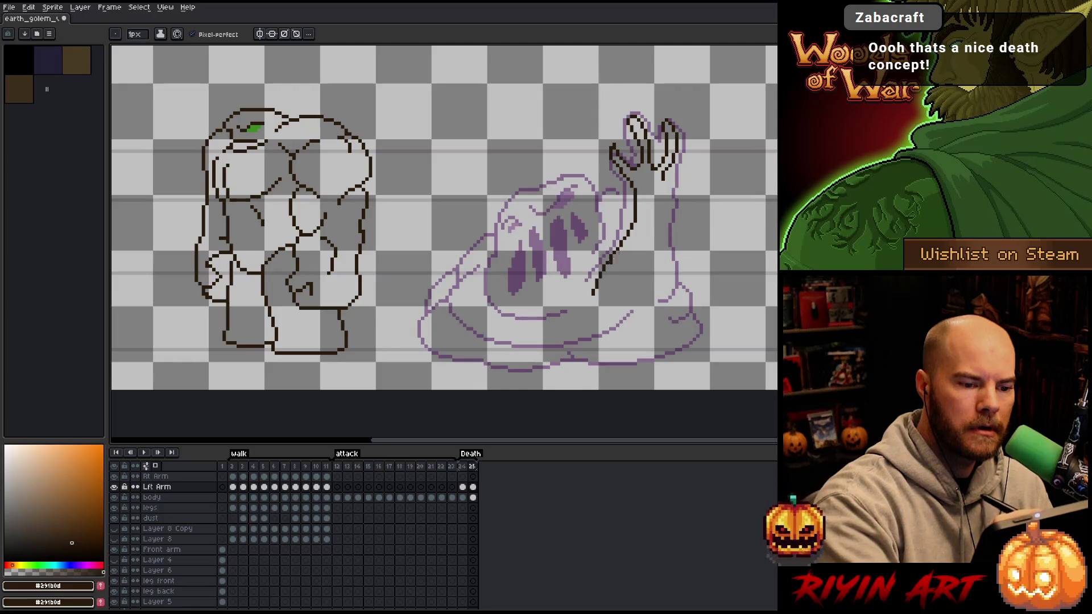
drag(665, 181, 662, 227)
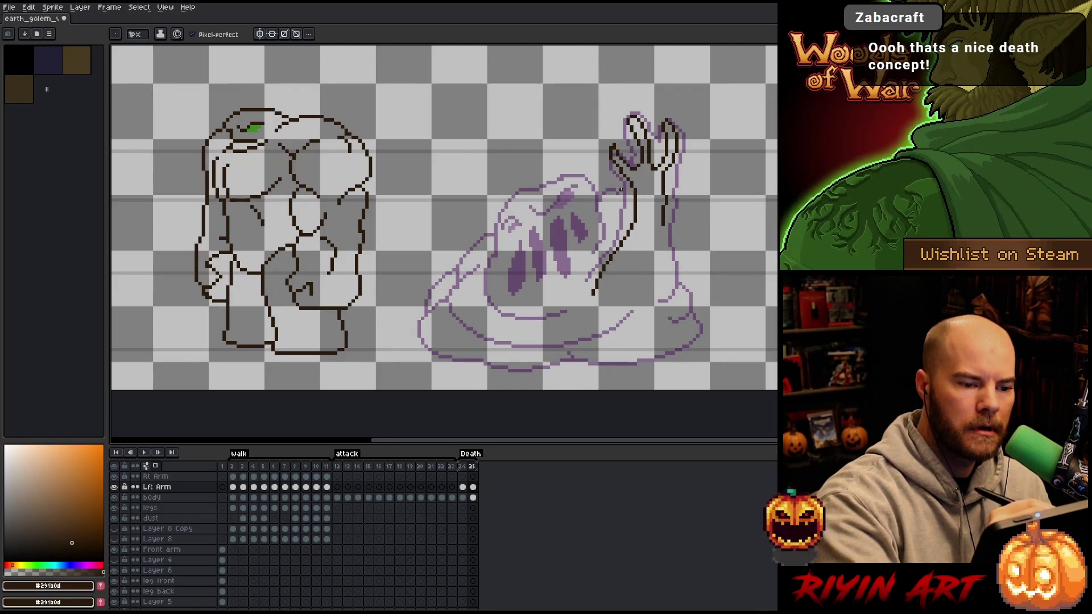
drag(680, 149, 680, 223)
key(ctrl+z)
mouse_move(678, 156)
mouse_down()
mouse_move(677, 224)
mouse_move(670, 203)
mouse_up()
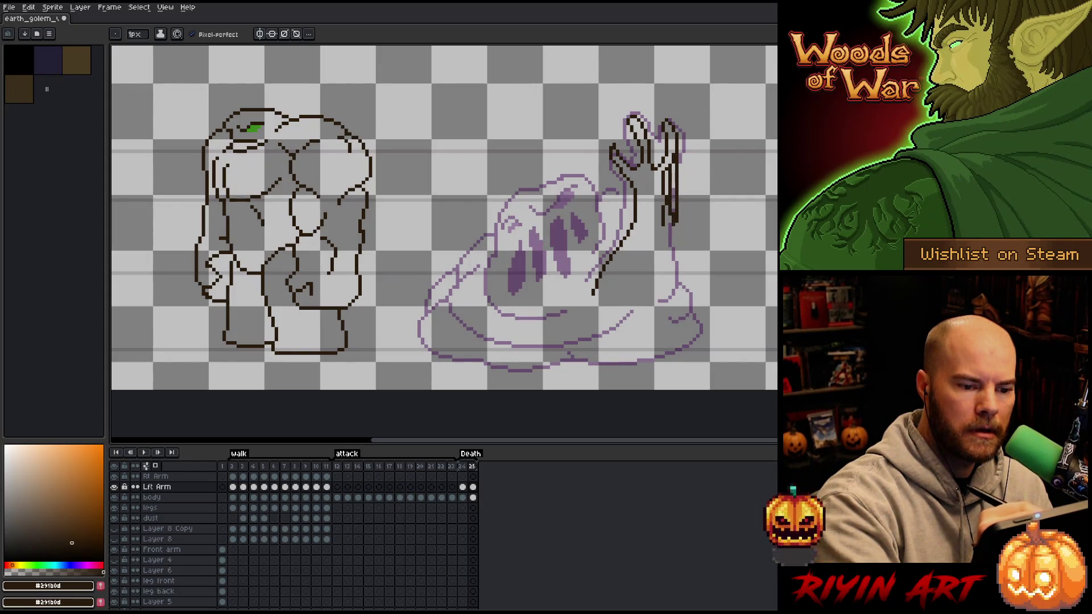
key(e)
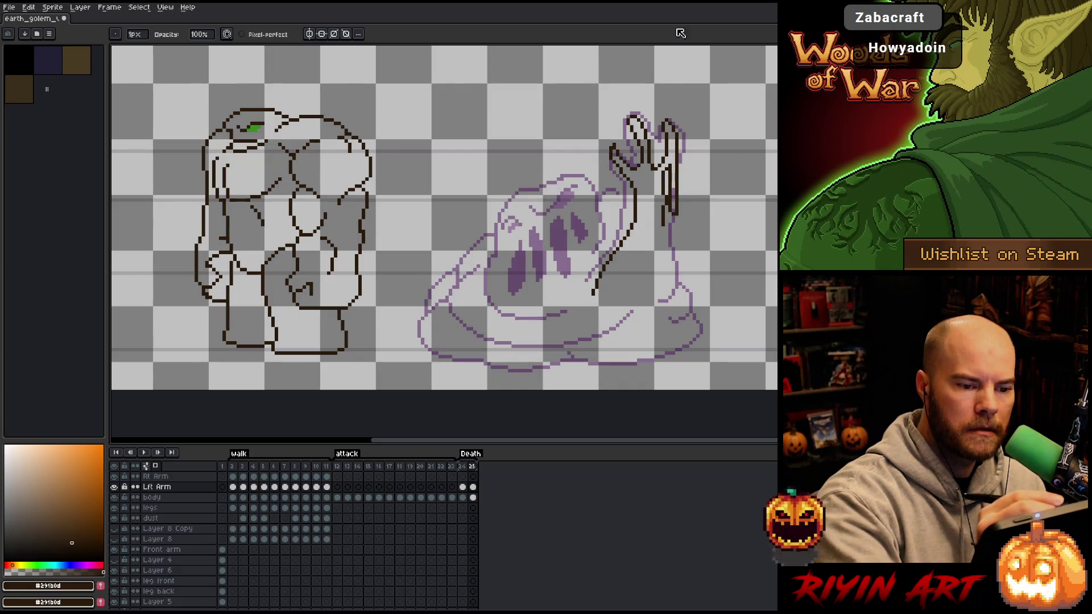
key(b)
drag(663, 227, 670, 296)
Redraw the diagonal arm line, outline the sagging body's bottom, and sketch a fang.
key(e)
drag(626, 236, 596, 290)
key(b)
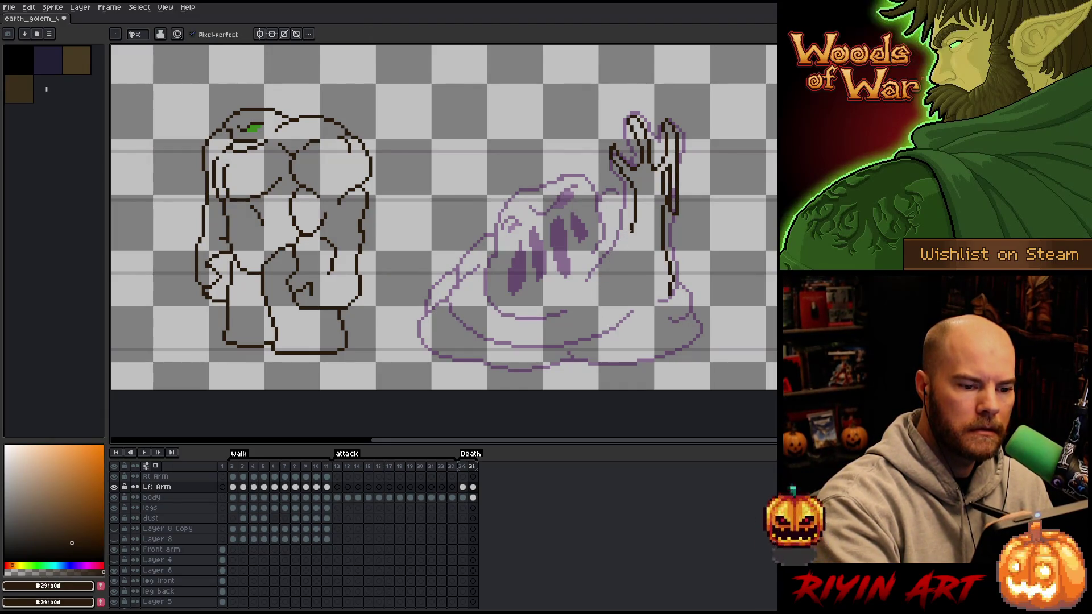
drag(629, 230, 592, 287)
drag(621, 206, 602, 219)
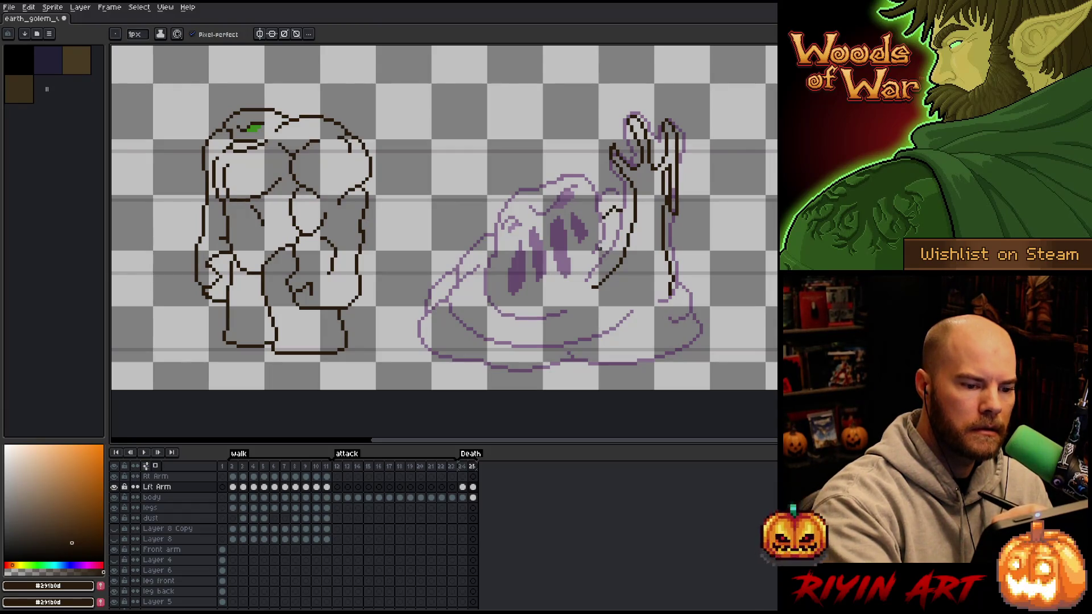
mouse_move(581, 279)
mouse_down()
mouse_move(604, 244)
mouse_move(581, 209)
mouse_move(473, 283)
mouse_move(470, 322)
mouse_move(540, 339)
mouse_move(601, 310)
mouse_up()
mouse_move(494, 287)
mouse_down()
mouse_move(504, 306)
mouse_move(490, 293)
mouse_move(536, 274)
mouse_move(562, 309)
mouse_move(529, 319)
mouse_move(560, 259)
mouse_move(581, 303)
mouse_up()
drag(581, 258, 588, 247)
drag(588, 247, 591, 257)
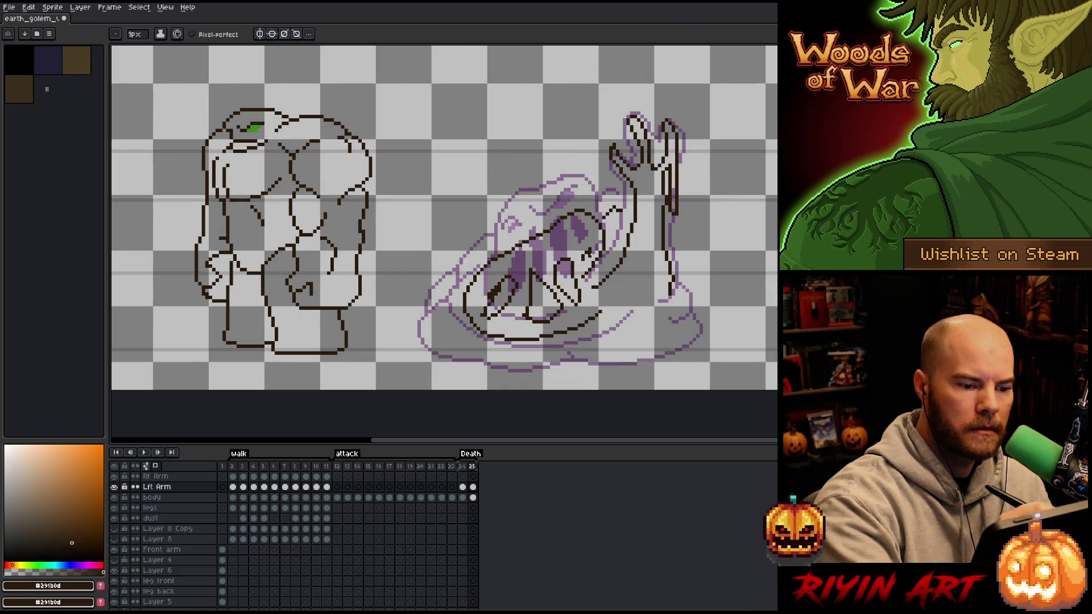
Fill the fangs solid dark and draw the mouth's upper edge.
key(g)
click(567, 282)
click(544, 299)
click(500, 297)
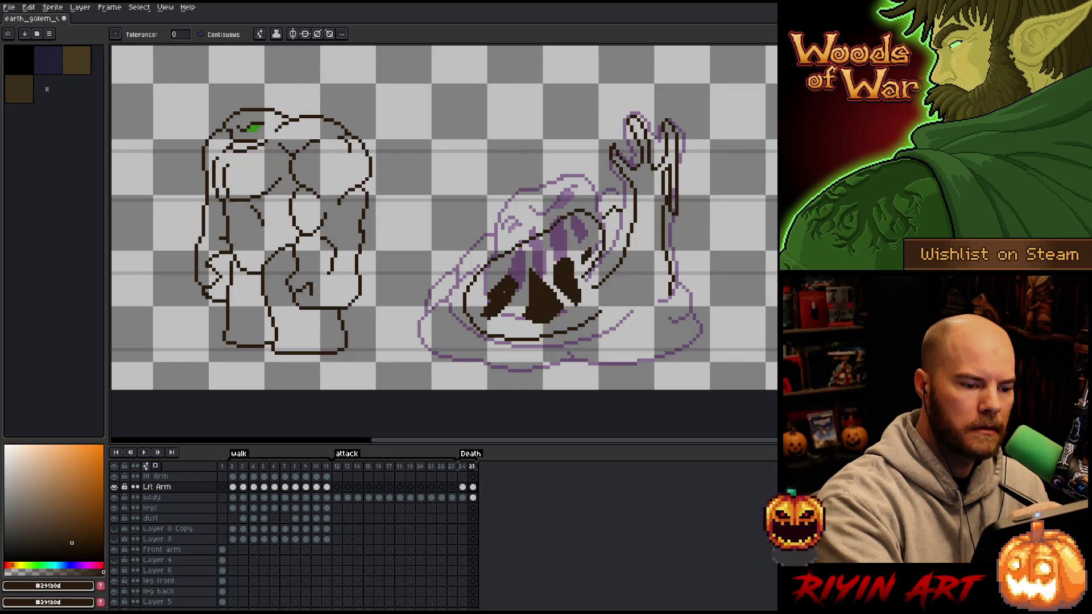
key(b)
mouse_move(533, 270)
mouse_down()
mouse_move(543, 281)
mouse_move(533, 249)
mouse_move(519, 282)
mouse_up()
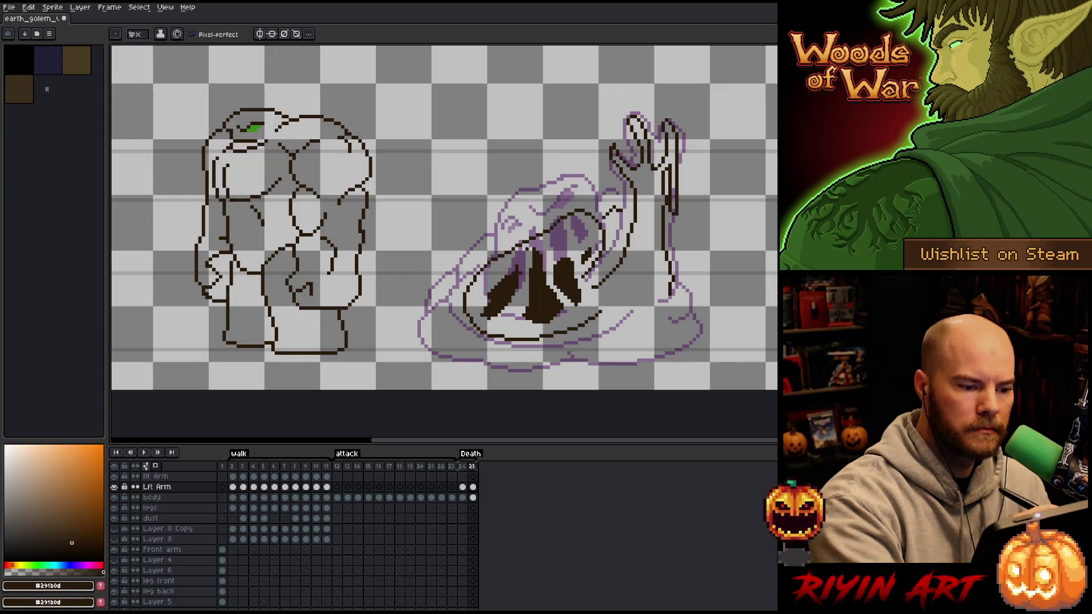
drag(558, 240, 564, 261)
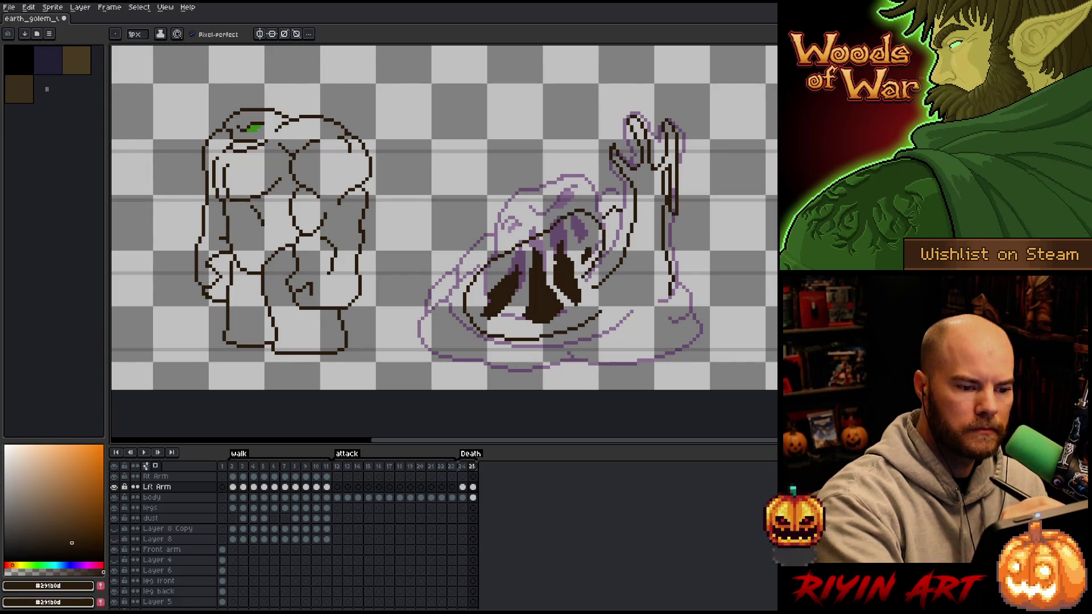
drag(551, 229, 577, 220)
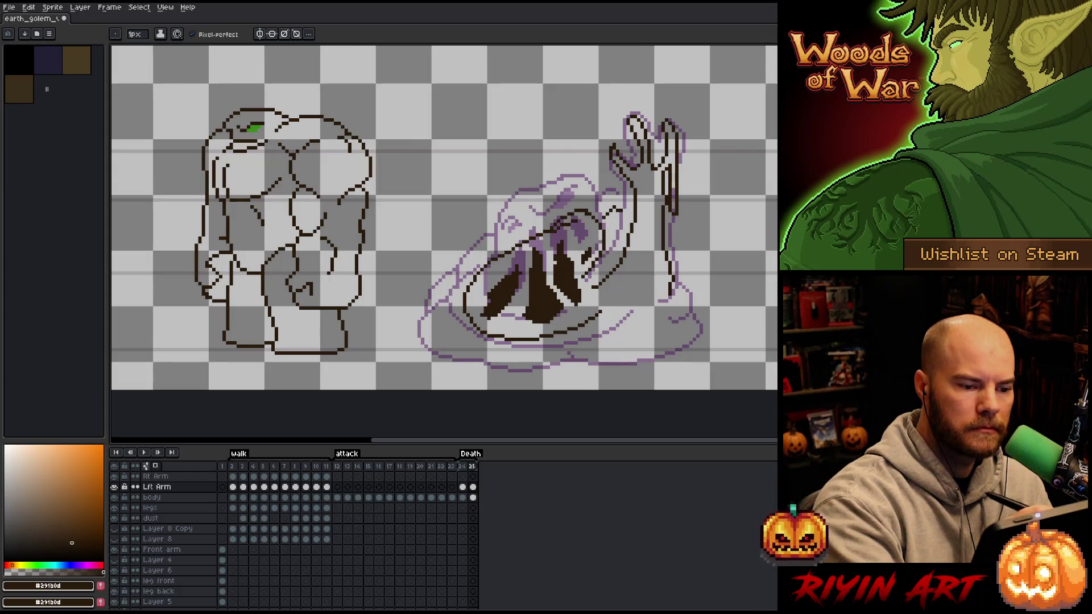
Pick the green eye colour, then return to brown and sweep a wider puddle outline.
alt+click(252, 128)
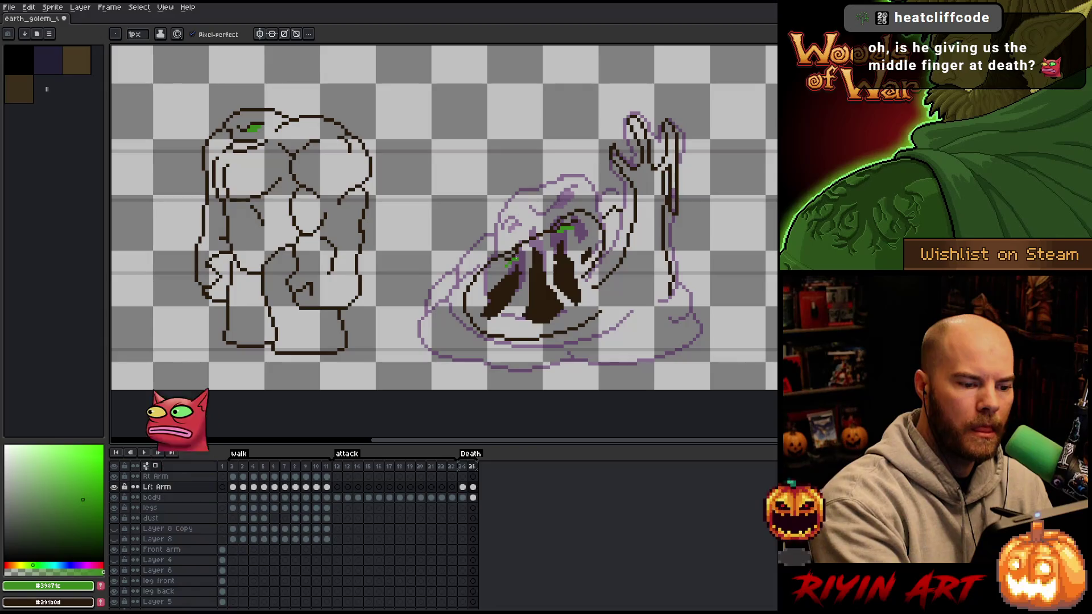
alt+click(252, 122)
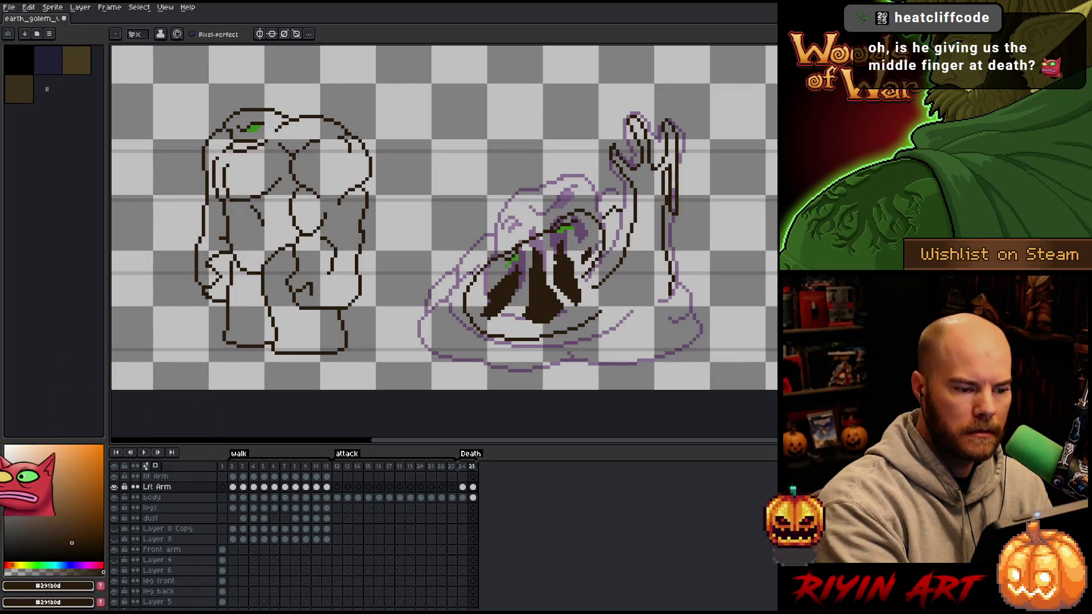
mouse_move(483, 263)
mouse_down()
mouse_move(441, 300)
mouse_move(439, 337)
mouse_move(478, 349)
mouse_up()
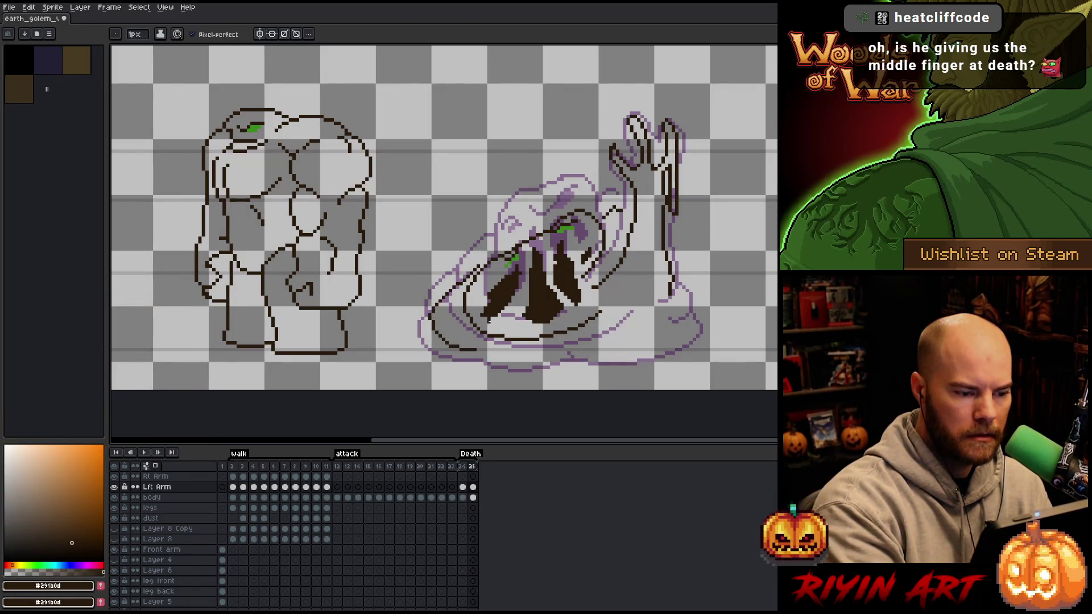
mouse_move(437, 302)
mouse_down()
mouse_move(391, 342)
mouse_move(520, 385)
mouse_move(705, 364)
mouse_move(725, 327)
mouse_move(674, 283)
mouse_move(707, 320)
mouse_move(633, 346)
mouse_up()
key(ctrl+z)
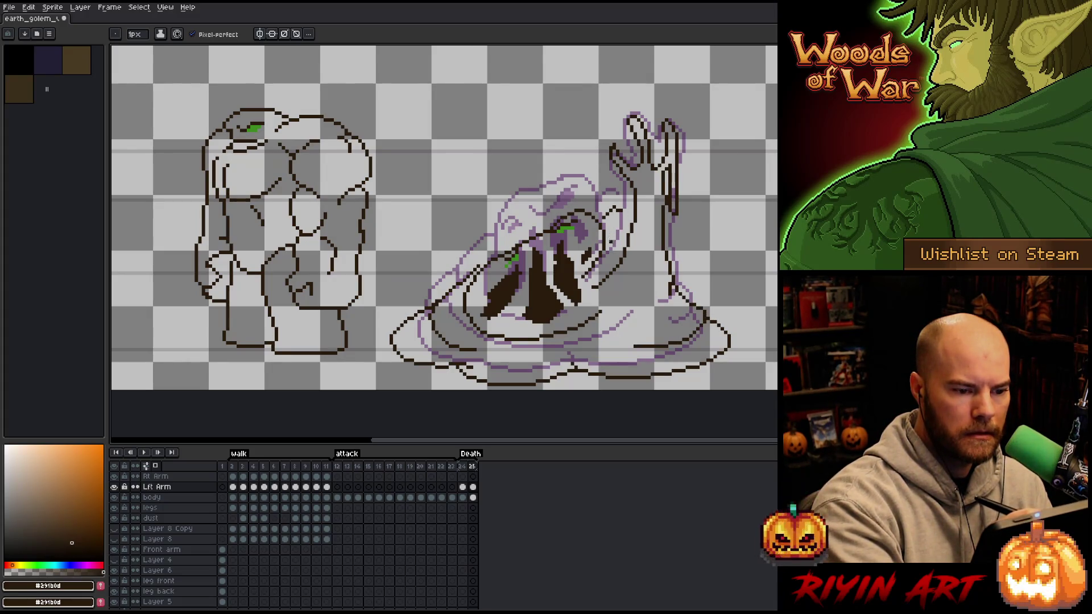
key(e)
key(b)
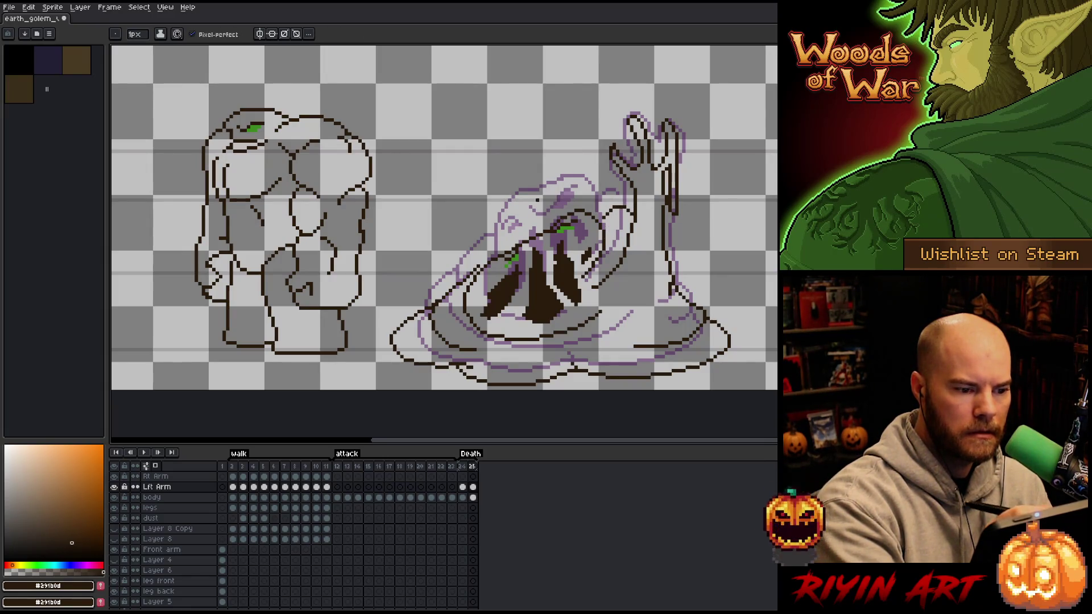
key(e)
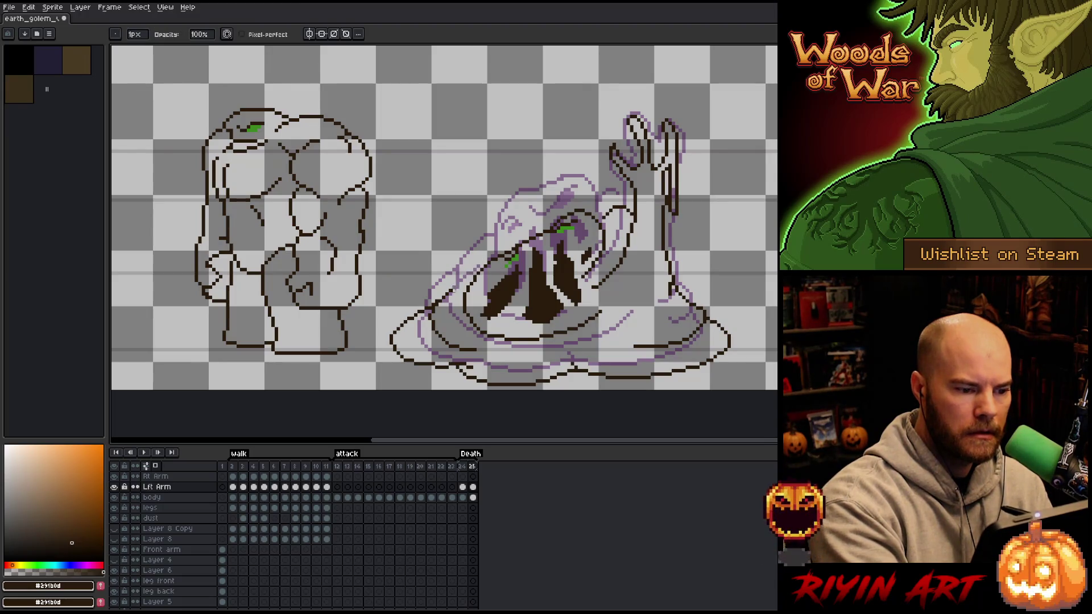